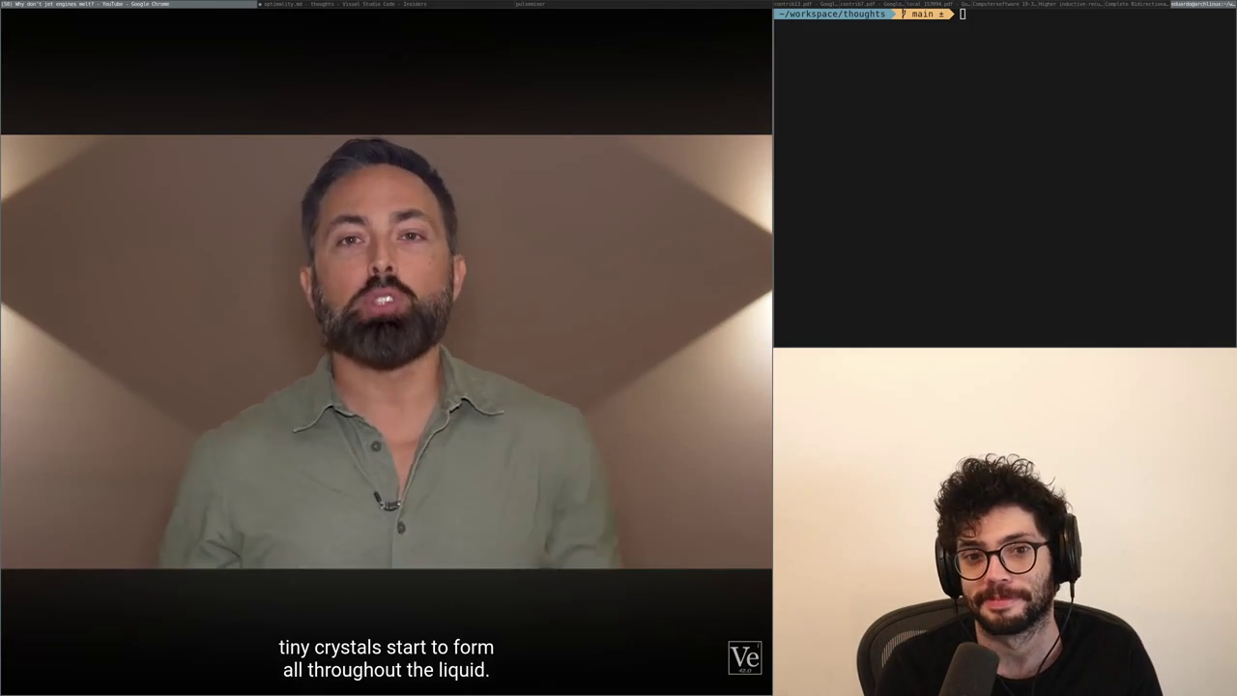
Pause and rewind the jet-engine video, then exit fullscreen to the regular watch page.
{"action": "left_click", "coordinate": [293, 199]}
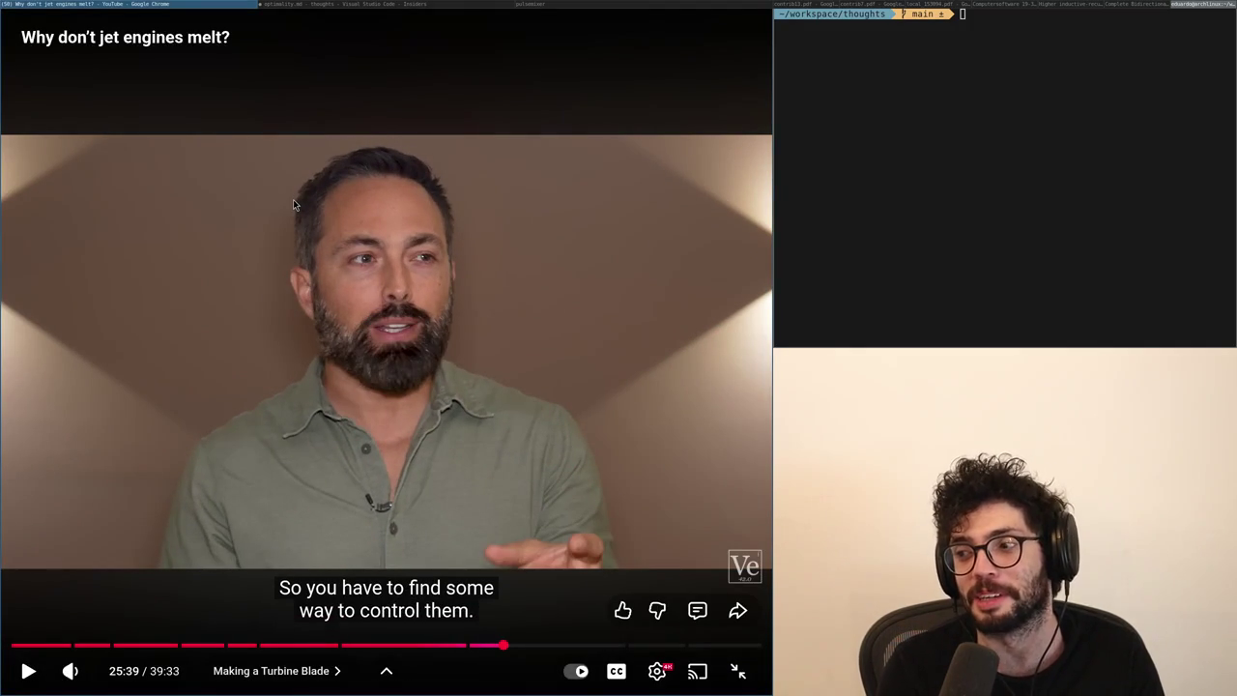
{"action": "left_click", "coordinate": [293, 199]}
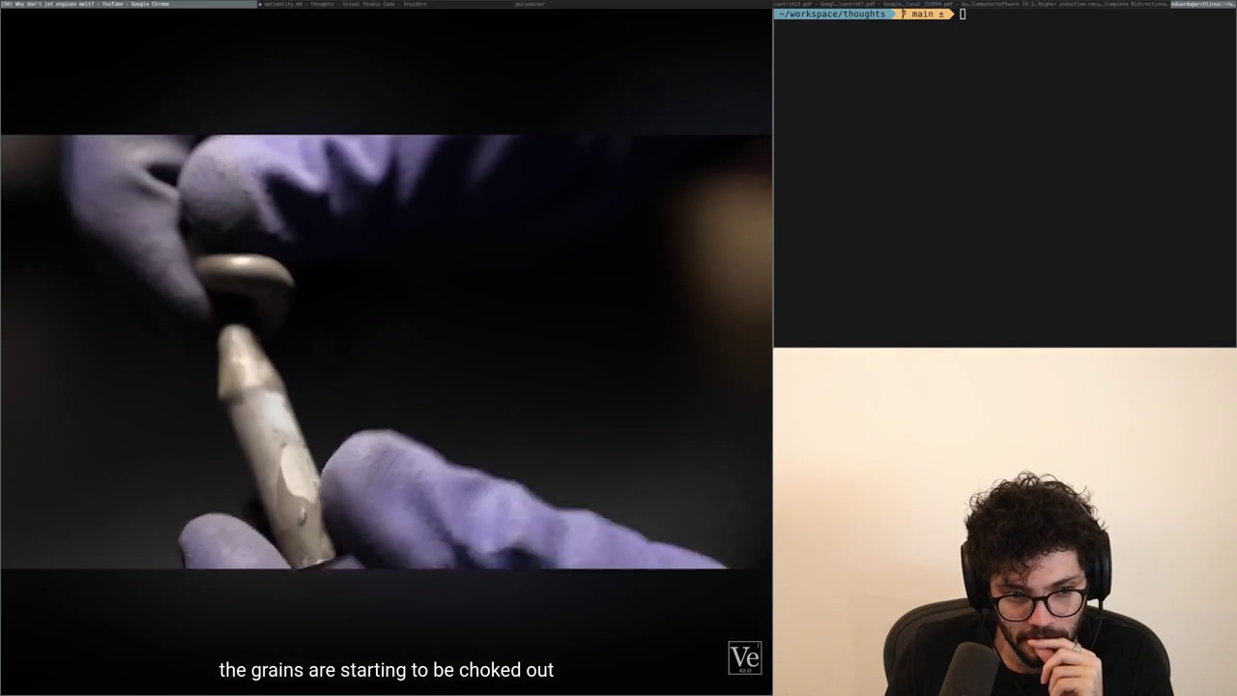
{"action": "left_click", "coordinate": [245, 334]}
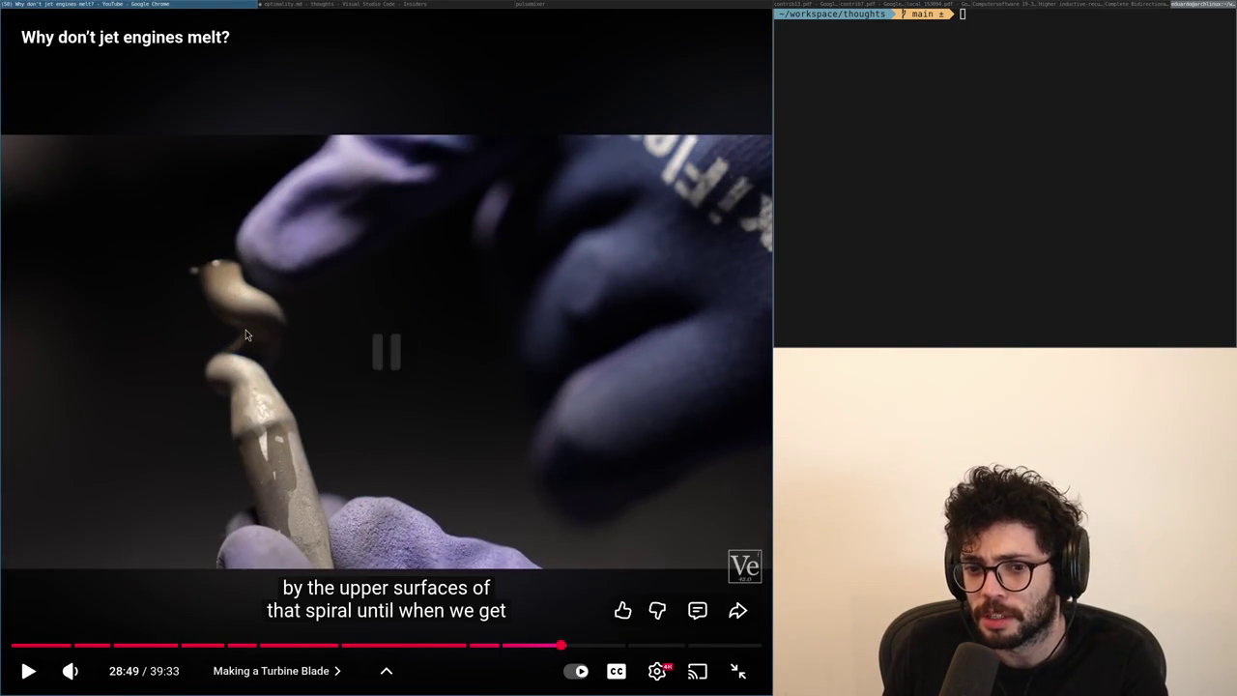
{"action": "key", "text": "j"}
{"action": "key", "text": "k"}
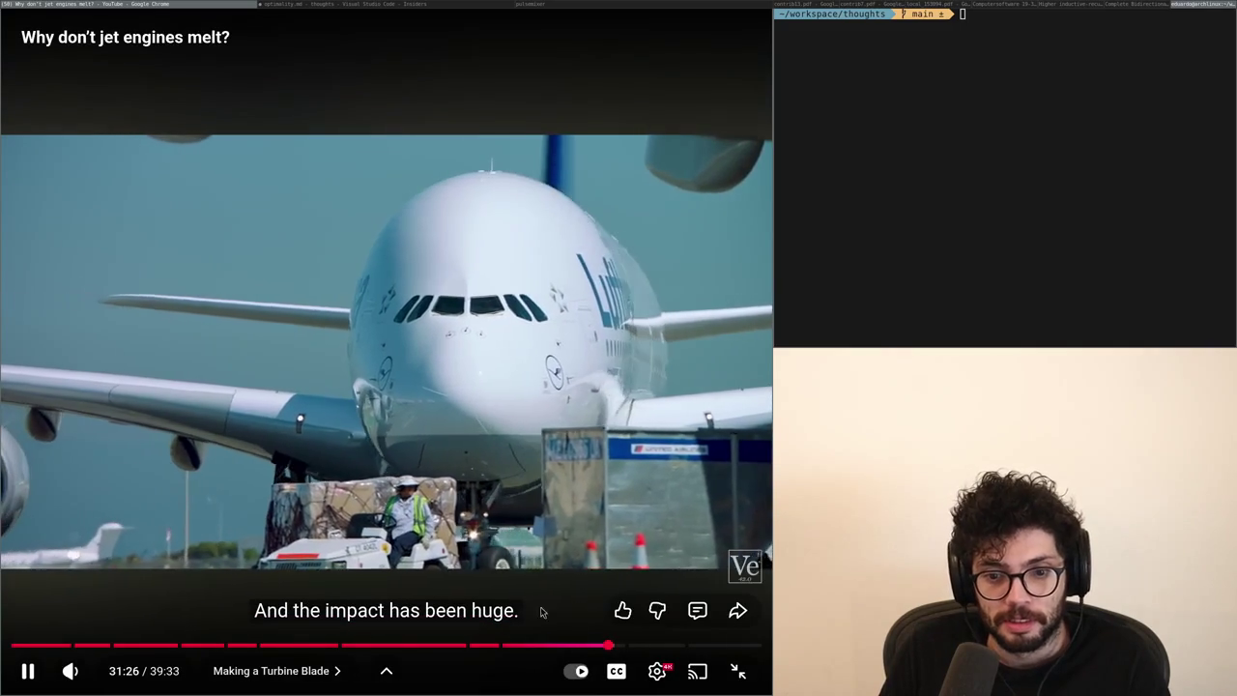
{"action": "left_click", "coordinate": [738, 671]}
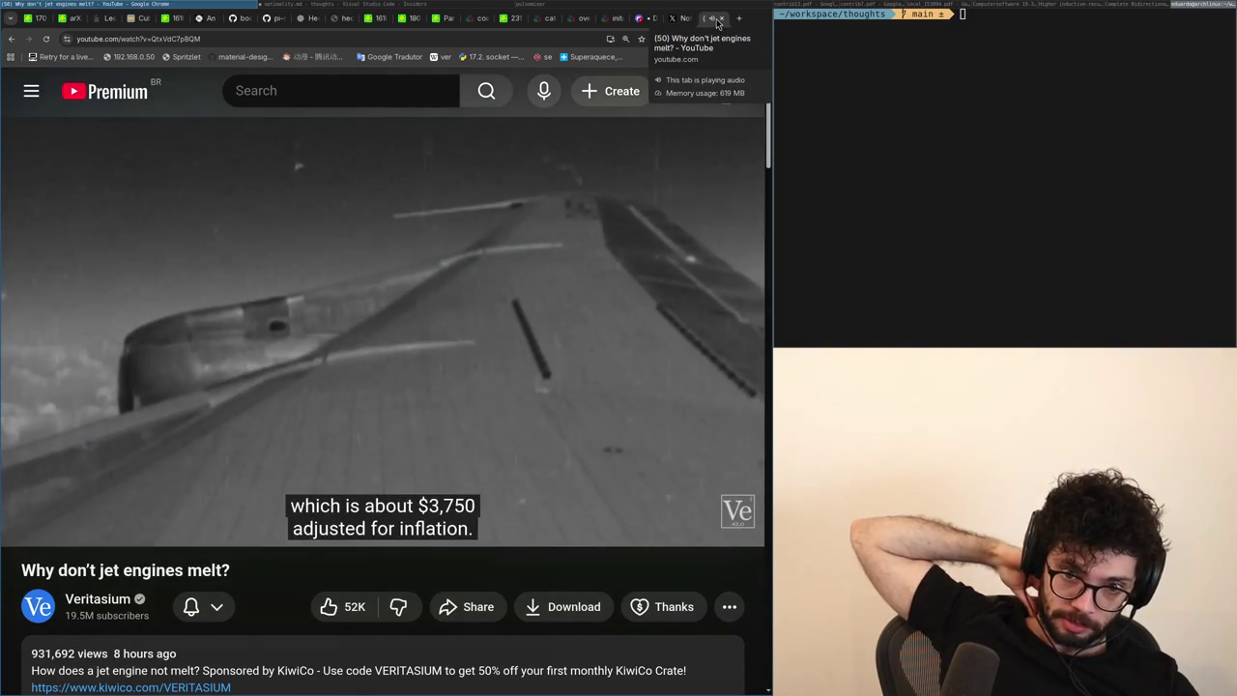
Close the jet-engine YouTube tab and switch back to the optimality.md notes.
{"action": "left_click", "coordinate": [720, 19]}
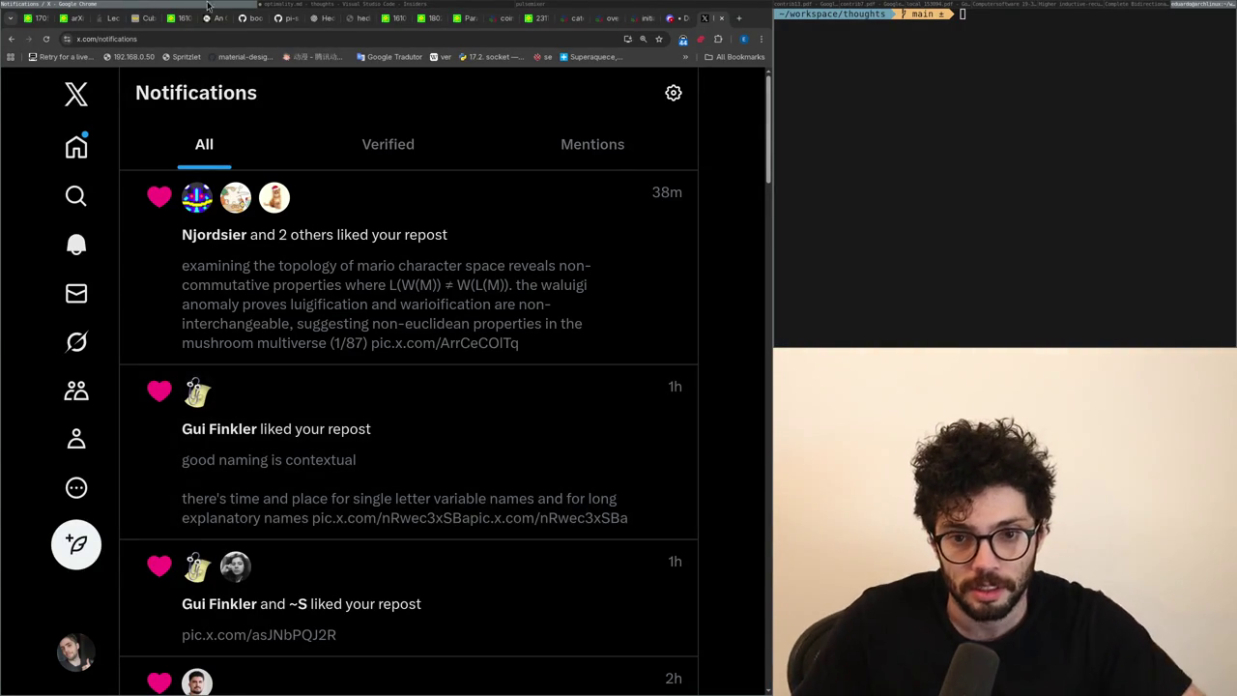
{"action": "key", "text": "alt+Tab"}
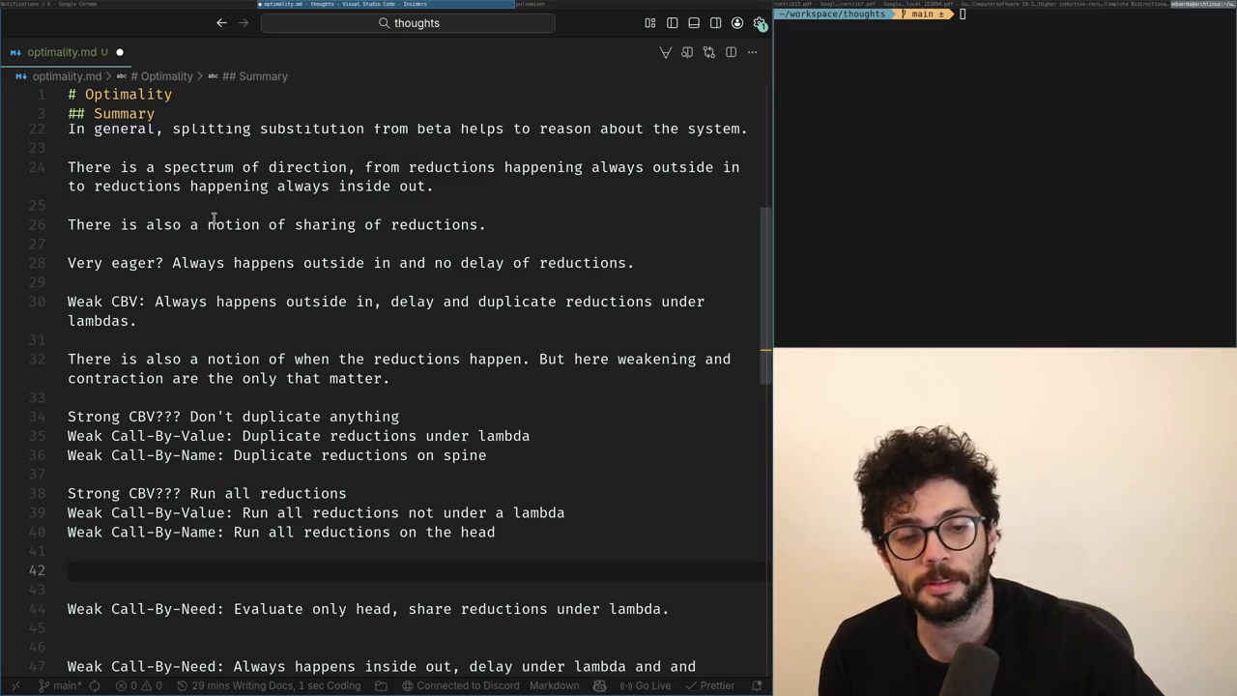
Delete the two extra blank lines after line 40 and move up to line 36.
{"action": "key", "text": "BackSpace"}
{"action": "key", "text": "BackSpace"}
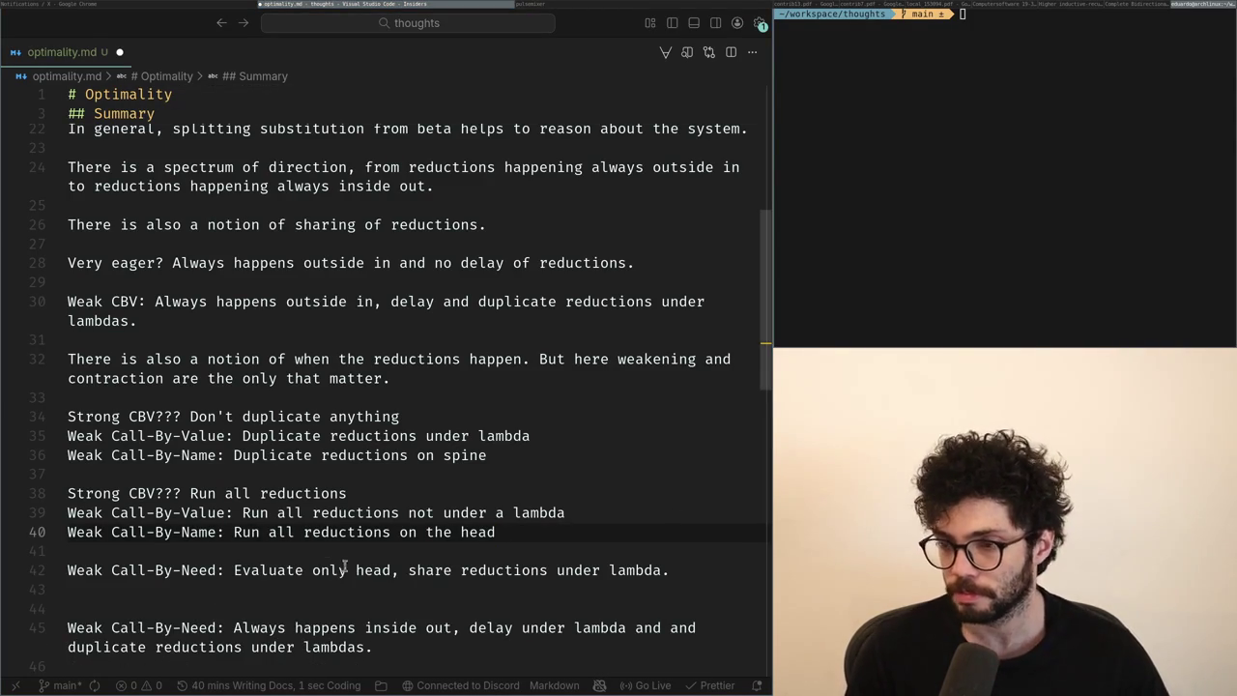
{"action": "key", "text": "Down"}
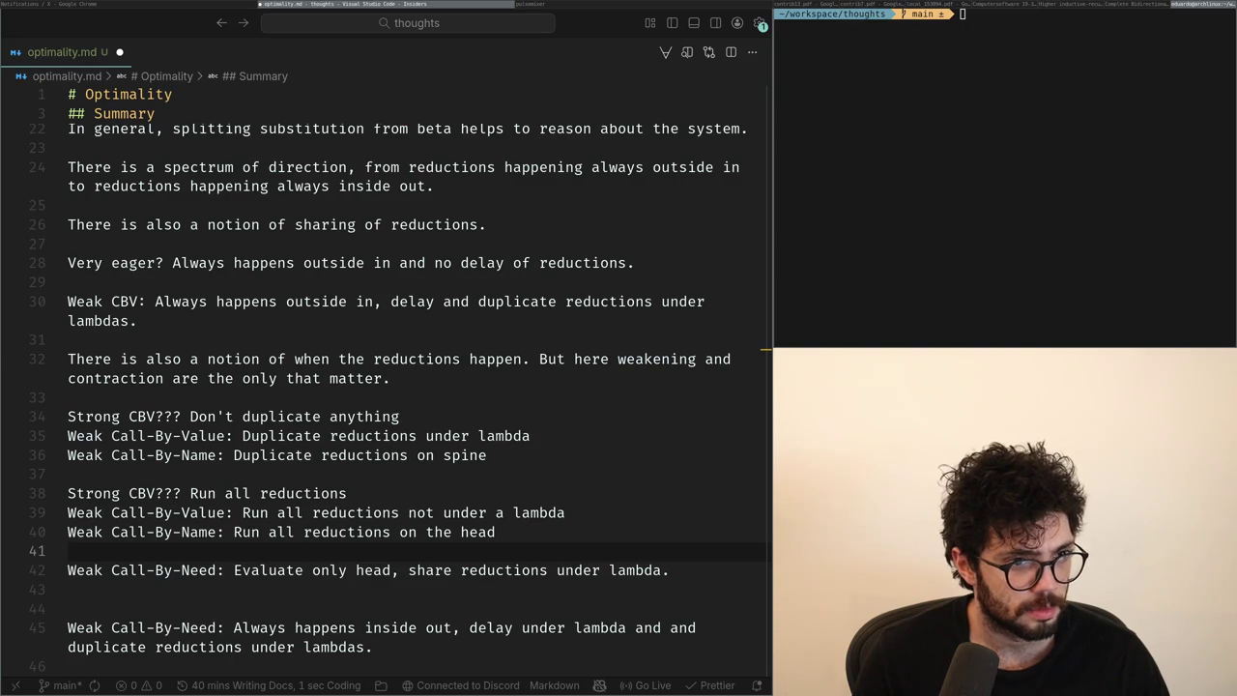
{"action": "key", "text": "Up"}
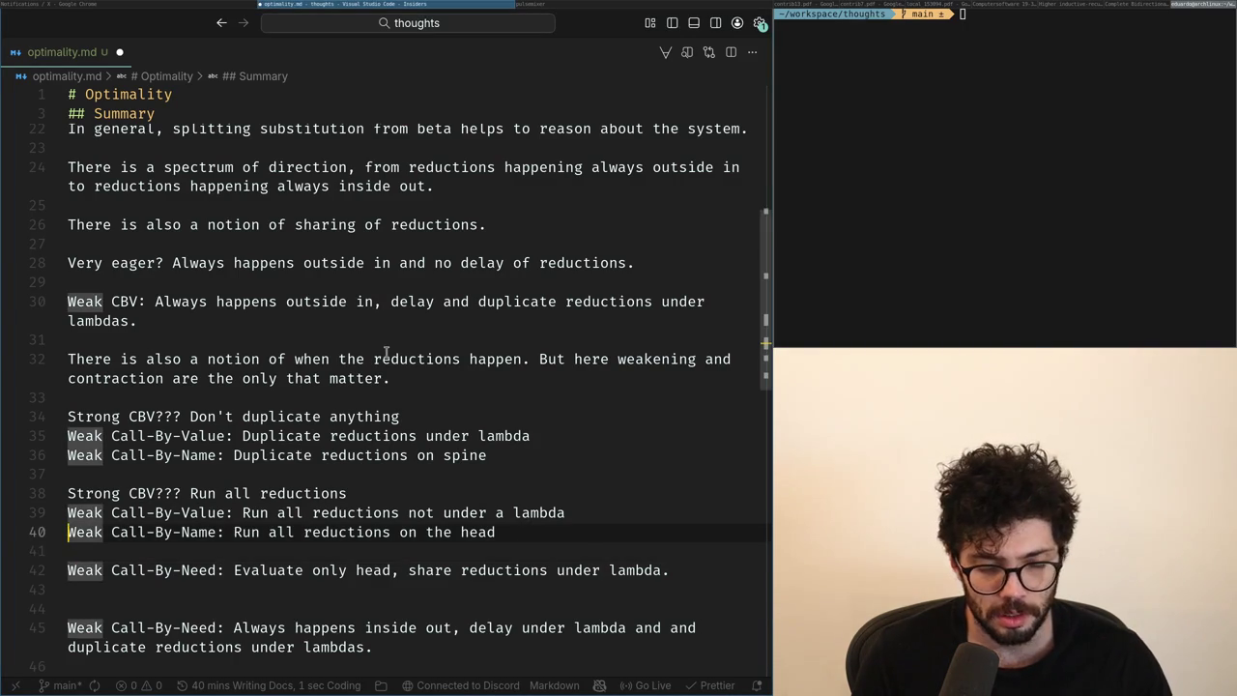
{"action": "key", "text": "Up"}
{"action": "key", "text": "Up"}
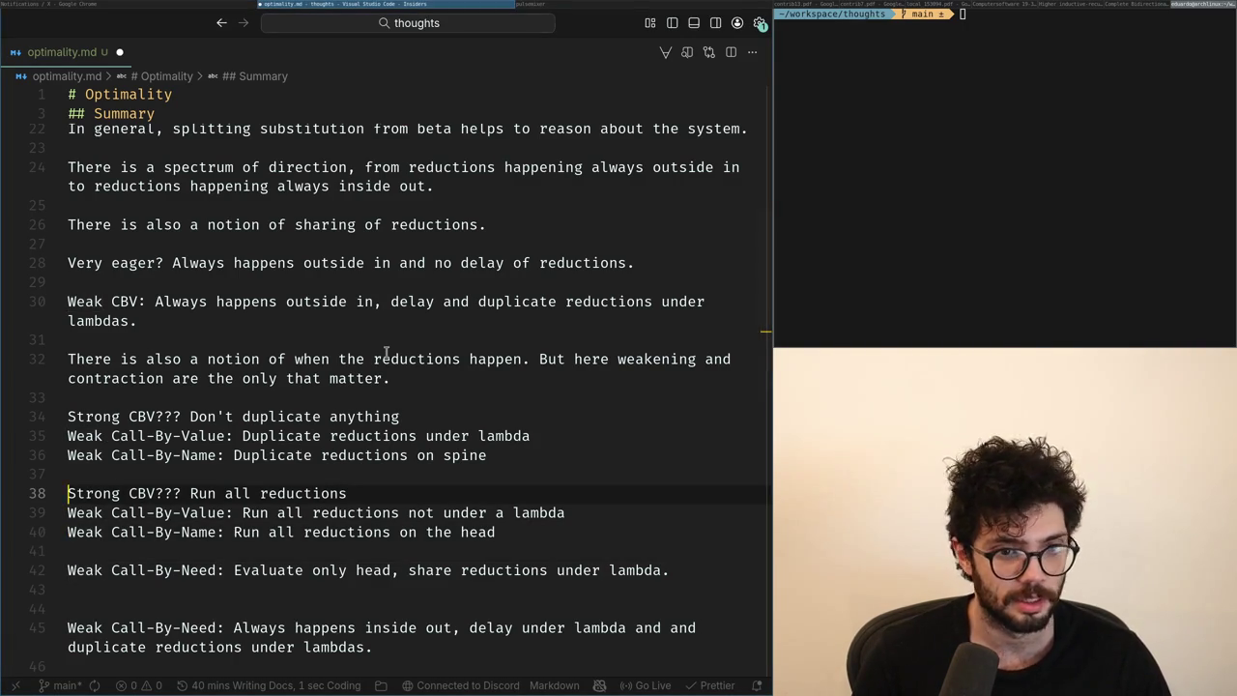
{"action": "key", "text": "Up"}
{"action": "key", "text": "Up"}
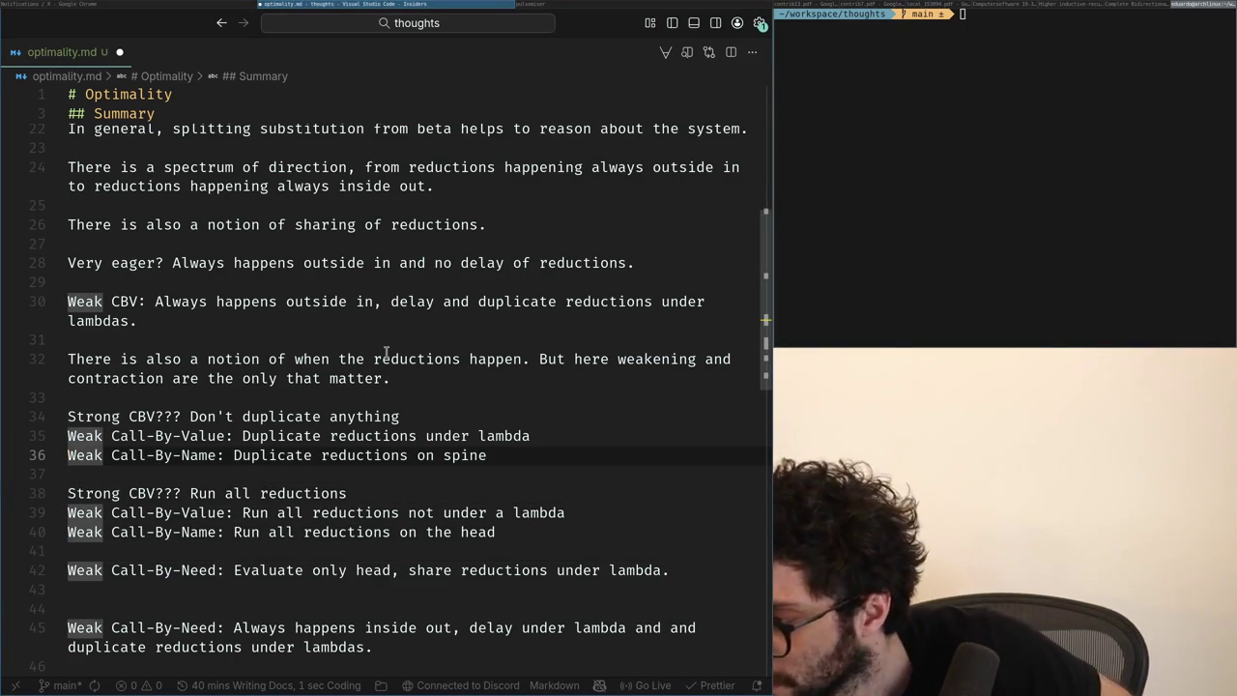
Review the Weak Call-By-Value and Call-By-Name rule lines word by word.
{"action": "key", "text": "shift+Down"}
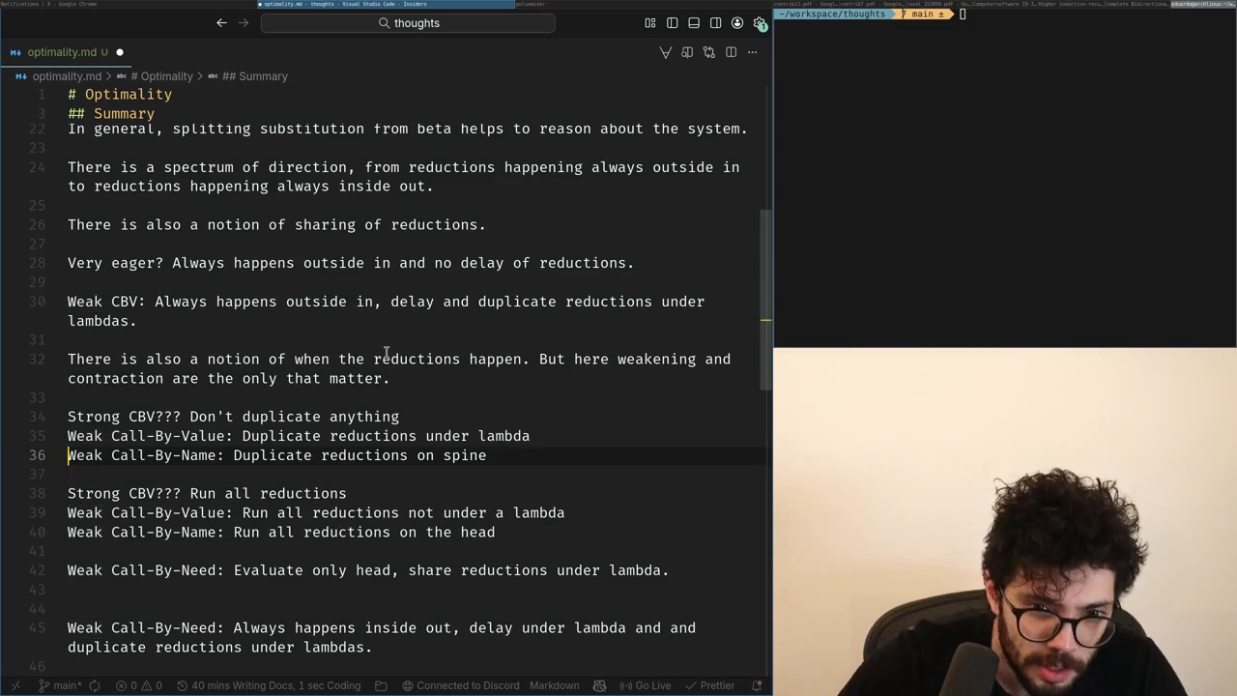
{"action": "key", "text": "Up"}
{"action": "key", "text": "Down"}
{"action": "key", "text": "Down"}
{"action": "key", "text": "Down"}
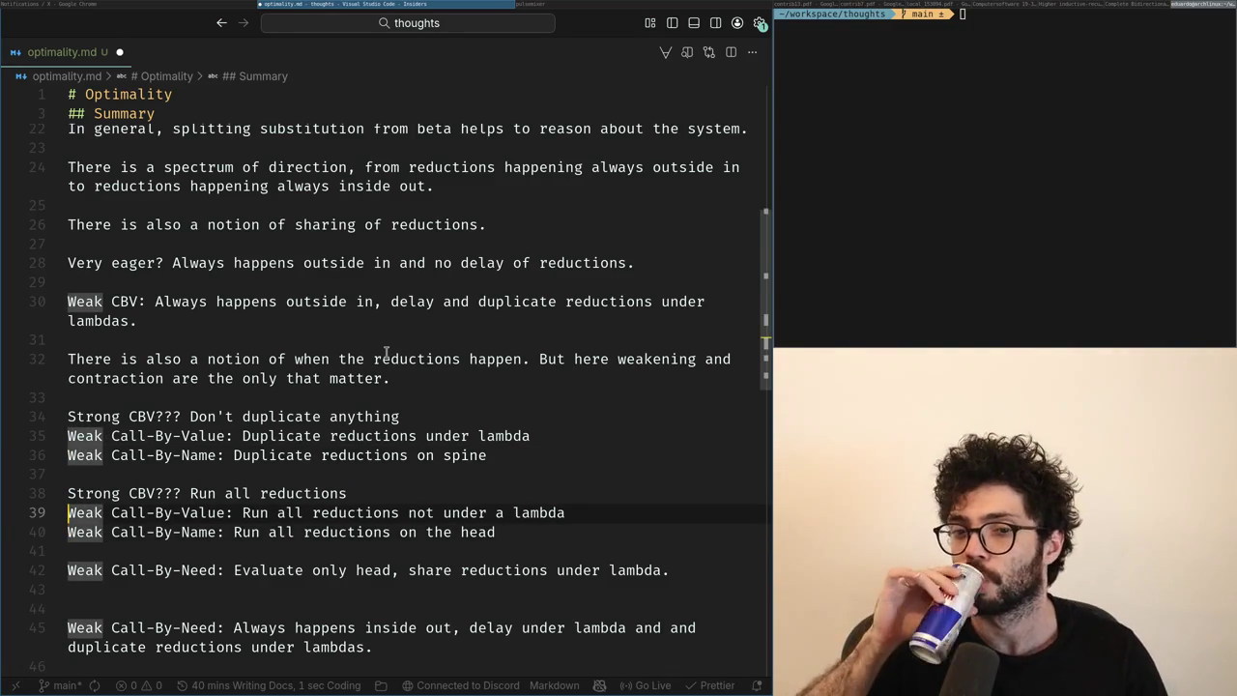
{"action": "key", "text": "ctrl+Right"}
{"action": "key", "text": "ctrl+Right"}
{"action": "key", "text": "ctrl+Right"}
{"action": "key", "text": "ctrl+Right"}
{"action": "key", "text": "ctrl+Right"}
{"action": "key", "text": "ctrl+Left"}
{"action": "key", "text": "ctrl+Left"}
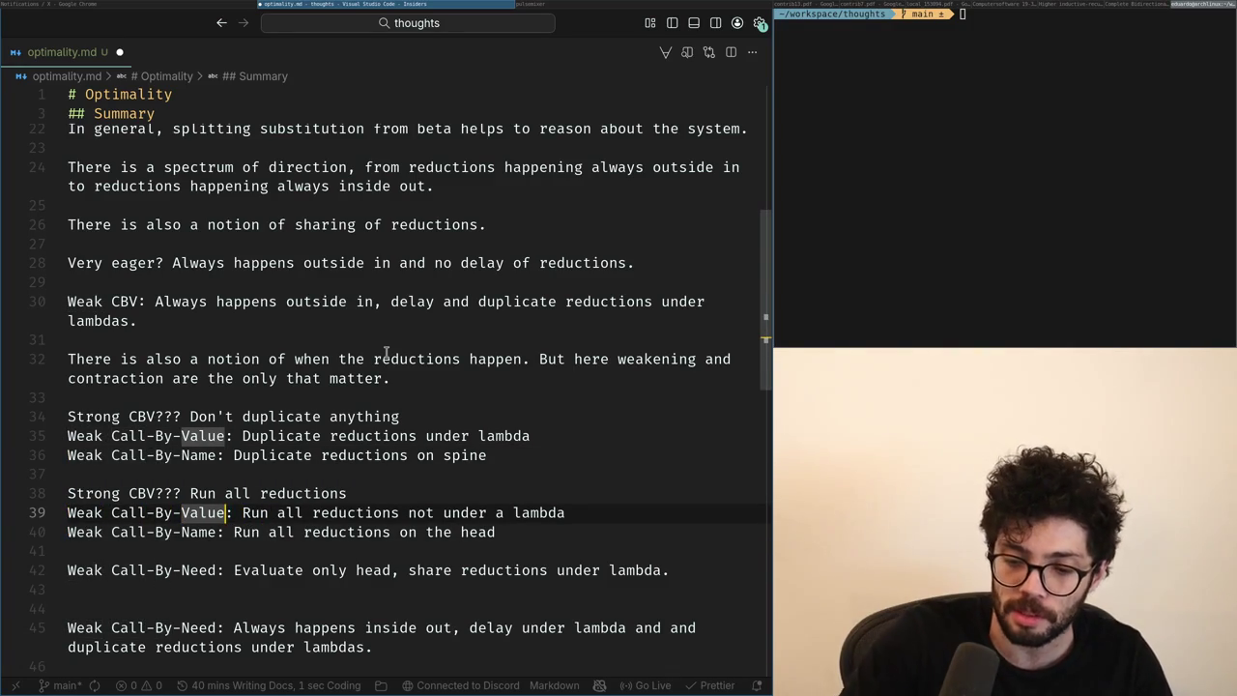
{"action": "key", "text": "ctrl+Right"}
{"action": "key", "text": "ctrl+Right"}
{"action": "key", "text": "ctrl+Right"}
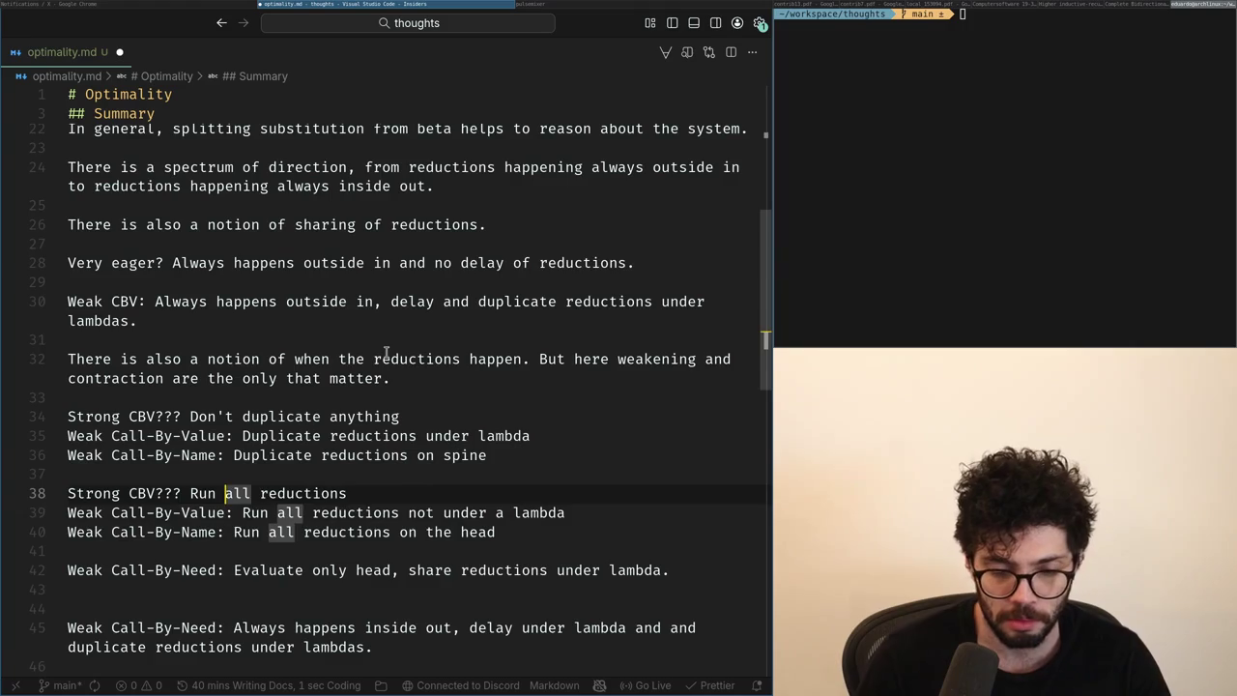
{"action": "key", "text": "Home"}
{"action": "key", "text": "ctrl+Right"}
{"action": "key", "text": "ctrl+Right"}
{"action": "key", "text": "ctrl+Right"}
{"action": "key", "text": "ctrl+Right"}
{"action": "key", "text": "ctrl+Right"}
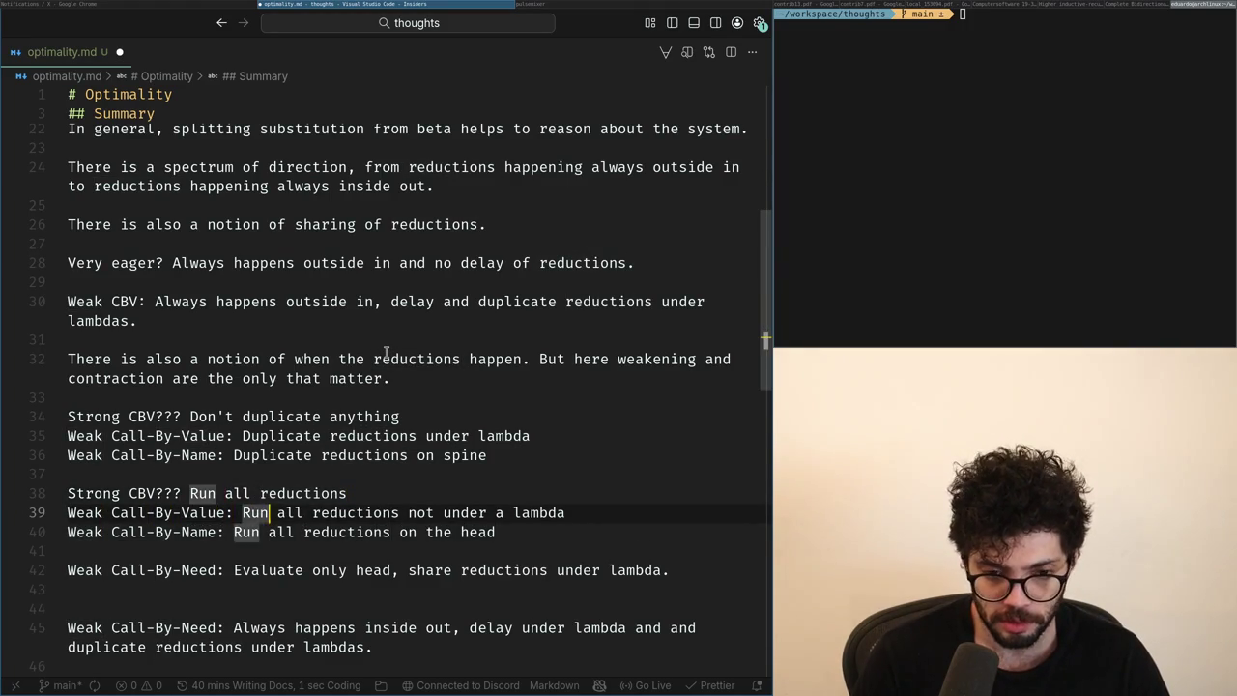
{"action": "key", "text": "ctrl+Right"}
{"action": "key", "text": "ctrl+Right"}
{"action": "key", "text": "ctrl+Right"}
{"action": "key", "text": "Up"}
{"action": "key", "text": "Up"}
{"action": "key", "text": "Up"}
{"action": "key", "text": "Up"}
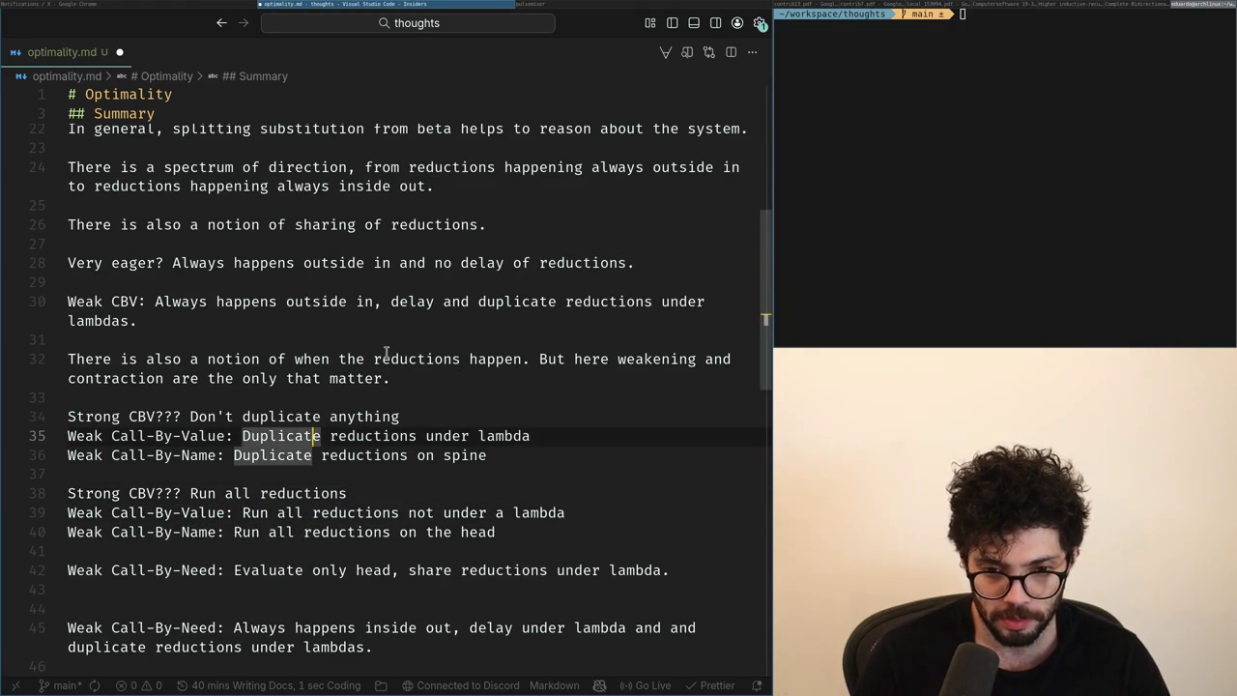
{"action": "key", "text": "ctrl+Right"}
{"action": "key", "text": "ctrl+Right"}
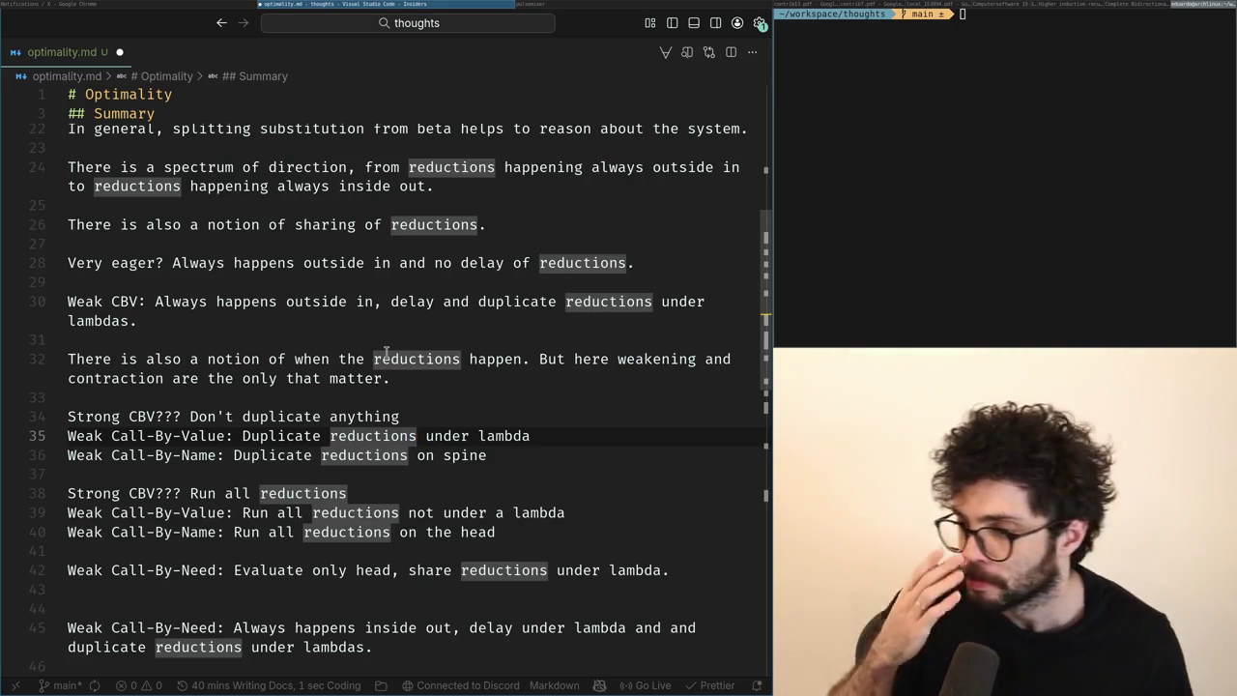
Restore the Call-By-Need lines and reword line 41's clause to 'not under a lambda'.
{"action": "key", "text": "ctrl+z"}
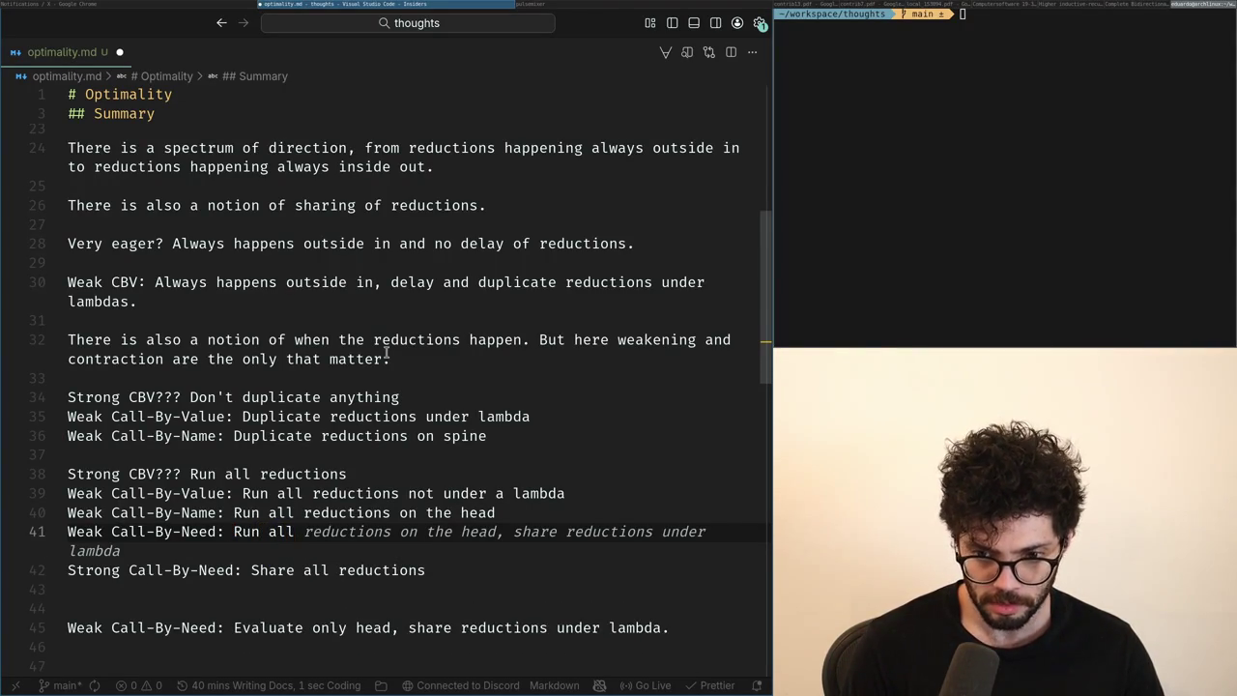
{"action": "key", "text": "Tab"}
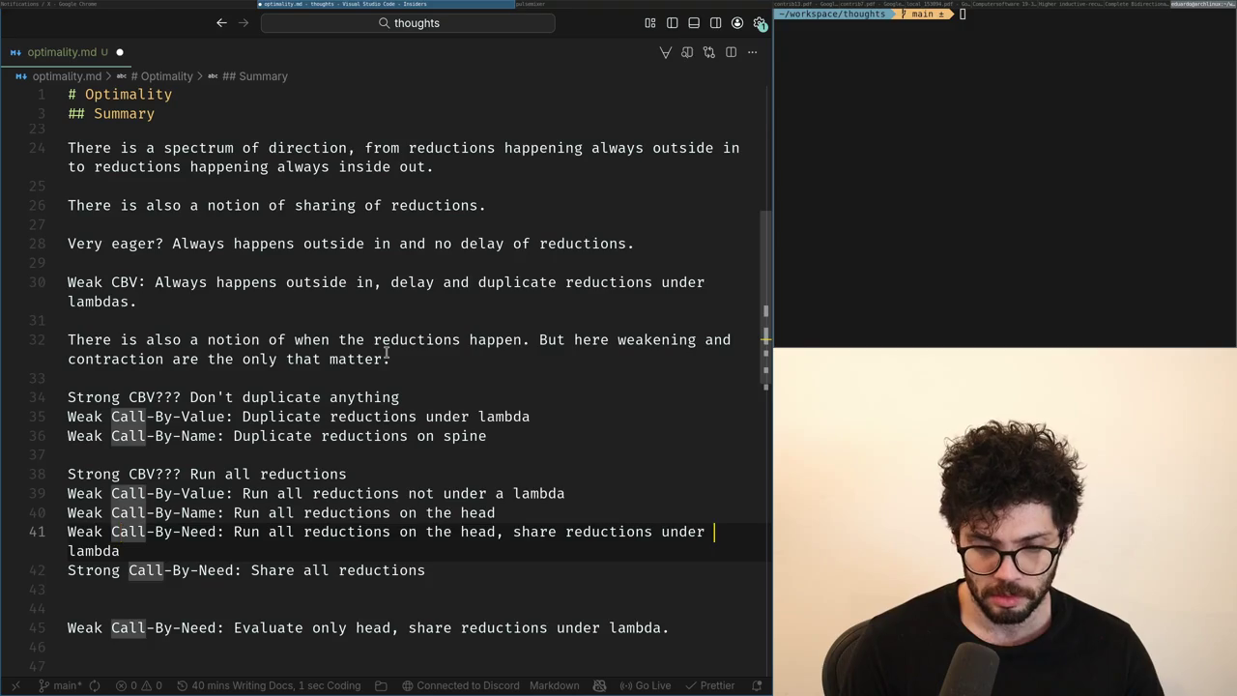
{"action": "key", "text": "ctrl+Left"}
{"action": "key", "text": "ctrl+Left"}
{"action": "key", "text": "ctrl+Left"}
{"action": "key", "text": "ctrl+Right"}
{"action": "key", "text": "ctrl+Right"}
{"action": "key", "text": "ctrl+Right"}
{"action": "key", "text": "Right"}
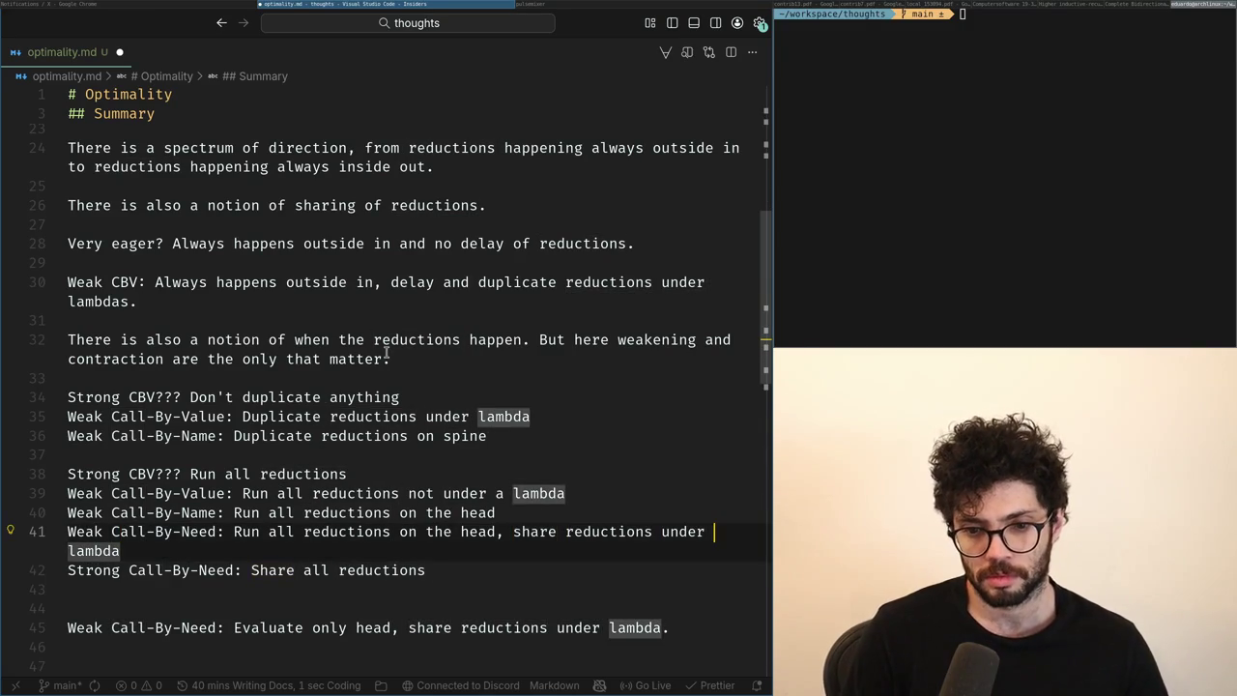
{"action": "key", "text": "ctrl+BackSpace"}
{"action": "type", "text": "not unde"}
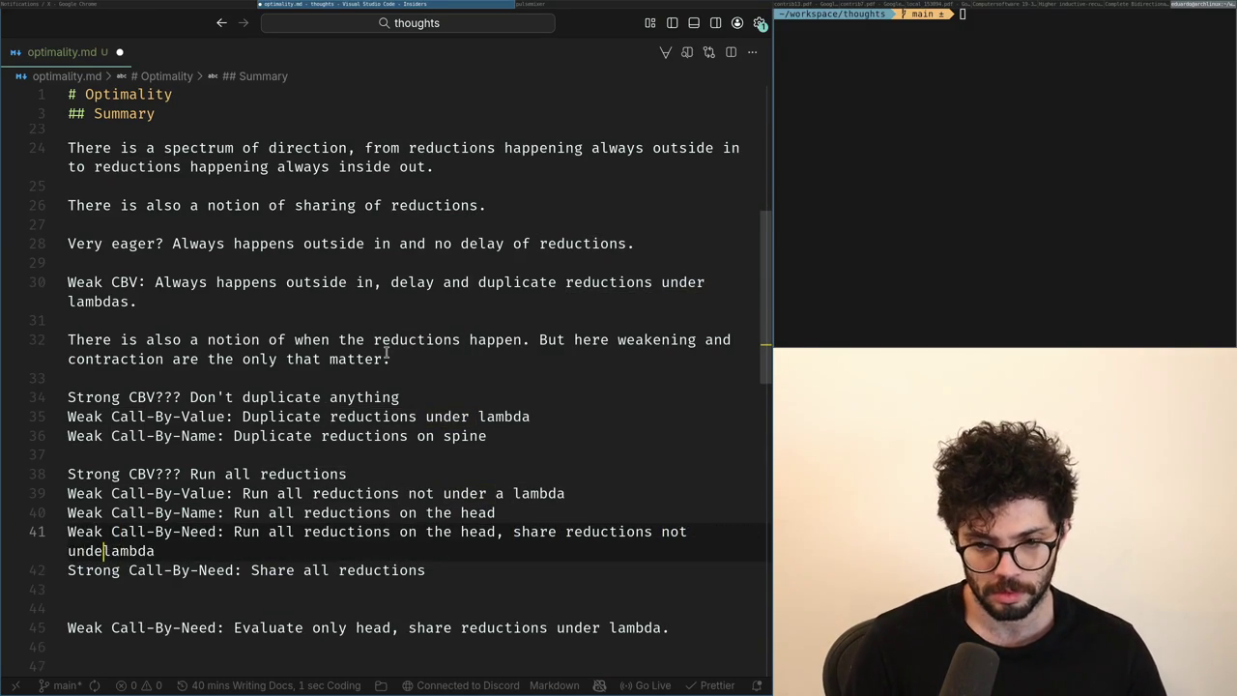
{"action": "type", "text": "r a"}
Move the 'share reductions not under a lambda' clause onto its own line.
{"action": "key", "text": "Up"}
{"action": "key", "text": "ctrl+Right"}
{"action": "key", "text": "ctrl+Right"}
{"action": "key", "text": "ctrl+Right"}
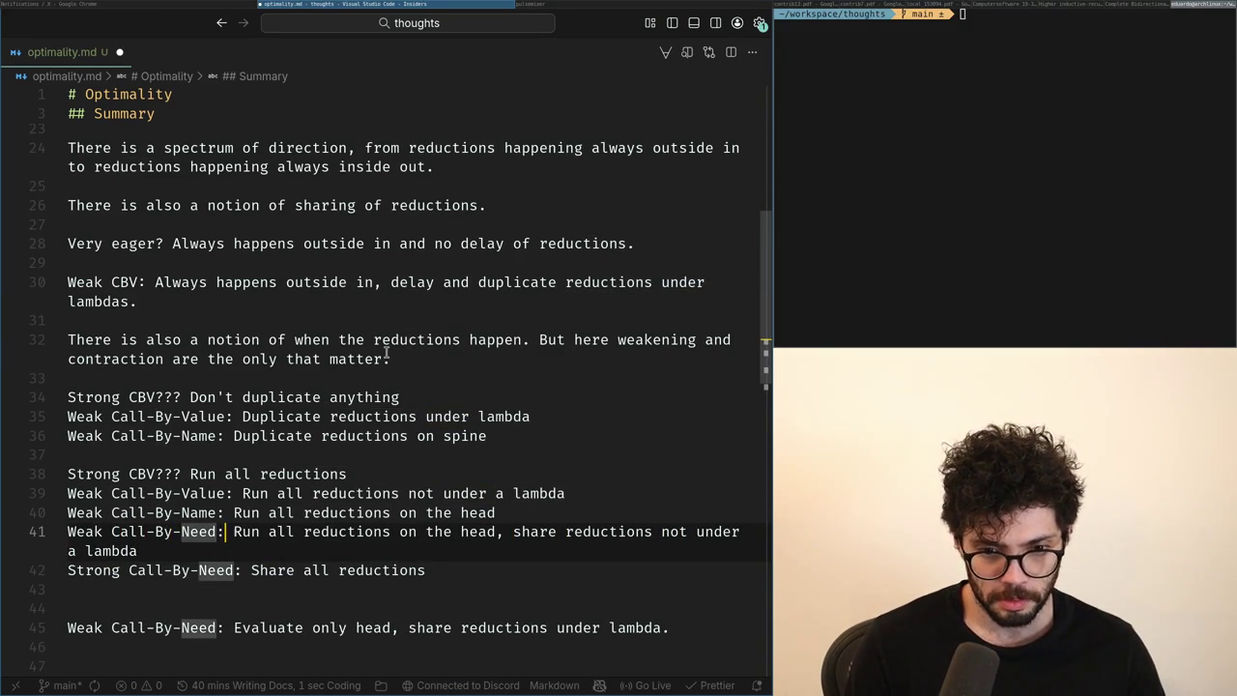
{"action": "key", "text": "ctrl+Right"}
{"action": "key", "text": "ctrl+Right"}
{"action": "key", "text": "ctrl+Right"}
{"action": "key", "text": "ctrl+Right"}
{"action": "key", "text": "ctrl+Left"}
{"action": "key", "text": "ctrl+Left"}
{"action": "key", "text": "Return"}
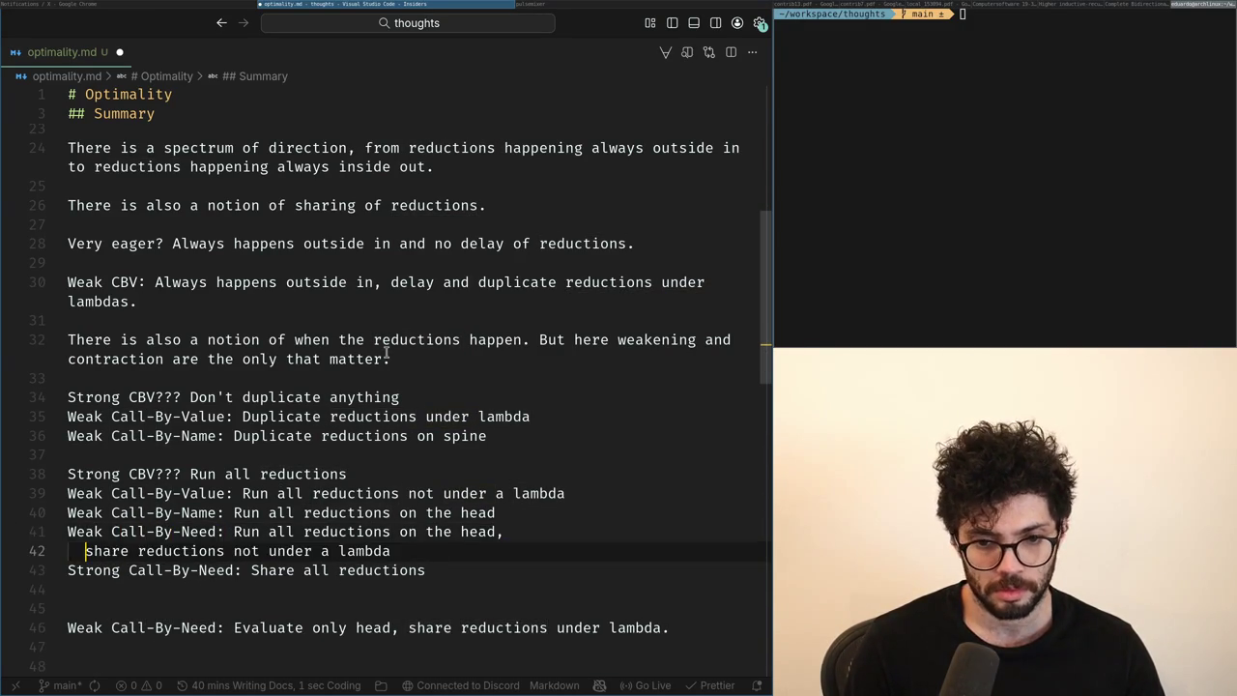
{"action": "key", "text": "shift+End"}
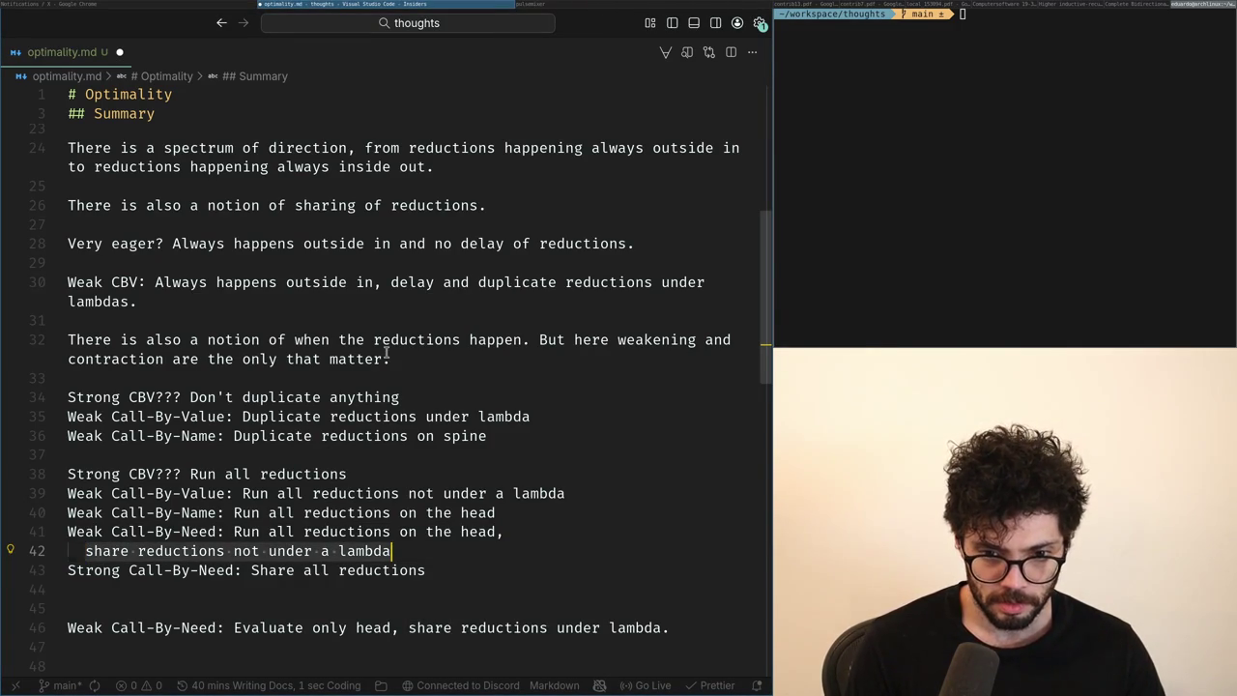
{"action": "key", "text": "ctrl+Left"}
{"action": "key", "text": "ctrl+Left"}
{"action": "key", "text": "ctrl+Left"}
{"action": "key", "text": "ctrl+Left"}
{"action": "key", "text": "ctrl+Left"}
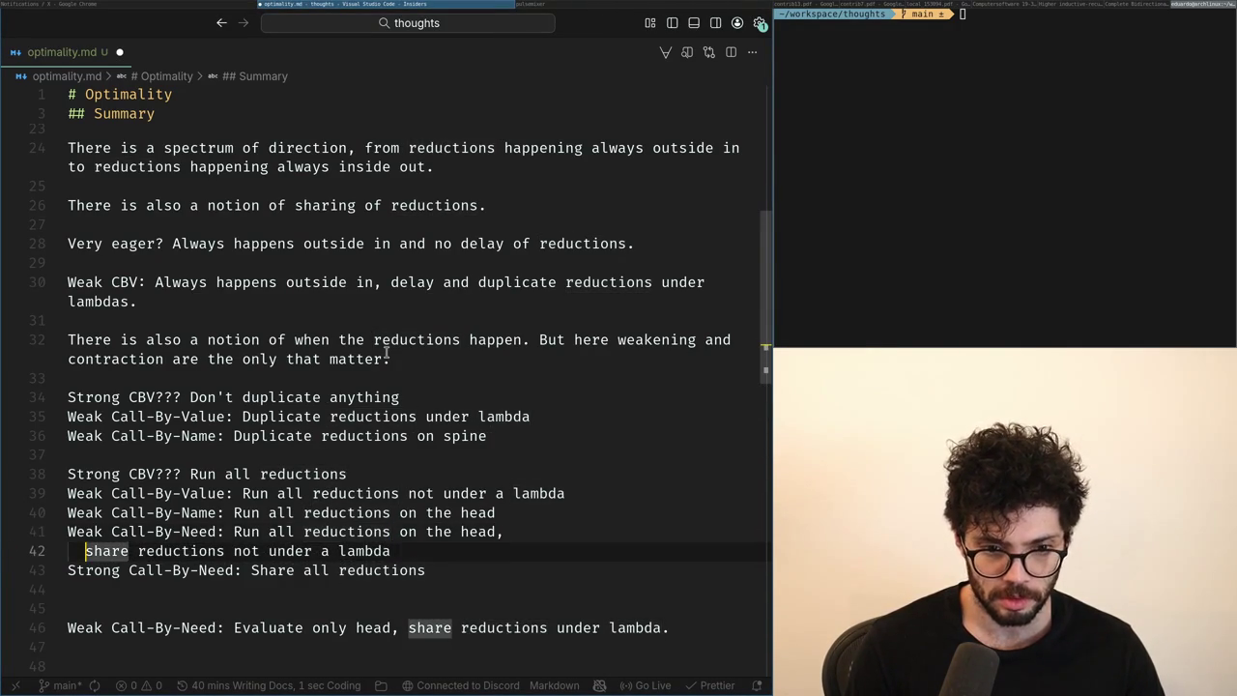
{"action": "key", "text": "ctrl+Right"}
{"action": "key", "text": "ctrl+Right"}
{"action": "key", "text": "End"}
{"action": "key", "text": "Up"}
{"action": "key", "text": "ctrl+Left"}
{"action": "key", "text": "Left"}
{"action": "key", "text": "ctrl+Right"}
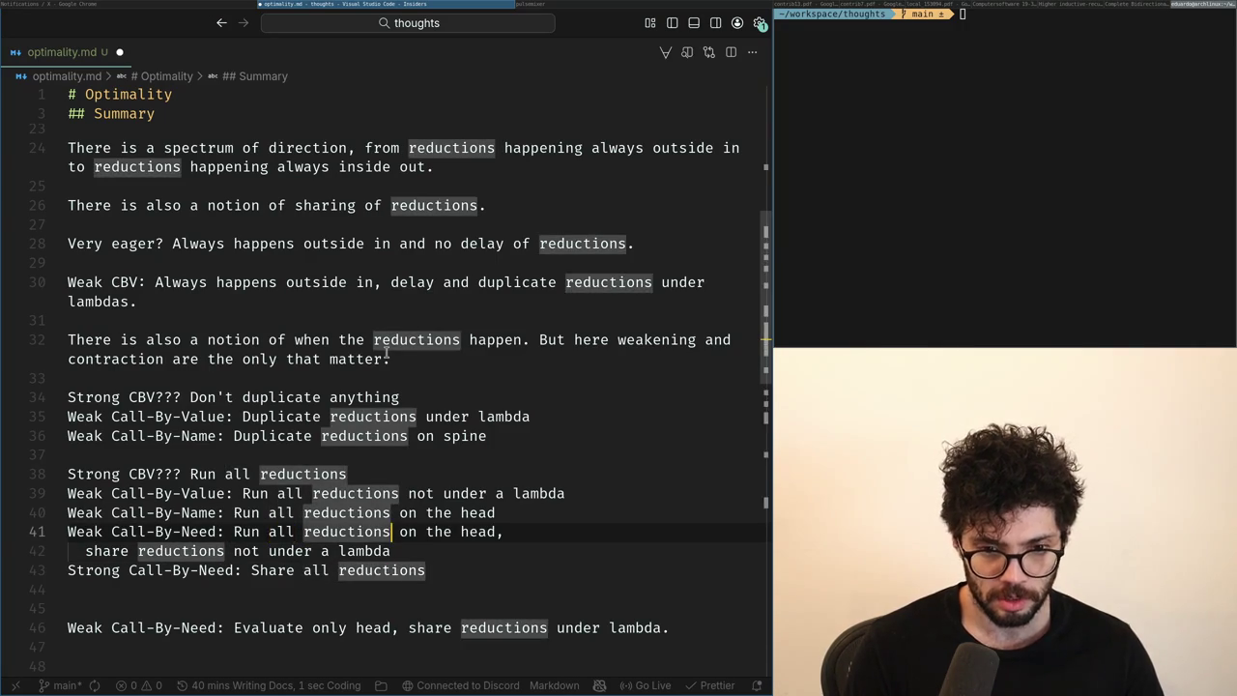
{"action": "key", "text": "ctrl+Left"}
{"action": "key", "text": "ctrl+Left"}
{"action": "key", "text": "End"}
{"action": "key", "text": "shift+Down"}
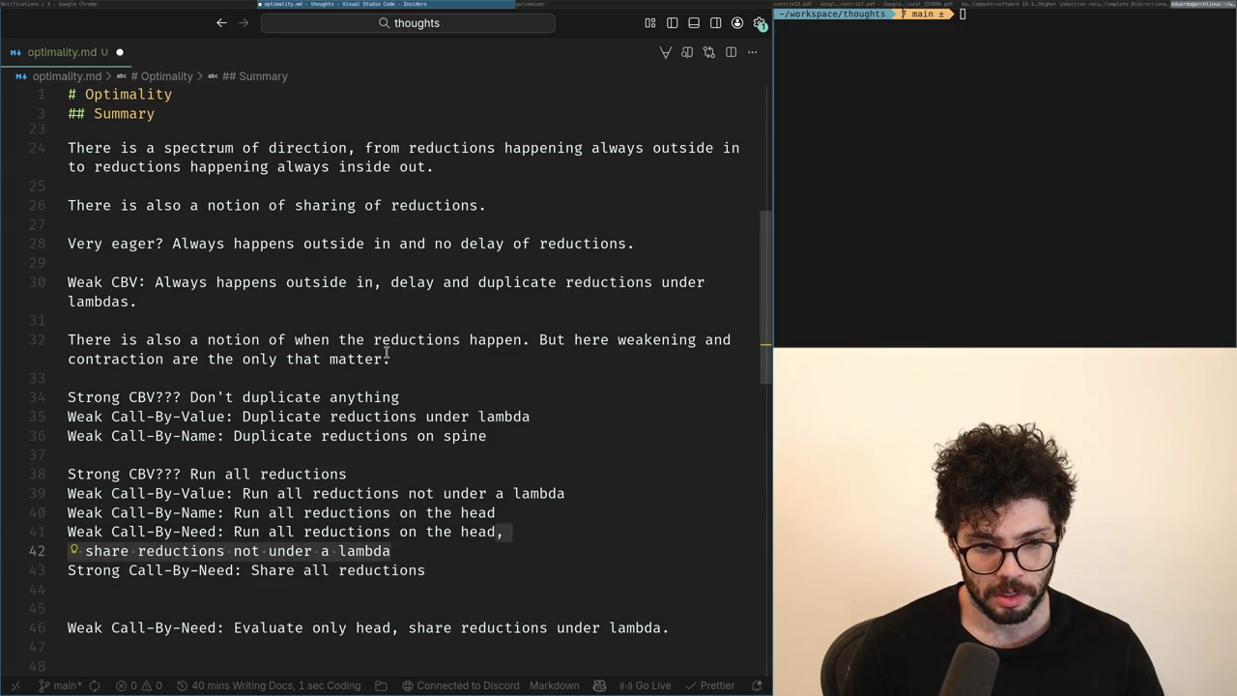
Delete the sharing clause after 'head' from the Weak Call-By-Need run rule.
{"action": "key", "text": "Up"}
{"action": "key", "text": "Up"}
{"action": "key", "text": "Down"}
{"action": "key", "text": "Up"}
{"action": "key", "text": "Down"}
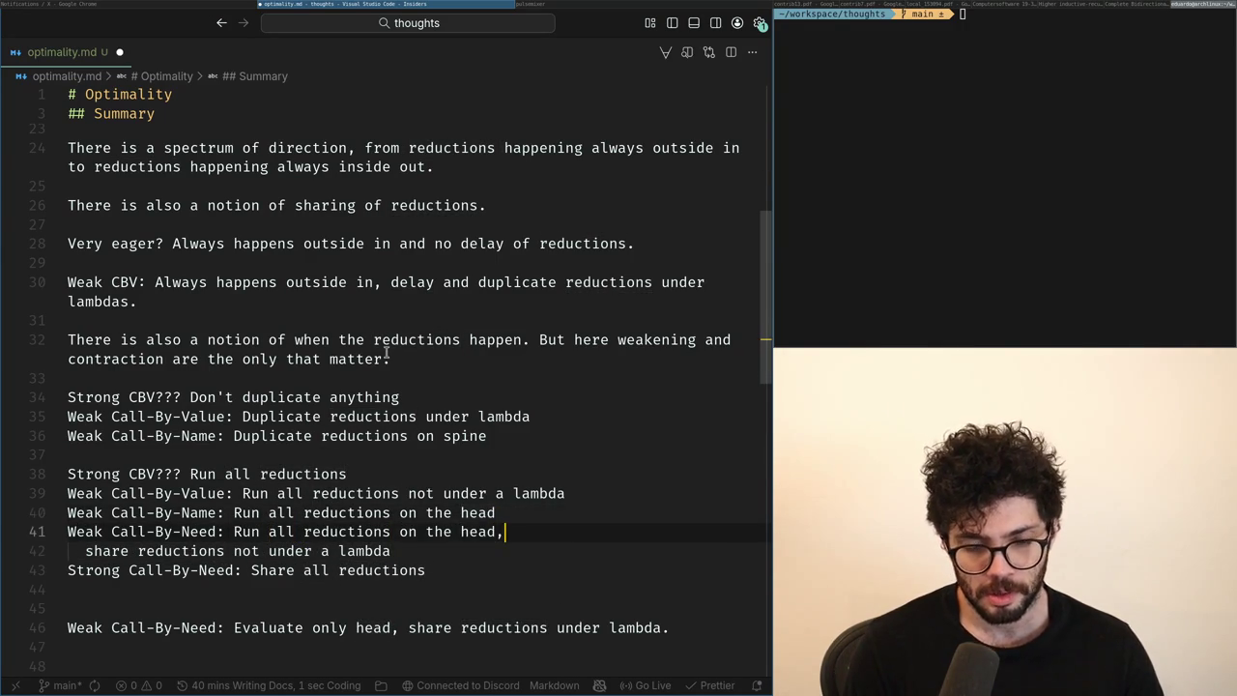
{"action": "key", "text": "Down"}
{"action": "key", "text": "ctrl+Left"}
{"action": "key", "text": "End"}
{"action": "key", "text": "ctrl+shift+Left"}
{"action": "key", "text": "ctrl+shift+Left"}
{"action": "key", "text": "ctrl+shift+Left"}
{"action": "key", "text": "ctrl+shift+Left"}
{"action": "key", "text": "ctrl+shift+Left"}
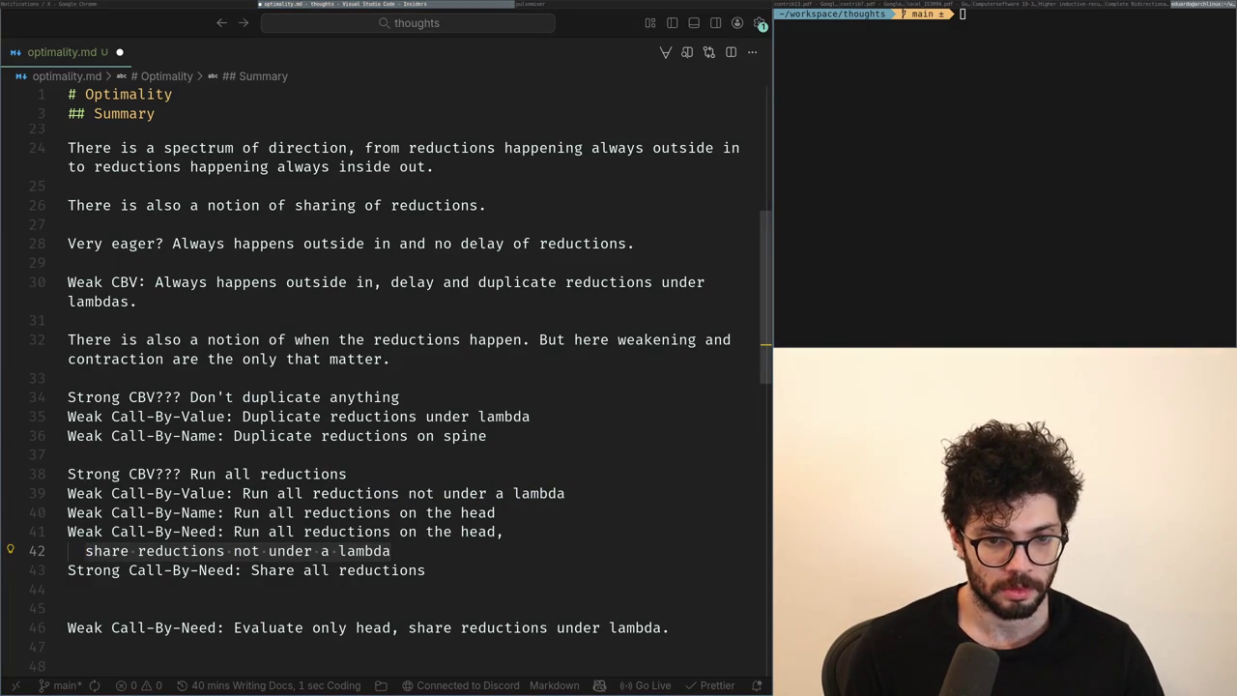
{"action": "key", "text": "Right"}
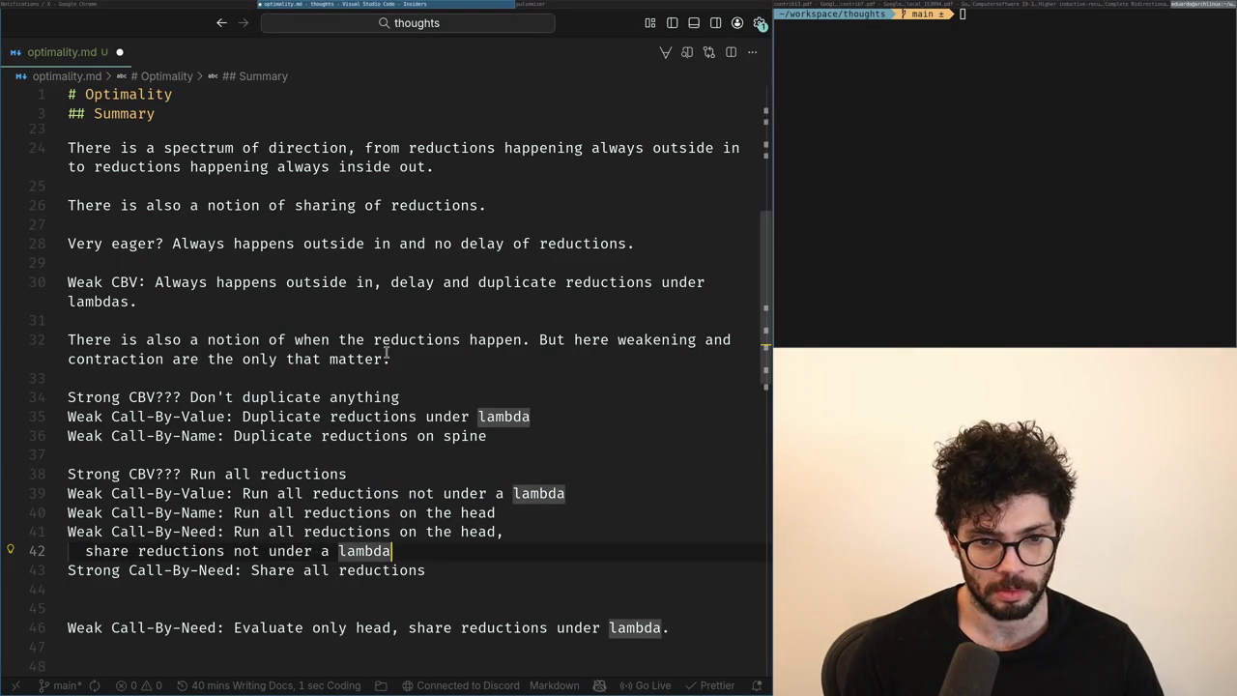
{"action": "key", "text": "shift+Up"}
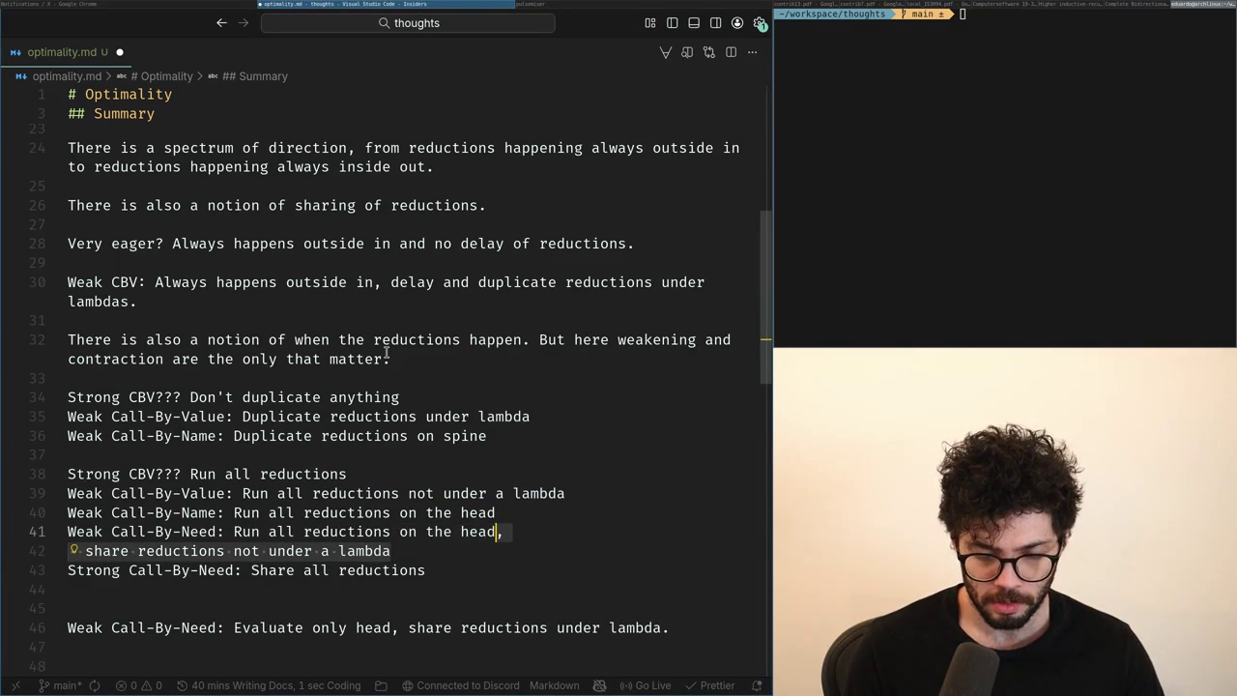
{"action": "key", "text": "BackSpace"}
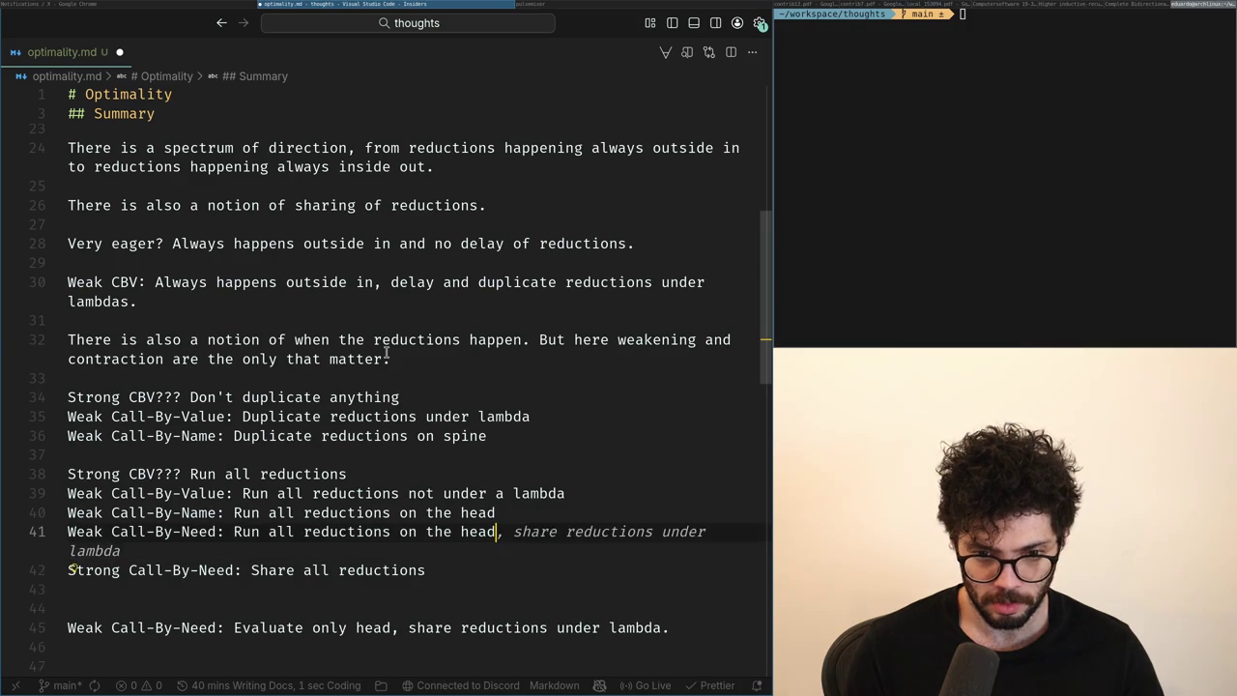
{"action": "key", "text": "Down"}
{"action": "key", "text": "Up"}
Add 'Weak Call-By-Need: Duplicate reductions under a lambda' below the Call-By-Name duplication rule.
{"action": "key", "text": "Home"}
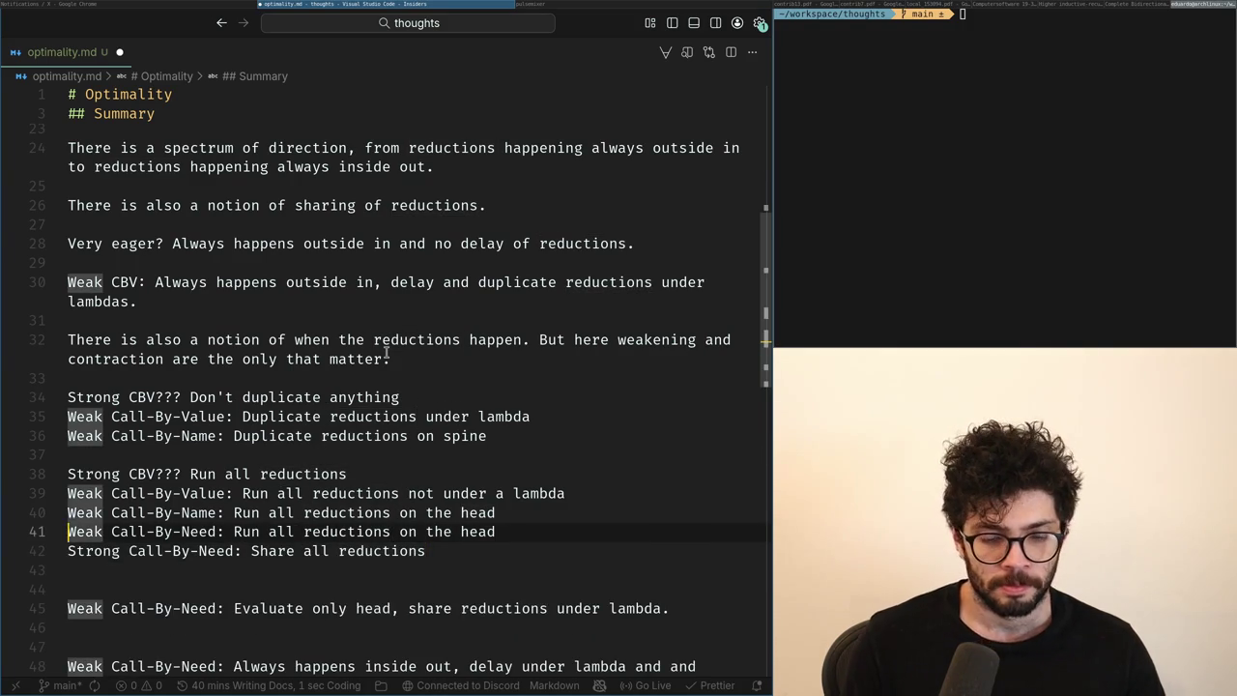
{"action": "key", "text": "Up"}
{"action": "key", "text": "Up"}
{"action": "key", "text": "Up"}
{"action": "key", "text": "Up"}
{"action": "key", "text": "Up"}
{"action": "key", "text": "End"}
{"action": "key", "text": "Return"}
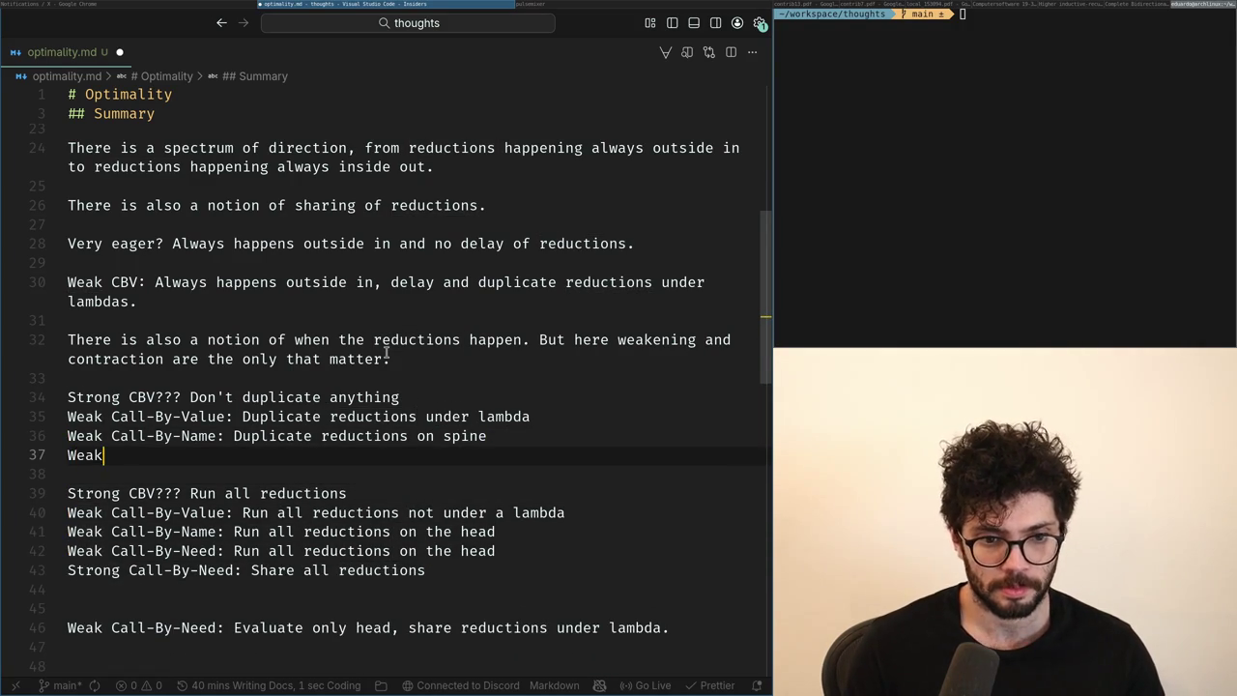
{"action": "key", "text": "Tab"}
{"action": "key", "text": "ctrl+Left"}
{"action": "key", "text": "ctrl+Left"}
{"action": "key", "text": "ctrl+Left"}
{"action": "key", "text": "ctrl+Left"}
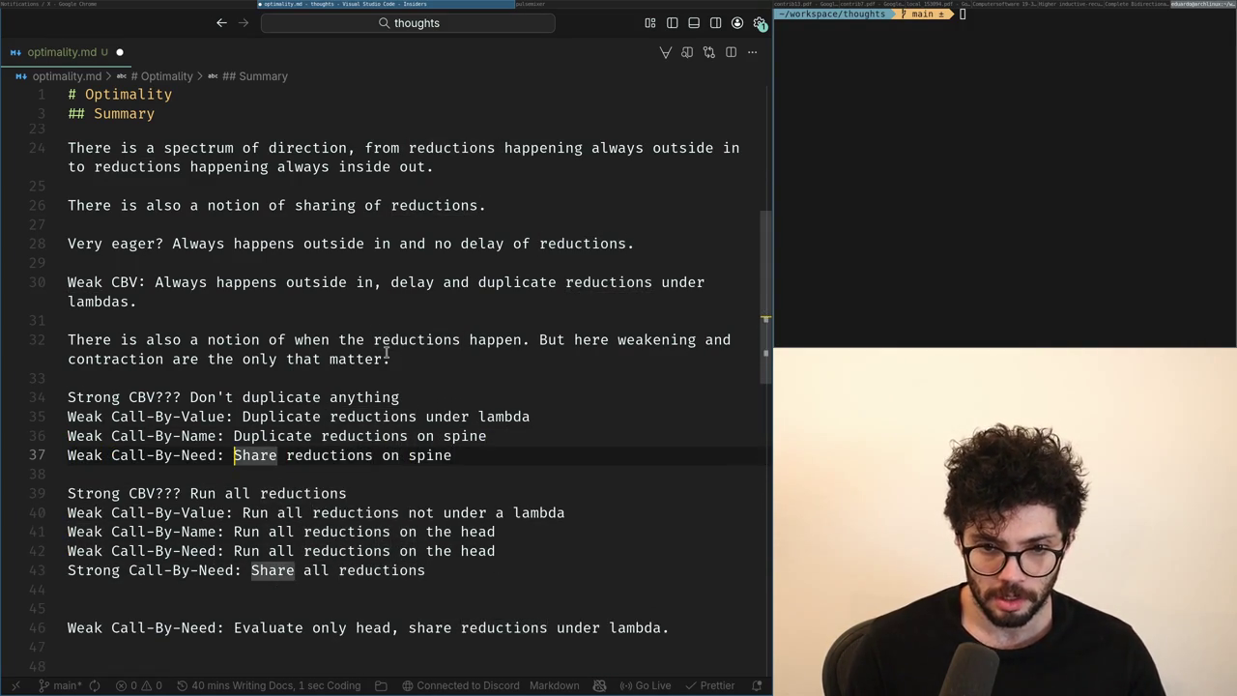
{"action": "key", "text": "shift+End"}
{"action": "key", "text": "BackSpace"}
{"action": "type", "text": "D"}
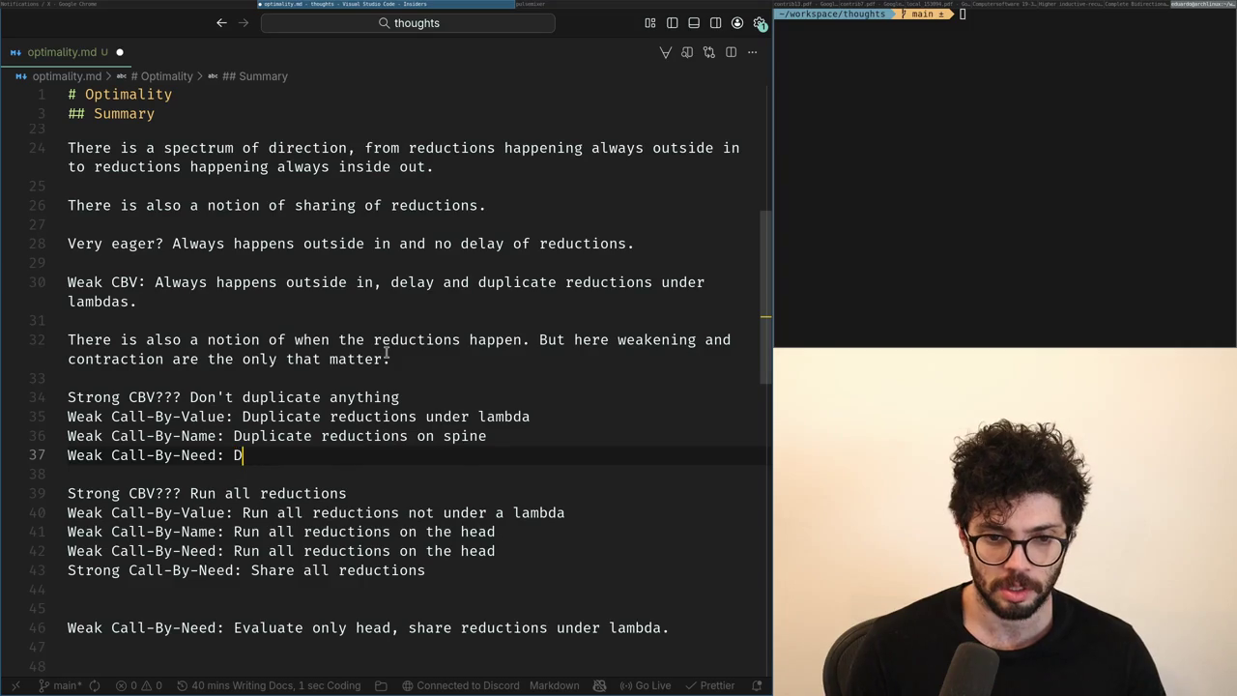
{"action": "type", "text": "uplicate reduction"}
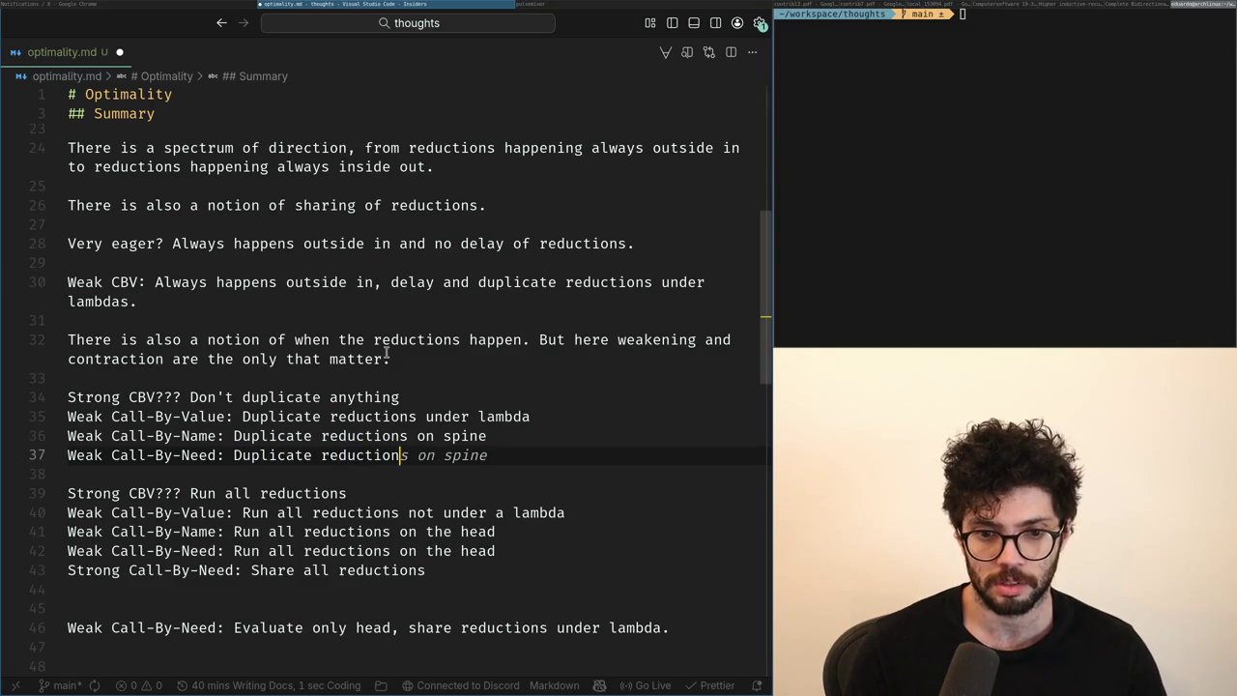
{"action": "type", "text": "s under a la"}
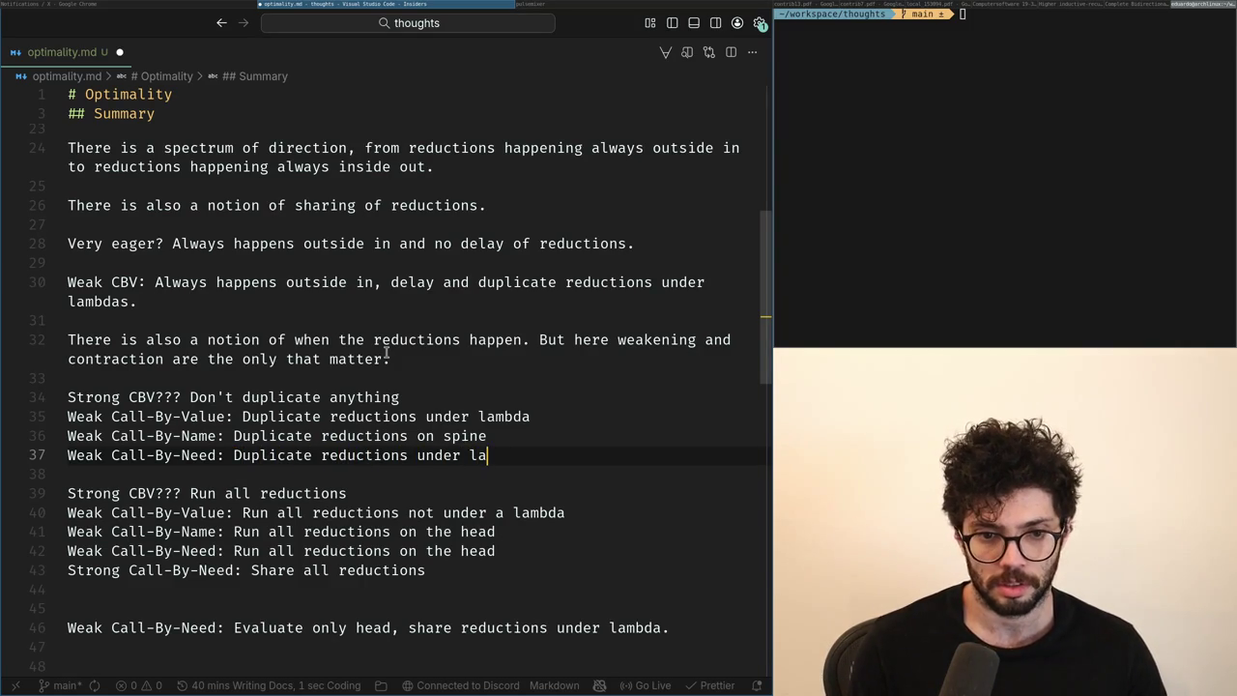
{"action": "type", "text": "mbda"}
Copy line 35 and select the Call-By-Value duplication rule text.
{"action": "key", "text": "Escape"}
{"action": "key", "text": "shift+v"}
{"action": "key", "text": "k"}
{"action": "key", "text": "k"}
{"action": "key", "text": "y"}
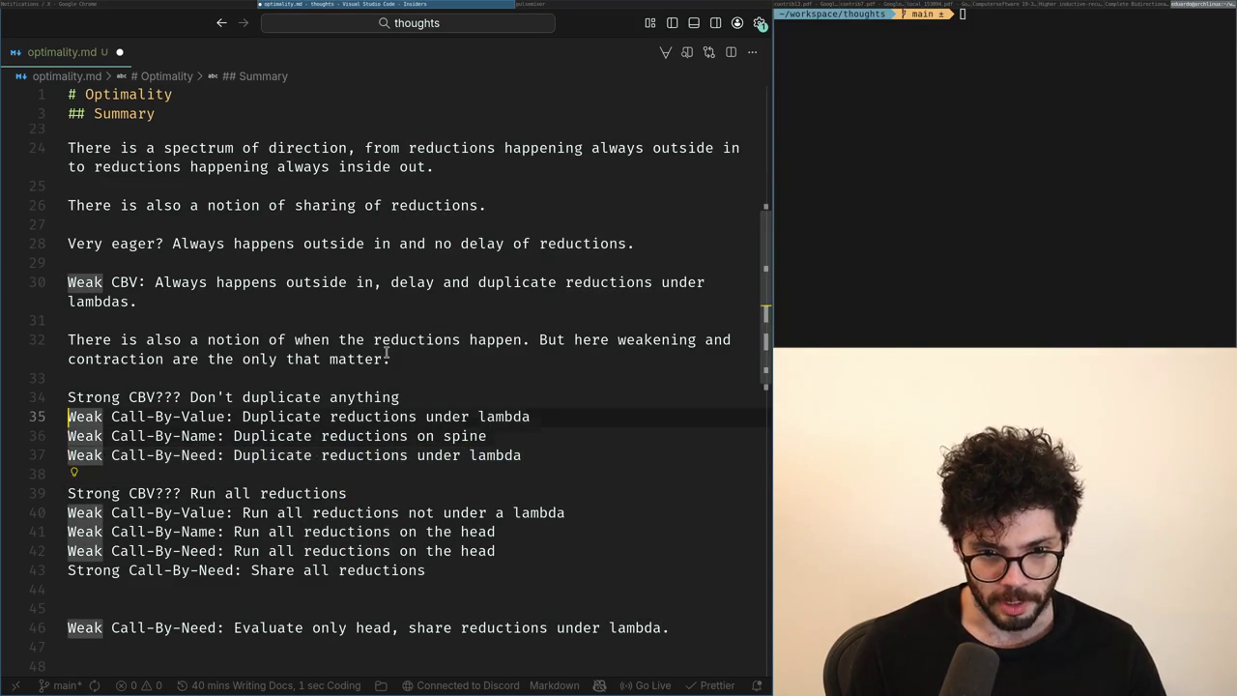
{"action": "key", "text": "w"}
{"action": "key", "text": "w"}
{"action": "key", "text": "w"}
{"action": "key", "text": "w"}
{"action": "key", "text": "w"}
{"action": "key", "text": "w"}
{"action": "key", "text": "w"}
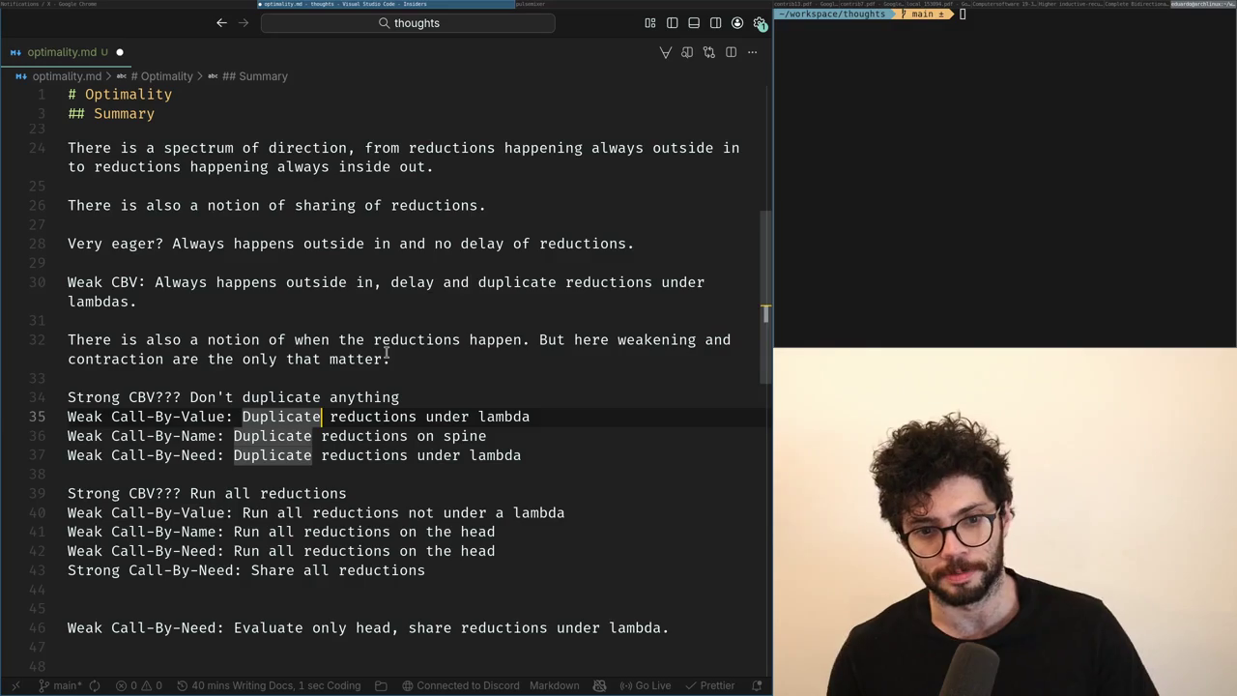
{"action": "key", "text": "v"}
{"action": "key", "text": "$"}
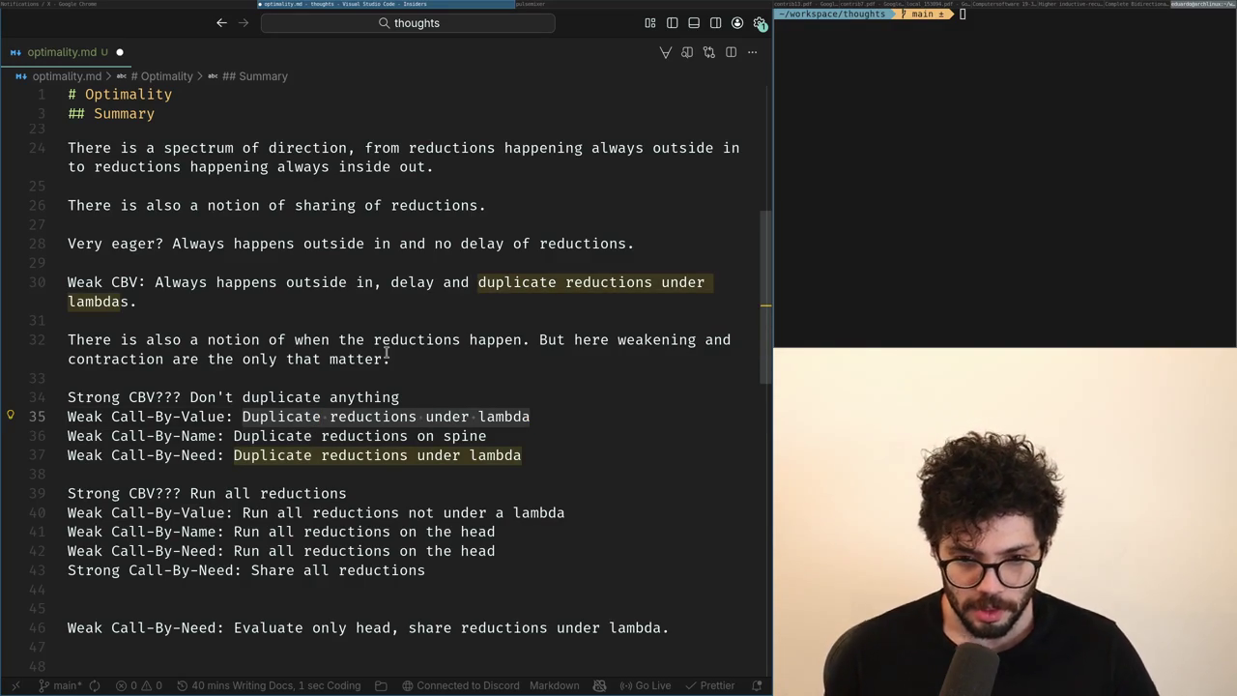
{"action": "key", "text": "Escape"}
{"action": "key", "text": "j"}
{"action": "key", "text": "j"}
{"action": "key", "text": "j"}
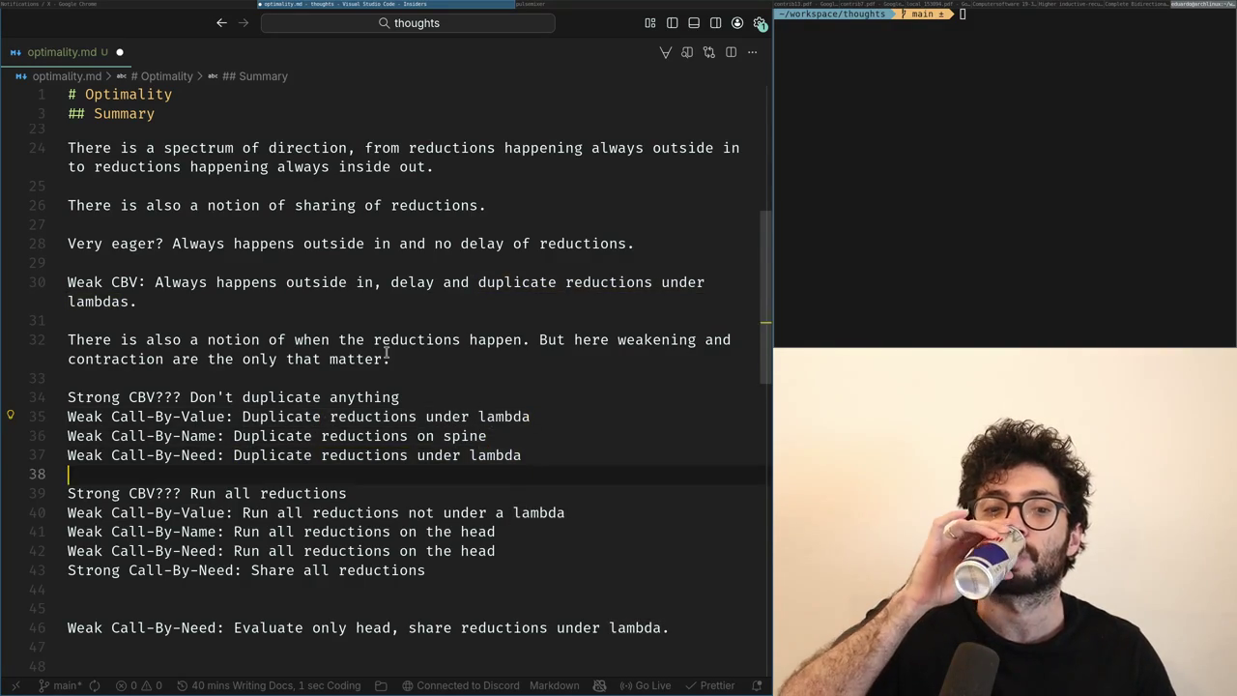
{"action": "key", "text": "j"}
{"action": "key", "text": "j"}
{"action": "key", "text": "j"}
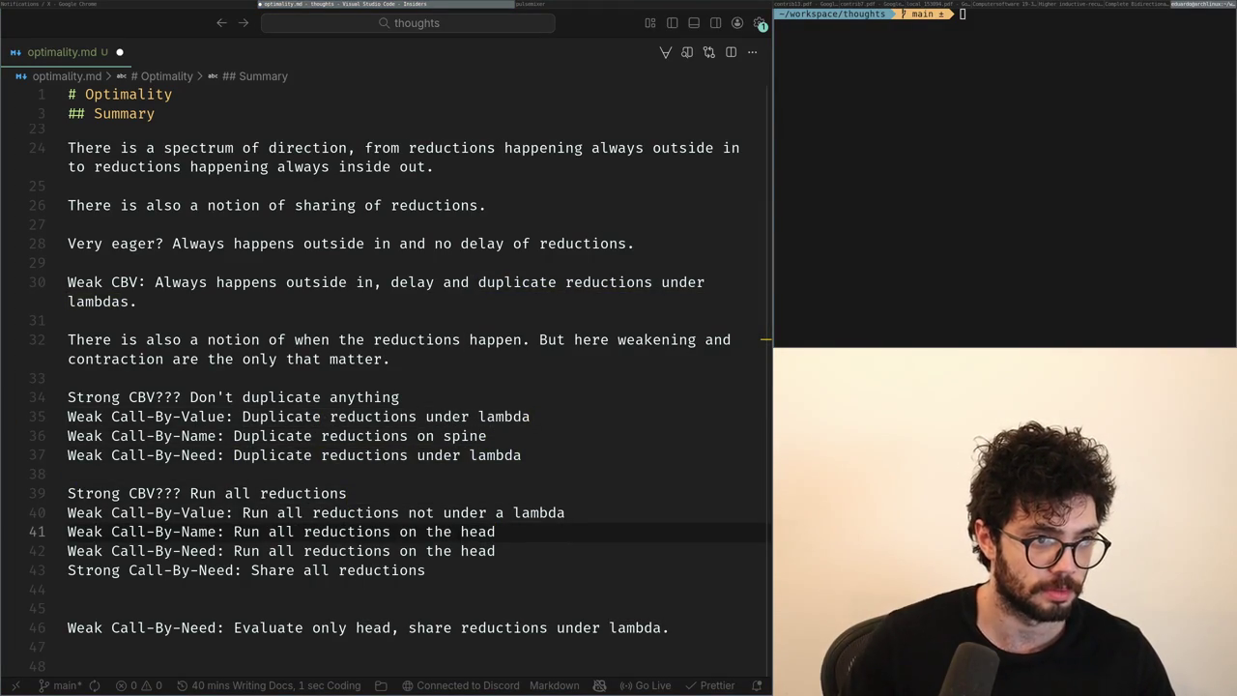
Open a blank line at the end of the duplication group, above Strong Call-By-Need.
{"action": "key", "text": "Down"}
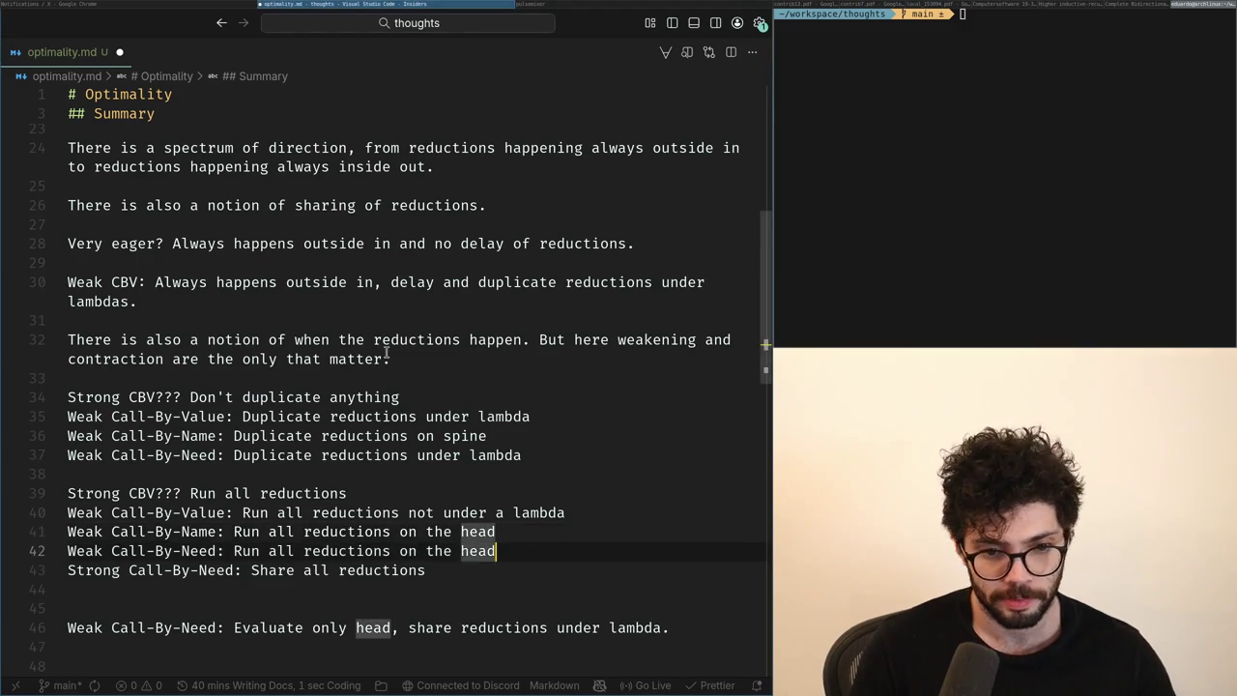
{"action": "key", "text": "Down"}
{"action": "scroll", "coordinate": [385, 352], "scroll_direction": "down", "scroll_amount": 1}
{"action": "key", "text": "Home"}
{"action": "key", "text": "Up"}
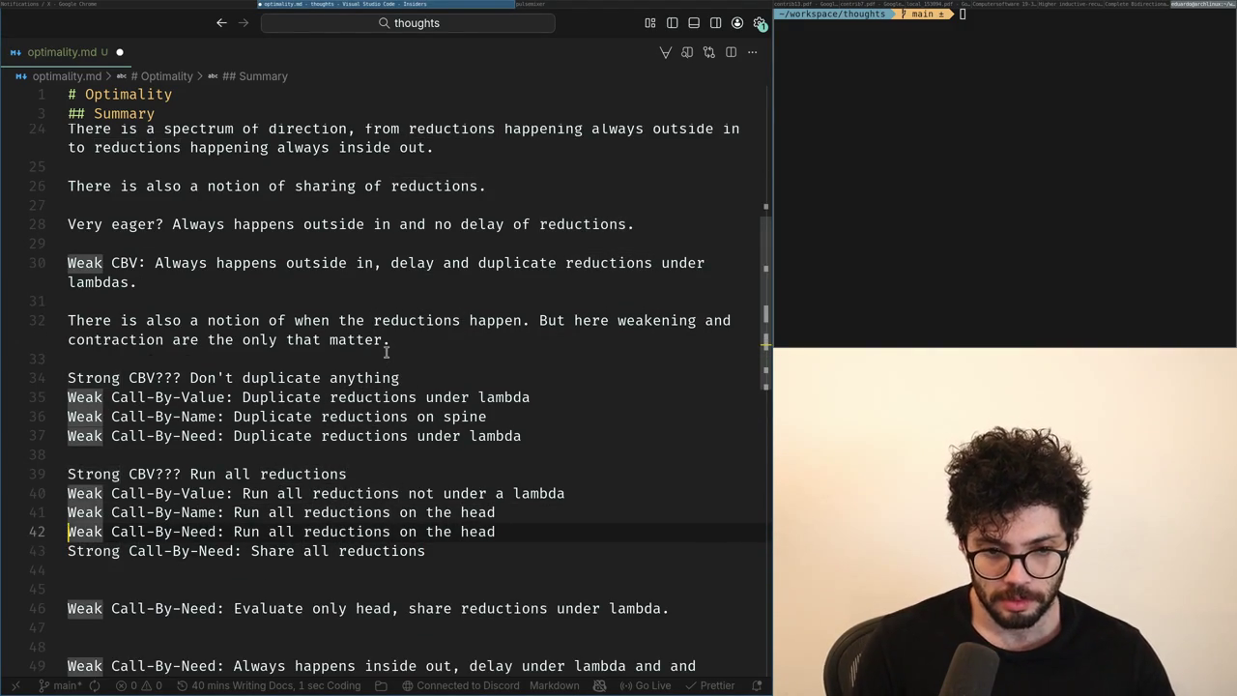
{"action": "key", "text": "Up"}
{"action": "key", "text": "Up"}
{"action": "key", "text": "Up"}
{"action": "key", "text": "Return"}
{"action": "key", "text": "Up"}
Write line 38 as 'Strong Call-By-Need: Duplicate reductions on the spine of a lambda'.
{"action": "type", "text": "Strong"}
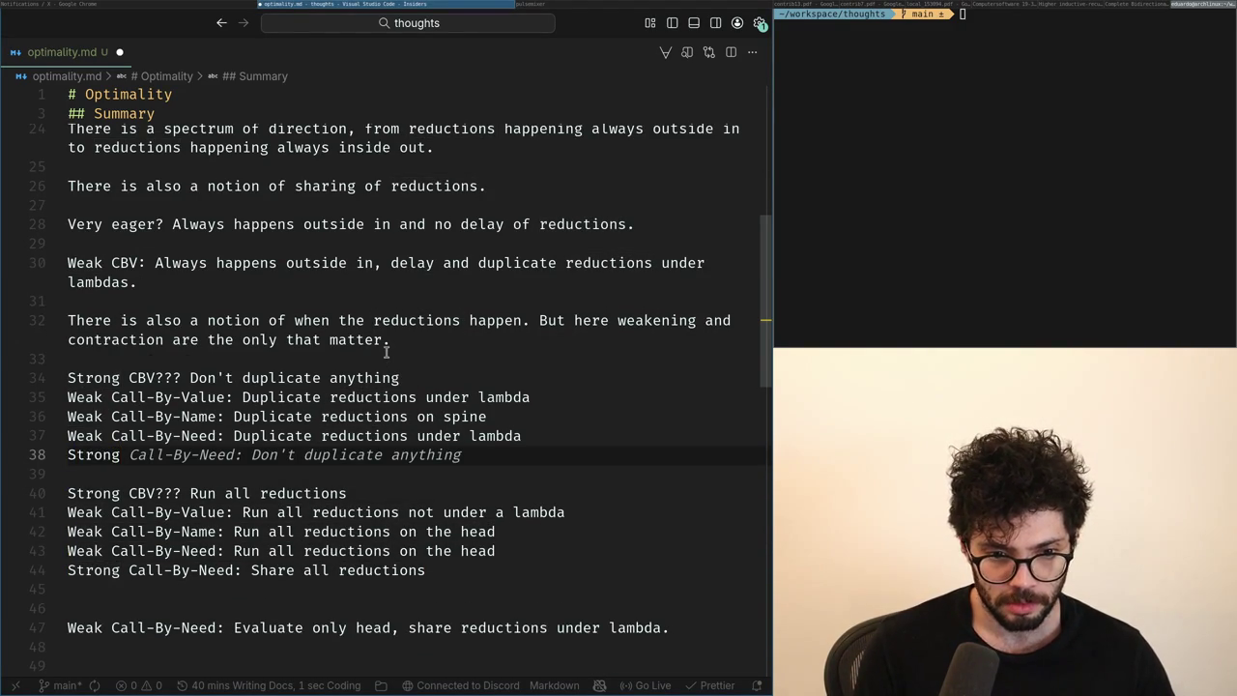
{"action": "key", "text": "Tab"}
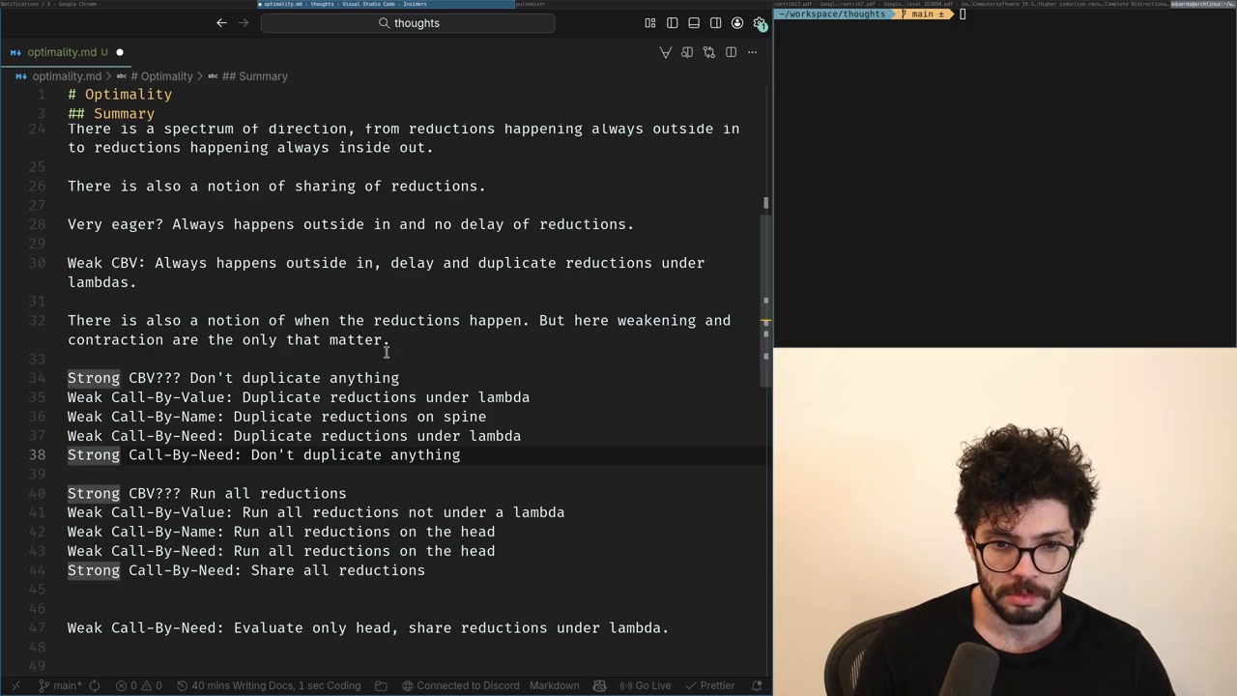
{"action": "key", "text": "ctrl+Left"}
{"action": "key", "text": "ctrl+Left"}
{"action": "key", "text": "ctrl+Left"}
{"action": "key", "text": "shift+End"}
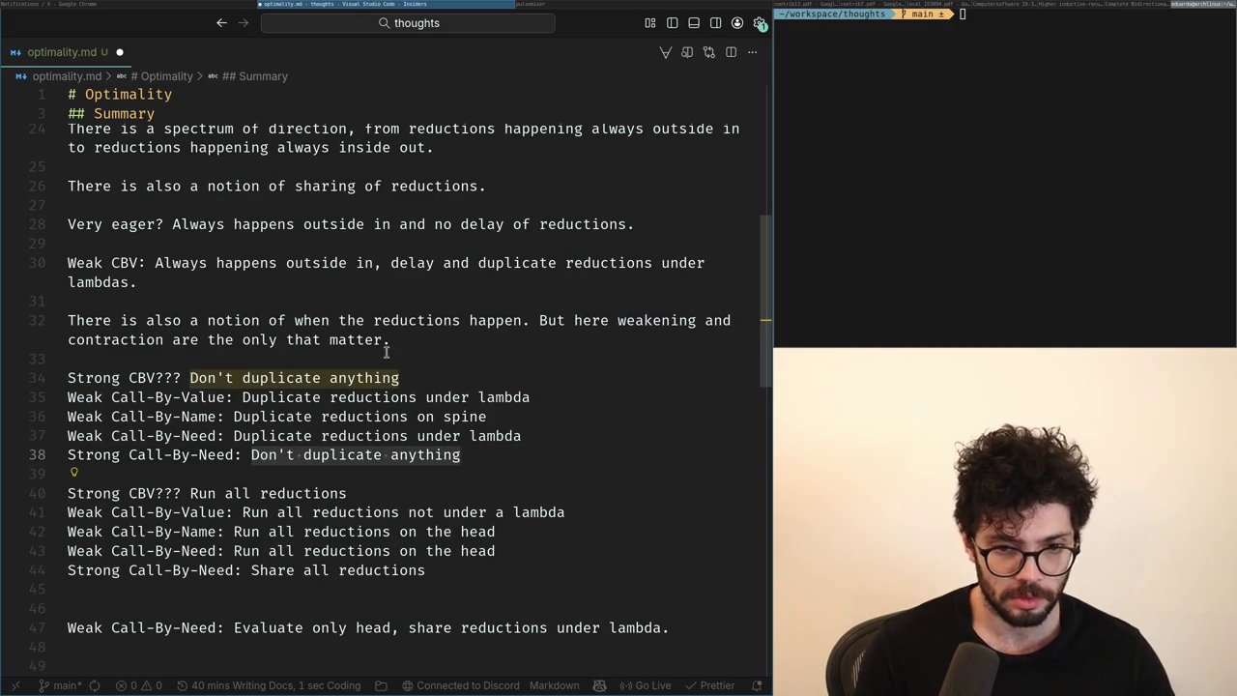
{"action": "type", "text": "Duplicate re"}
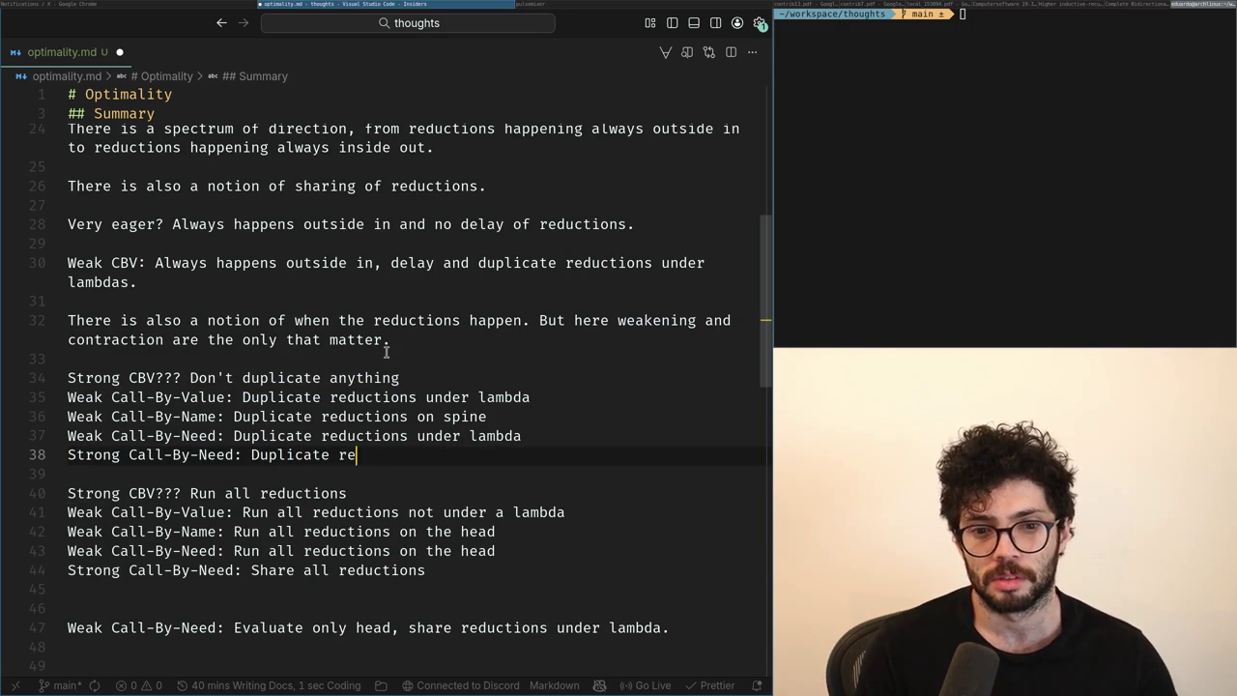
{"action": "type", "text": "ductions on the spine "}
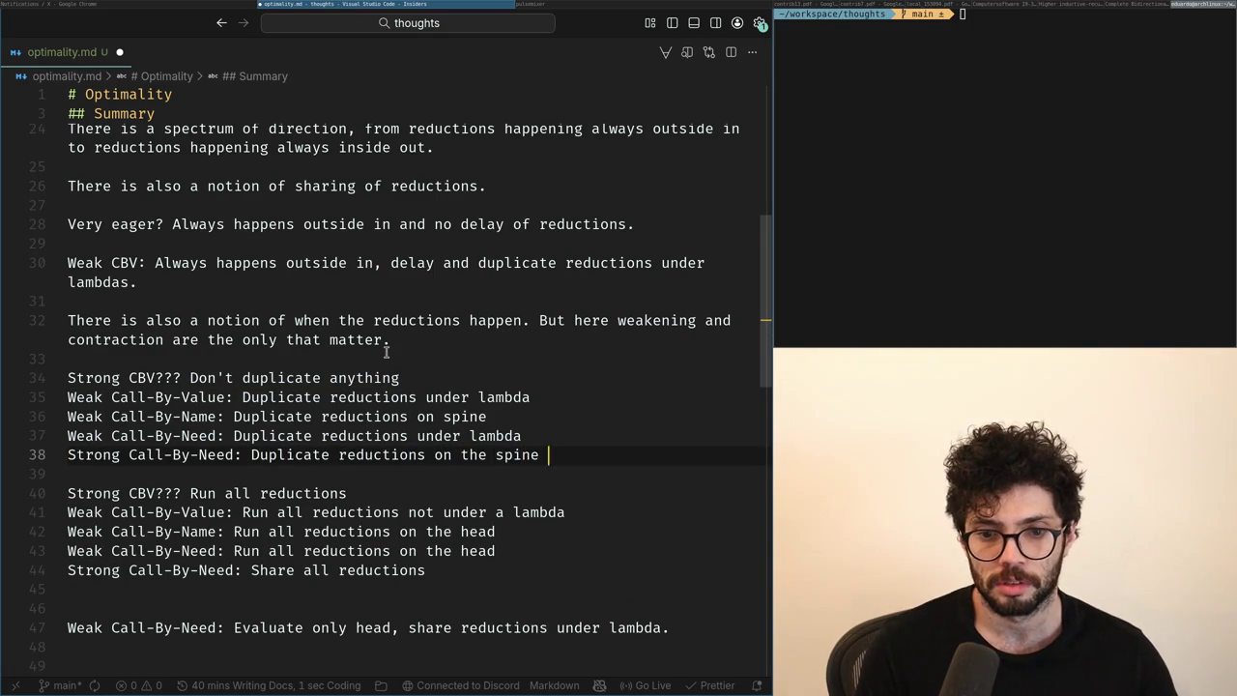
{"action": "type", "text": "of a lambda."}
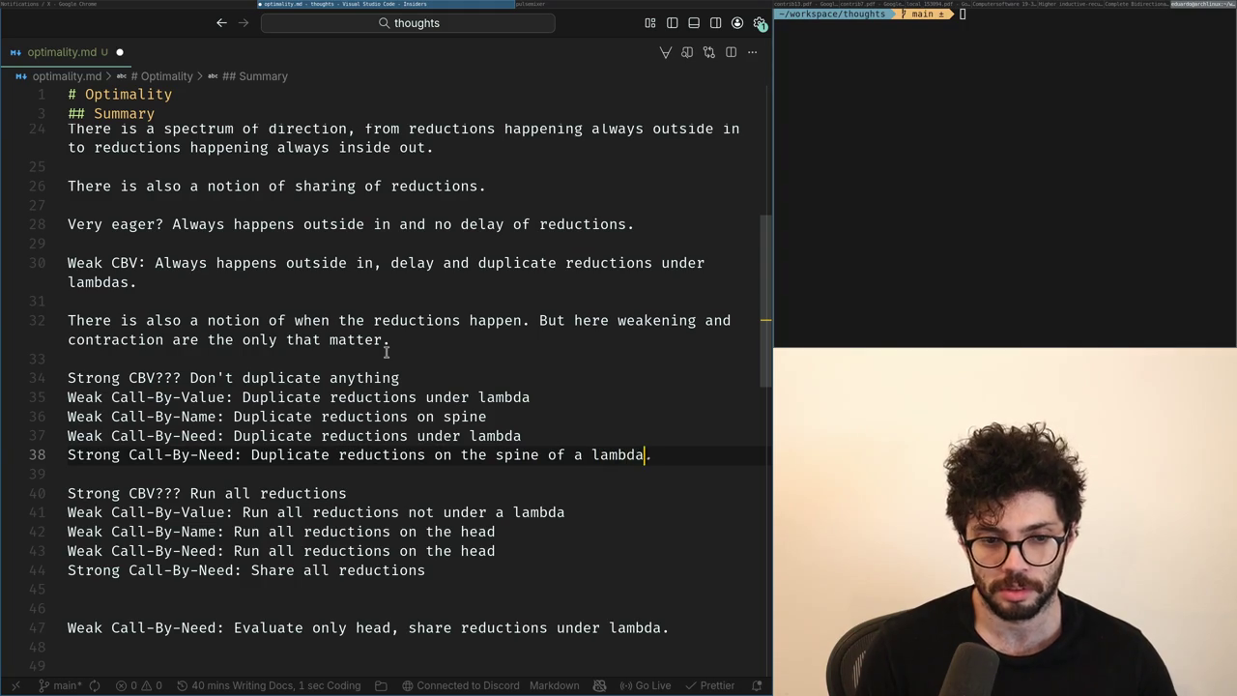
{"action": "key", "text": "Escape"}
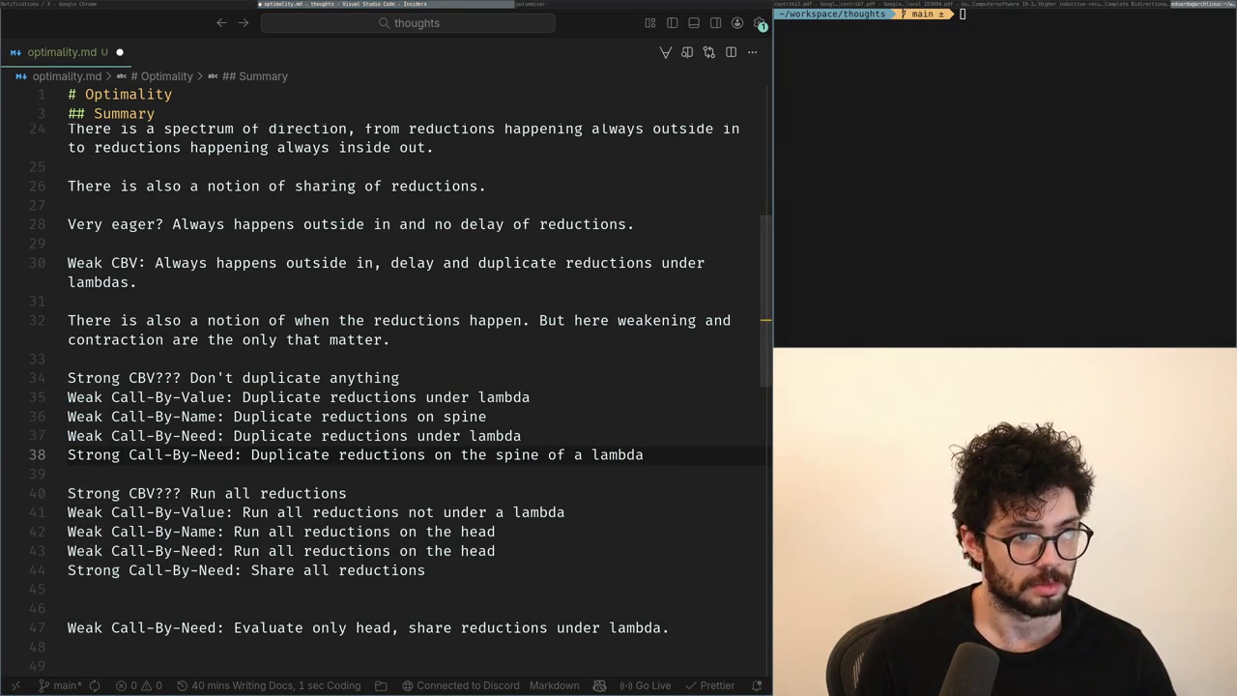
{"action": "left_click", "coordinate": [385, 351]}
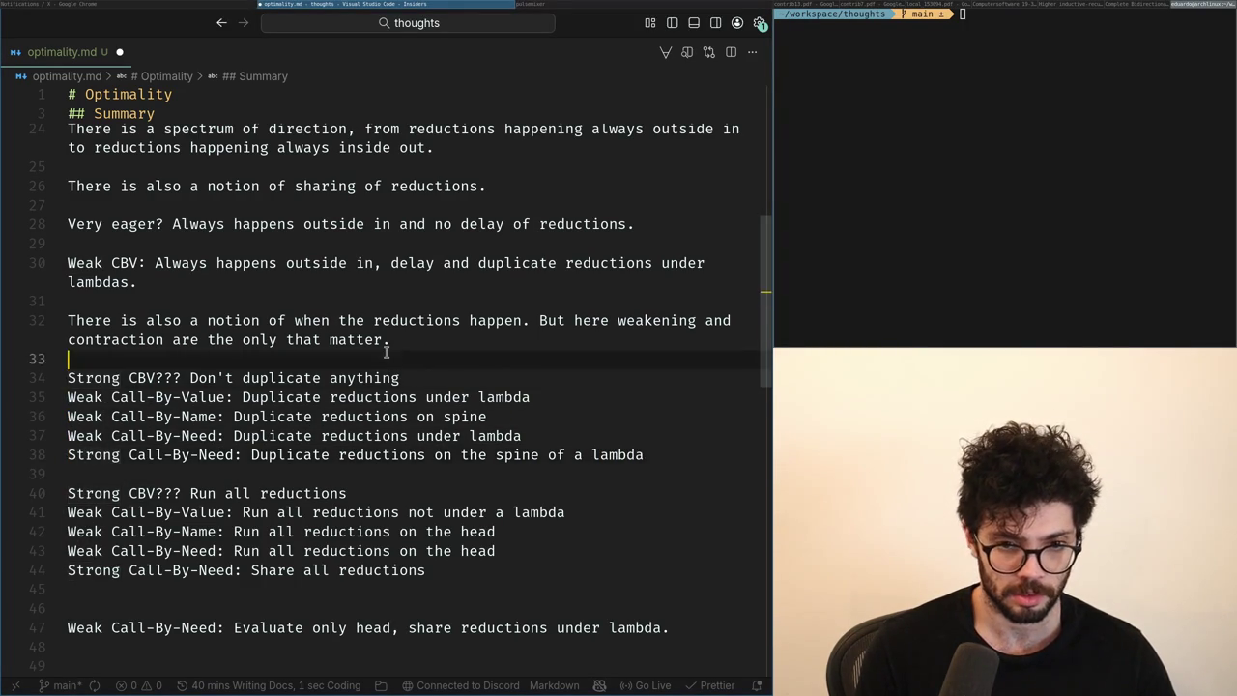
{"action": "key", "text": "Down"}
{"action": "key", "text": "Down"}
{"action": "key", "text": "Down"}
{"action": "key", "text": "Down"}
{"action": "key", "text": "Down"}
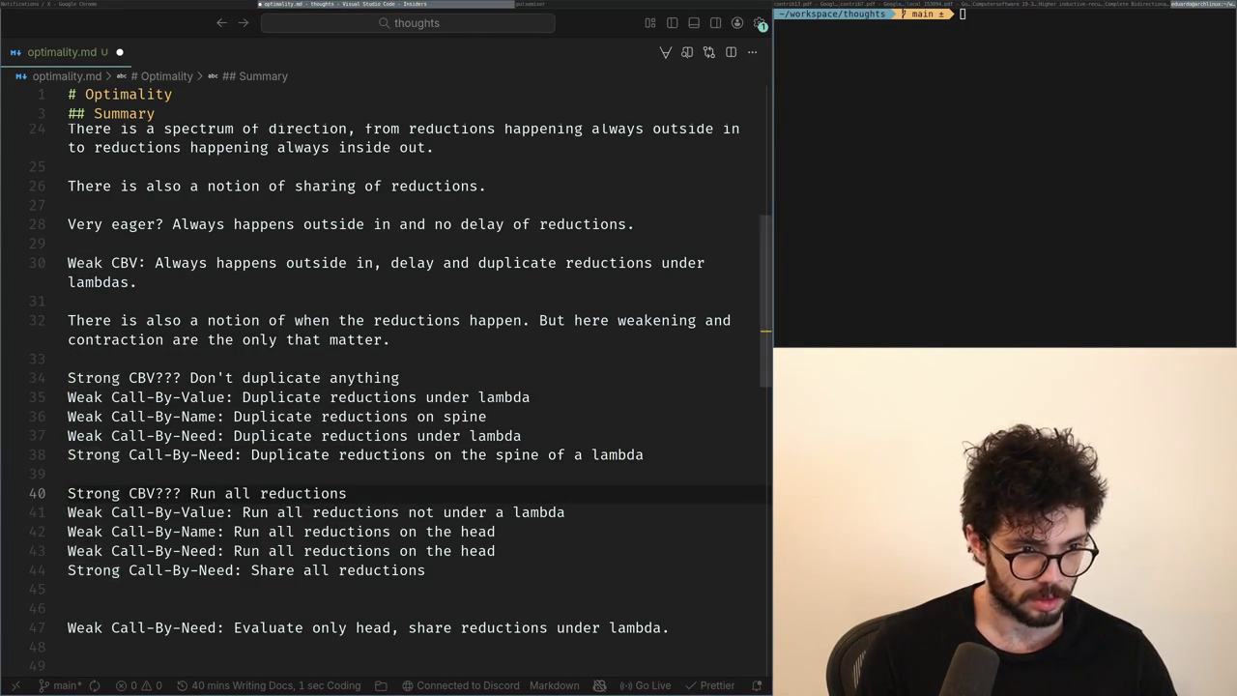
Open the X home timeline in the browser, then return to the notes.
{"action": "key", "text": "alt+Tab"}
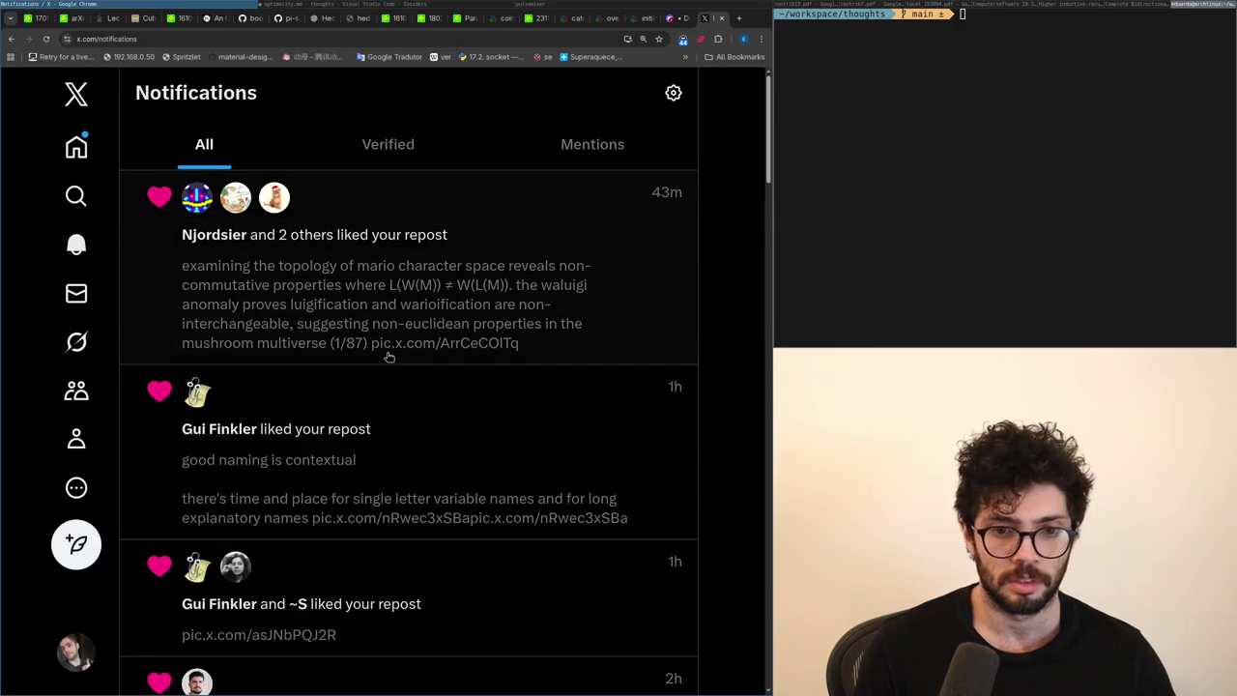
{"action": "left_click", "coordinate": [76, 146]}
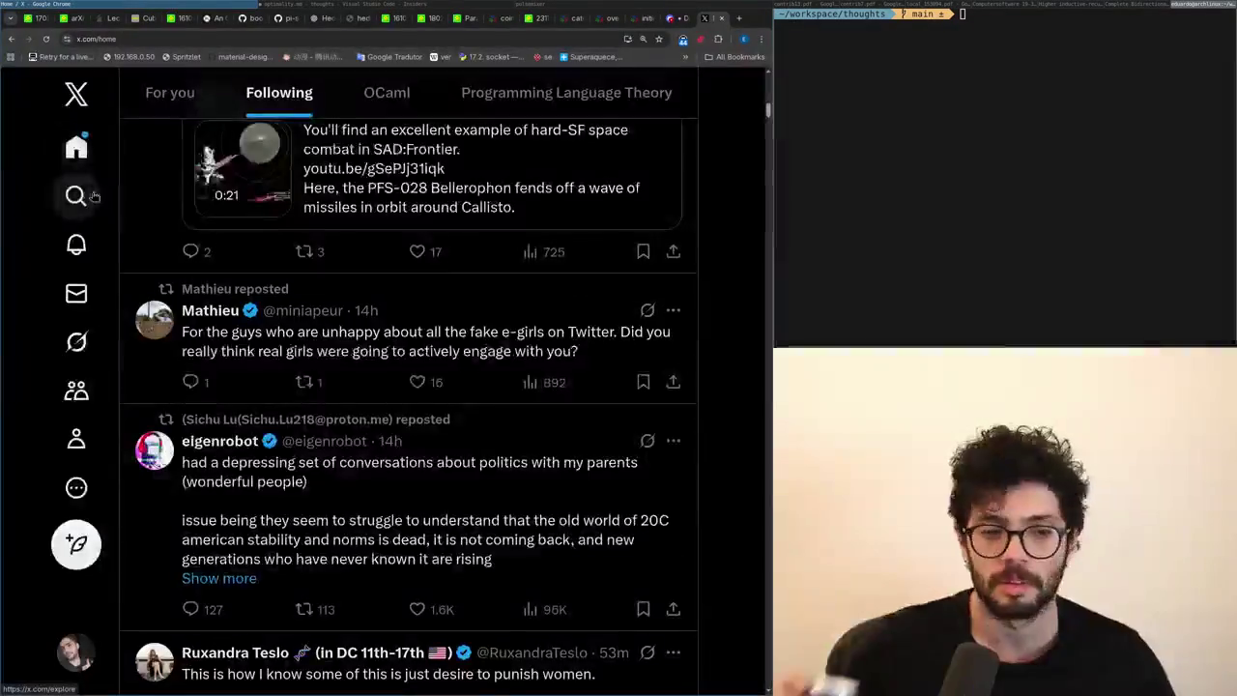
{"action": "key", "text": "alt+Tab"}
Replace line 44's 'Share all reductions' with the 'Run all reductions on the head' rule from line 43.
{"action": "left_click", "coordinate": [213, 591]}
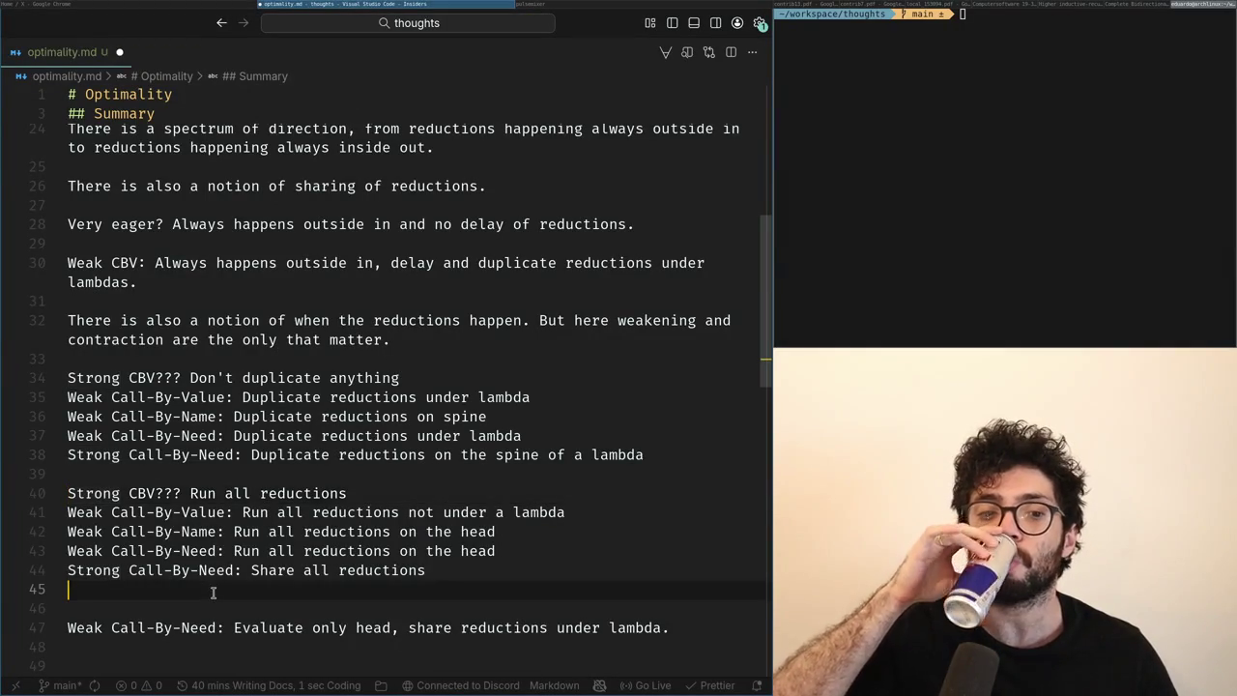
{"action": "key", "text": "Up"}
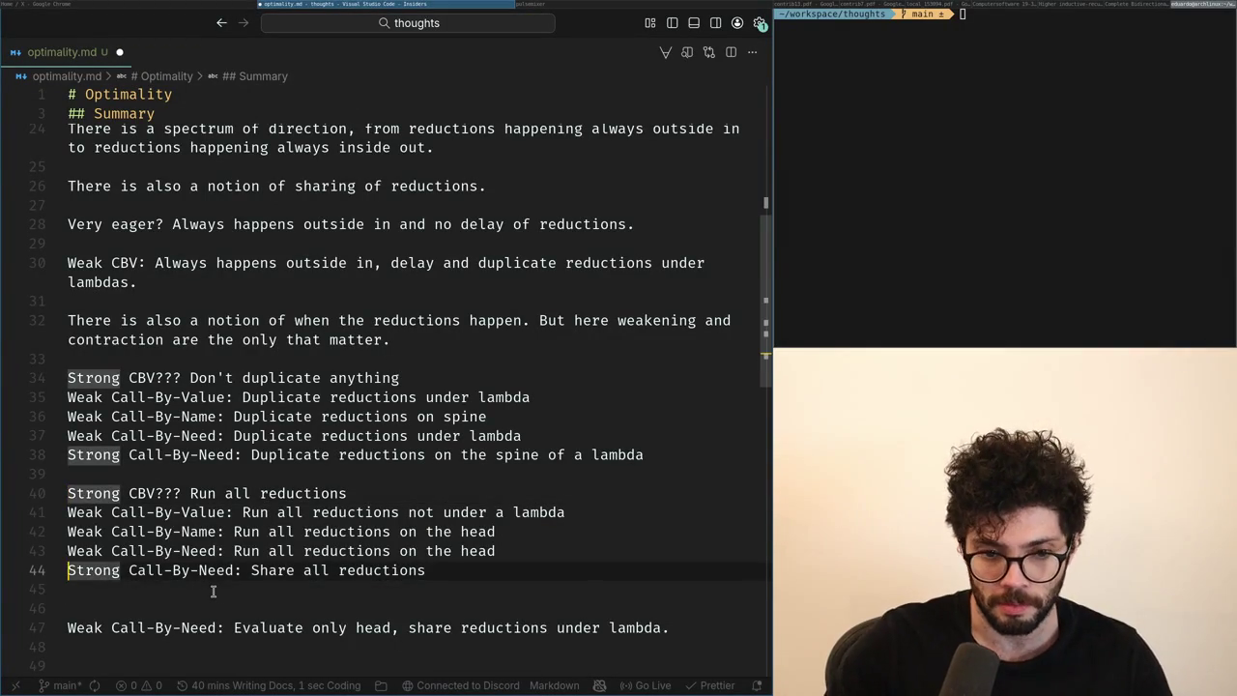
{"action": "key", "text": "ctrl+Right"}
{"action": "key", "text": "ctrl+Right"}
{"action": "key", "text": "ctrl+Right"}
{"action": "key", "text": "ctrl+Right"}
{"action": "key", "text": "ctrl+Right"}
{"action": "key", "text": "Up"}
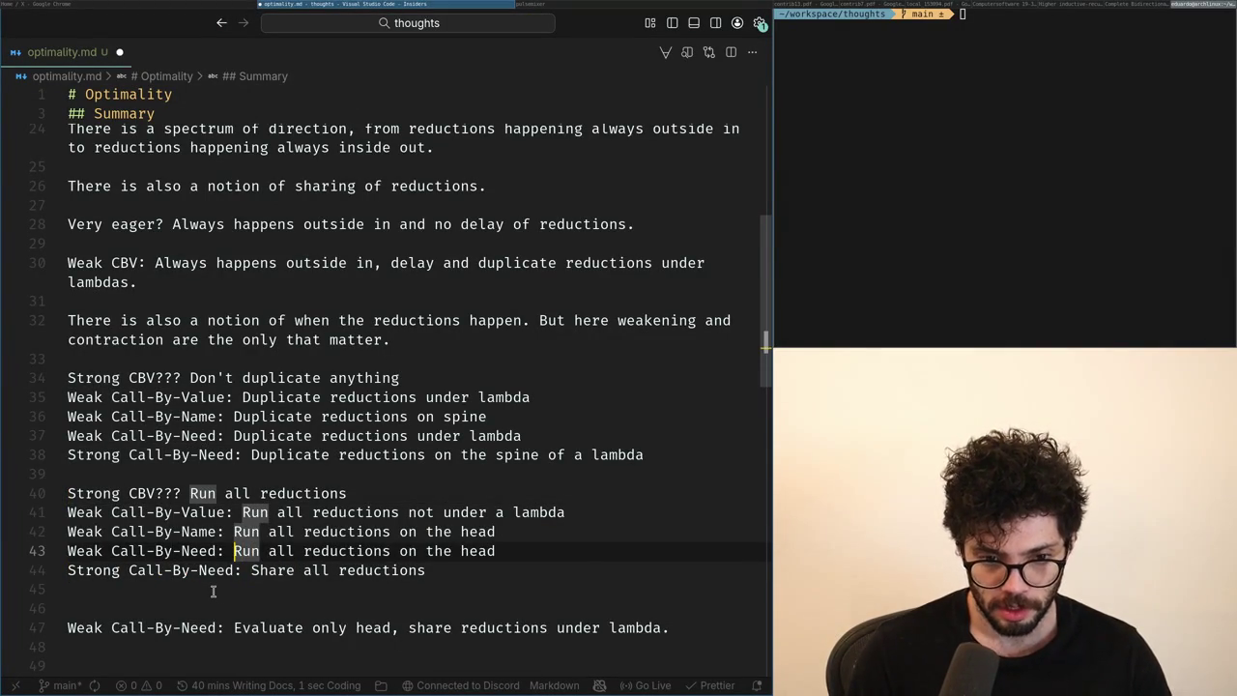
{"action": "key", "text": "ctrl+Left"}
{"action": "key", "text": "shift+End"}
{"action": "key", "text": "ctrl+c"}
{"action": "key", "text": "Left"}
{"action": "key", "text": "Down"}
{"action": "key", "text": "Right"}
{"action": "key", "text": "Right"}
{"action": "key", "text": "shift+End"}
{"action": "key", "text": "ctrl+v"}
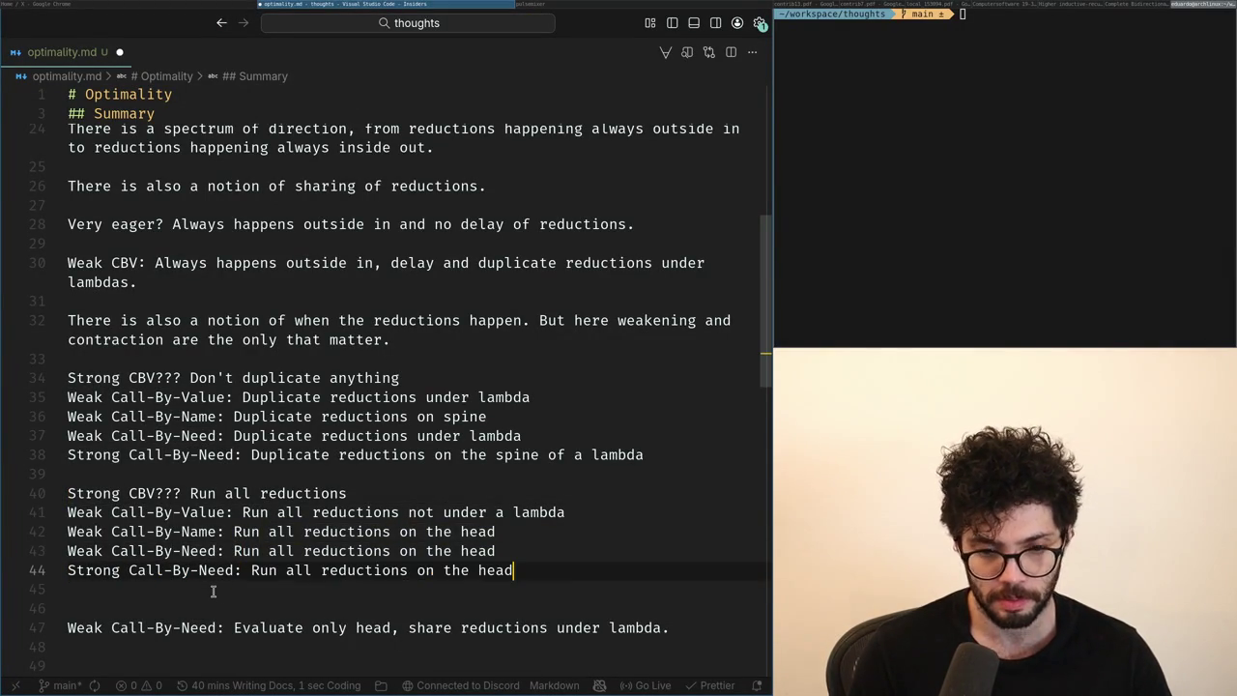
{"action": "key", "text": "Escape"}
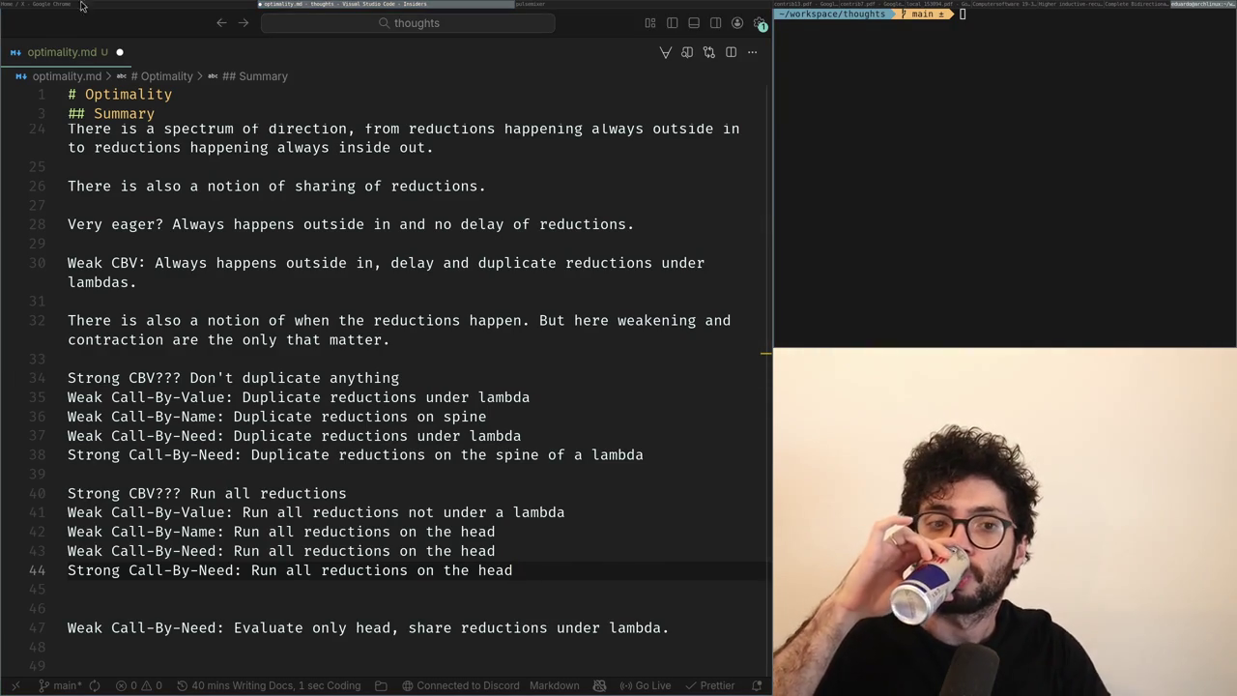
{"action": "key", "text": "super+Left"}
Load the newest posts on X Home and read down the Following feed past the Midnight Summit panel.
{"action": "left_click", "coordinate": [406, 152]}
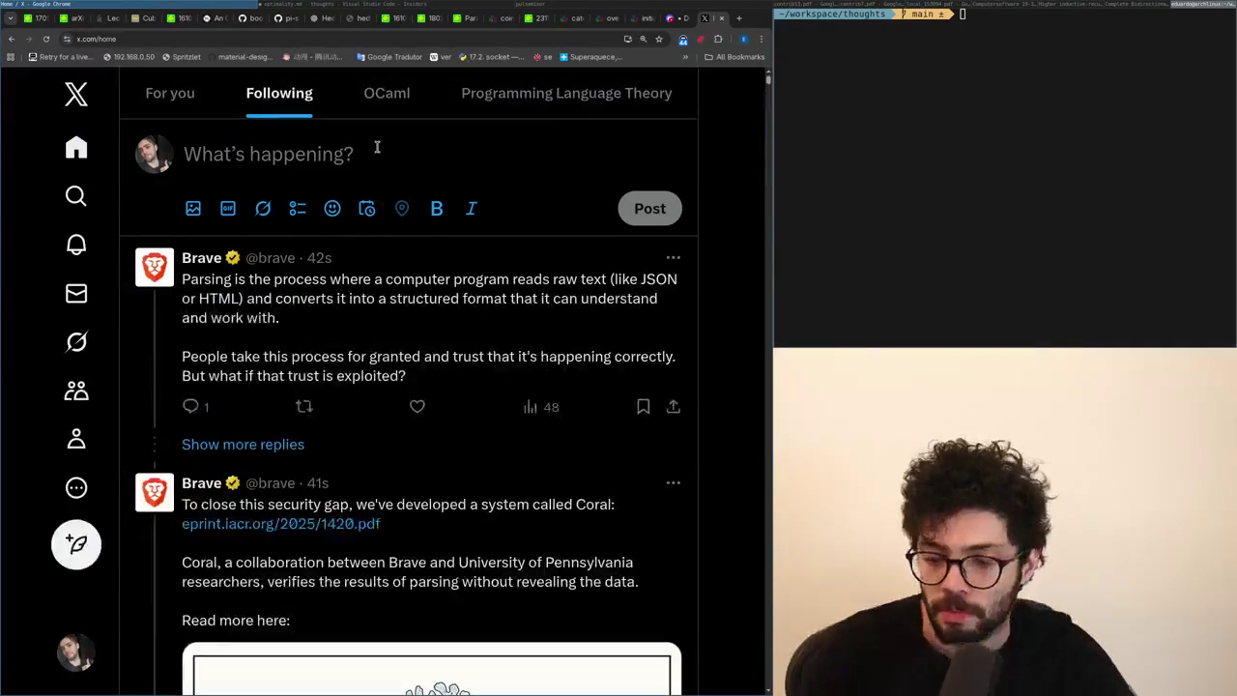
{"action": "scroll", "coordinate": [423, 423], "scroll_direction": "down", "scroll_amount": 5}
{"action": "scroll", "coordinate": [387, 474], "scroll_direction": "down", "scroll_amount": 4}
{"action": "scroll", "coordinate": [348, 522], "scroll_direction": "down", "scroll_amount": 3}
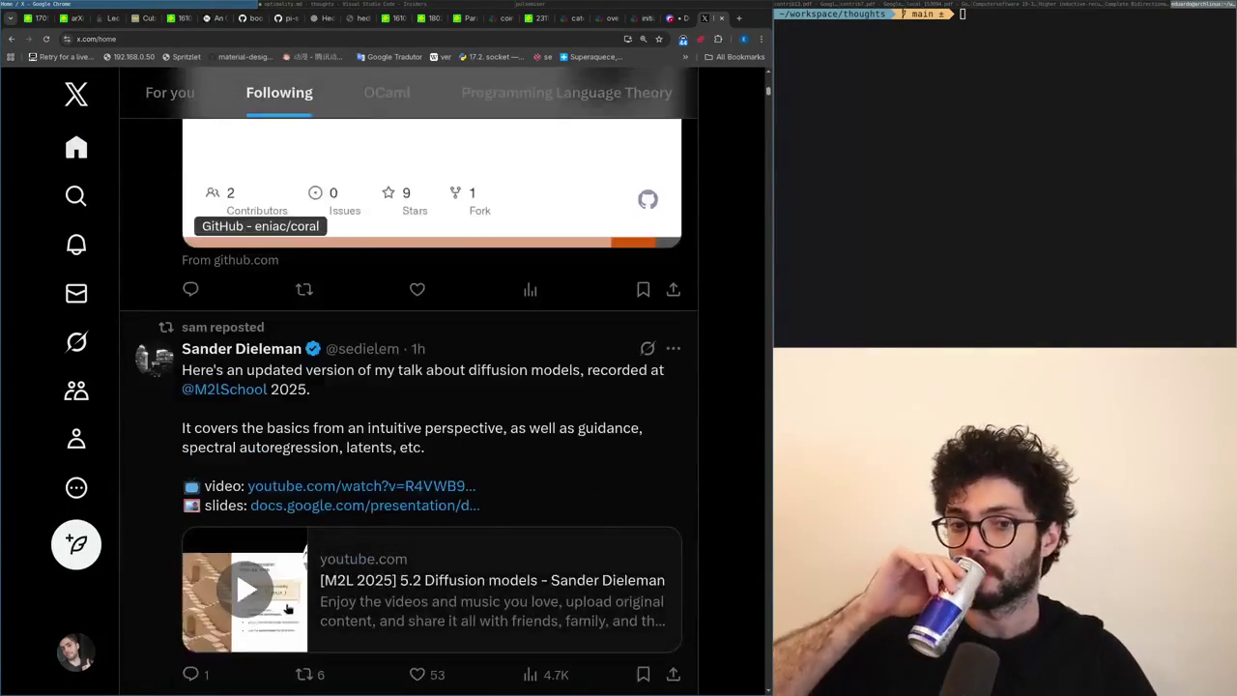
{"action": "scroll", "coordinate": [310, 580], "scroll_direction": "down", "scroll_amount": 4}
{"action": "scroll", "coordinate": [284, 580], "scroll_direction": "down", "scroll_amount": 2}
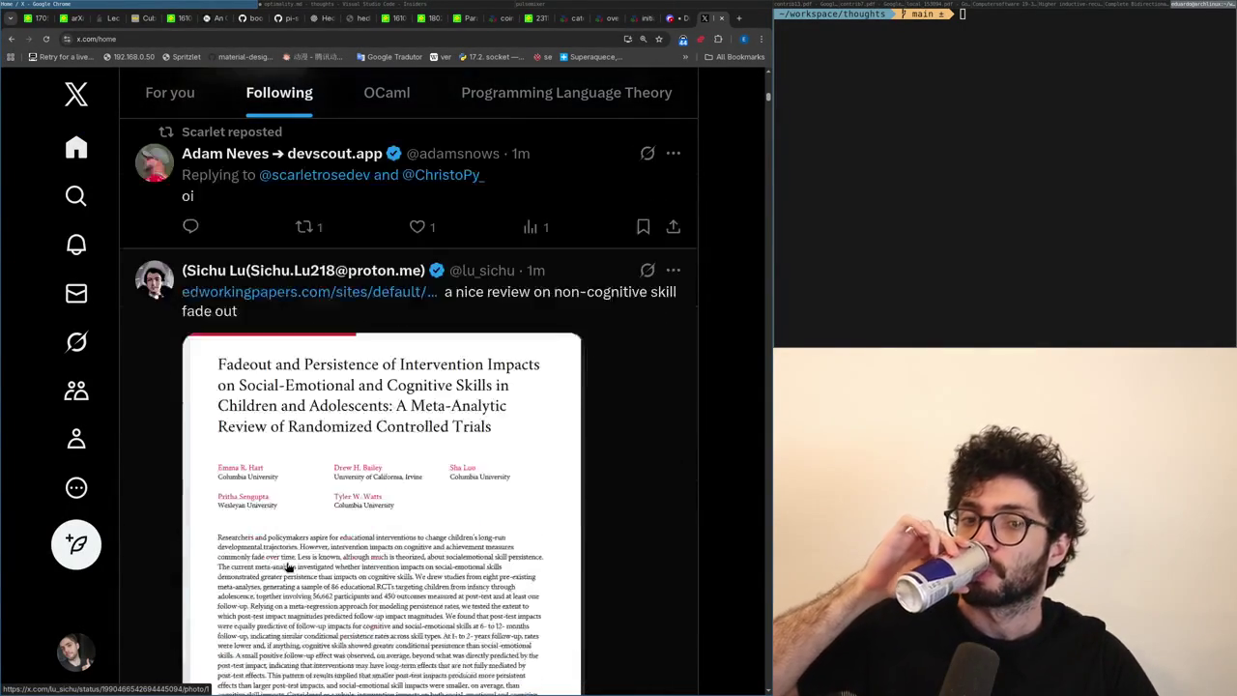
{"action": "scroll", "coordinate": [287, 566], "scroll_direction": "down", "scroll_amount": 3}
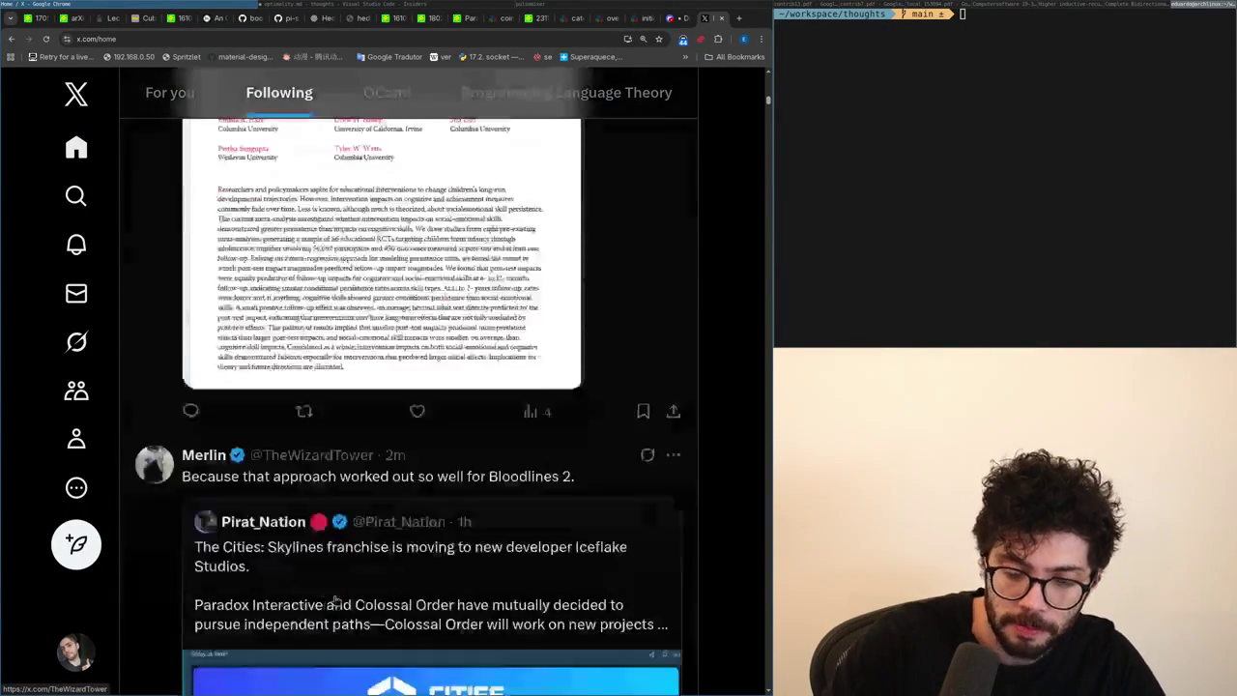
{"action": "scroll", "coordinate": [319, 562], "scroll_direction": "down", "scroll_amount": 3}
{"action": "scroll", "coordinate": [368, 557], "scroll_direction": "down", "scroll_amount": 3}
{"action": "scroll", "coordinate": [412, 551], "scroll_direction": "down", "scroll_amount": 3}
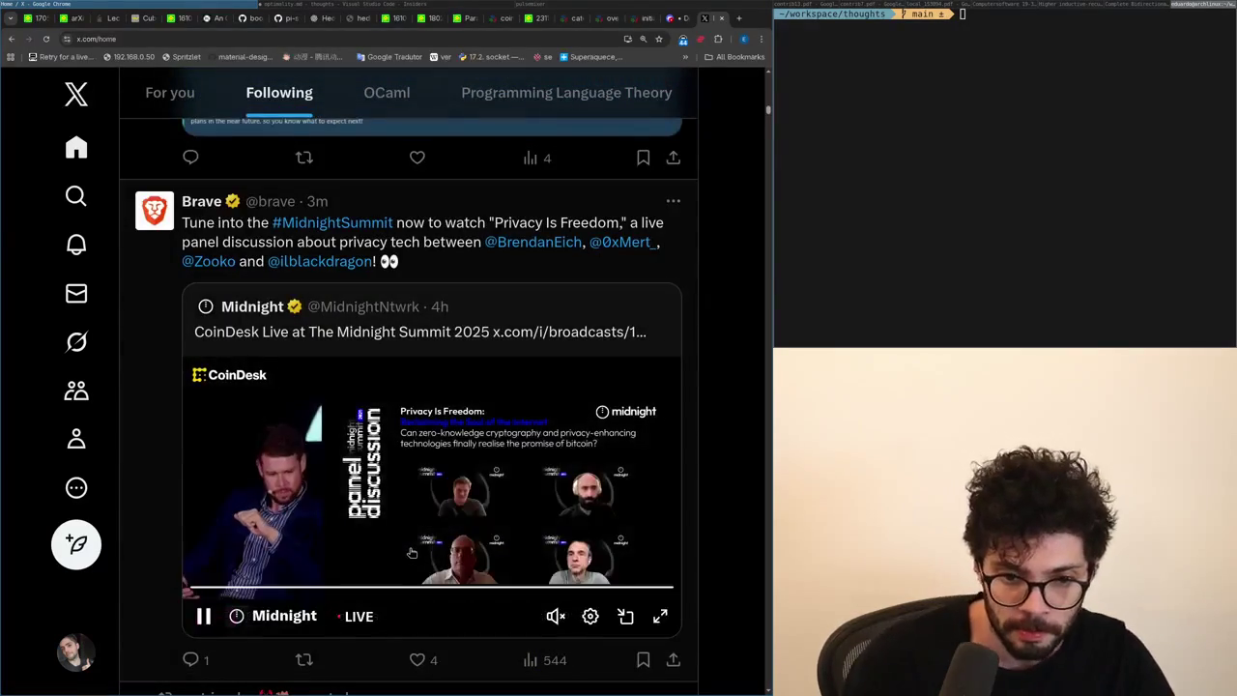
{"action": "scroll", "coordinate": [401, 513], "scroll_direction": "down", "scroll_amount": 3}
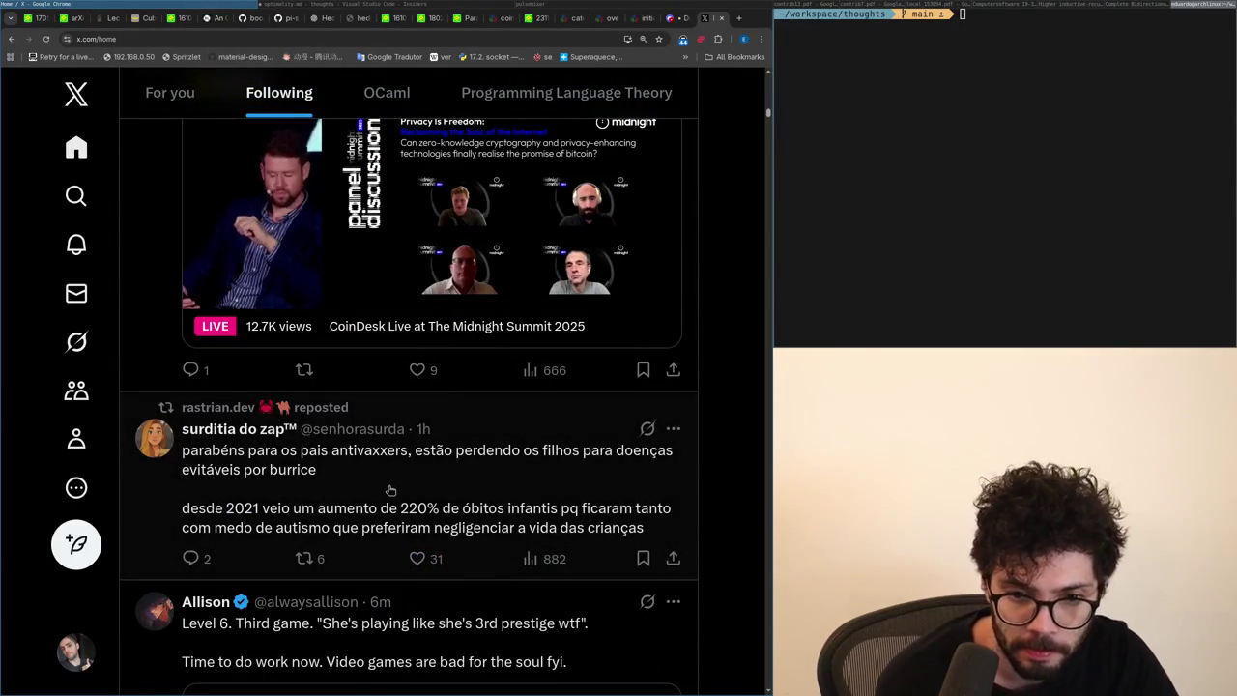
{"action": "scroll", "coordinate": [413, 470], "scroll_direction": "down", "scroll_amount": 1}
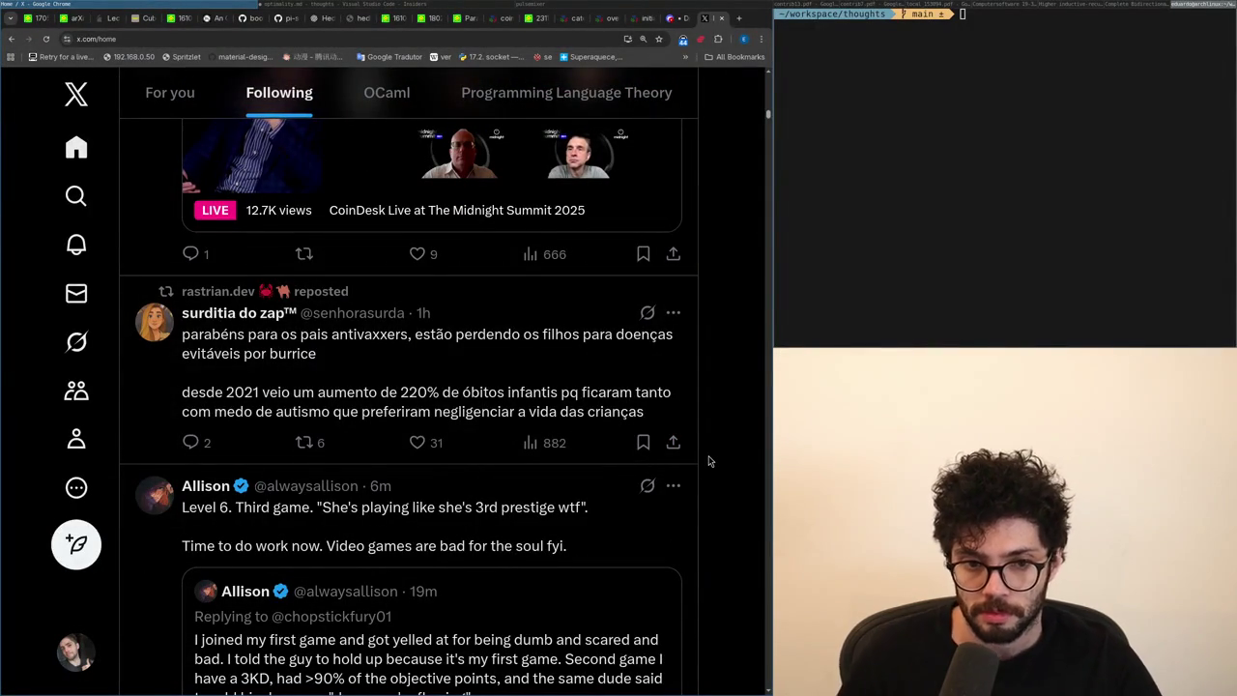
{"action": "scroll", "coordinate": [708, 461], "scroll_direction": "down", "scroll_amount": 1}
Read the Discord #theory channel, then return to the optimality.md notes.
{"action": "key", "text": "ctrl+shift+Tab"}
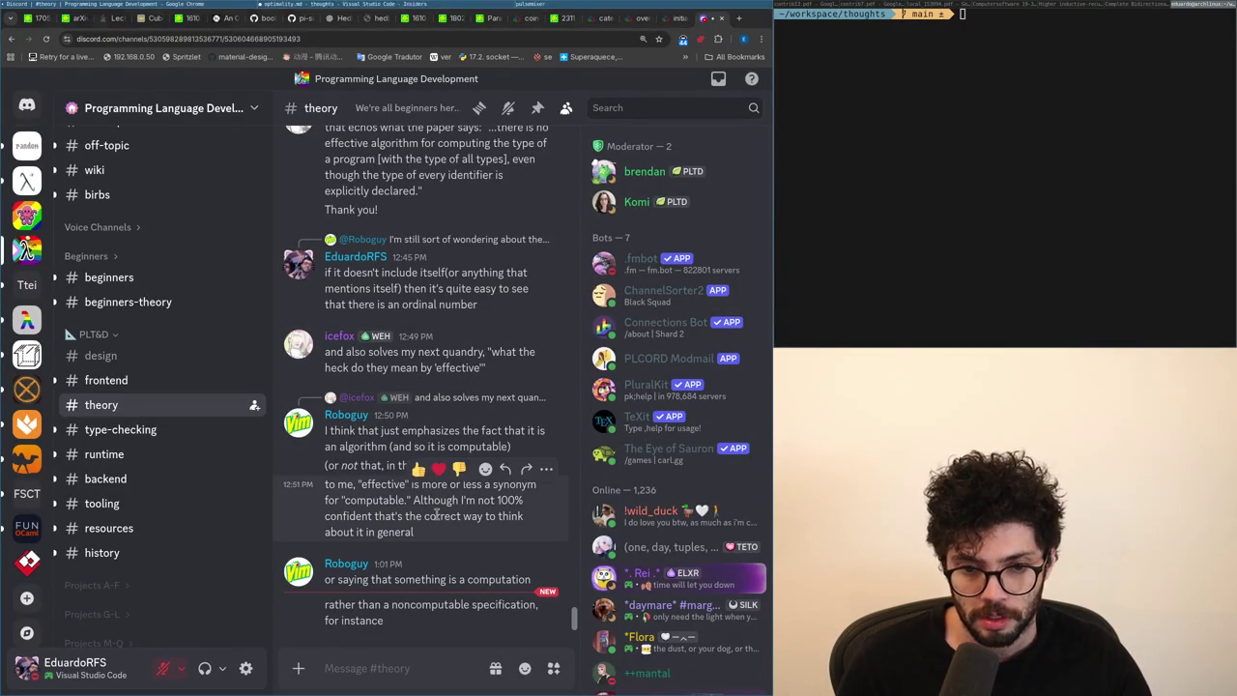
{"action": "mouse_move", "coordinate": [384, 352]}
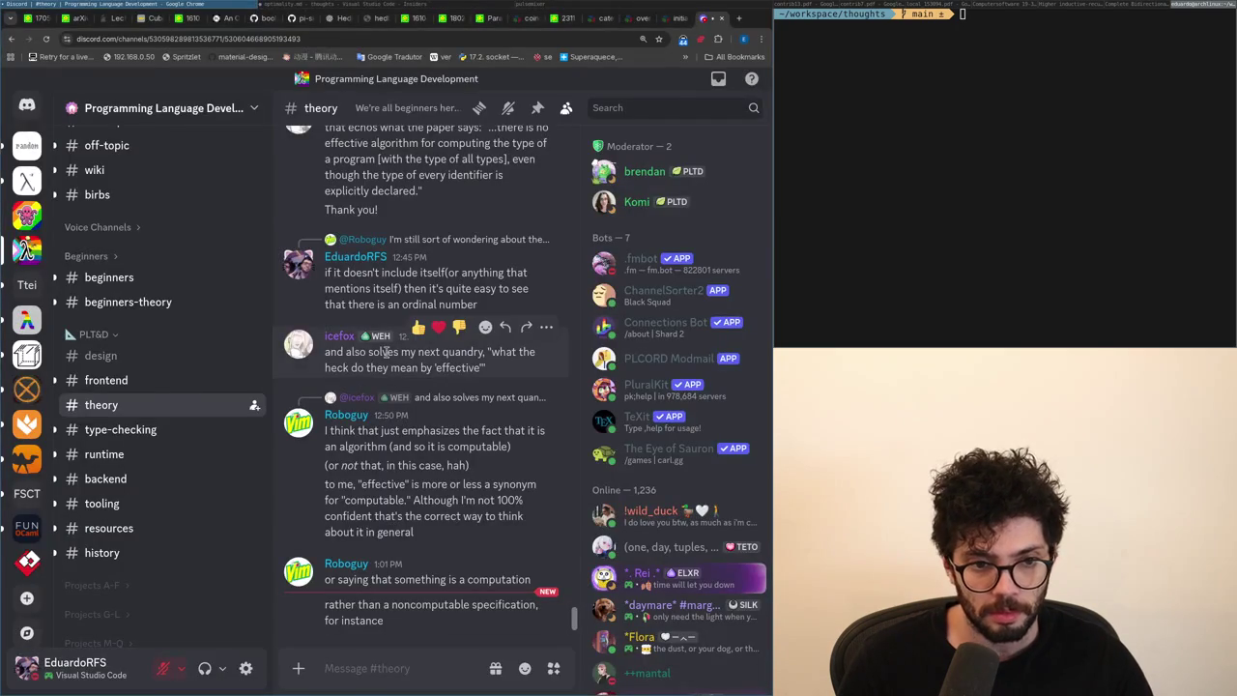
{"action": "key", "text": "alt+Tab"}
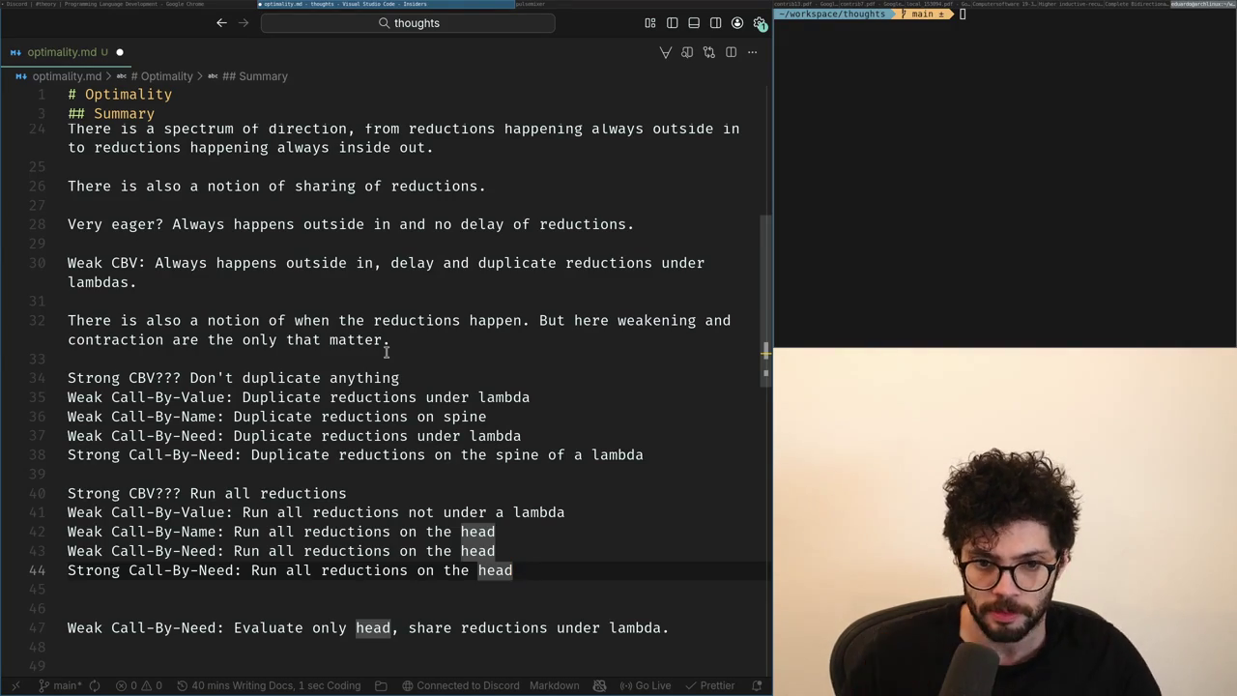
Add 'an' at the end of the Call-By-Name duplication line.
{"action": "key", "text": "Up"}
{"action": "key", "text": "Up"}
{"action": "key", "text": "Up"}
{"action": "key", "text": "Up"}
{"action": "key", "text": "Up"}
{"action": "key", "text": "End"}
{"action": "key", "text": "Down"}
{"action": "type", "text": "an"}
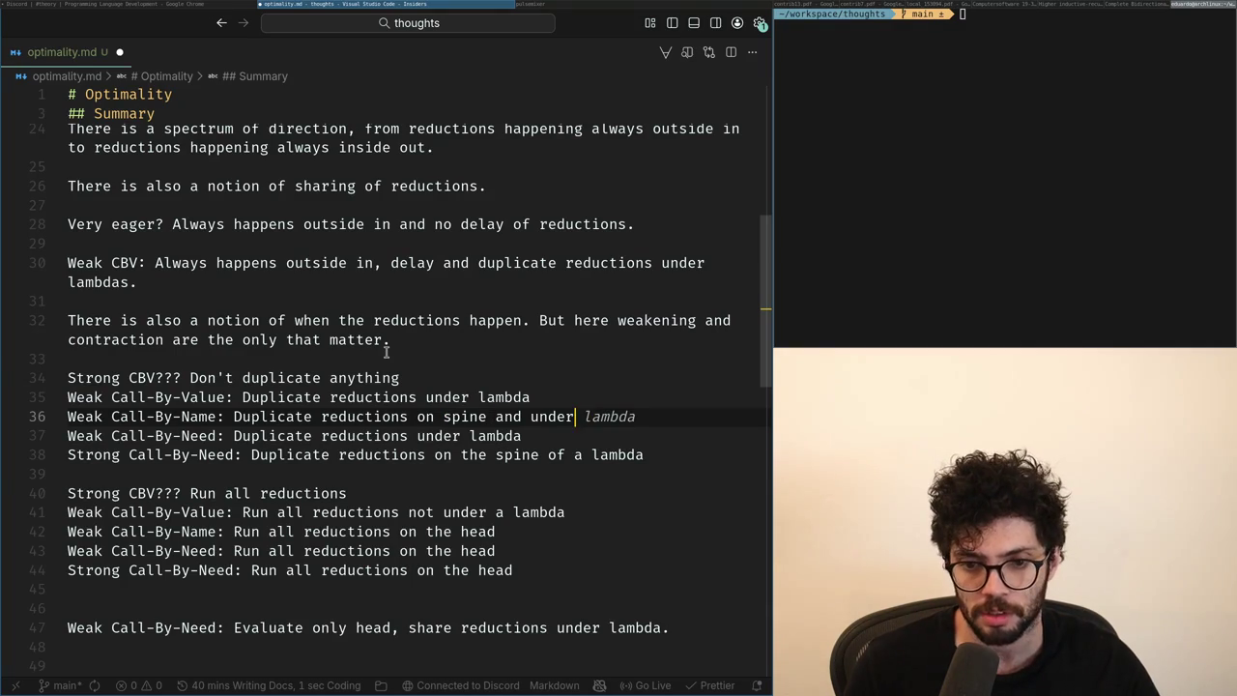
{"action": "key", "text": "Down"}
{"action": "key", "text": "Down"}
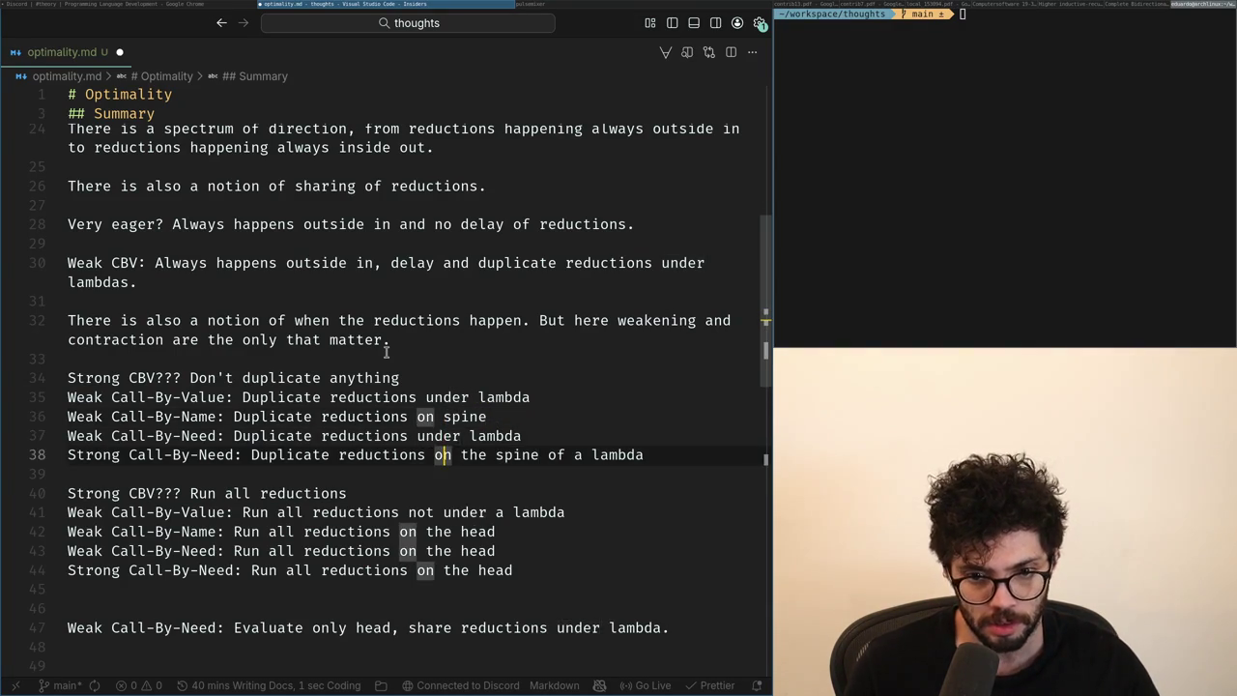
{"action": "key", "text": "Right"}
{"action": "key", "text": "Right"}
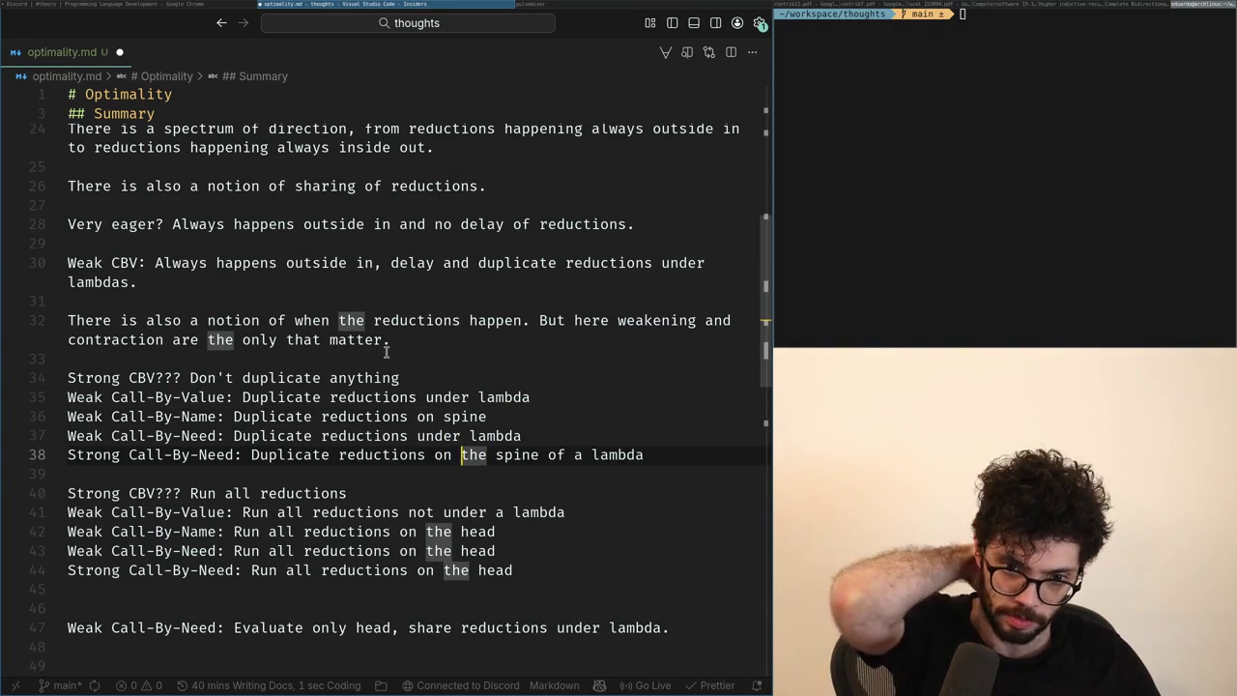
{"action": "key", "text": "ctrl+Left"}
{"action": "key", "text": "ctrl+Left"}
{"action": "key", "text": "ctrl+Left"}
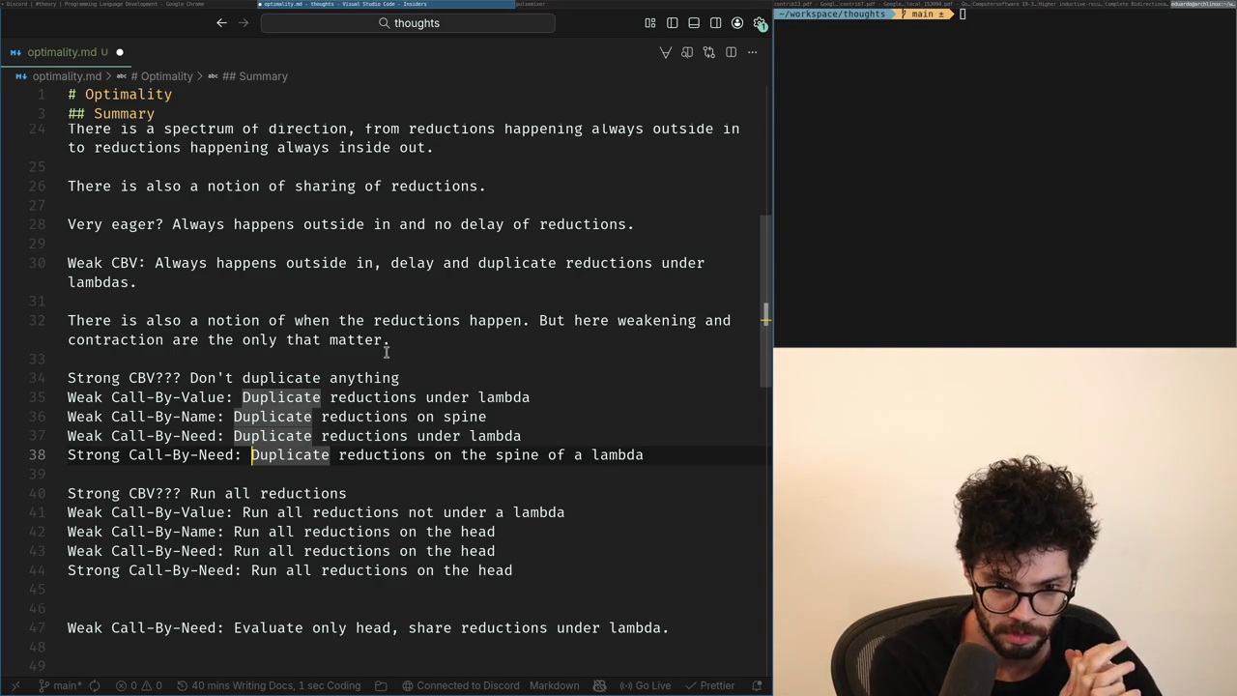
{"action": "key", "text": "Down"}
{"action": "key", "text": "Down"}
{"action": "key", "text": "Down"}
Change 'all' to 'only' in the run rules on lines 42, 43 and 44.
{"action": "key", "text": "Down"}
{"action": "key", "text": "ctrl+Right"}
{"action": "key", "text": "ctrl+Right"}
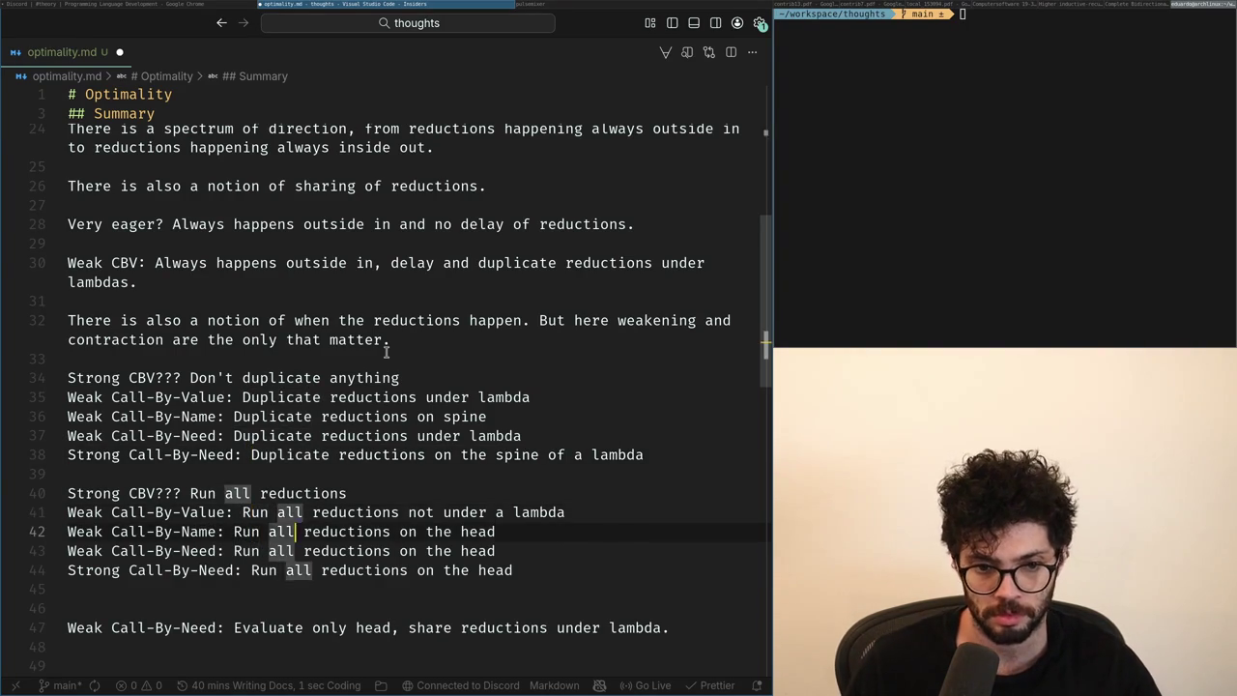
{"action": "key", "text": "BackSpace"}
{"action": "key", "text": "BackSpace"}
{"action": "key", "text": "BackSpace"}
{"action": "type", "text": "only"}
{"action": "key", "text": "Down"}
{"action": "key", "text": "ctrl+Left"}
{"action": "key", "text": "Left"}
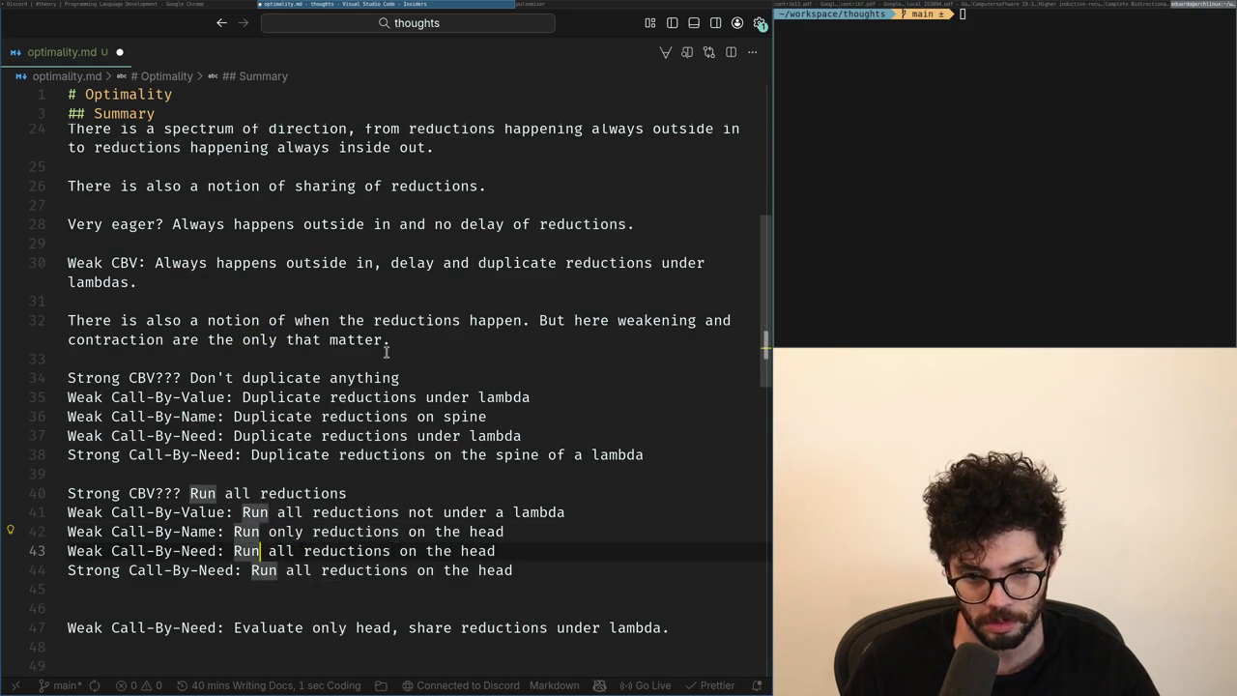
{"action": "key", "text": "ctrl+Right"}
{"action": "key", "text": "BackSpace"}
{"action": "key", "text": "BackSpace"}
{"action": "key", "text": "BackSpace"}
{"action": "type", "text": "only"}
{"action": "key", "text": "Down"}
{"action": "key", "text": "Right"}
{"action": "key", "text": "BackSpace"}
{"action": "key", "text": "BackSpace"}
{"action": "key", "text": "BackSpace"}
{"action": "type", "text": "only"}
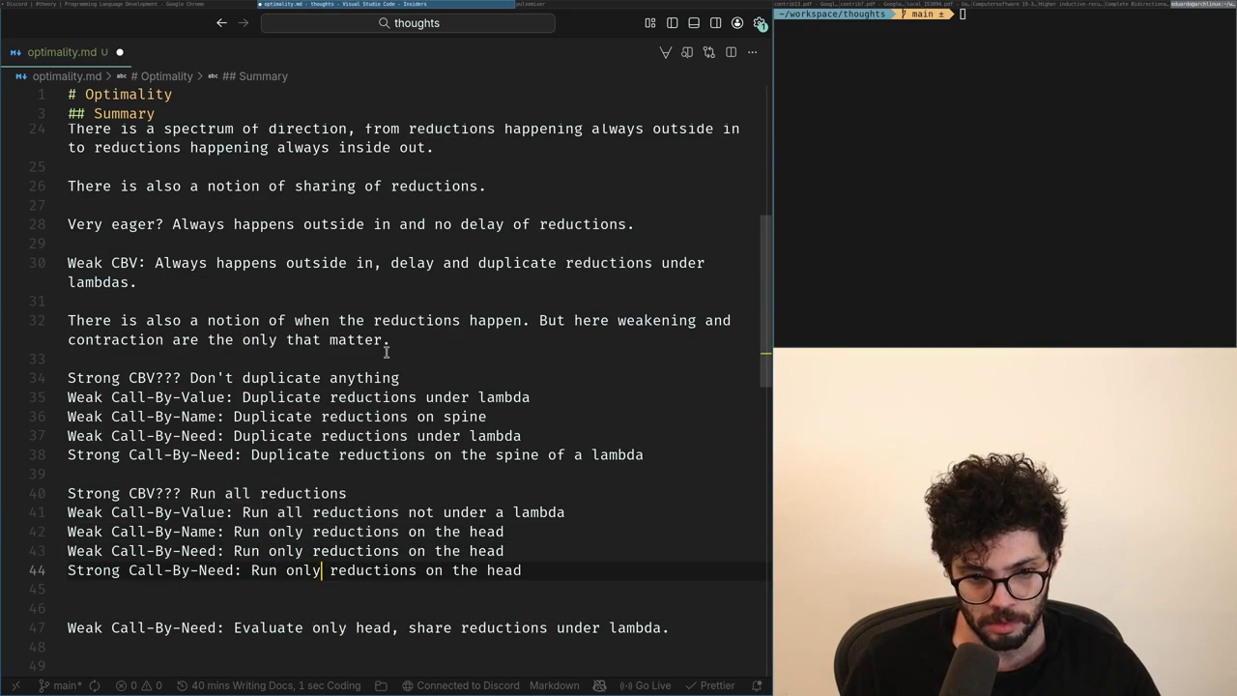
Add a 'Strong Call-By-Value: Run all reductions' line below line 41.
{"action": "key", "text": "Up"}
{"action": "key", "text": "Up"}
{"action": "key", "text": "Up"}
{"action": "key", "text": "Home"}
{"action": "key", "text": "ctrl+Right"}
{"action": "key", "text": "ctrl+Right"}
{"action": "key", "text": "ctrl+Right"}
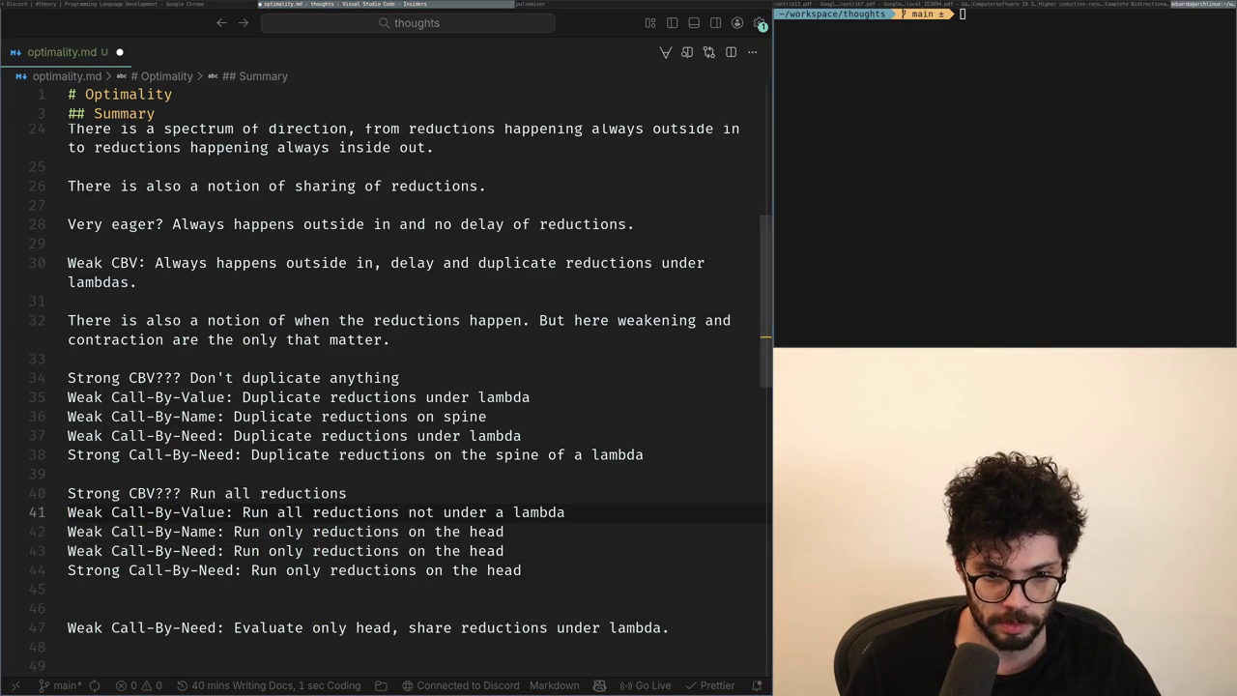
{"action": "key", "text": "ctrl+Right"}
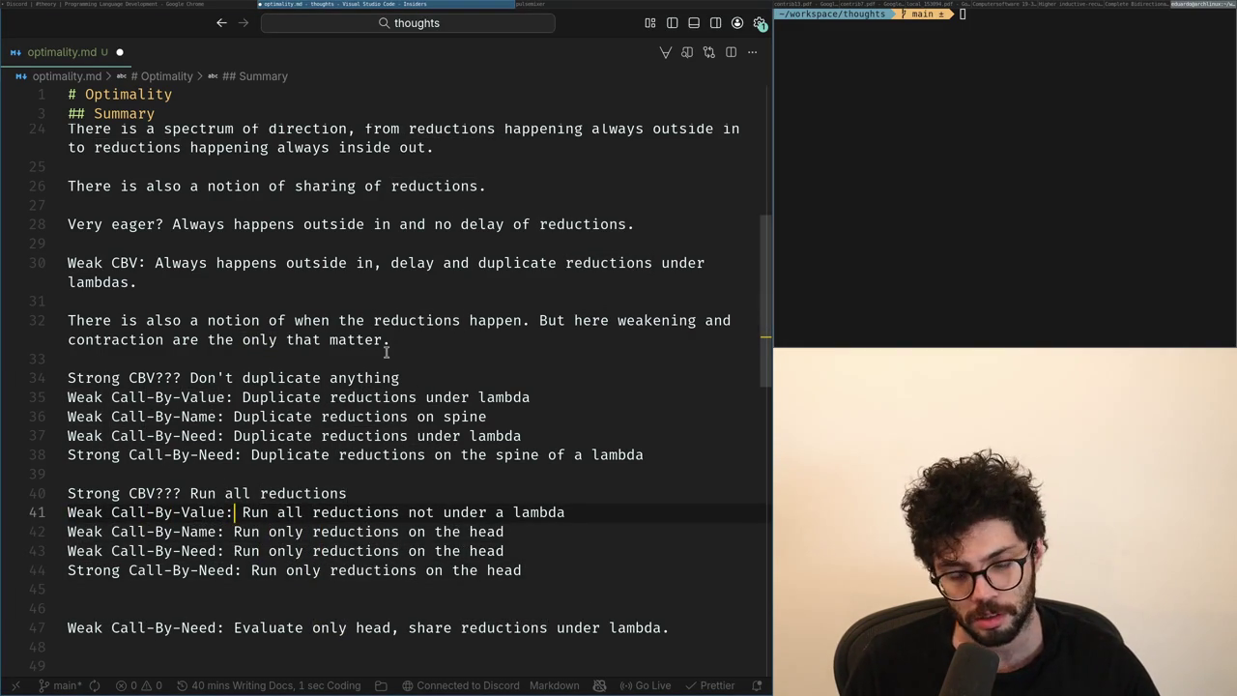
{"action": "key", "text": "ctrl+Right"}
{"action": "key", "text": "ctrl+Right"}
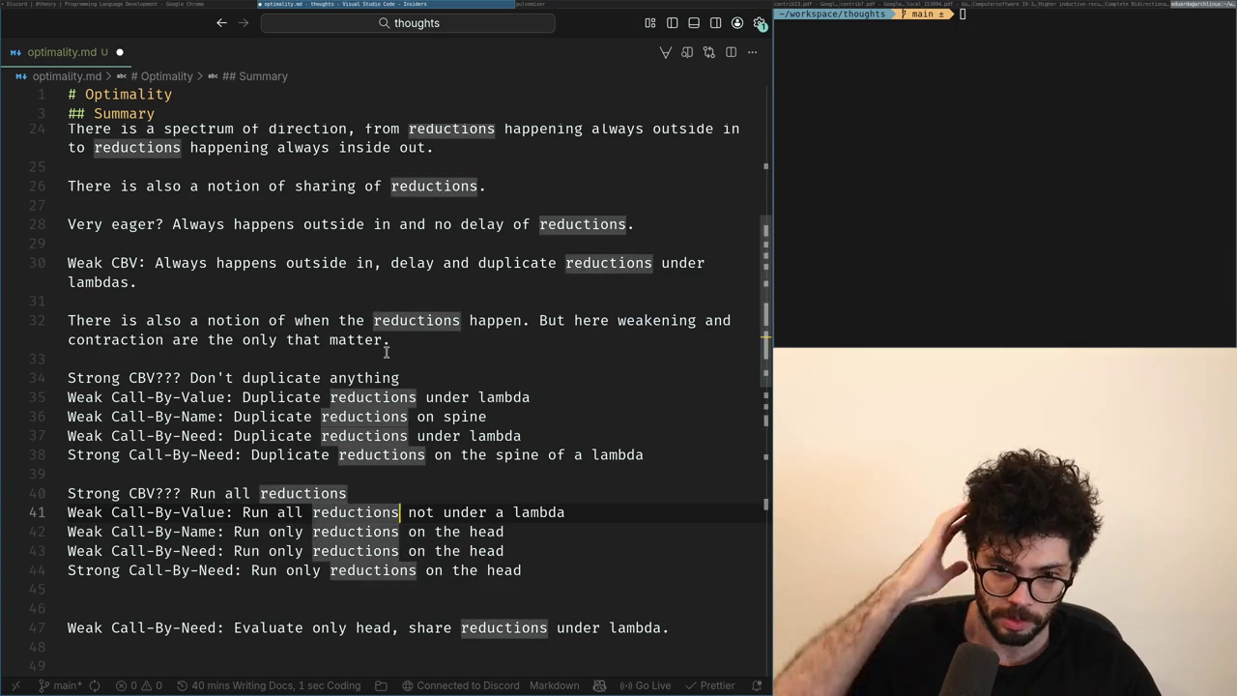
{"action": "key", "text": "ctrl+Right"}
{"action": "key", "text": "ctrl+Right"}
{"action": "key", "text": "Down"}
{"action": "key", "text": "Up"}
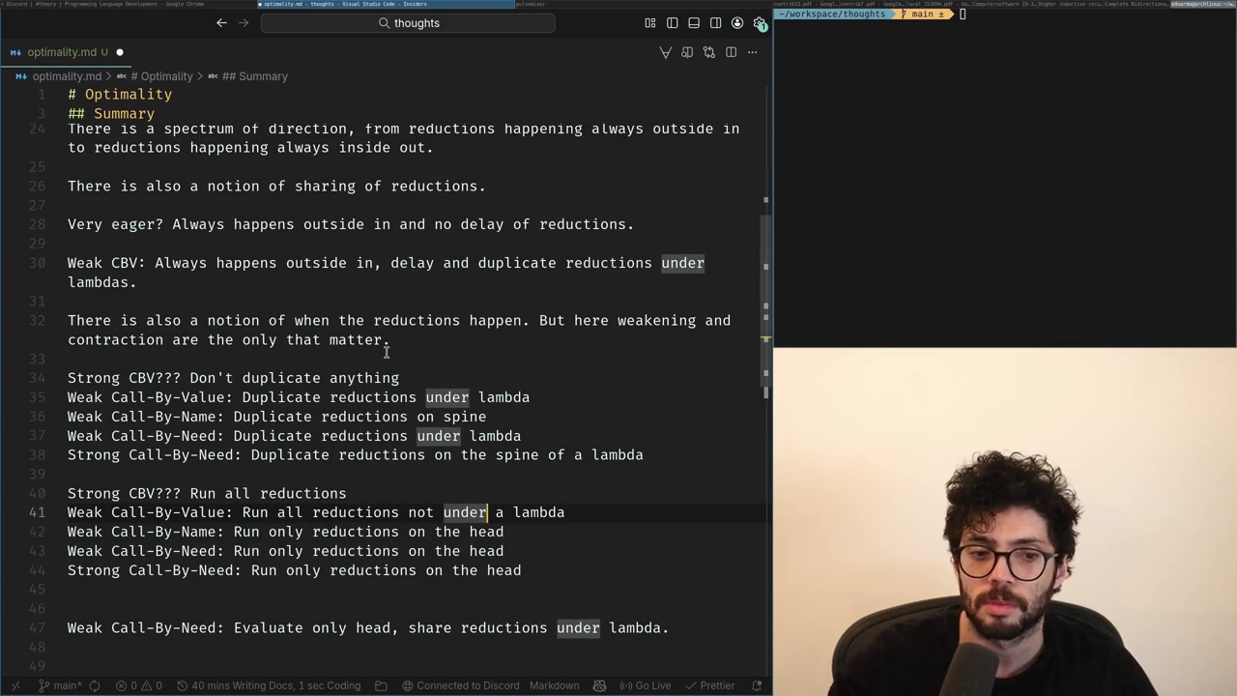
{"action": "key", "text": "Down"}
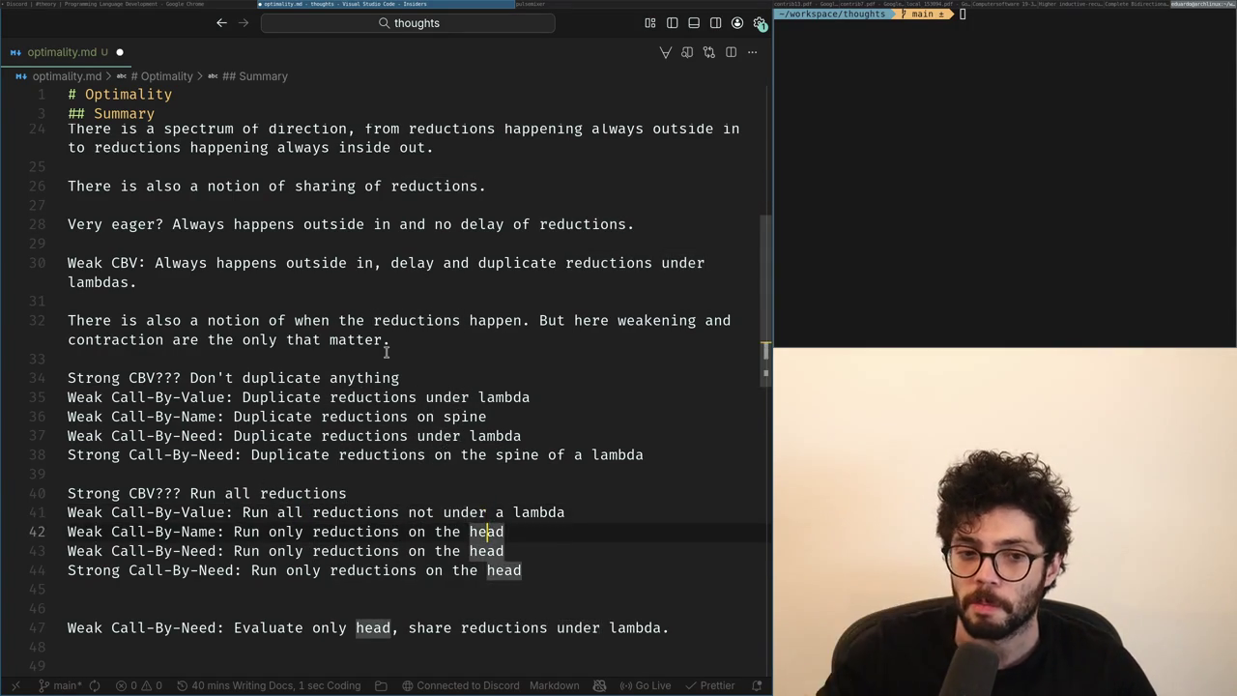
{"action": "key", "text": "Up"}
{"action": "key", "text": "End"}
{"action": "key", "text": "Return"}
{"action": "type", "text": "S"}
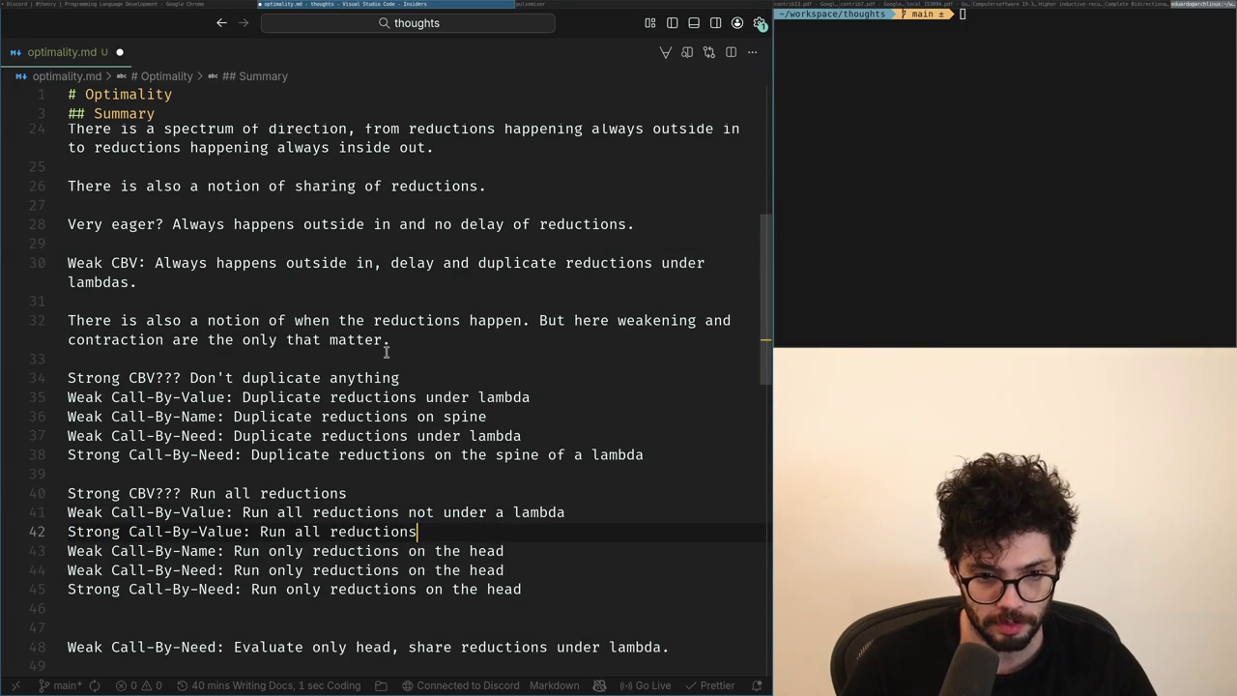
Prefix the Strong CBV??? lines 40 and 34 with 'Very'.
{"action": "key", "text": "Up"}
{"action": "key", "text": "Up"}
{"action": "key", "text": "Home"}
{"action": "key", "text": "ctrl+Right"}
{"action": "key", "text": "ctrl+Right"}
{"action": "key", "text": "ctrl+Left"}
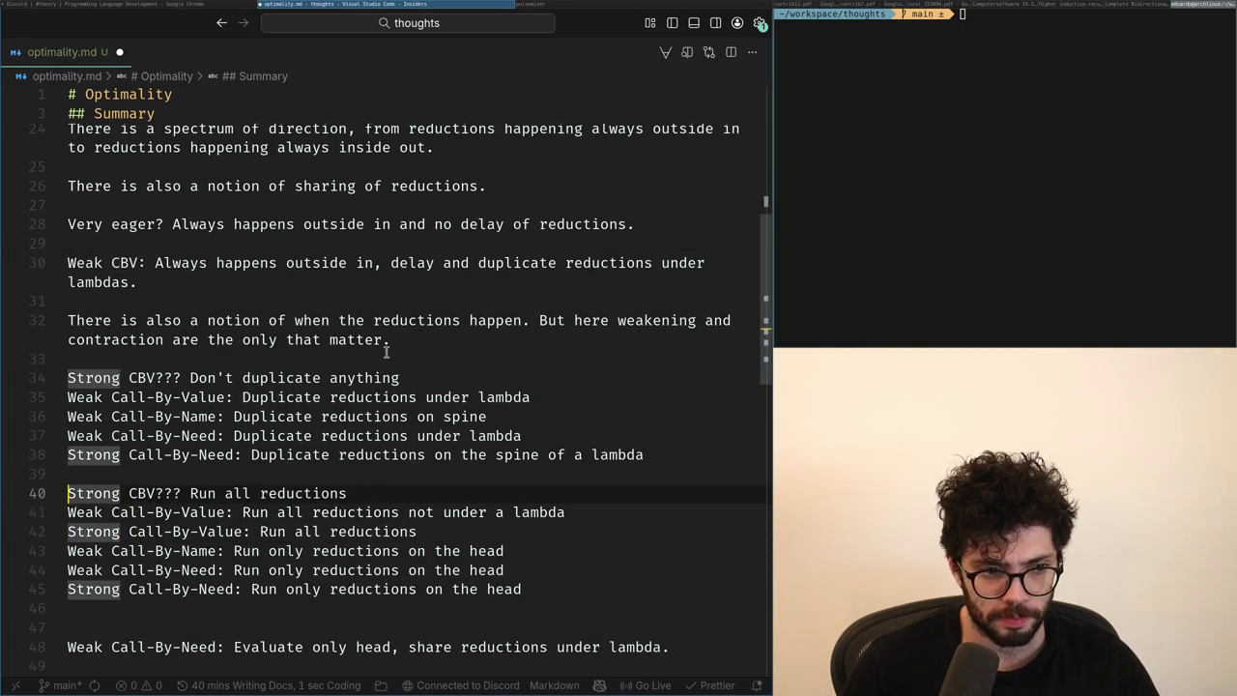
{"action": "type", "text": "Very"}
{"action": "key", "text": "Up"}
{"action": "key", "text": "Up"}
{"action": "key", "text": "Up"}
{"action": "key", "text": "Up"}
{"action": "key", "text": "Up"}
{"action": "key", "text": "Up"}
{"action": "key", "text": "Home"}
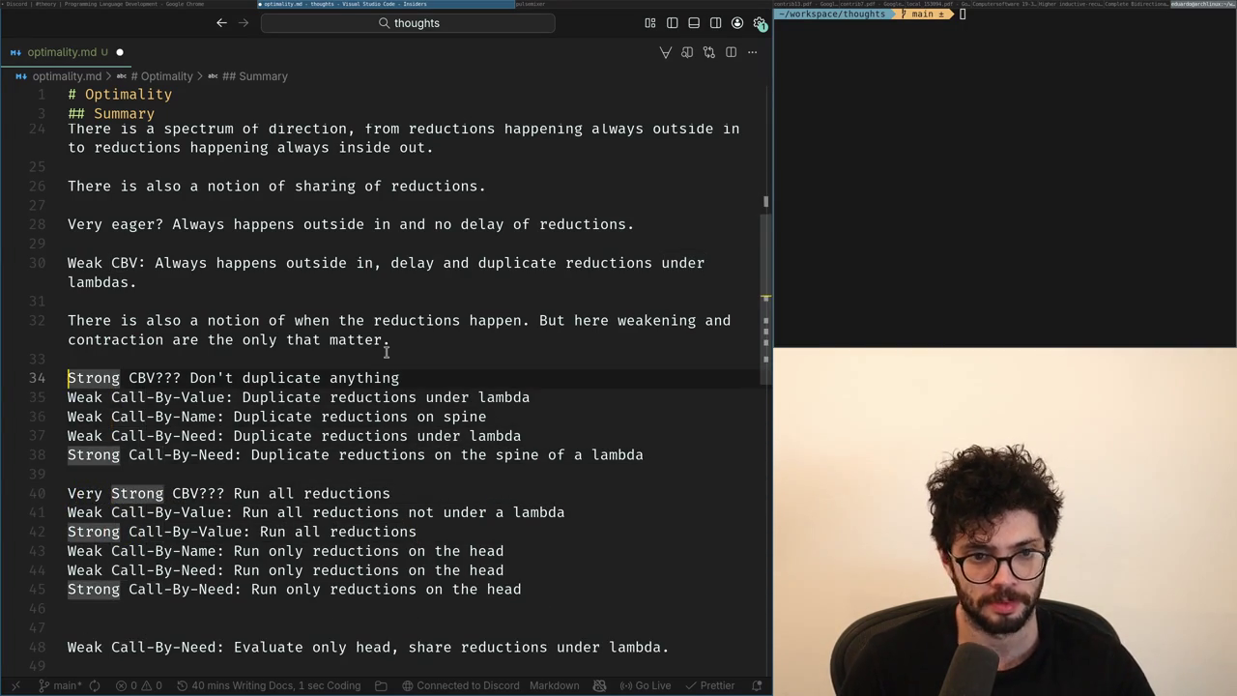
{"action": "type", "text": "Ve"}
{"action": "key", "text": "Down"}
{"action": "key", "text": "Down"}
{"action": "key", "text": "Down"}
{"action": "key", "text": "Down"}
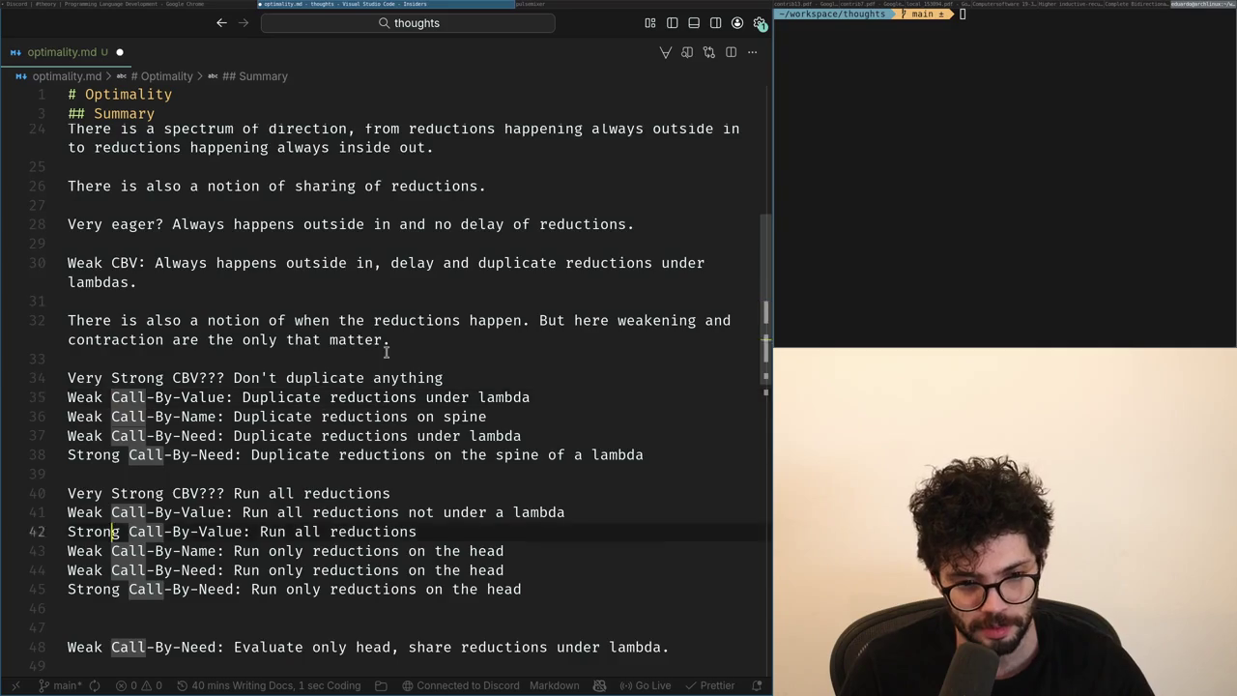
{"action": "key", "text": "Down"}
{"action": "key", "text": "Down"}
{"action": "key", "text": "Down"}
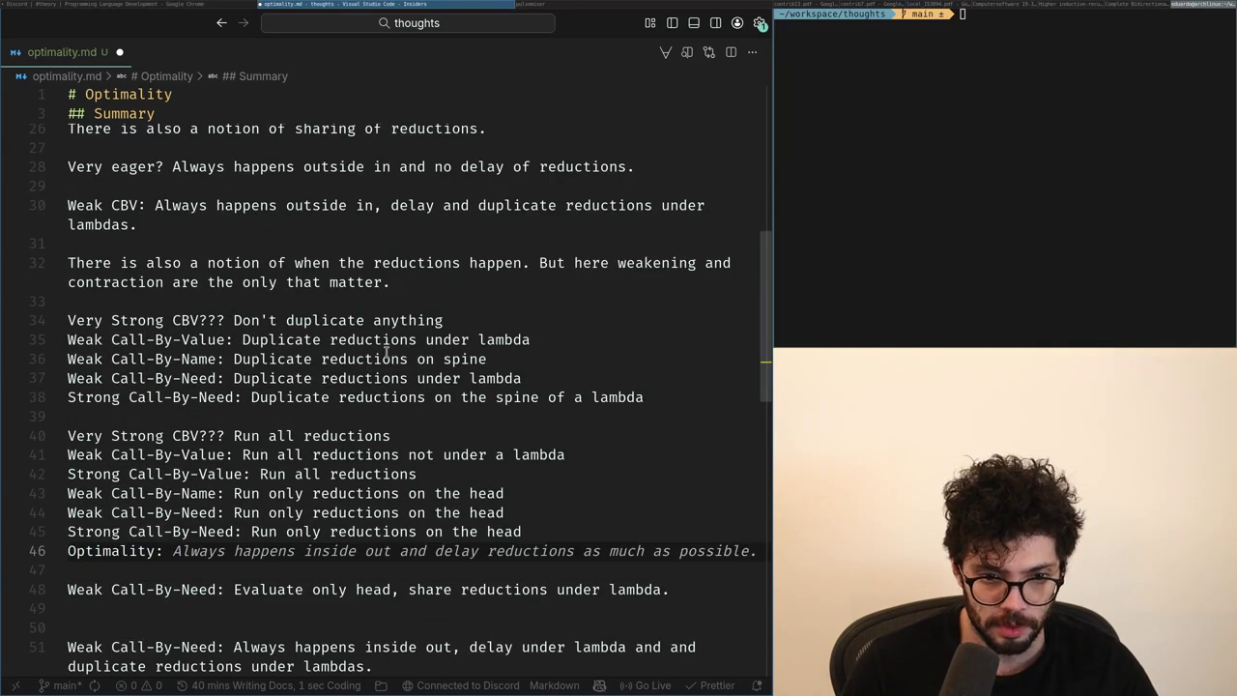
Write 'Optimality: Run only reductions on the head' on empty line 46.
{"action": "type", "text": "Run only reductions on the head"}
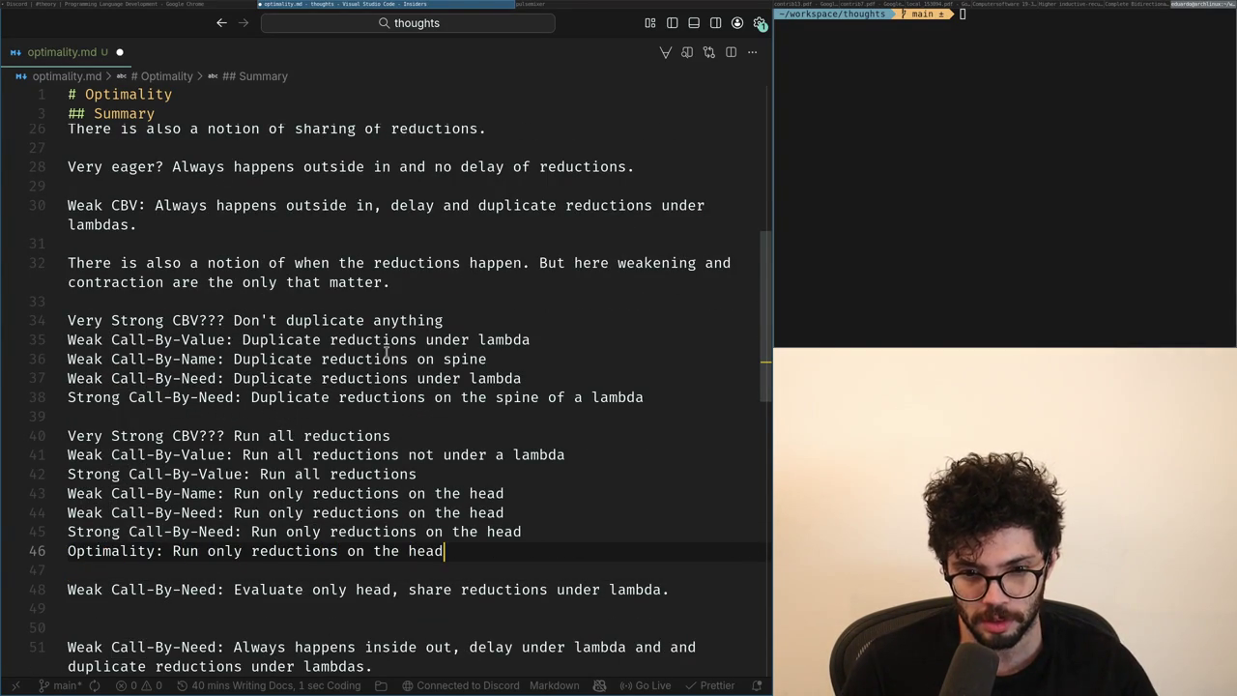
{"action": "key", "text": "Up"}
{"action": "key", "text": "Up"}
{"action": "key", "text": "Up"}
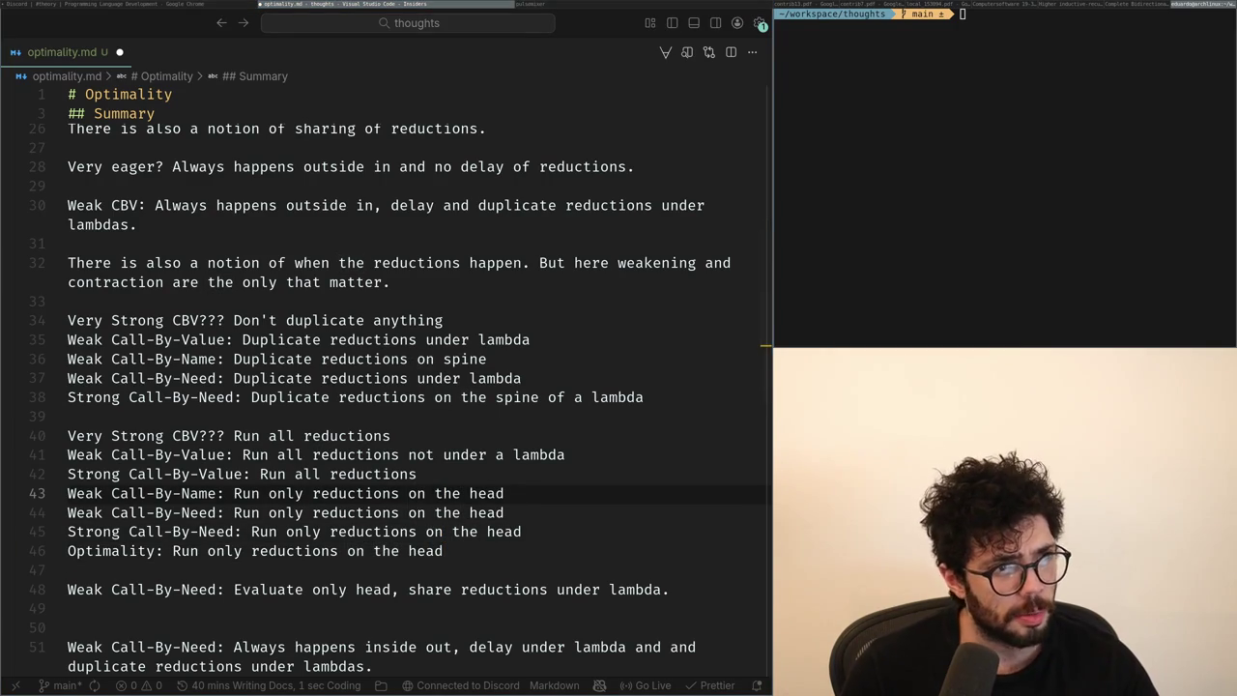
{"action": "key", "text": "Up"}
{"action": "key", "text": "Up"}
{"action": "key", "text": "Up"}
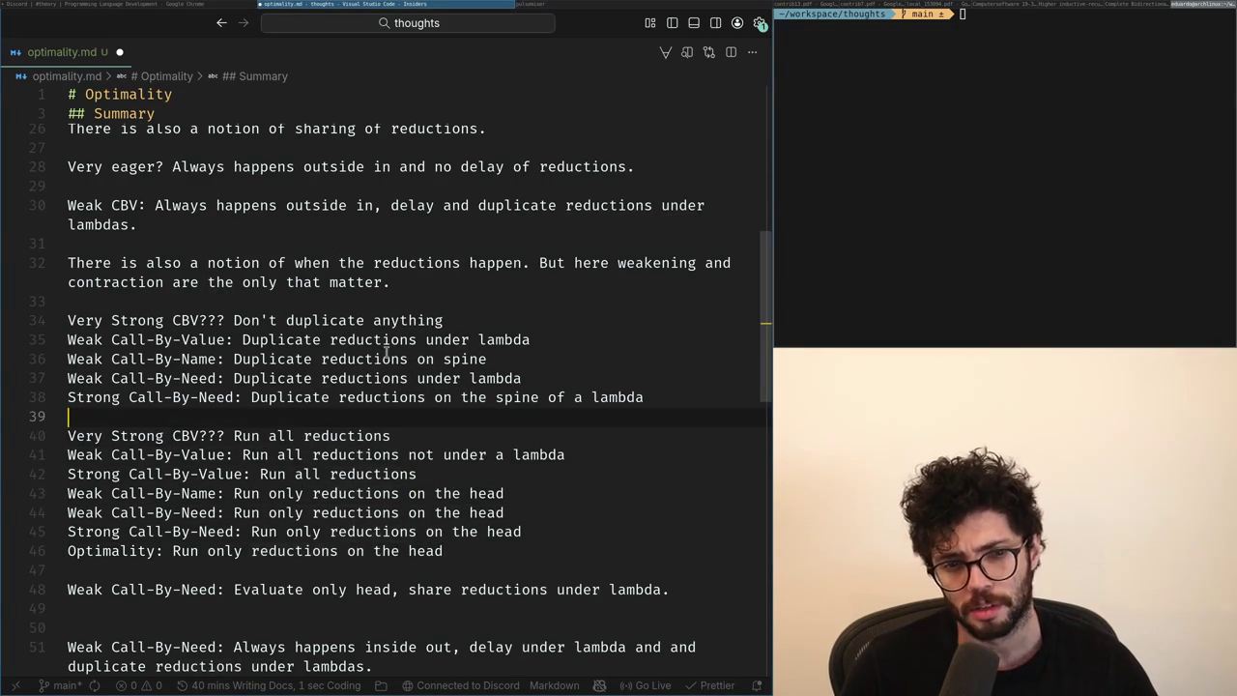
Add 'Strong Call-By-Name: Run only reductions on the head' below the Weak Call-By-Name rule.
{"action": "key", "text": "Up"}
{"action": "key", "text": "Down"}
{"action": "key", "text": "Down"}
{"action": "key", "text": "Down"}
{"action": "key", "text": "Down"}
{"action": "key", "text": "Down"}
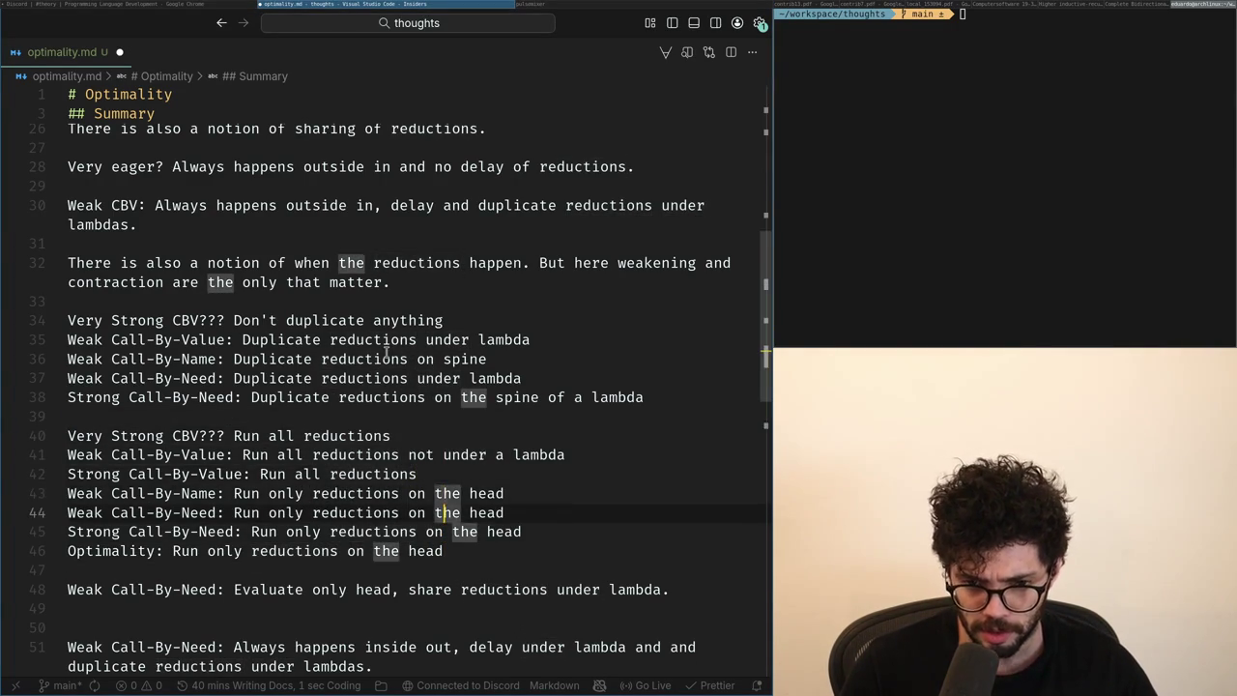
{"action": "key", "text": "Down"}
{"action": "key", "text": "Down"}
{"action": "key", "text": "Up"}
{"action": "key", "text": "Up"}
{"action": "key", "text": "Up"}
{"action": "key", "text": "Up"}
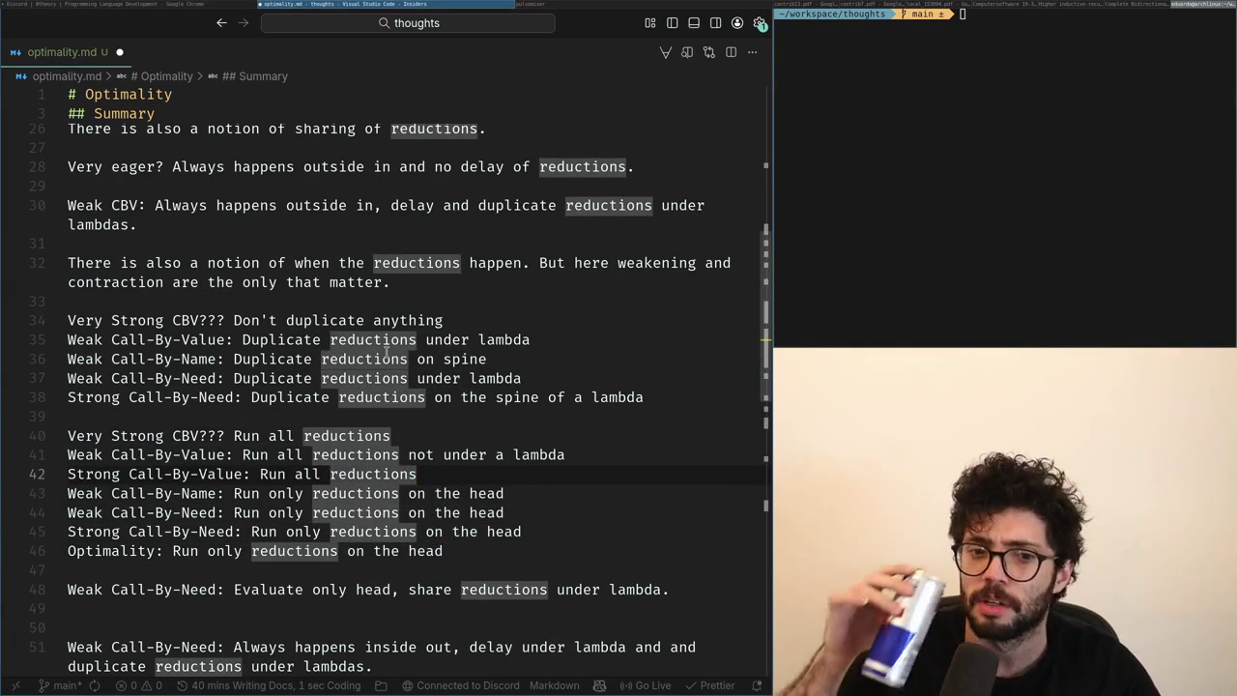
{"action": "key", "text": "Down"}
{"action": "key", "text": "Down"}
{"action": "key", "text": "Up"}
{"action": "key", "text": "ctrl+Left"}
{"action": "key", "text": "ctrl+Right"}
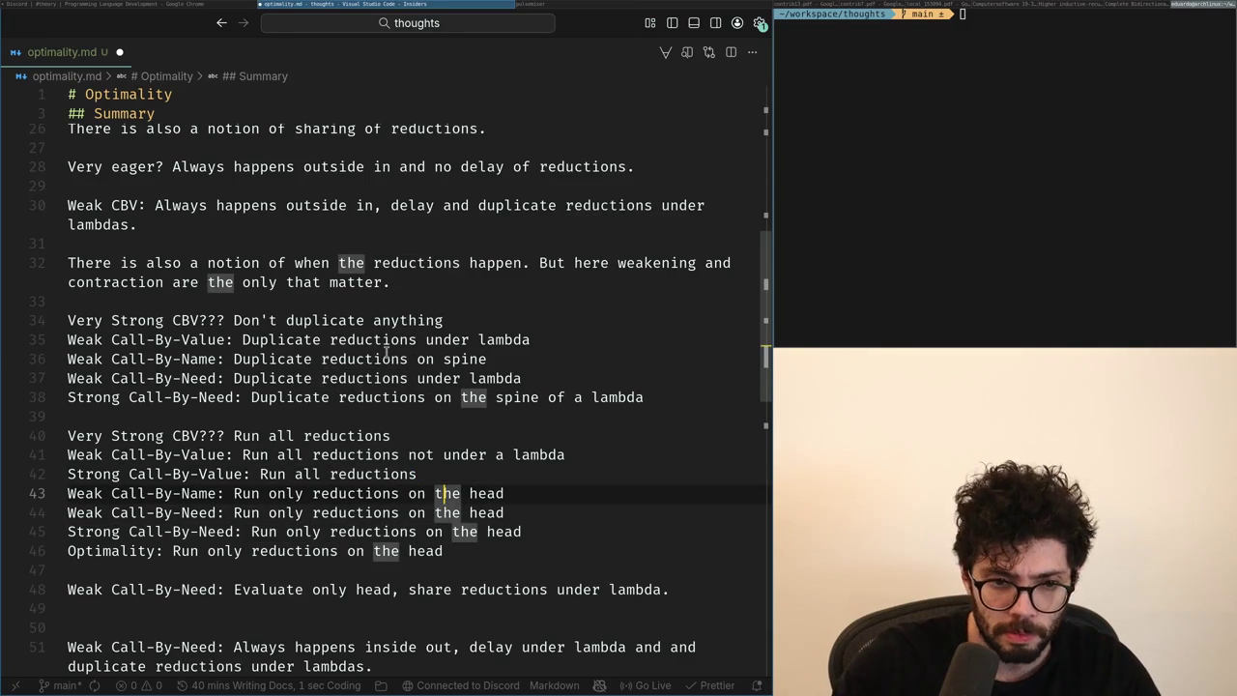
{"action": "key", "text": "End"}
{"action": "key", "text": "Return"}
{"action": "type", "text": "S"}
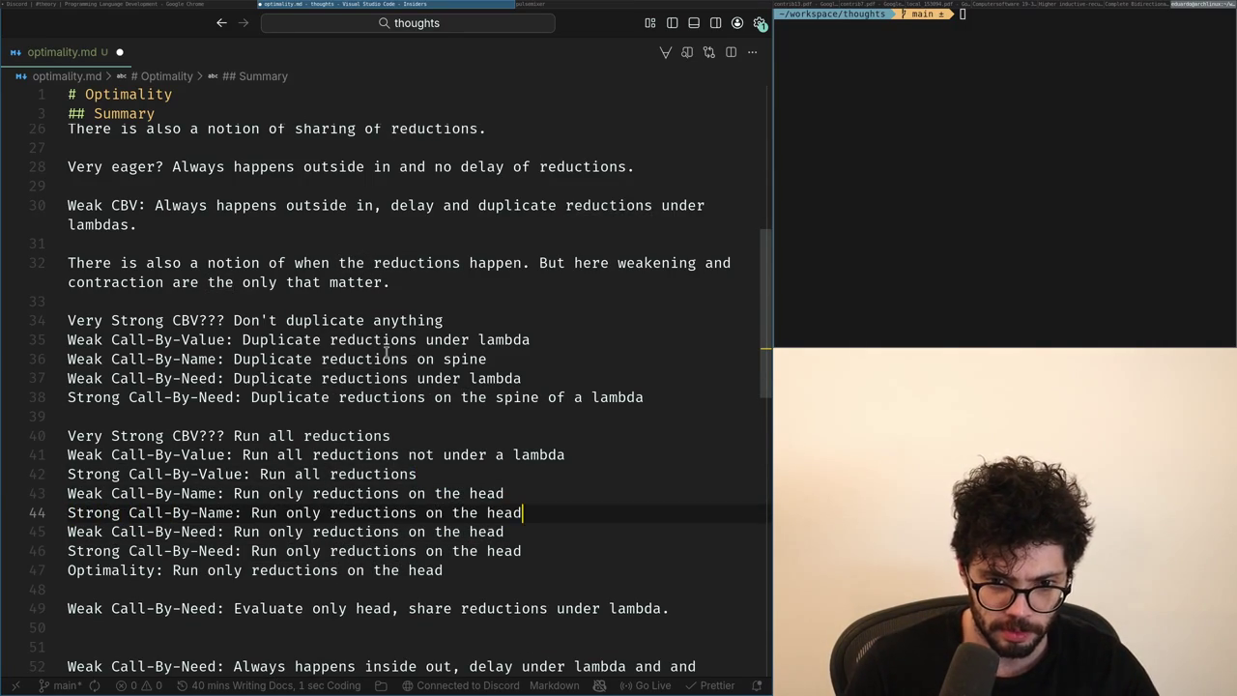
In a new Chrome tab, search Google for 'strong call by name rewriting'.
{"action": "key", "text": "super+Left"}
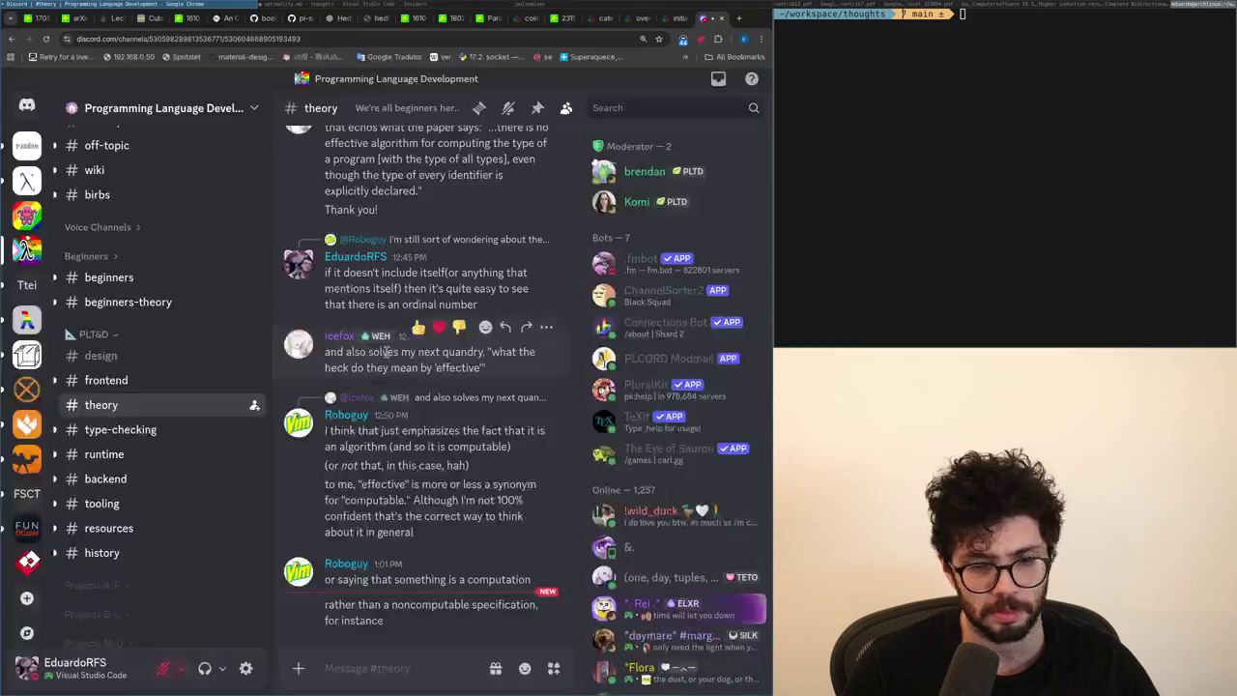
{"action": "key", "text": "ctrl+t"}
{"action": "type", "text": "strong call b"}
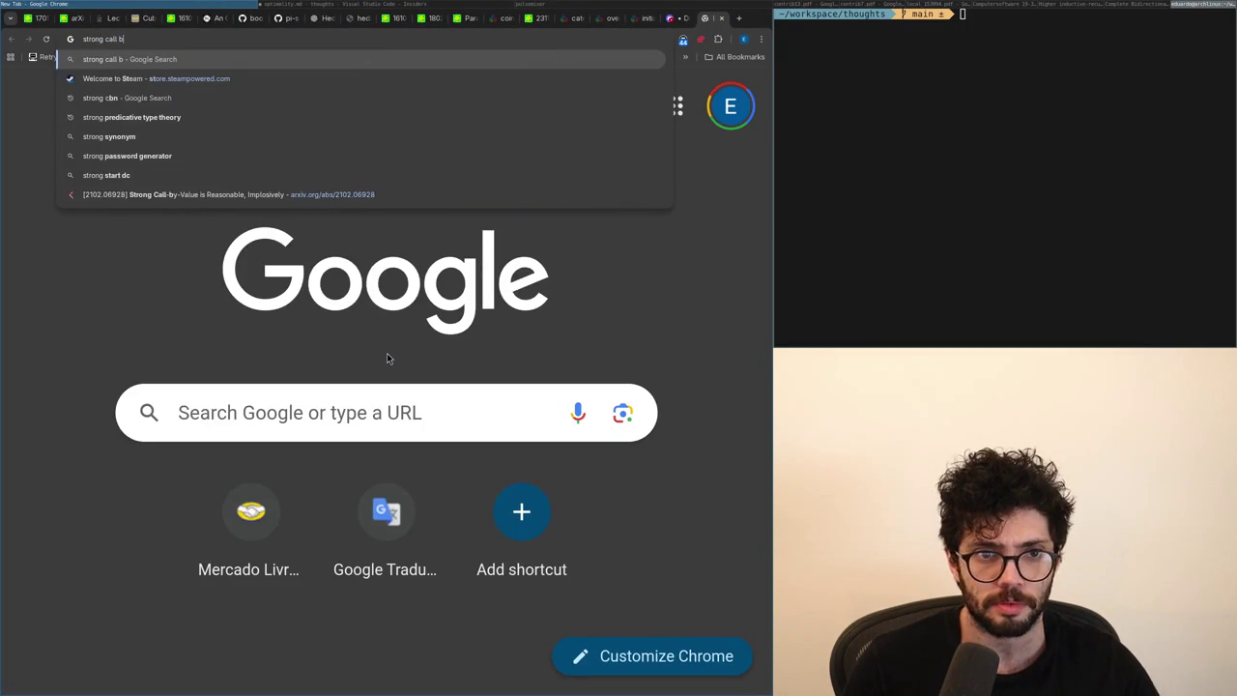
{"action": "type", "text": "y name rewriting"}
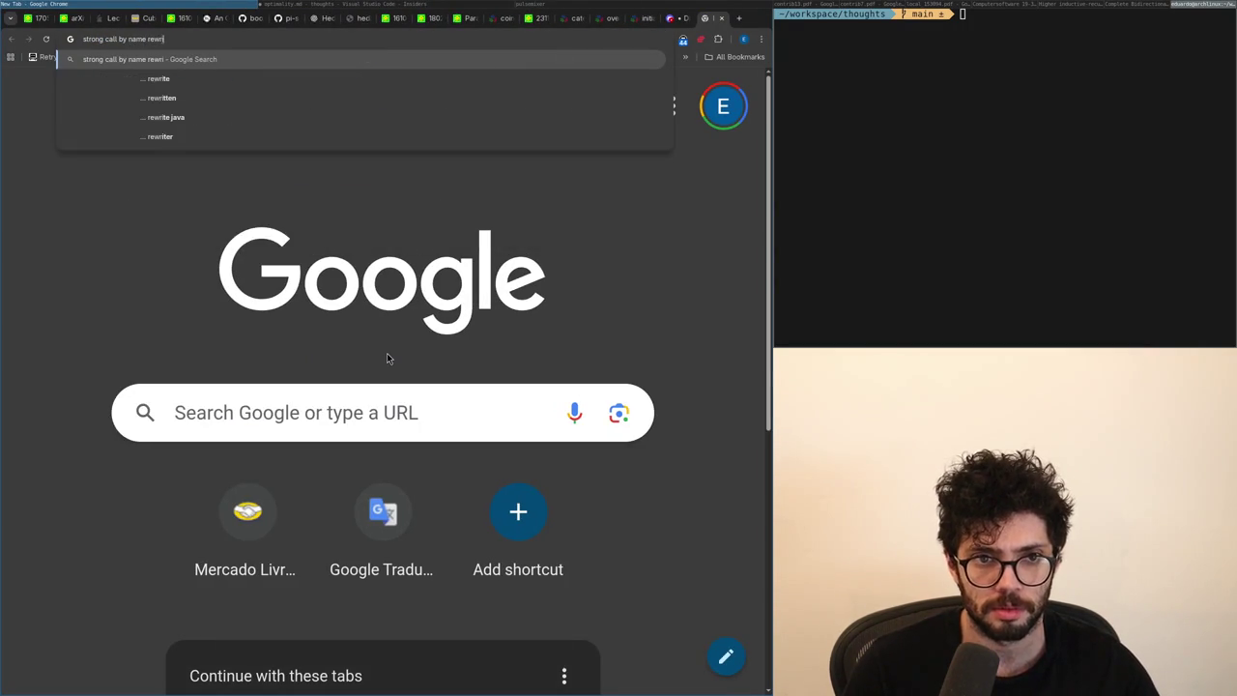
{"action": "key", "text": "Return"}
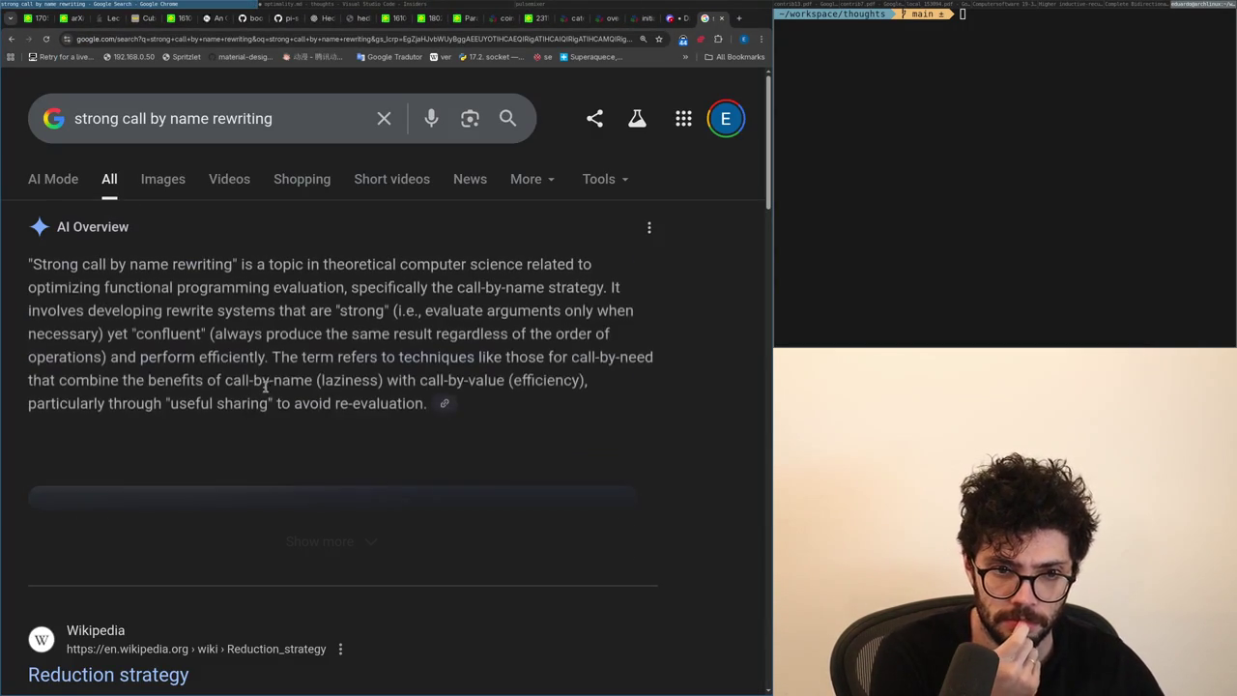
Expand the AI Overview and scroll down through the strong call-by-value results.
{"action": "left_click", "coordinate": [320, 520]}
{"action": "scroll", "coordinate": [319, 527], "scroll_direction": "down", "scroll_amount": 5}
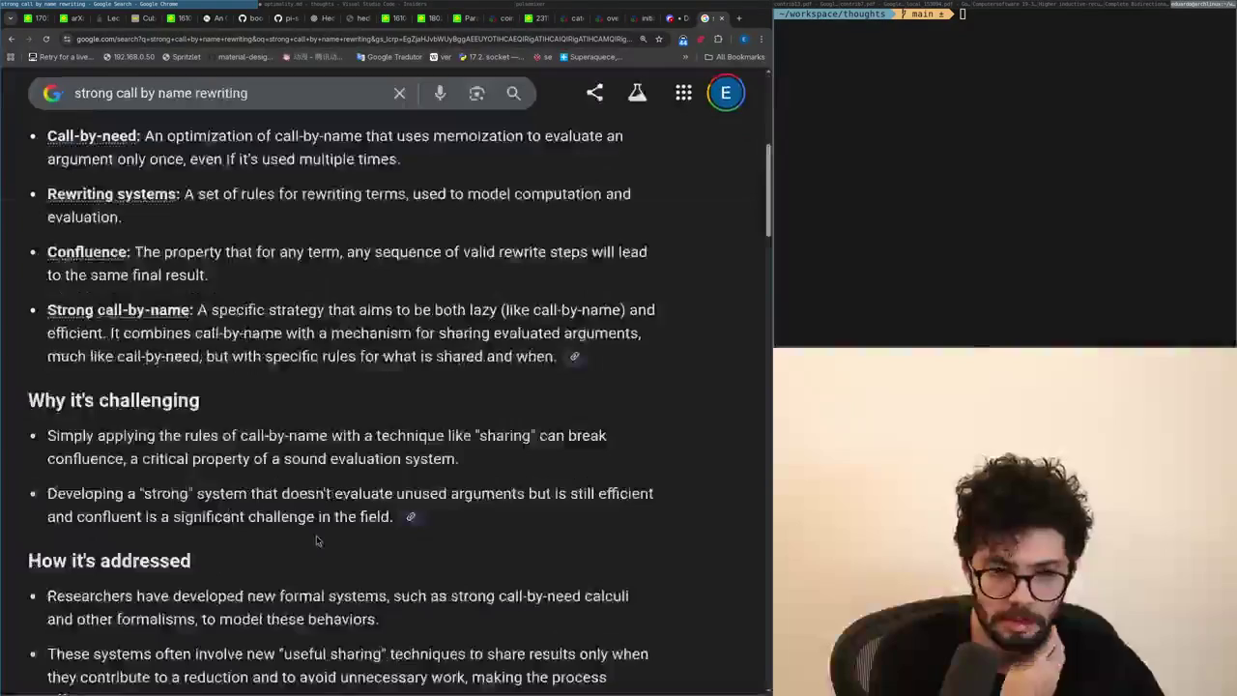
{"action": "scroll", "coordinate": [317, 532], "scroll_direction": "down", "scroll_amount": 5}
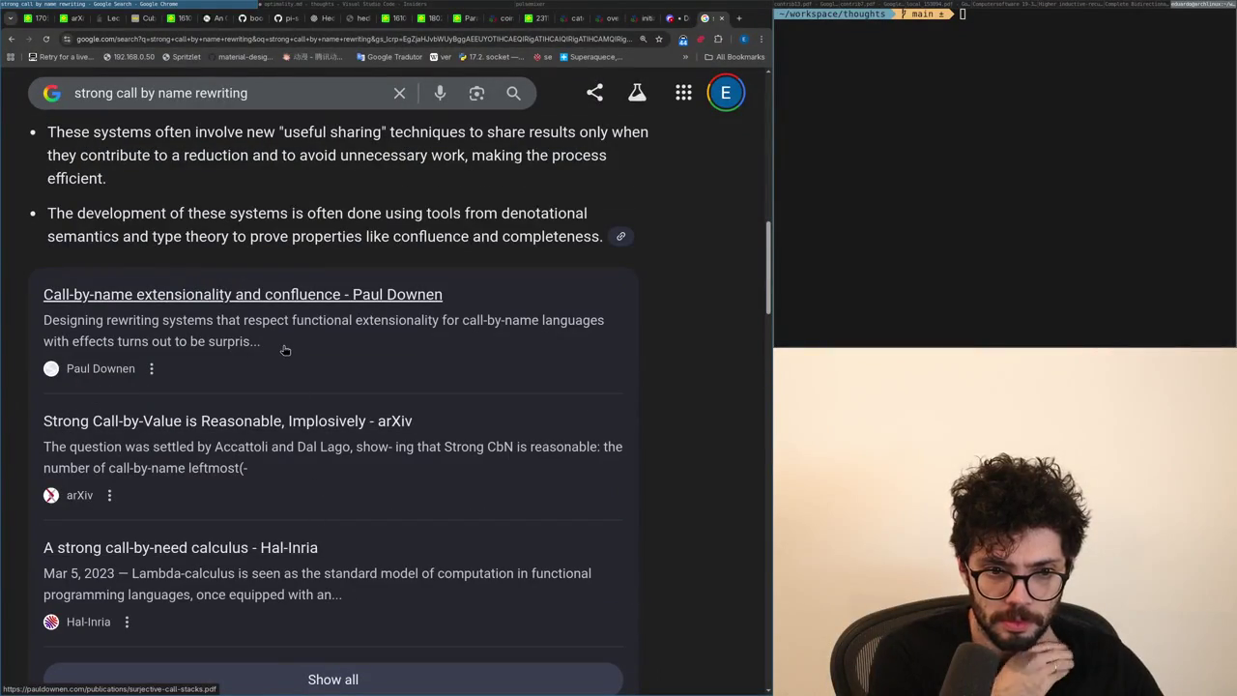
{"action": "scroll", "coordinate": [273, 416], "scroll_direction": "down", "scroll_amount": 5}
{"action": "scroll", "coordinate": [274, 425], "scroll_direction": "down", "scroll_amount": 4}
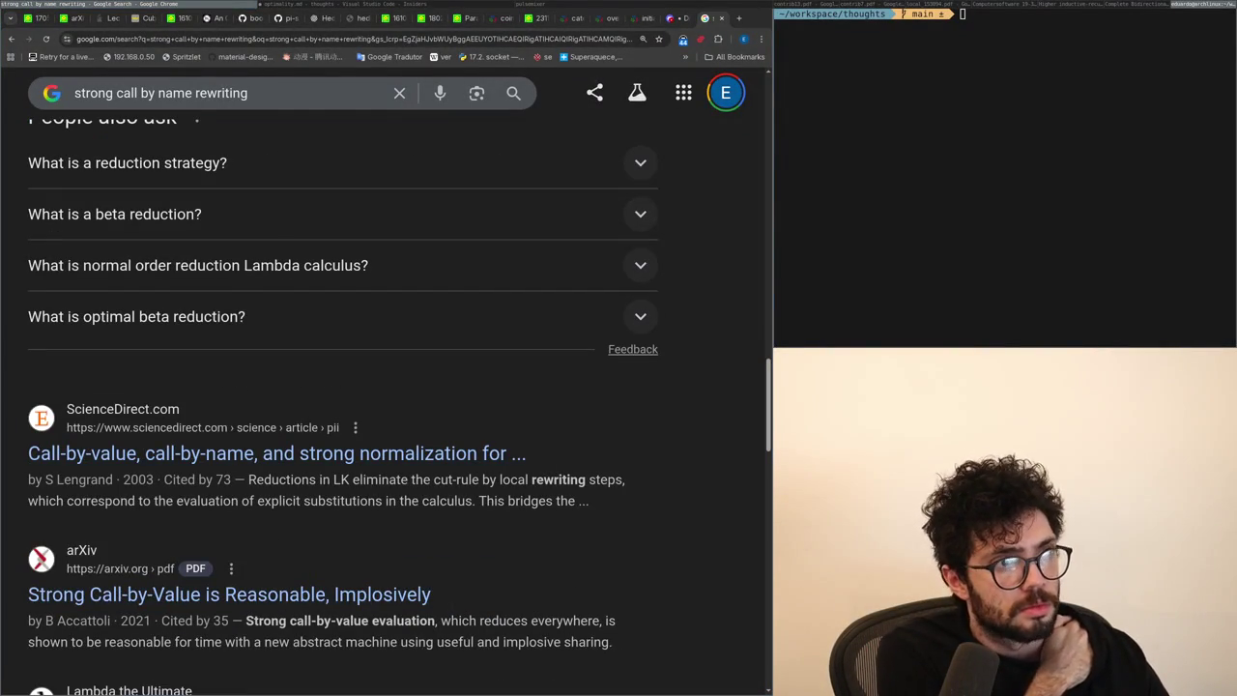
{"action": "scroll", "coordinate": [236, 478], "scroll_direction": "down", "scroll_amount": 4}
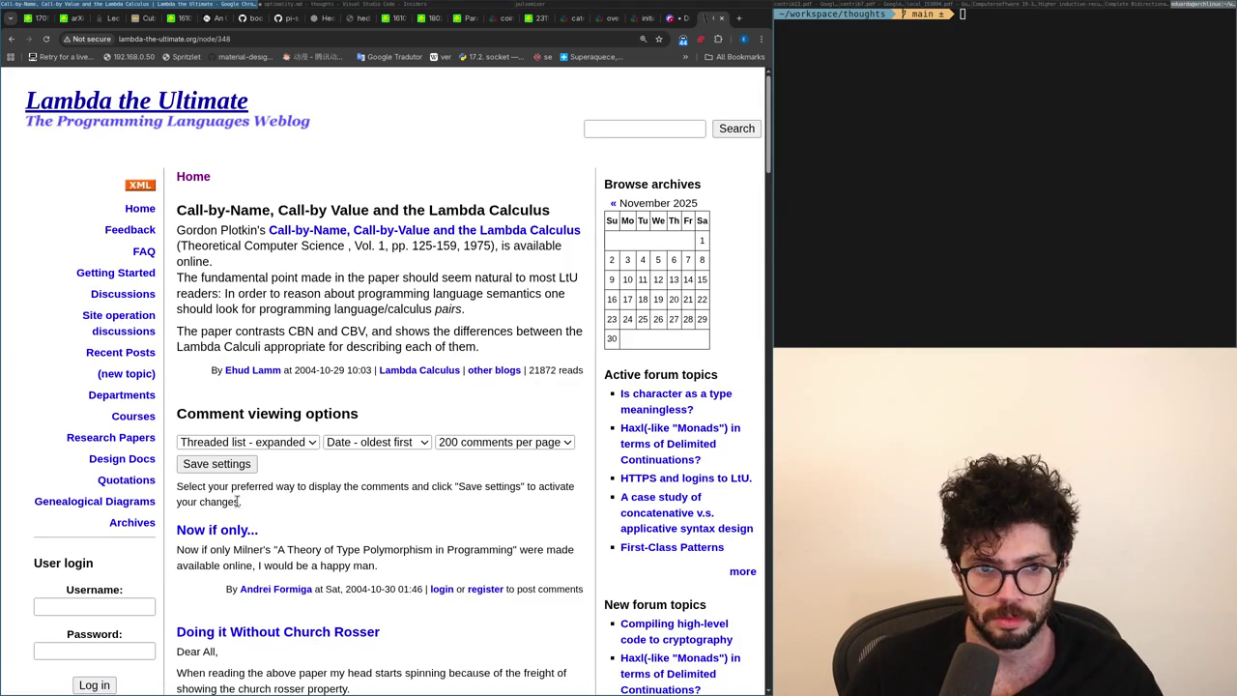
Read the Lambda the Ultimate post on Plotkin's call-by-name/call-by-value paper, then return to optimality.md.
{"action": "left_click_drag", "start_coordinate": [360, 292], "coordinate": [334, 309]}
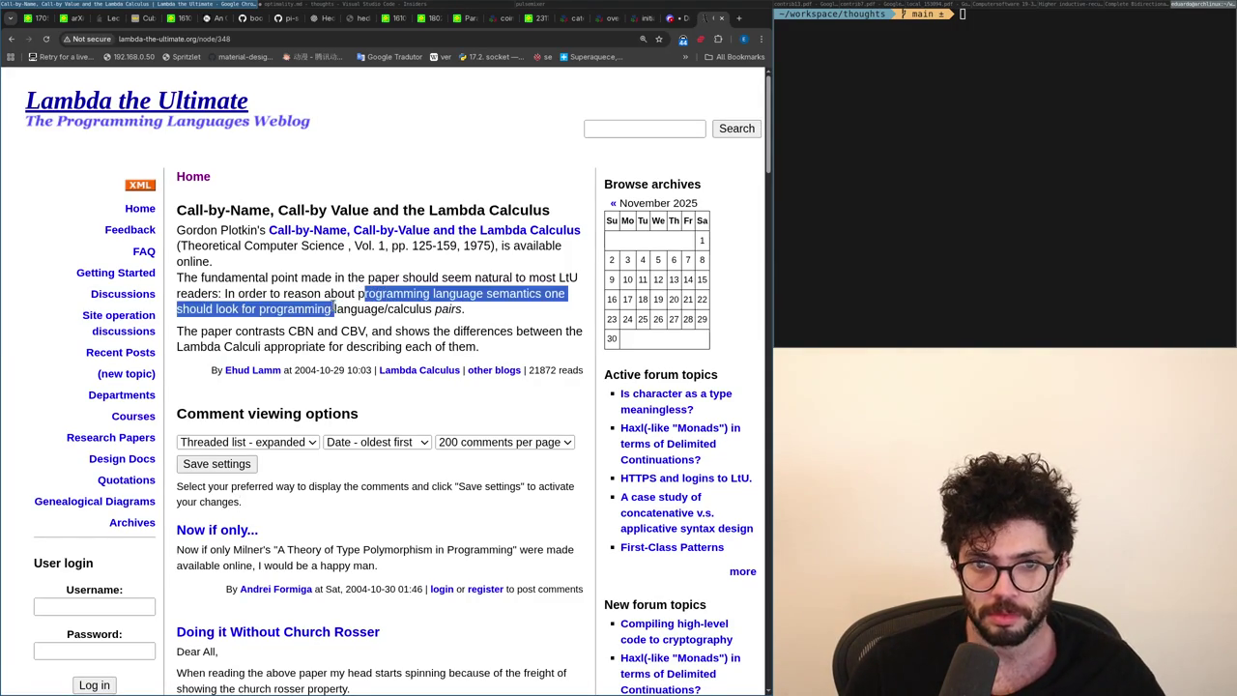
{"action": "left_click", "coordinate": [325, 300]}
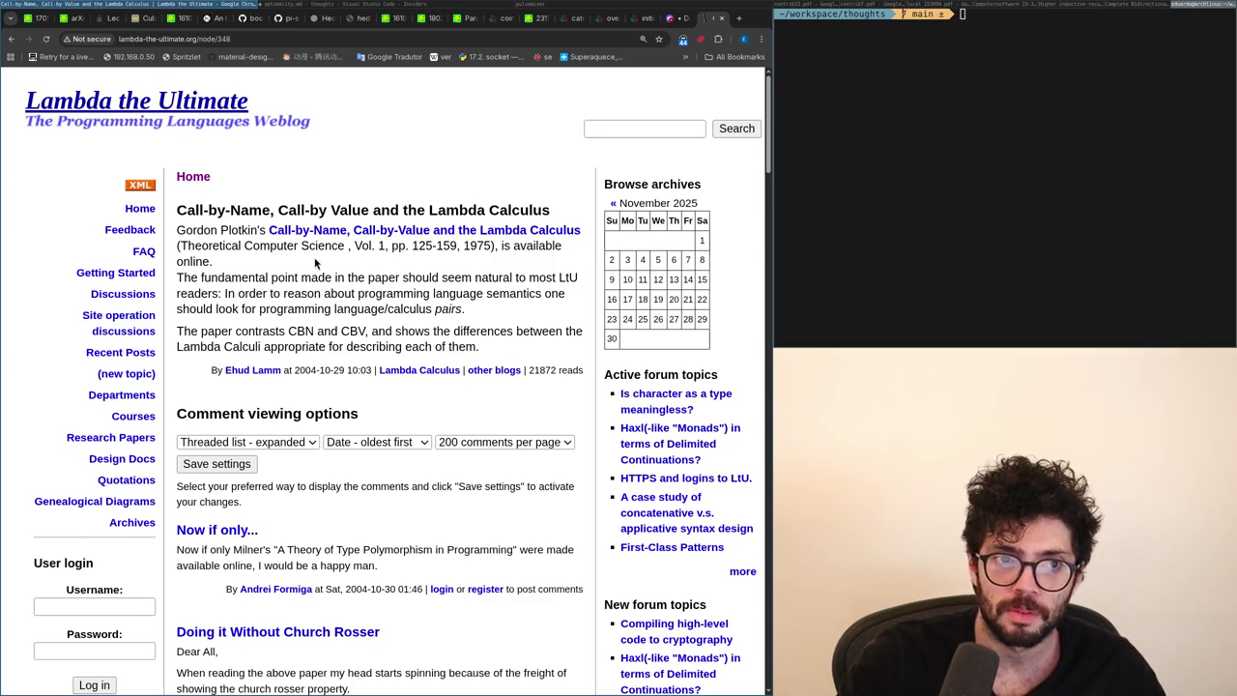
{"action": "key", "text": "alt+Tab"}
{"action": "key", "text": "alt+Tab"}
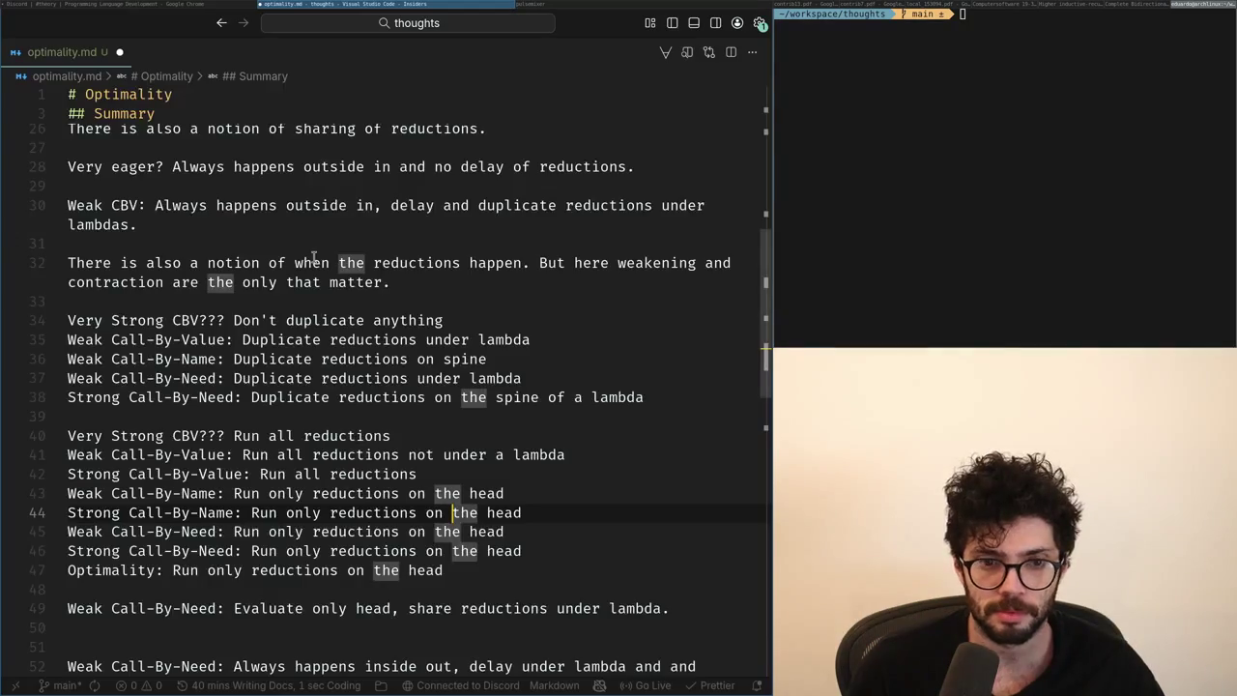
Review the Strong Call-By-Value and Weak Call-By-Name run rules and glance at the Discord discussion.
{"action": "key", "text": "Down"}
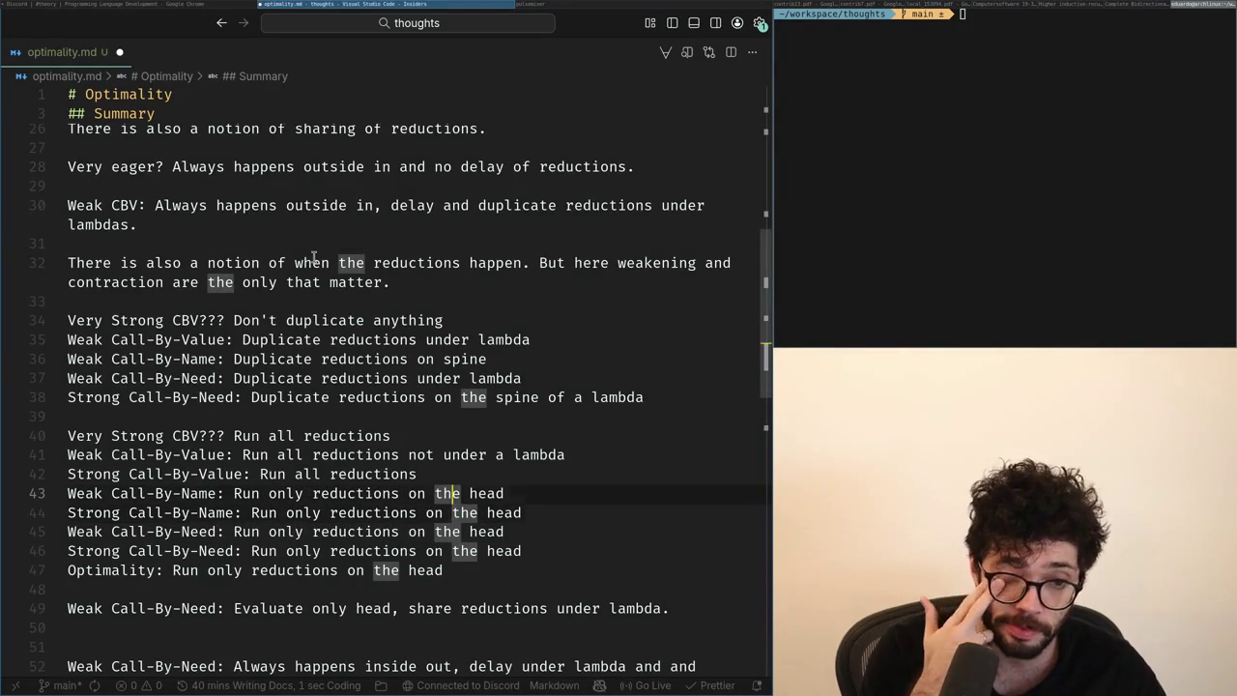
{"action": "key", "text": "Down"}
{"action": "key", "text": "Up"}
{"action": "key", "text": "Up"}
{"action": "key", "text": "Up"}
{"action": "key", "text": "Down"}
{"action": "key", "text": "End"}
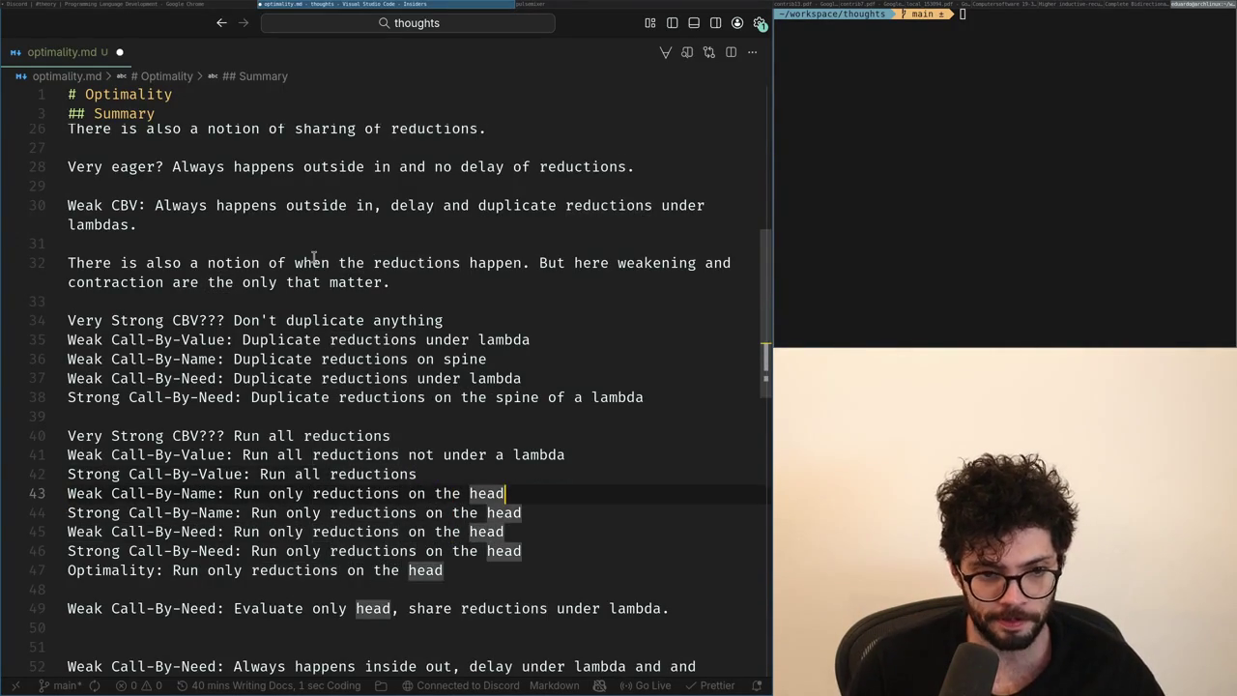
{"action": "key", "text": "Up"}
{"action": "key", "text": "Down"}
{"action": "key", "text": "End"}
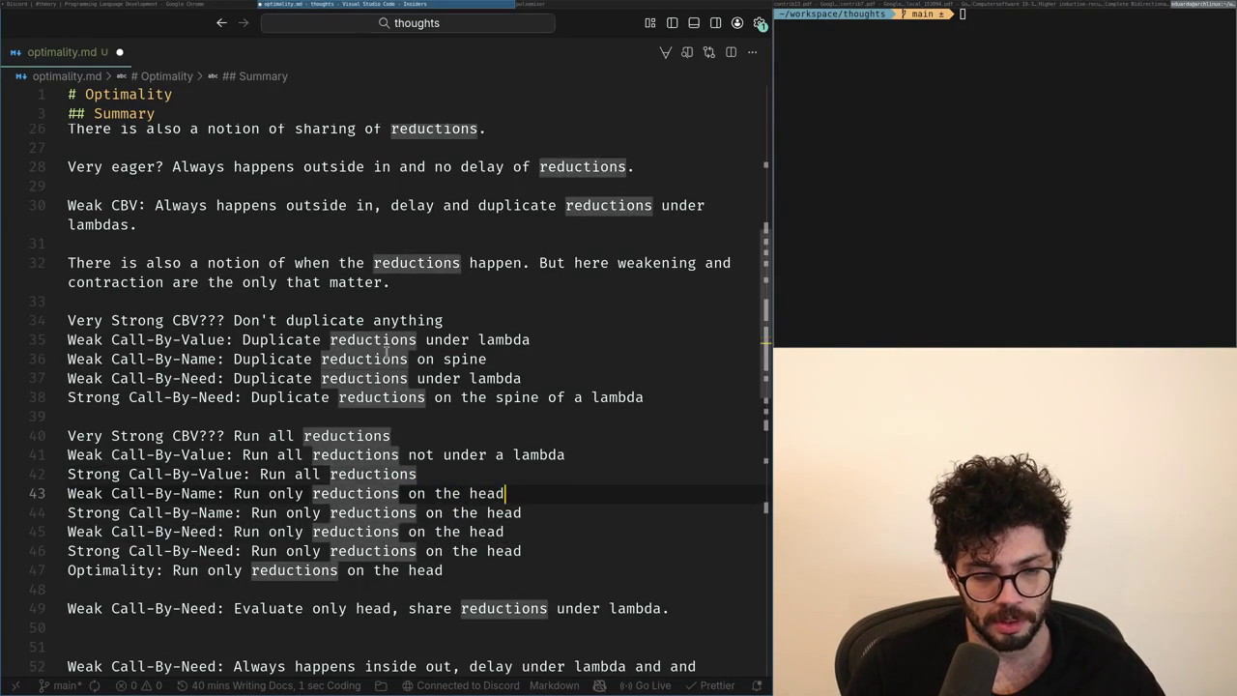
{"action": "key", "text": "super+Left"}
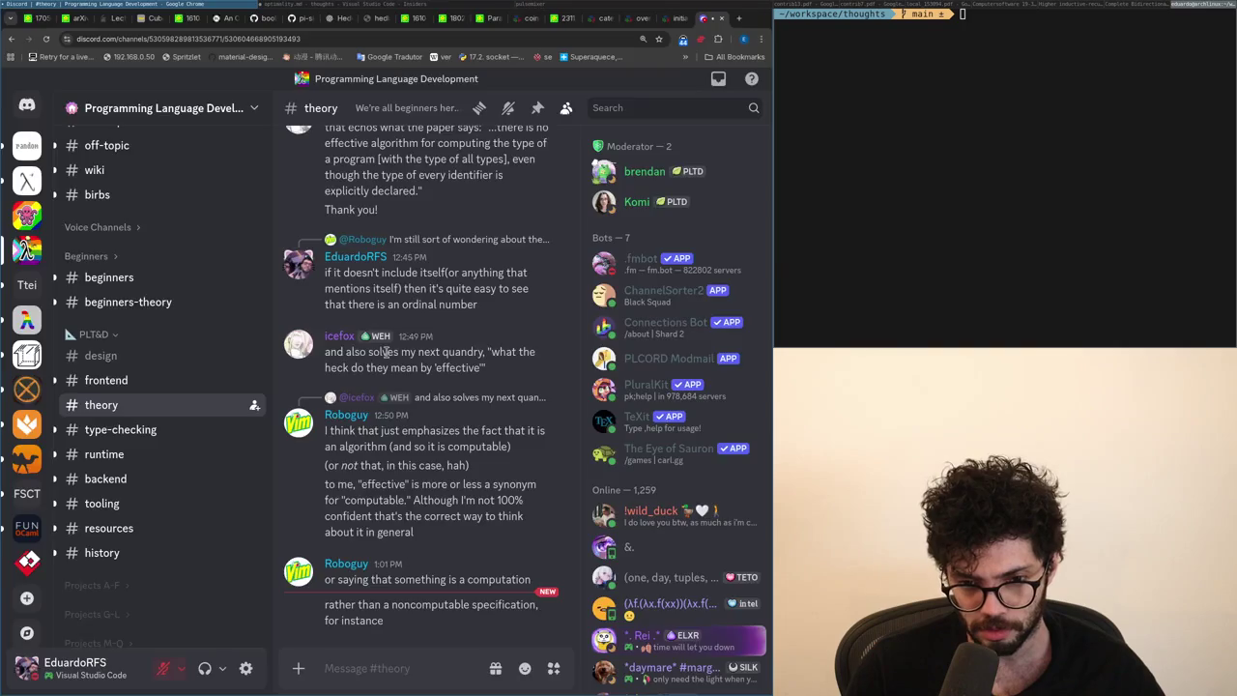
{"action": "key", "text": "alt+Tab"}
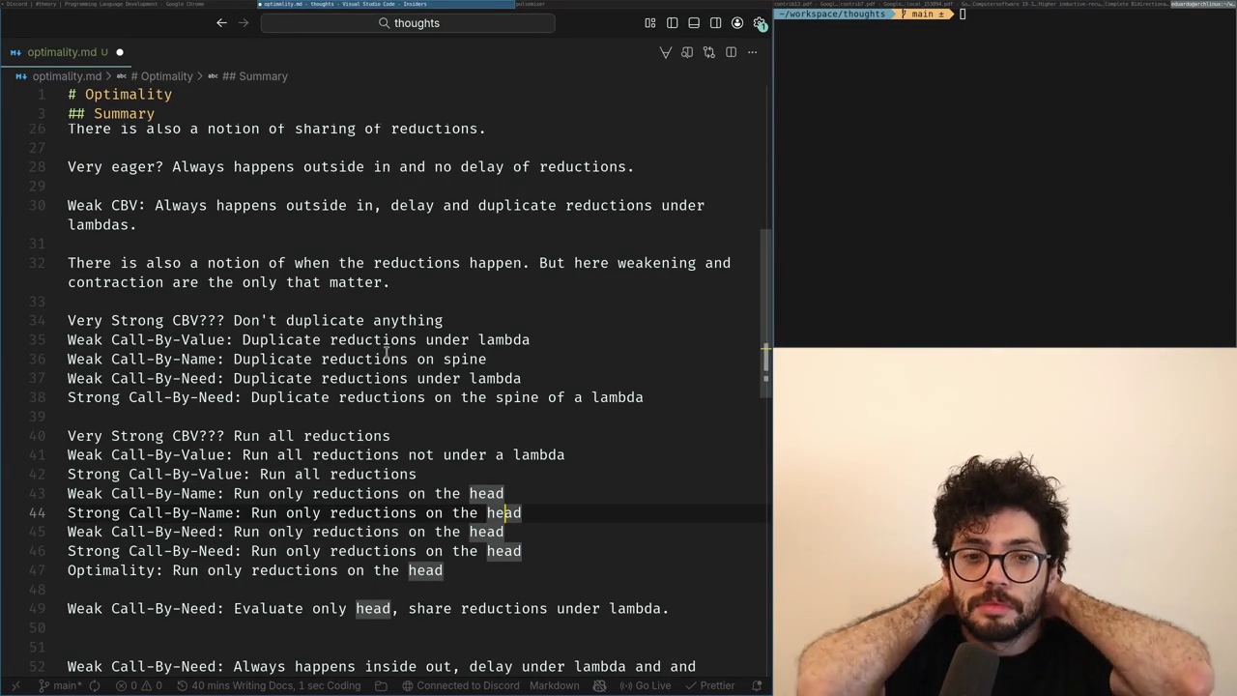
Search Google for 'strong call by need' and open the arXiv paper's PDF.
{"action": "key", "text": "alt+Tab"}
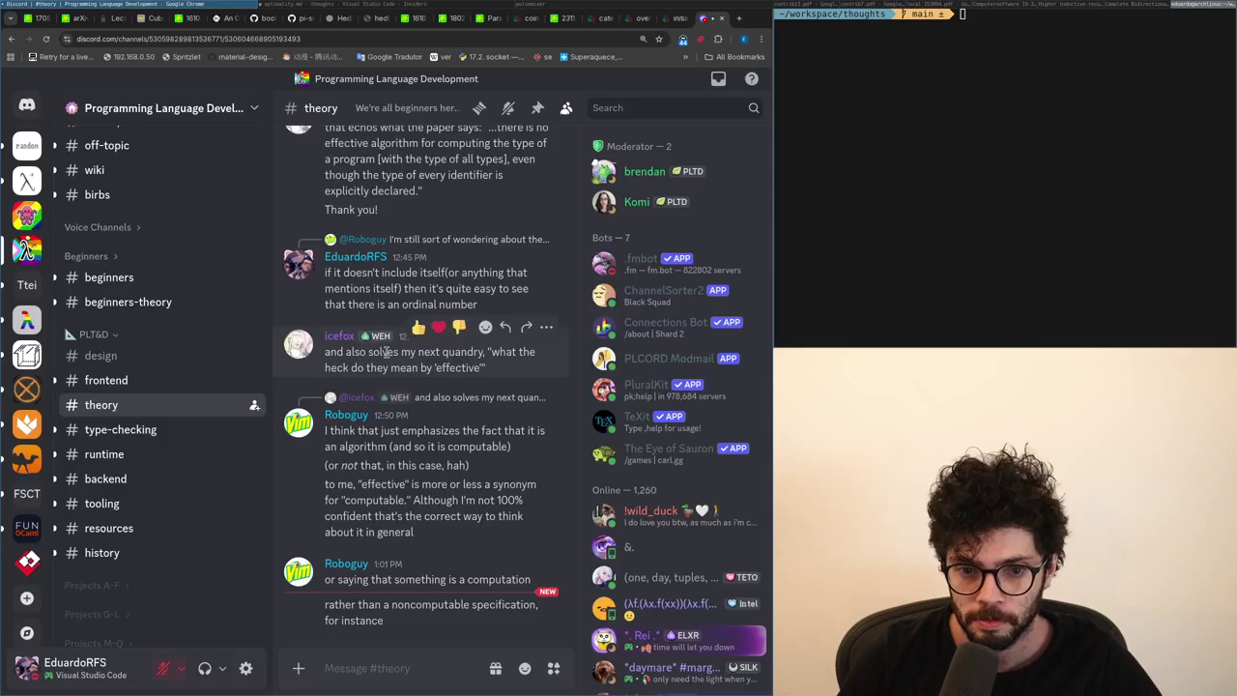
{"action": "key", "text": "ctrl+t"}
{"action": "type", "text": "strong call by n"}
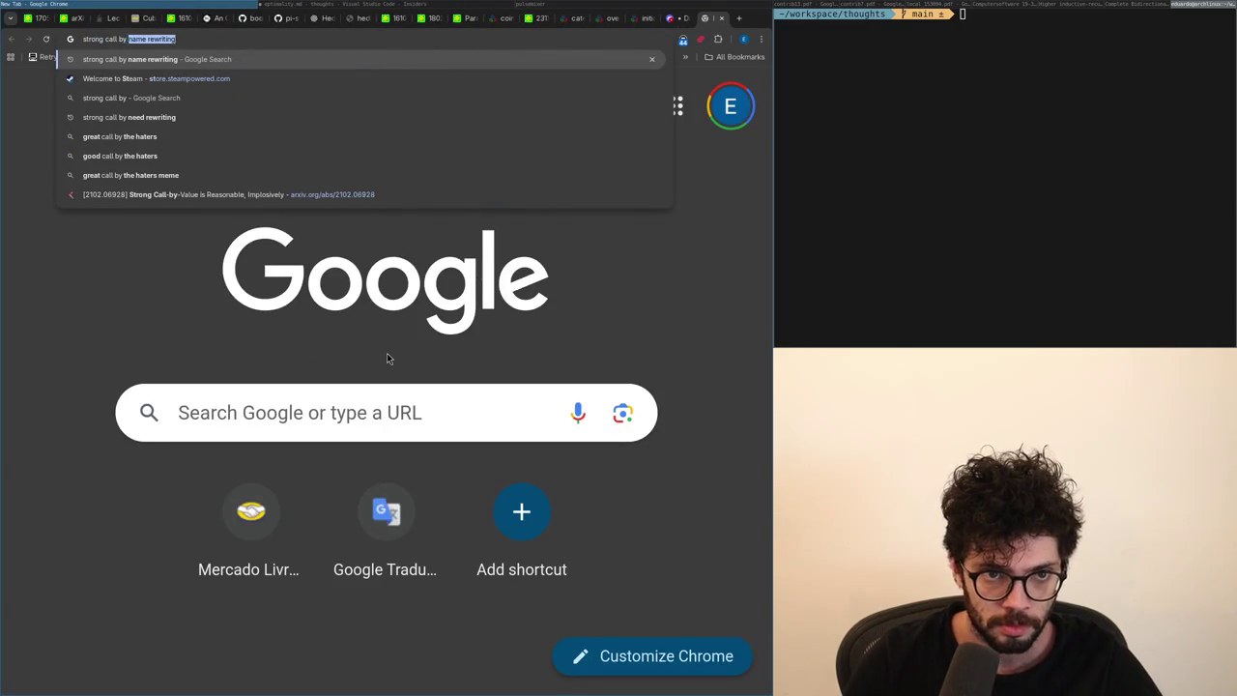
{"action": "type", "text": "eed"}
{"action": "key", "text": "Return"}
{"action": "scroll", "coordinate": [210, 498], "scroll_direction": "down", "scroll_amount": 5}
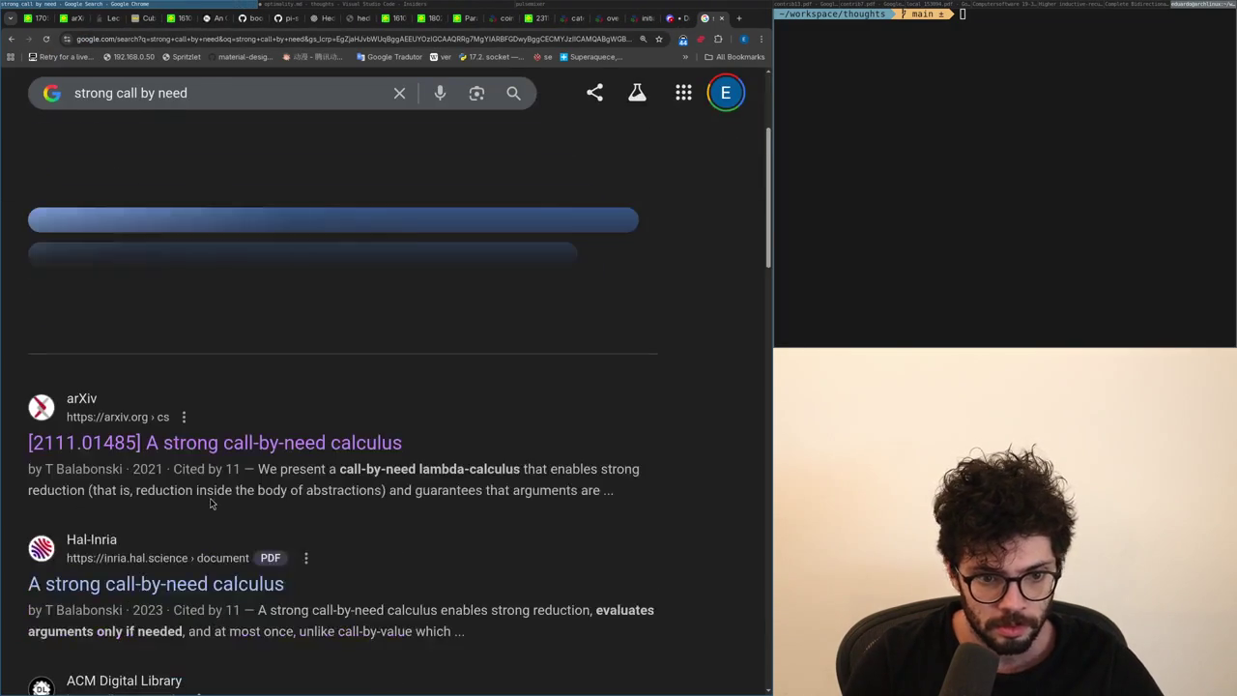
{"action": "left_click", "coordinate": [198, 443]}
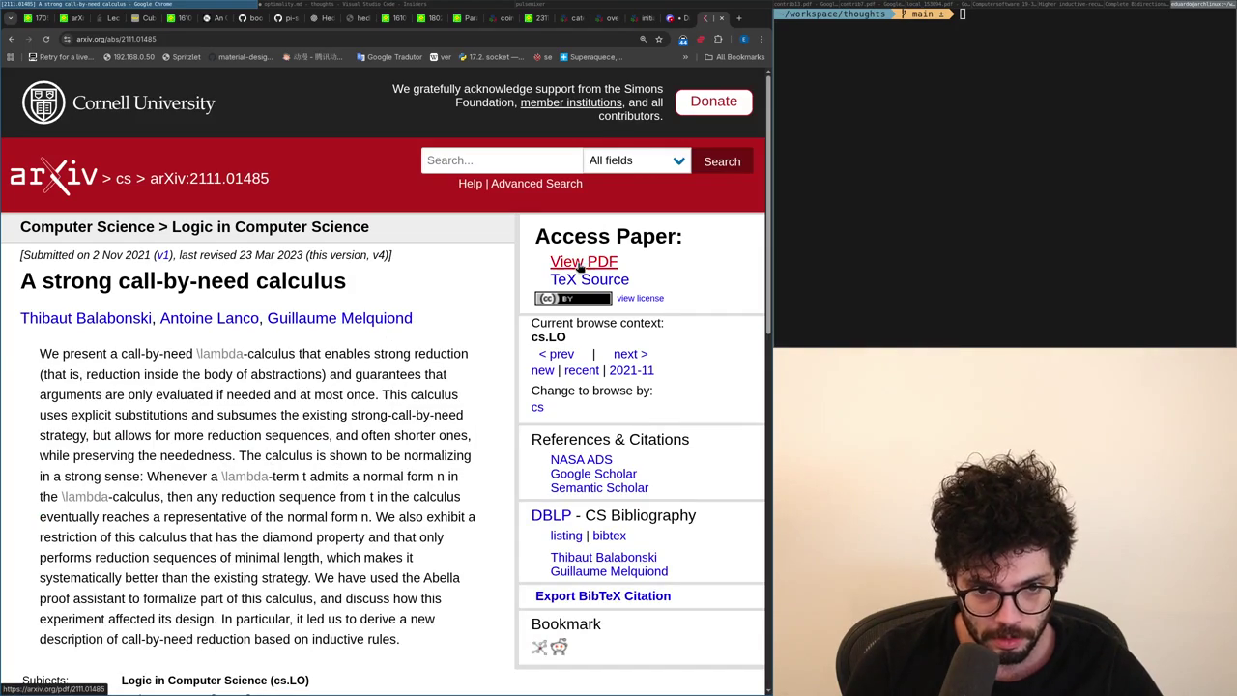
{"action": "left_click", "coordinate": [581, 264]}
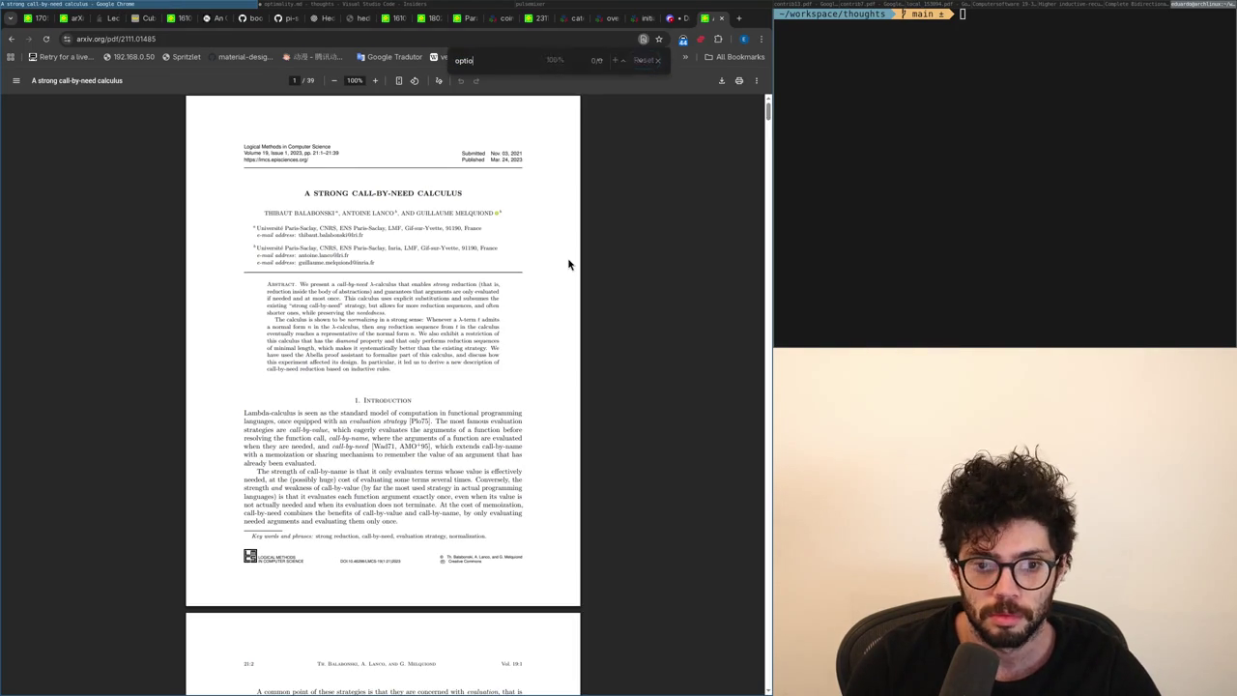
Zoom the PDF to 175% and step through matches for 'optimal'.
{"action": "key", "text": "ctrl+plus"}
{"action": "key", "text": "ctrl+plus"}
{"action": "key", "text": "ctrl+plus"}
{"action": "key", "text": "ctrl+plus"}
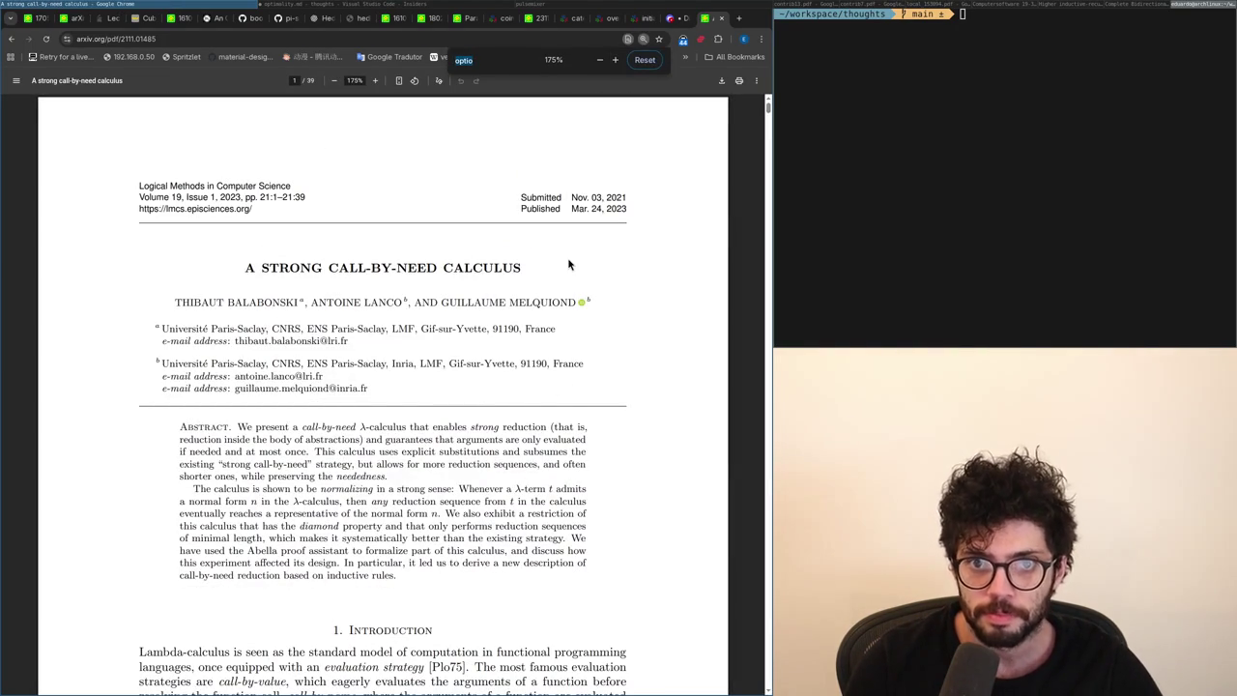
{"action": "type", "text": "imal"}
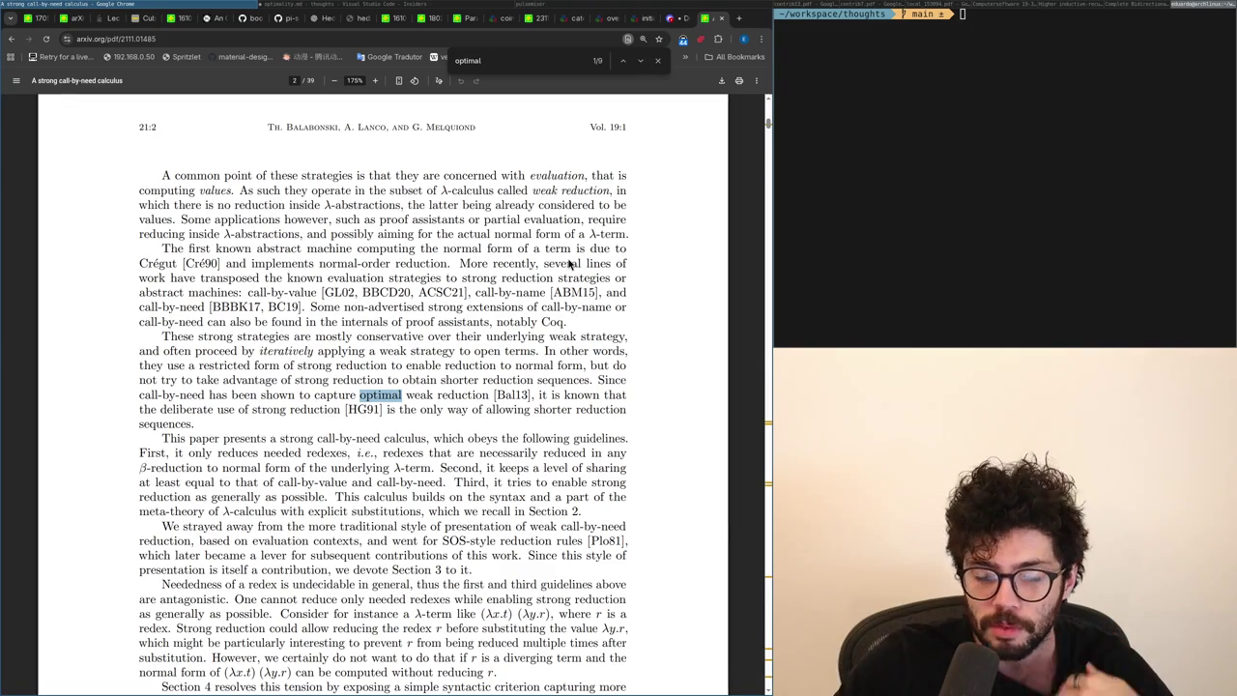
{"action": "key", "text": "Return"}
{"action": "key", "text": "alt+Tab"}
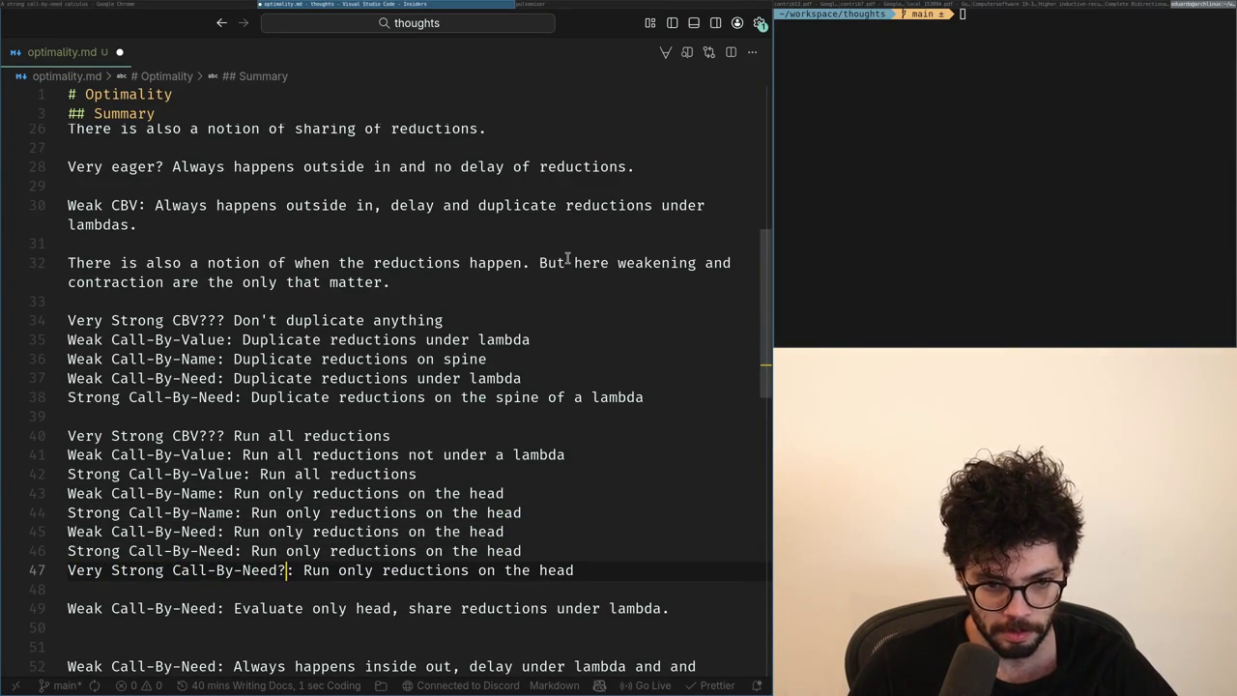
Select the strong head-reduction rules on lines 44–46.
{"action": "key", "text": "Home"}
{"action": "key", "text": "Up"}
{"action": "key", "text": "Up"}
{"action": "key", "text": "Up"}
{"action": "key", "text": "shift+Down"}
{"action": "key", "text": "shift+Down"}
{"action": "key", "text": "shift+Down"}
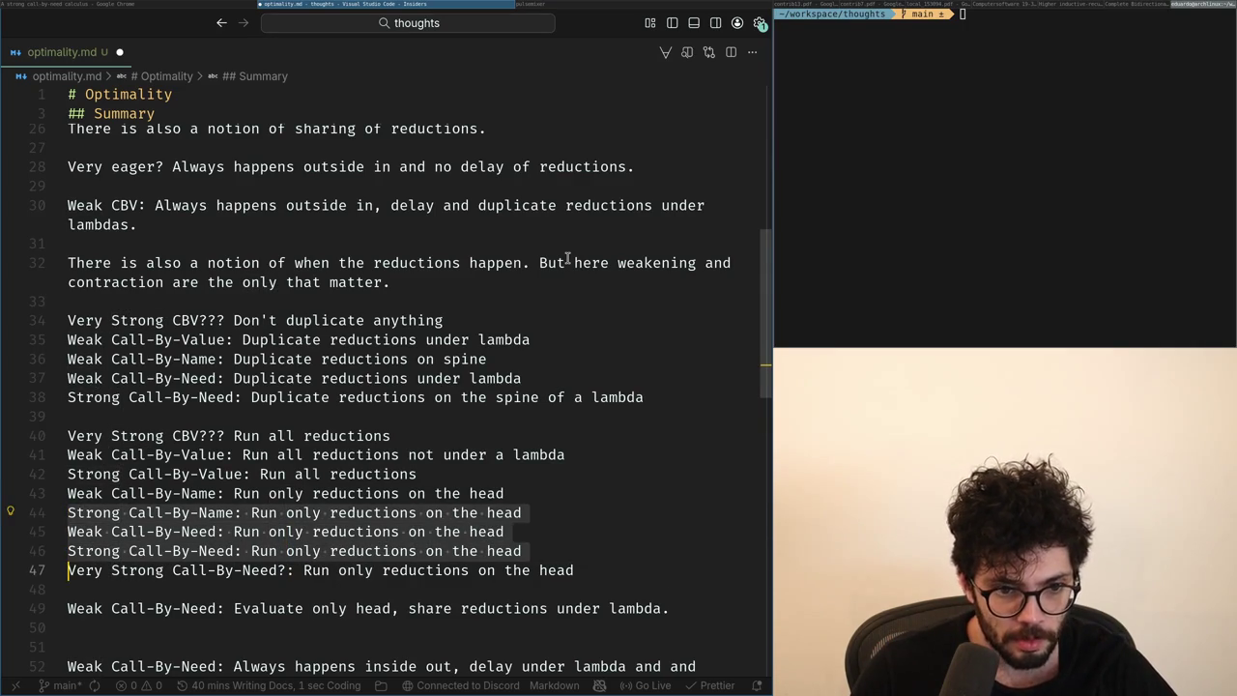
{"action": "key", "text": "shift+Down"}
{"action": "key", "text": "shift+Up"}
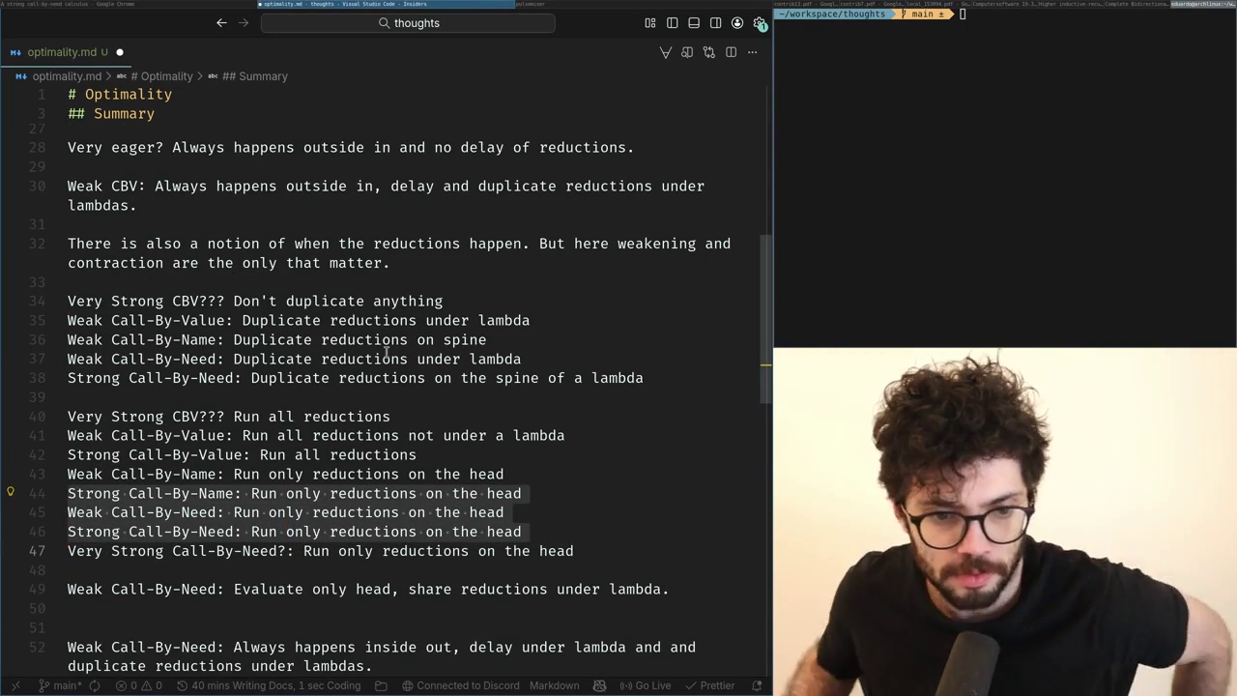
Insert 'Strong Call-By-Name: Duplicate reductions on the spine of a lambda' above the Weak Call-By-Need rule.
{"action": "left_click", "coordinate": [338, 358]}
{"action": "key", "text": "End"}
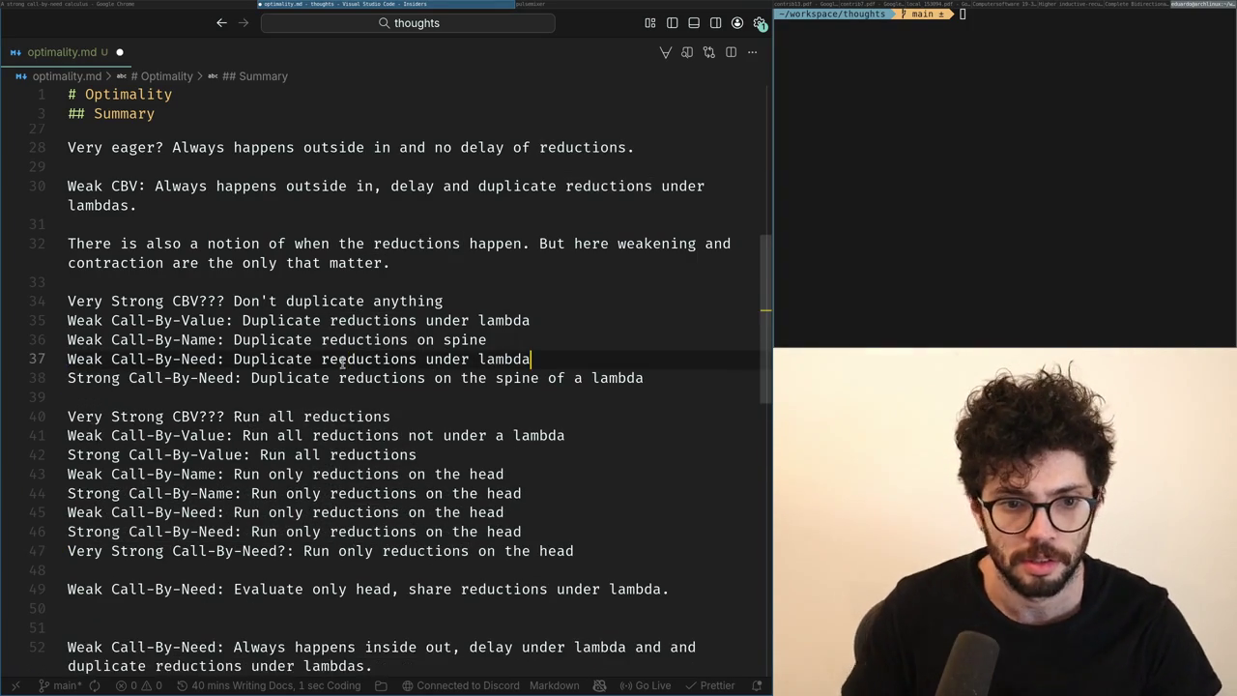
{"action": "key", "text": "Up"}
{"action": "key", "text": "Return"}
{"action": "type", "text": "Strong Call-By-Name: Duplicate reductions on the spine of a lambda"}
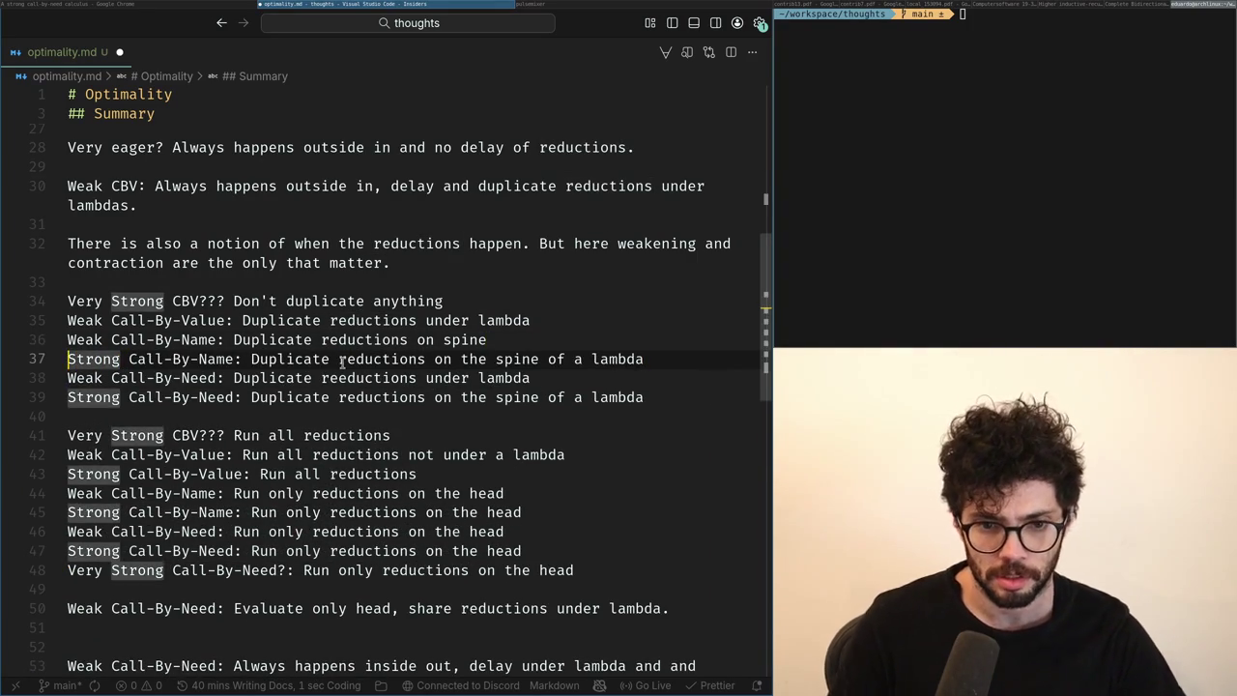
{"action": "key", "text": "ctrl+Right"}
{"action": "key", "text": "ctrl+Right"}
{"action": "key", "text": "ctrl+Right"}
{"action": "key", "text": "ctrl+Right"}
{"action": "key", "text": "ctrl+Right"}
{"action": "key", "text": "ctrl+Right"}
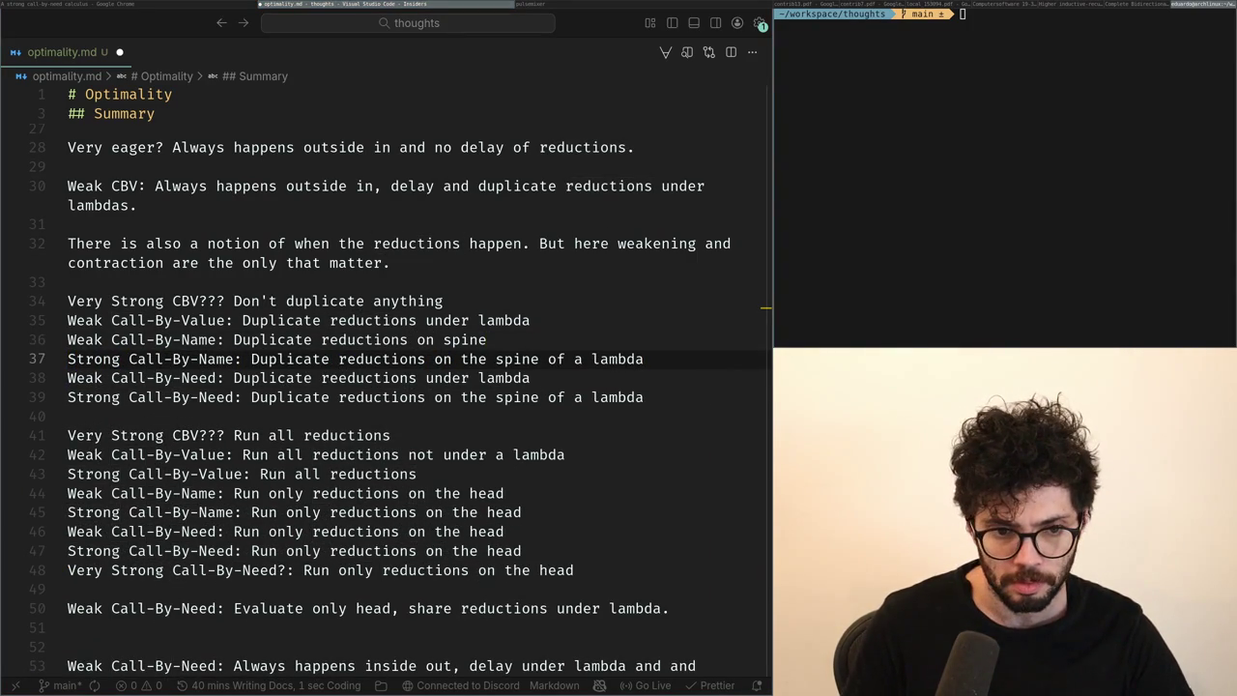
{"action": "left_click", "coordinate": [408, 397]}
{"action": "key", "text": "super+Left"}
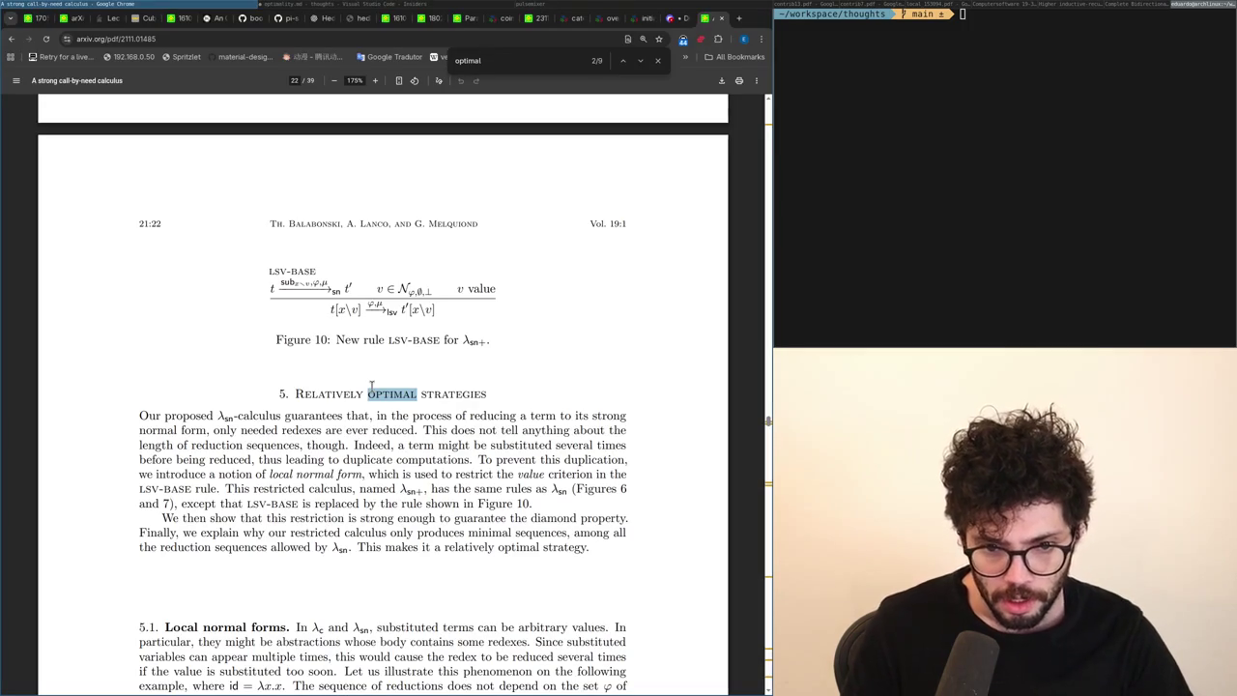
Look over section 5 'Relatively Optimal Strategies', close the 'optimal' search, and glance at Discord.
{"action": "key", "text": "super+Right"}
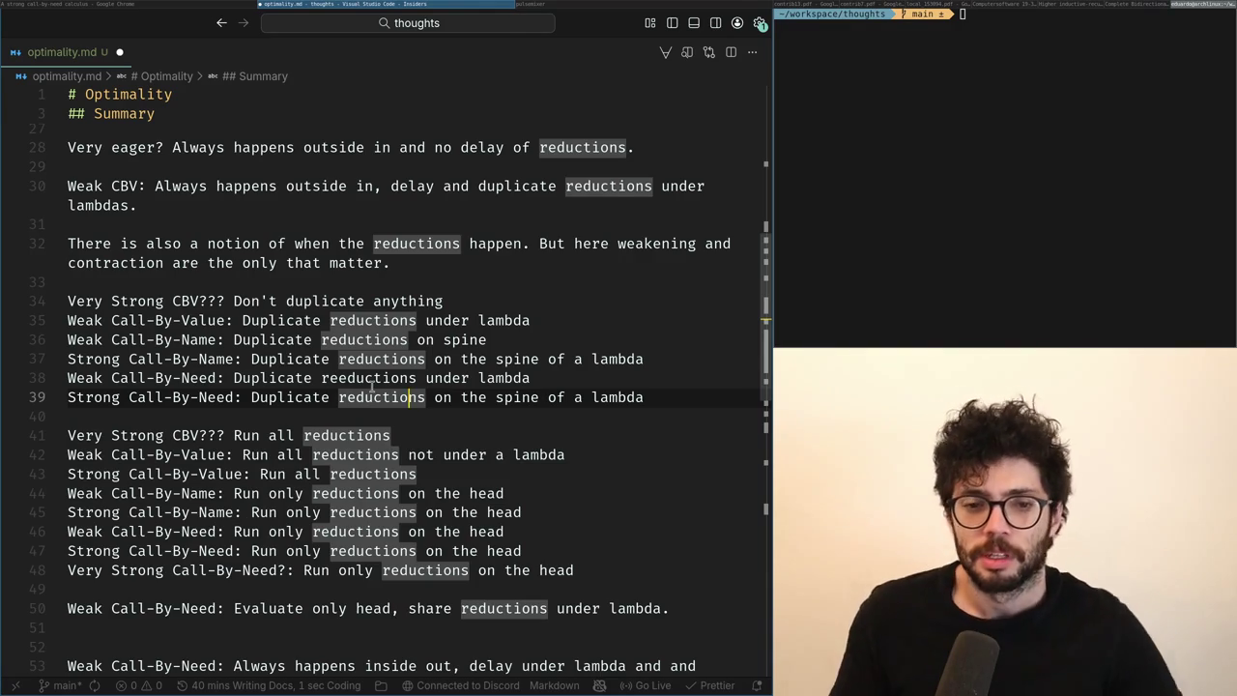
{"action": "key", "text": "alt+Tab"}
{"action": "key", "text": "Escape"}
{"action": "key", "text": "Home"}
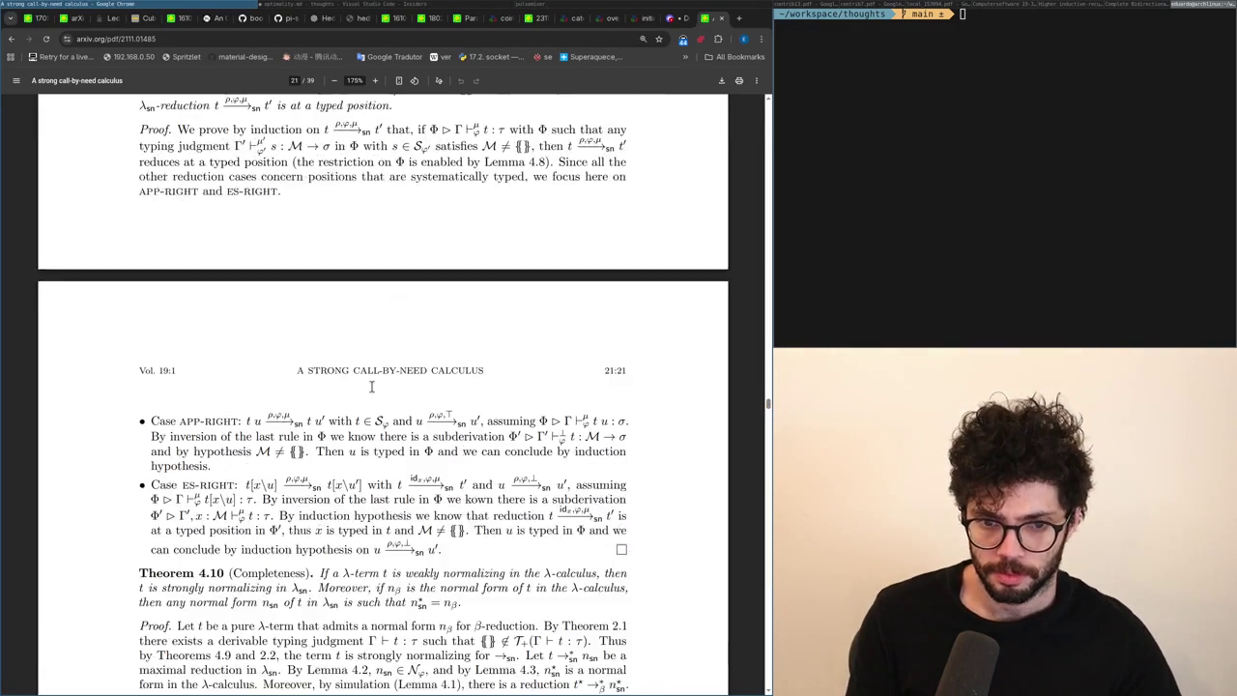
{"action": "key", "text": "ctrl+shift+Tab"}
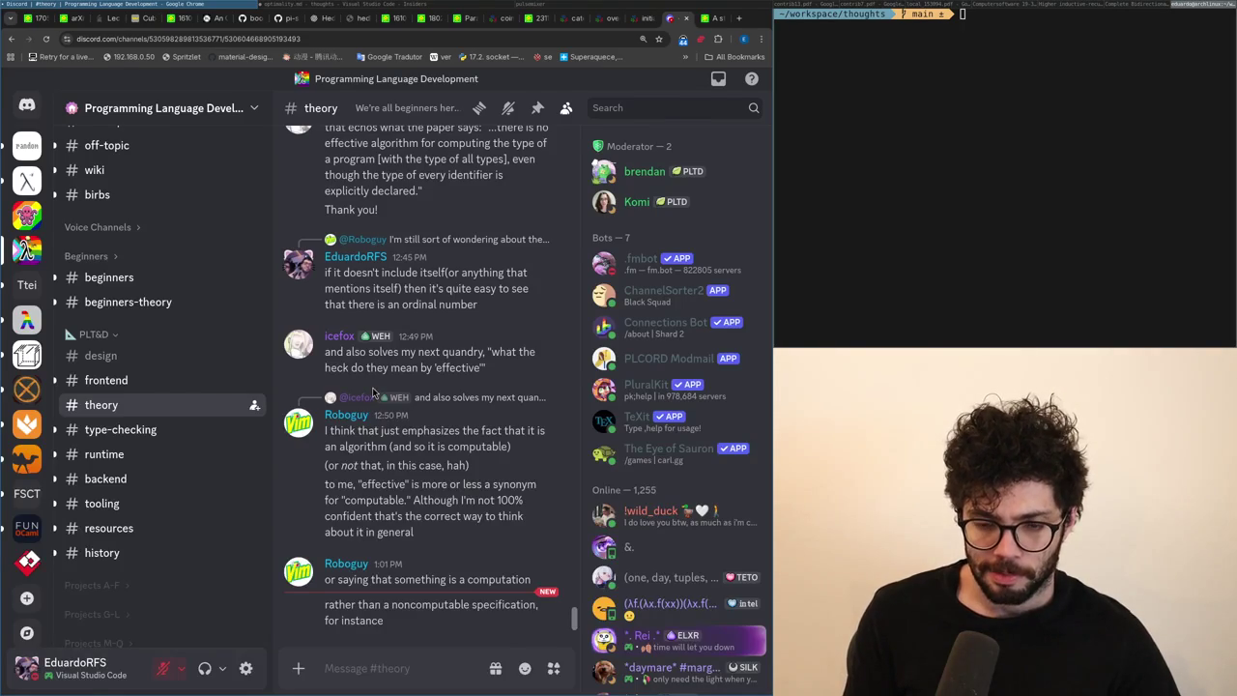
{"action": "key", "text": "alt+Tab"}
Change the 'Very Strong CBV???' labels on lines 34 and 41 to end with '?:'.
{"action": "key", "text": "Down"}
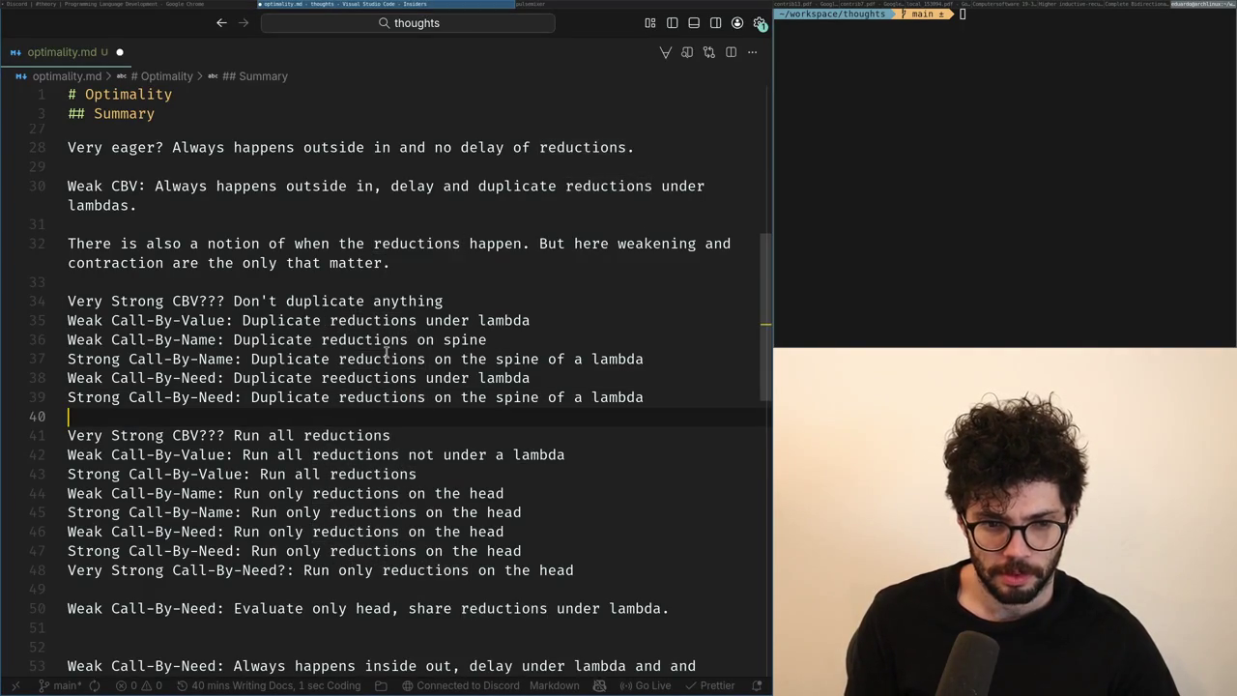
{"action": "key", "text": "Down"}
{"action": "key", "text": "Down"}
{"action": "key", "text": "Down"}
{"action": "left_click", "coordinate": [155, 397]}
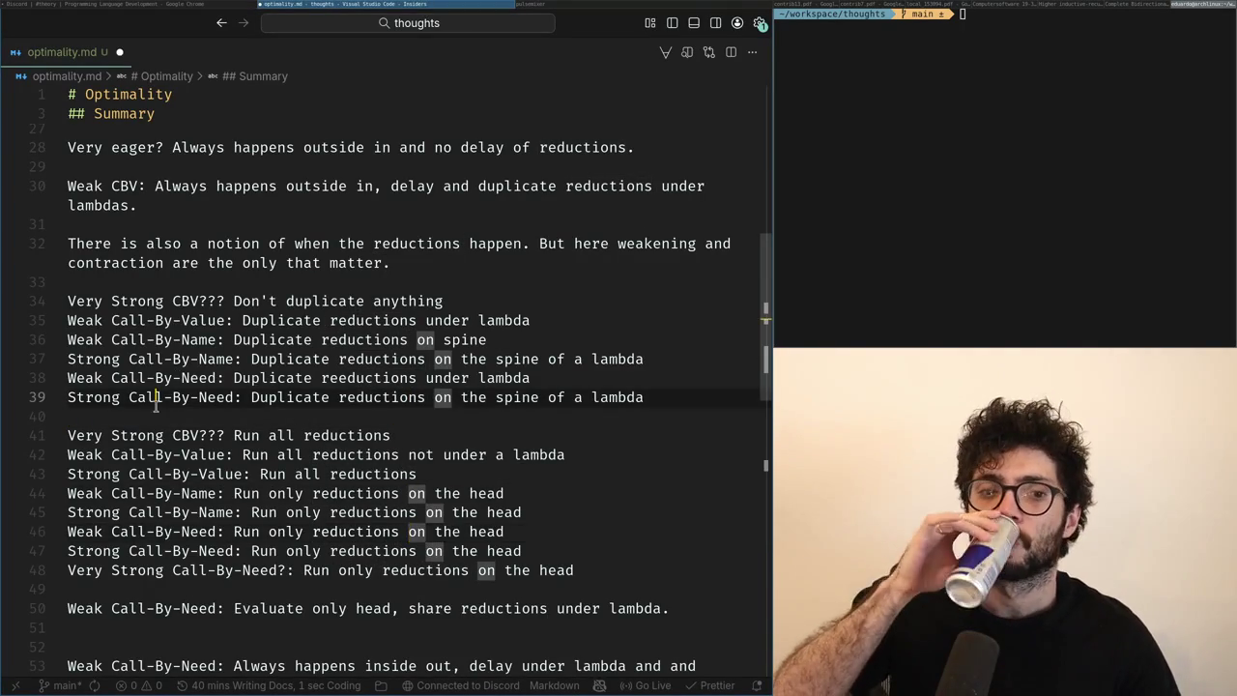
{"action": "left_click", "coordinate": [251, 581]}
{"action": "left_click", "coordinate": [227, 436]}
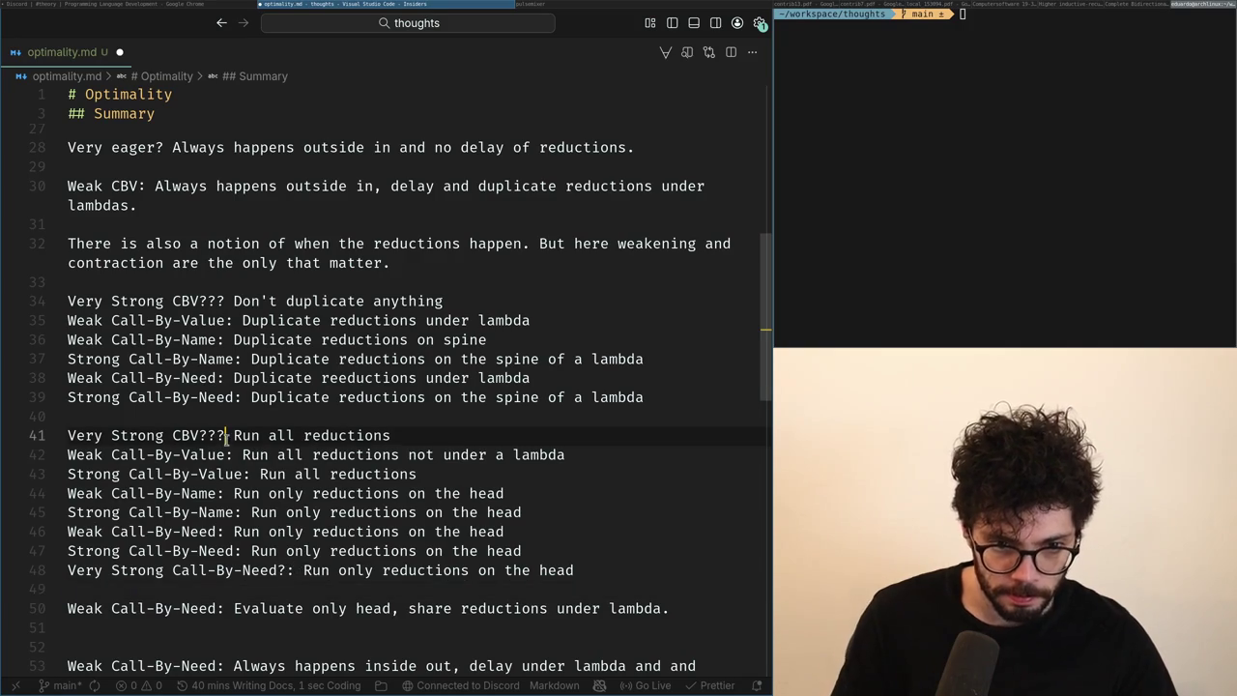
{"action": "type", "text": ":"}
{"action": "key", "text": "Up"}
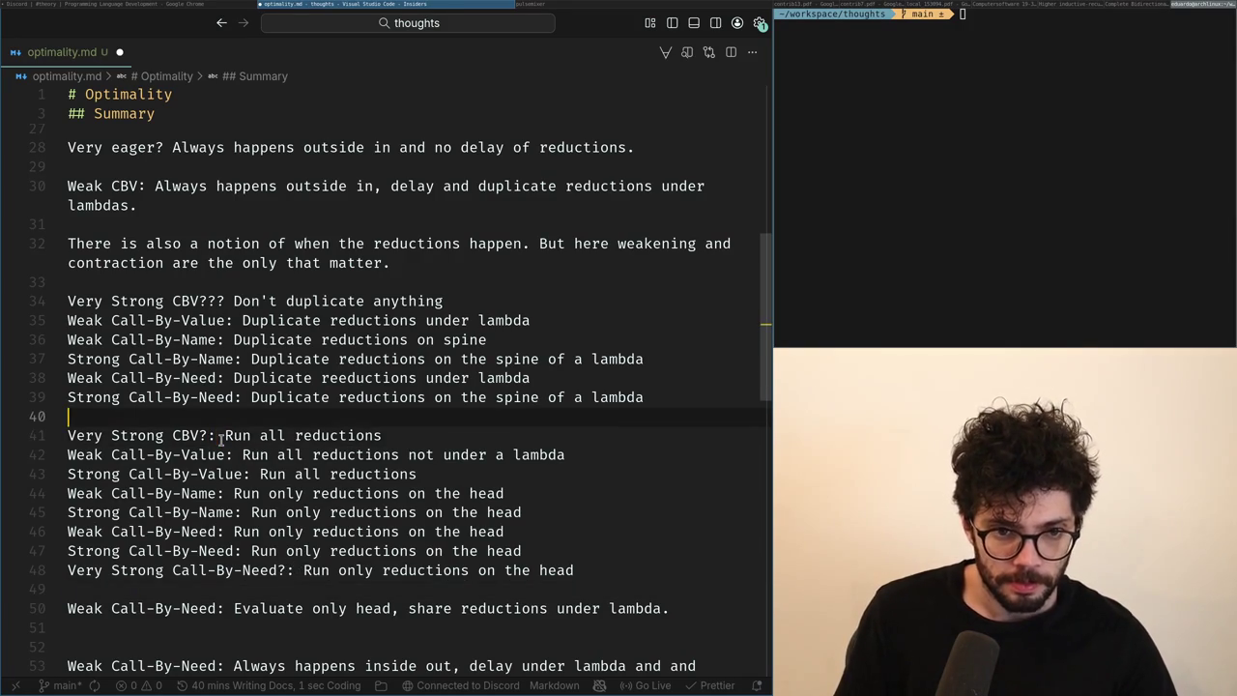
{"action": "key", "text": "Up"}
{"action": "key", "text": "Up"}
{"action": "key", "text": "Up"}
{"action": "type", "text": ":"}
{"action": "key", "text": "Down"}
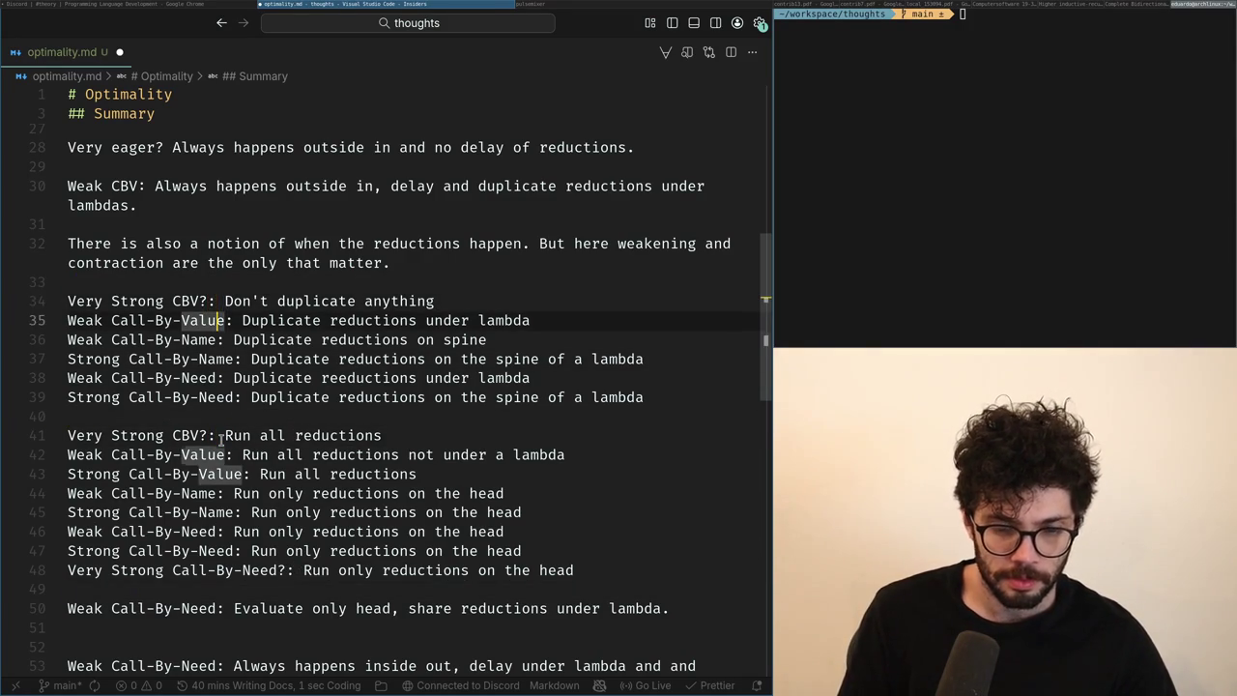
{"action": "key", "text": "Down"}
{"action": "key", "text": "Down"}
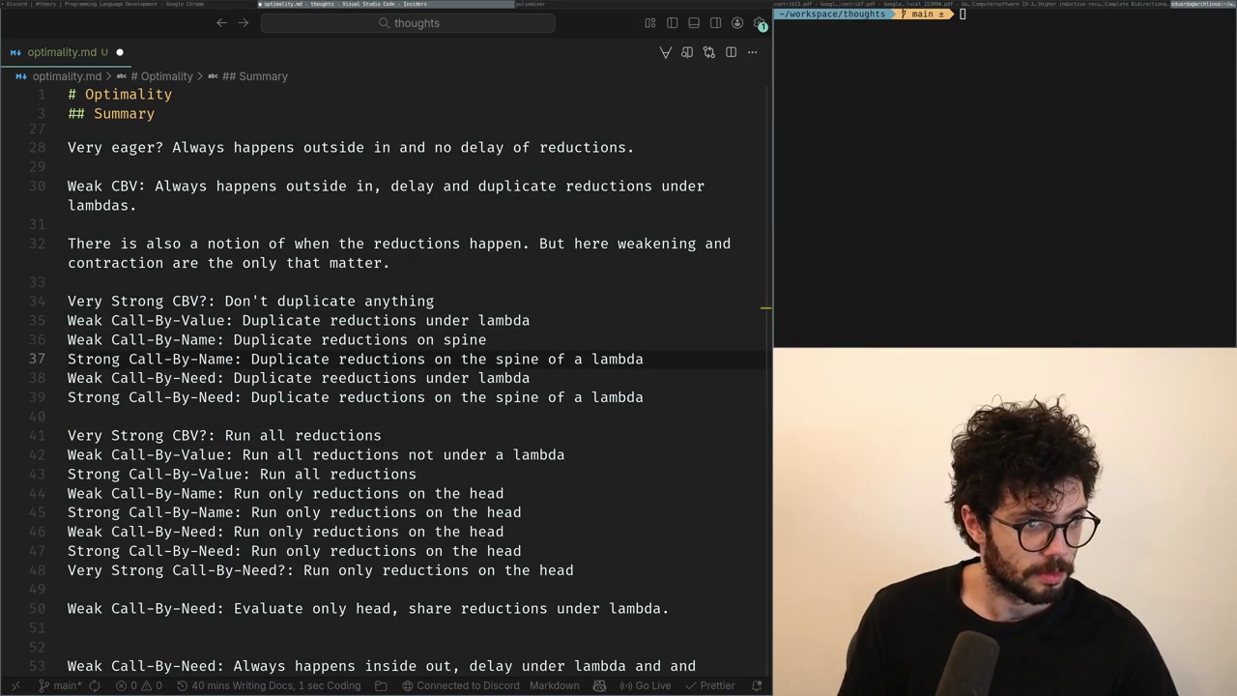
{"action": "key", "text": "alt+Tab"}
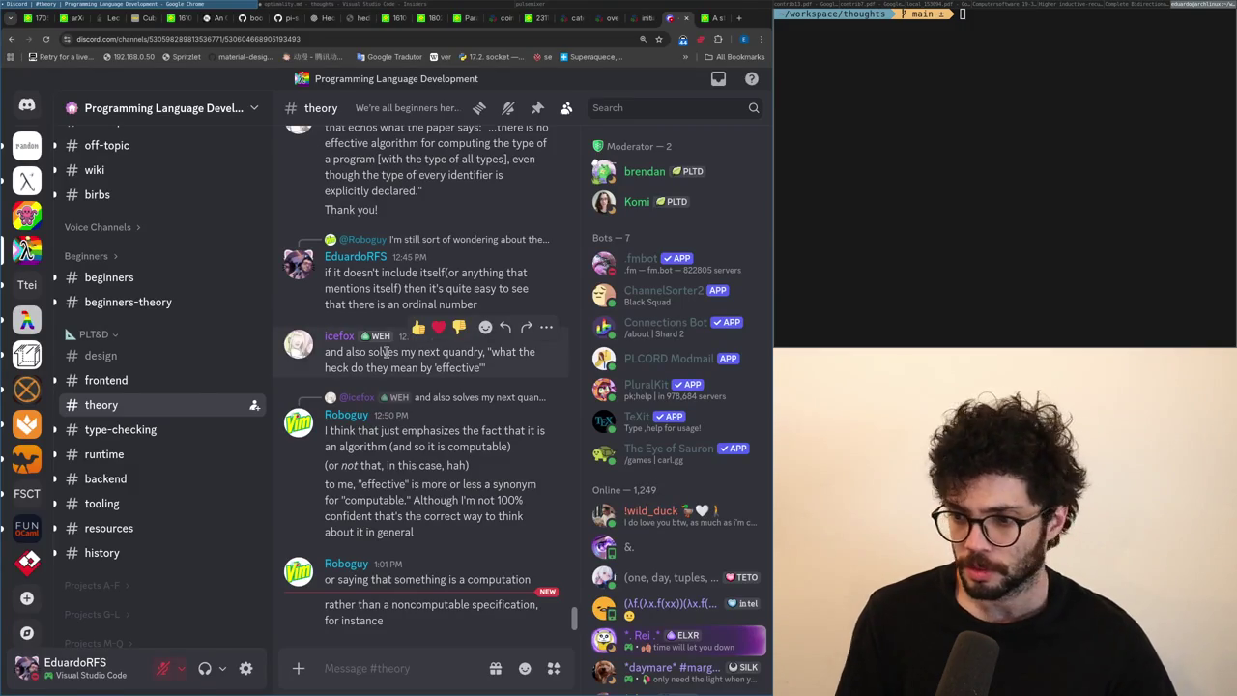
{"action": "key", "text": "alt+Tab"}
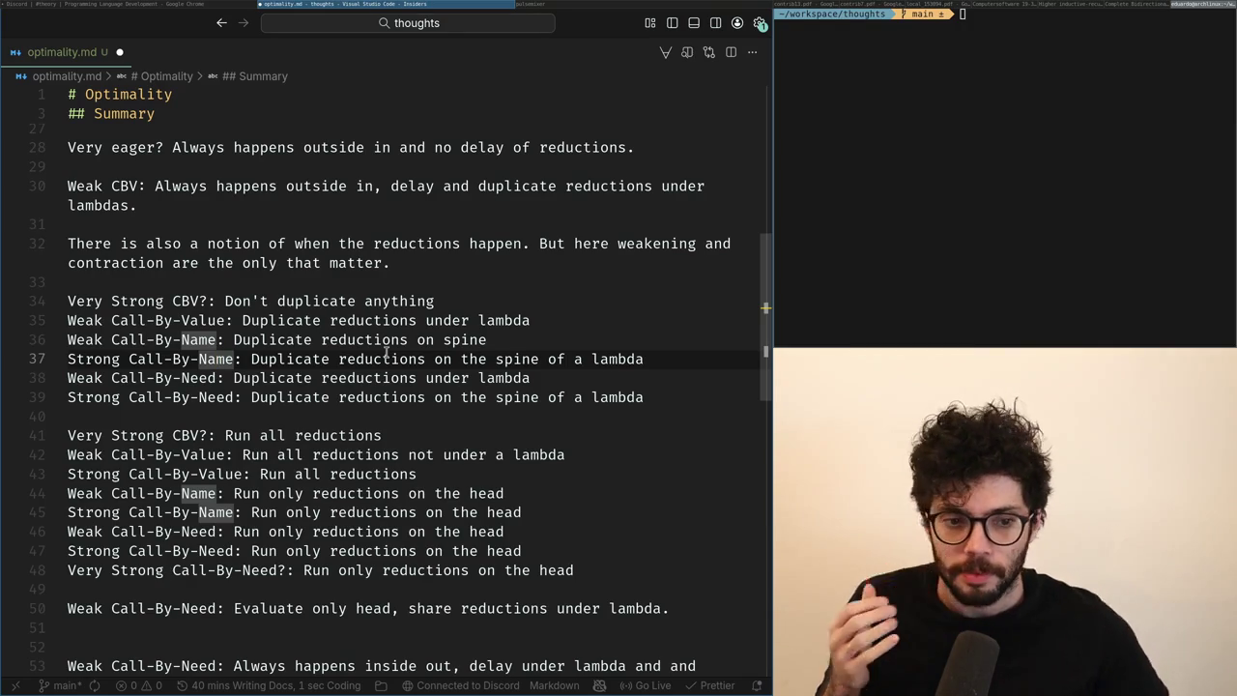
{"action": "key", "text": "Down"}
{"action": "key", "text": "Down"}
{"action": "key", "text": "Down"}
{"action": "key", "text": "Down"}
{"action": "key", "text": "Down"}
{"action": "key", "text": "Down"}
{"action": "key", "text": "Down"}
{"action": "key", "text": "Down"}
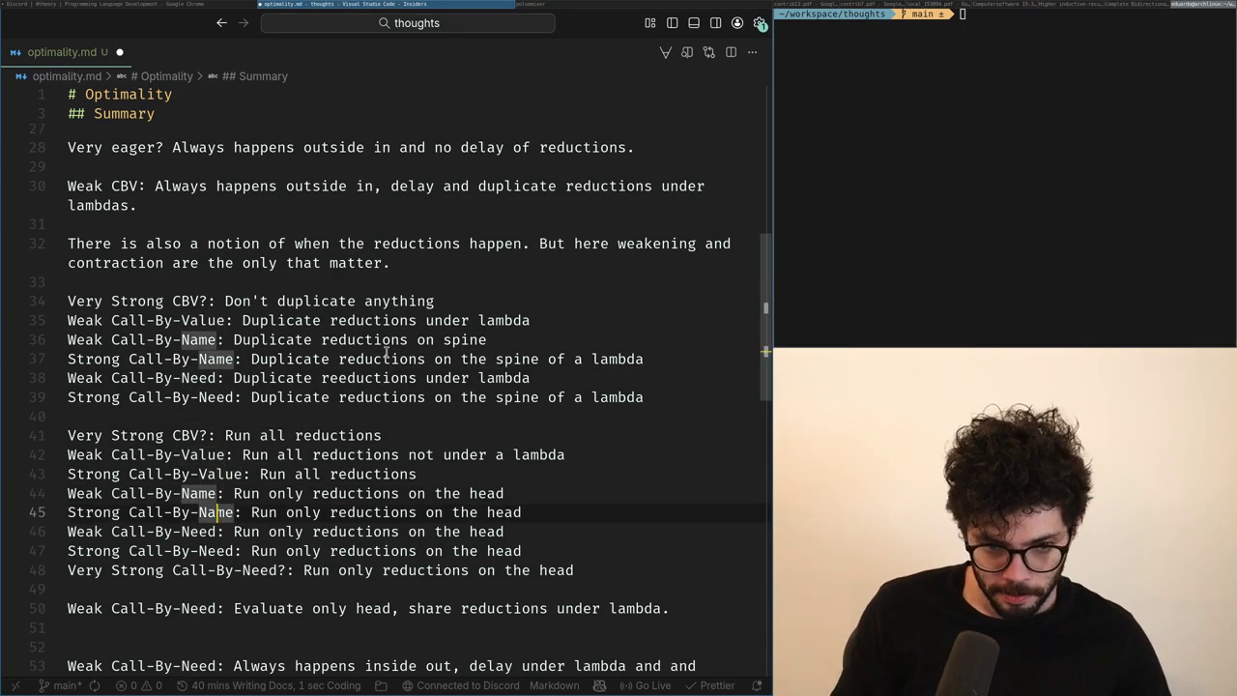
Change line 45 to read 'Strong Call-By-Name?: ?', replacing the head-reductions rule text.
{"action": "type", "text": "?"}
{"action": "key", "text": "ctrl+shift+Right"}
{"action": "key", "text": "shift+End"}
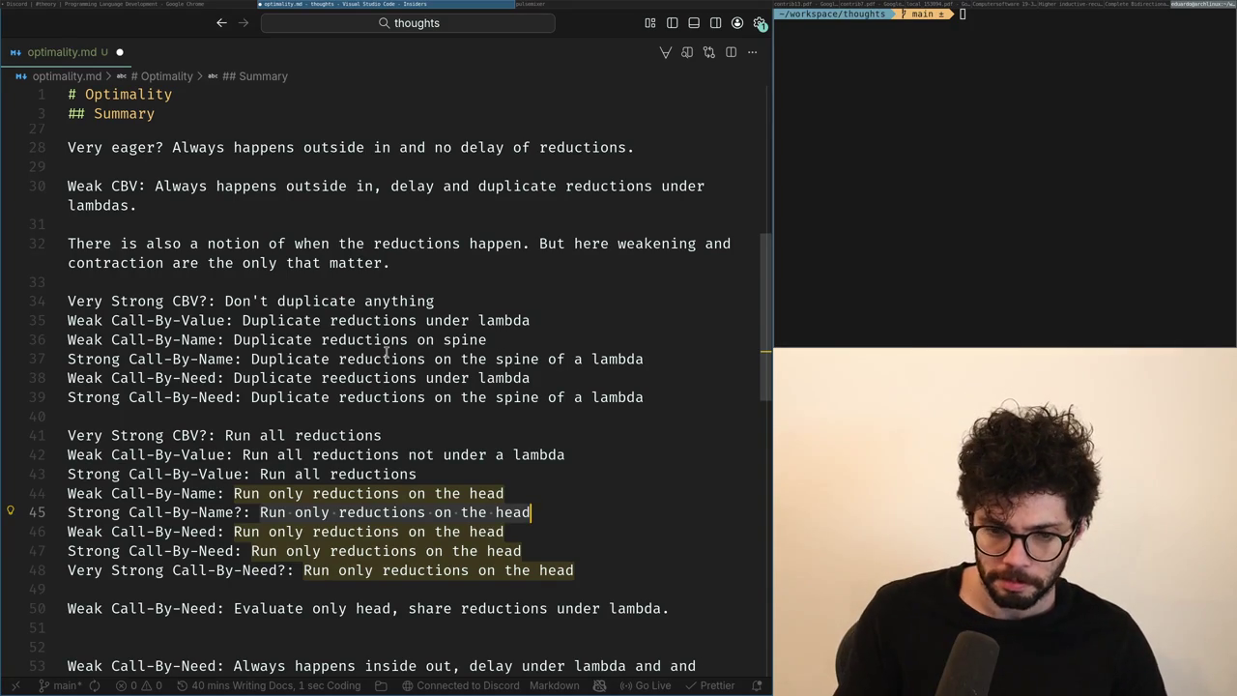
{"action": "type", "text": "?: "}
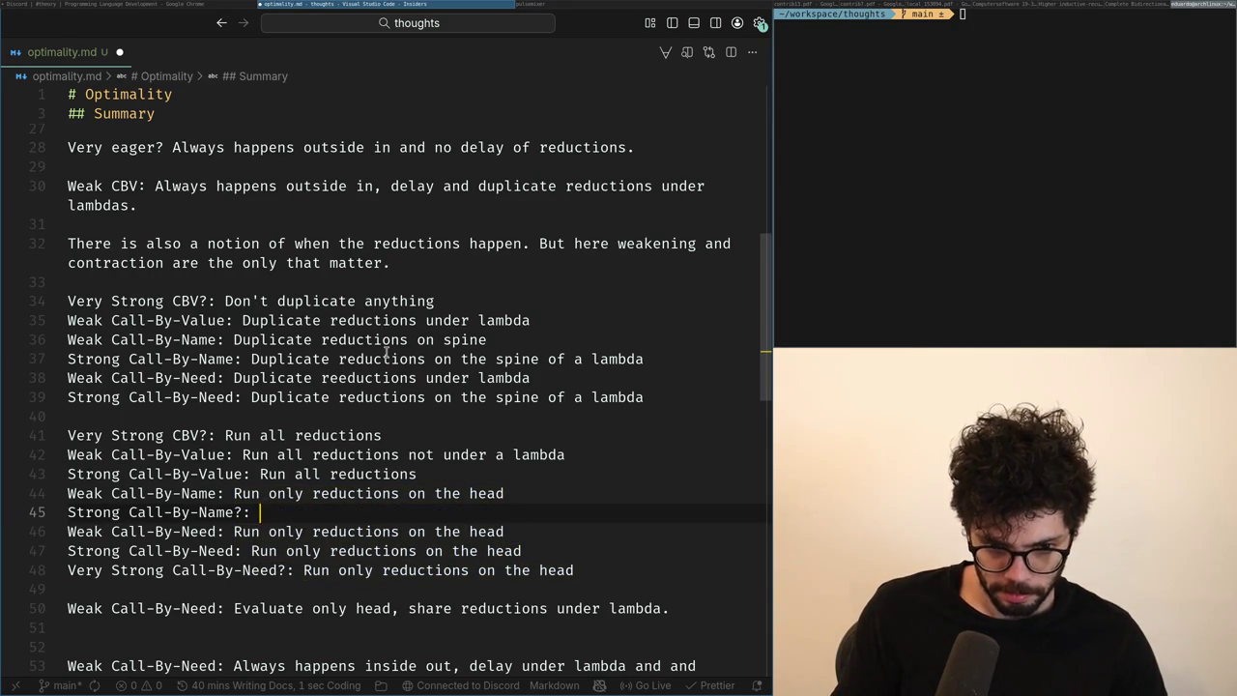
{"action": "type", "text": "?"}
Review the neighbouring Weak and Strong Call-By-Name lines around line 42.
{"action": "key", "text": "Up"}
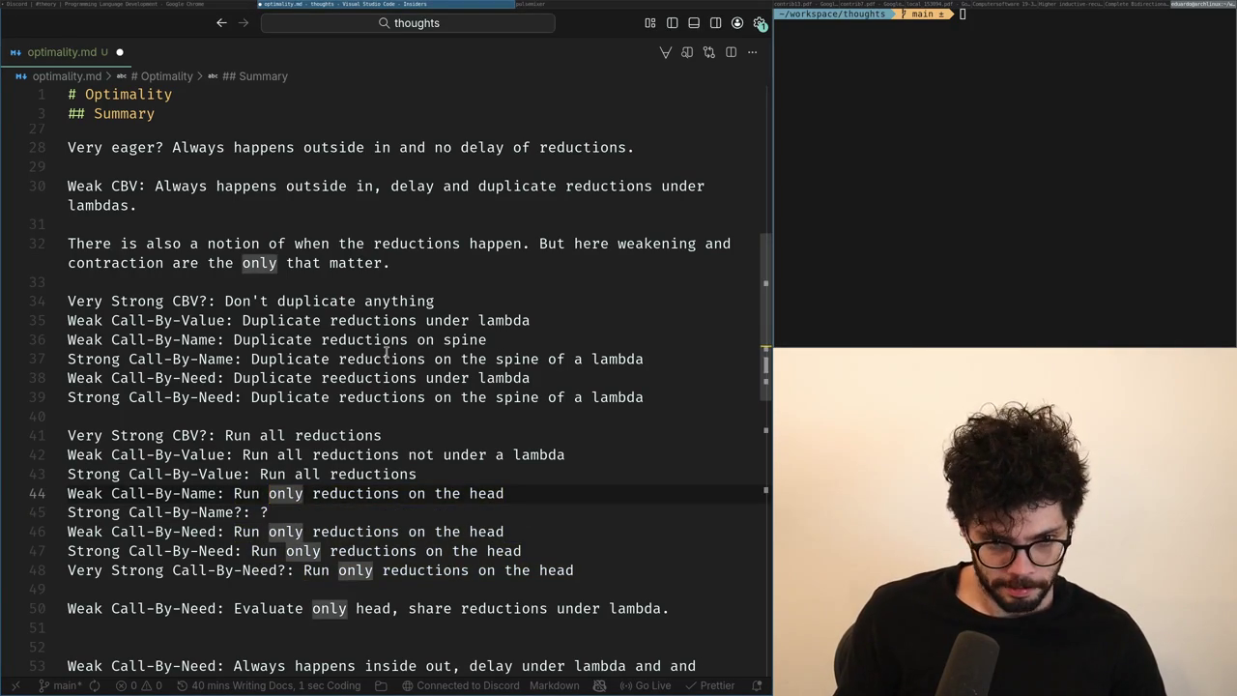
{"action": "key", "text": "Down"}
{"action": "key", "text": "shift+Home"}
{"action": "key", "text": "Up"}
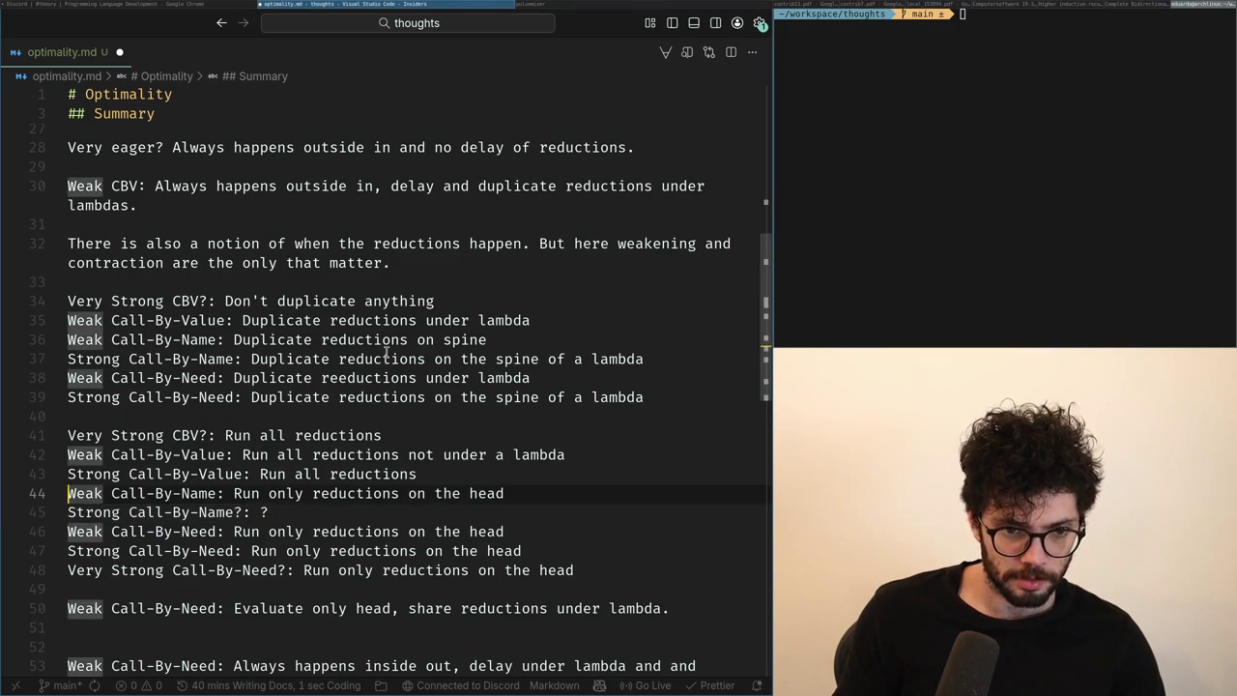
{"action": "key", "text": "Up"}
{"action": "key", "text": "Up"}
{"action": "key", "text": "Up"}
{"action": "key", "text": "Up"}
{"action": "key", "text": "Up"}
{"action": "key", "text": "Escape"}
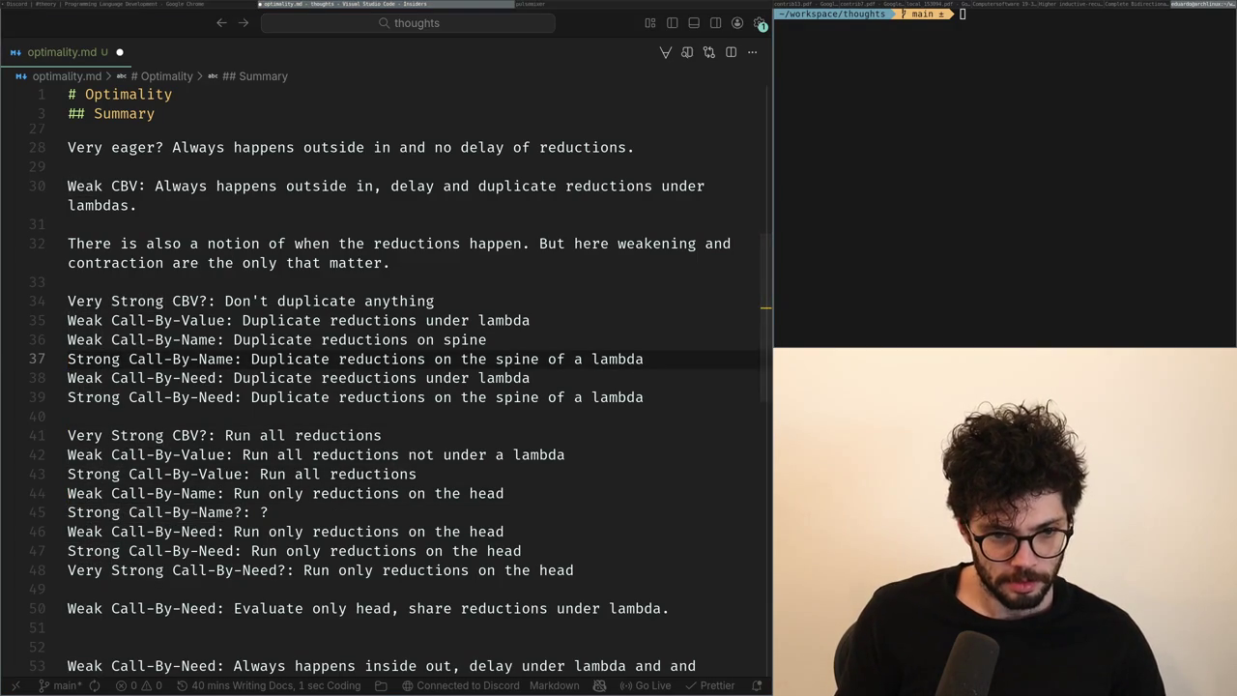
{"action": "key", "text": "Up"}
{"action": "key", "text": "Up"}
{"action": "key", "text": "Up"}
{"action": "key", "text": "Down"}
{"action": "key", "text": "Down"}
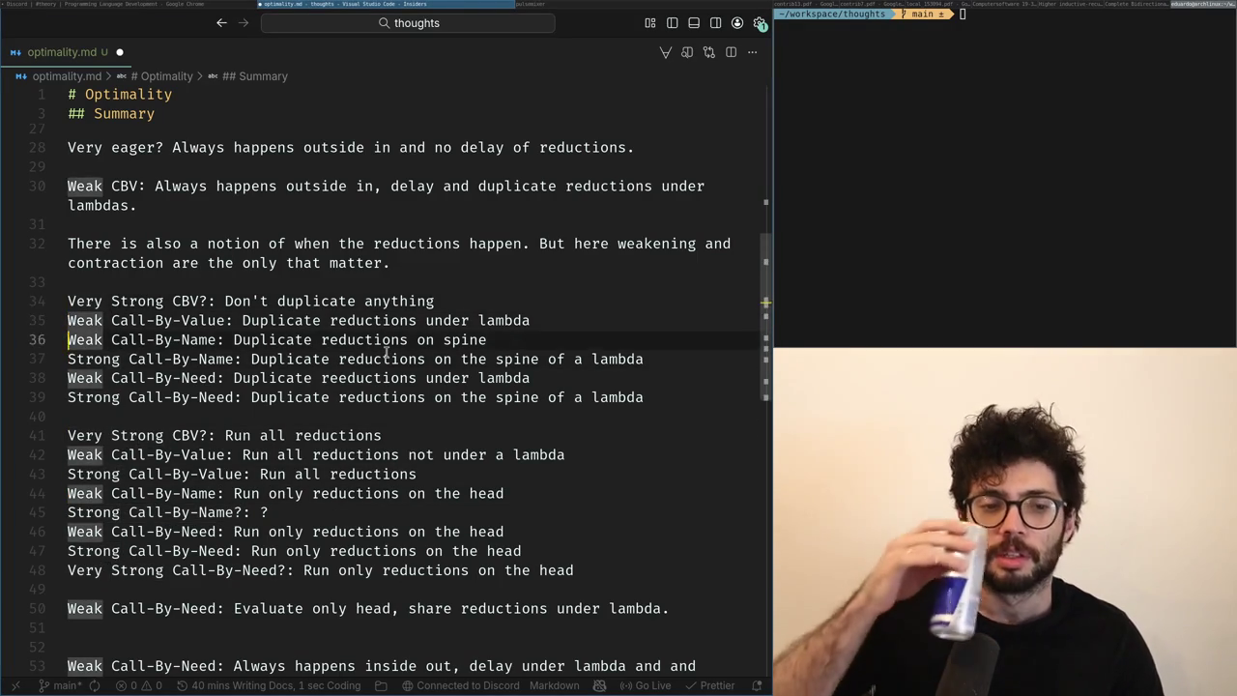
{"action": "key", "text": "Down"}
{"action": "key", "text": "Down"}
{"action": "key", "text": "Down"}
{"action": "key", "text": "Down"}
{"action": "key", "text": "Down"}
{"action": "key", "text": "Down"}
{"action": "key", "text": "Down"}
{"action": "key", "text": "Down"}
{"action": "key", "text": "Down"}
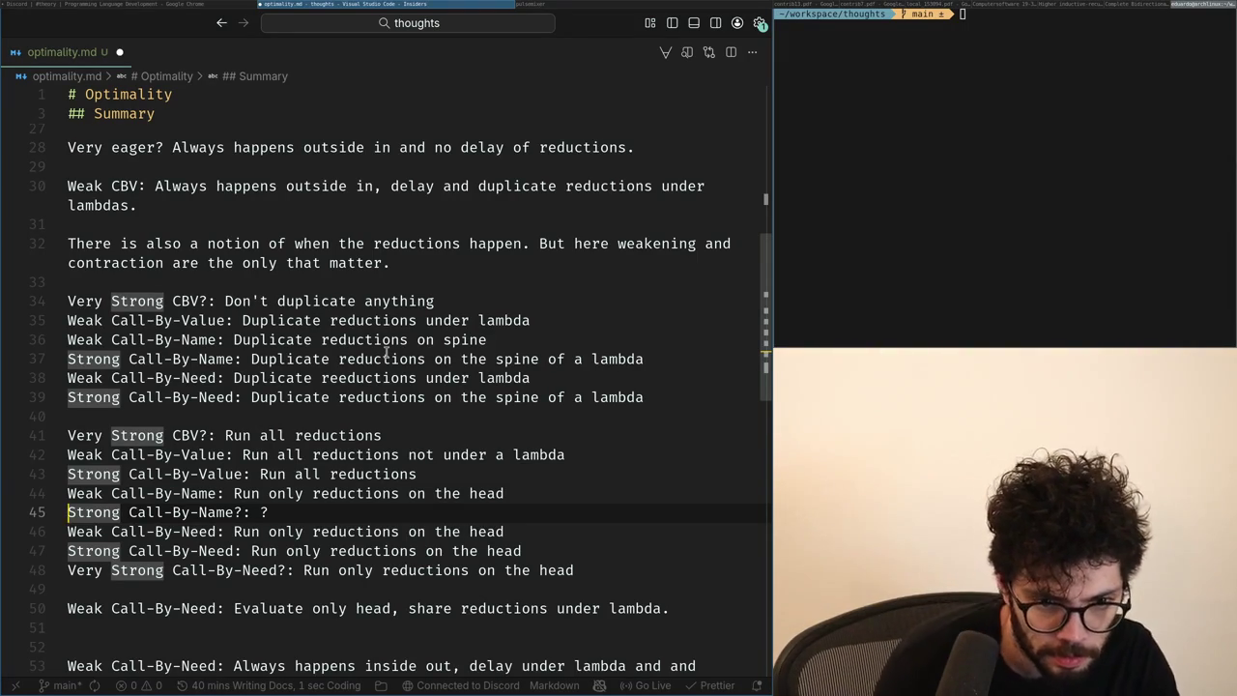
Check the Weak Call-By-Value and Very Strong CBV run rules, then start a new Chrome tab.
{"action": "key", "text": "Up"}
{"action": "key", "text": "Up"}
{"action": "key", "text": "Up"}
{"action": "key", "text": "ctrl+Right"}
{"action": "key", "text": "ctrl+Right"}
{"action": "key", "text": "ctrl+Right"}
{"action": "key", "text": "Down"}
{"action": "key", "text": "ctrl+Right"}
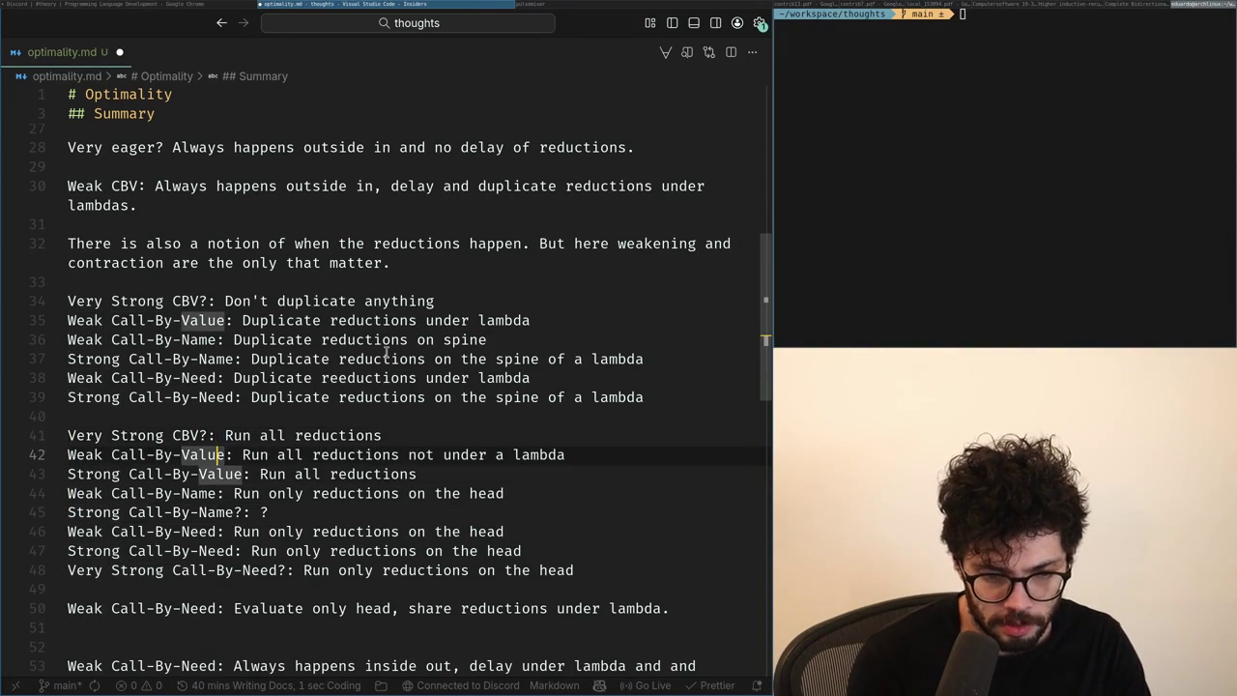
{"action": "key", "text": "Up"}
{"action": "key", "text": "Left"}
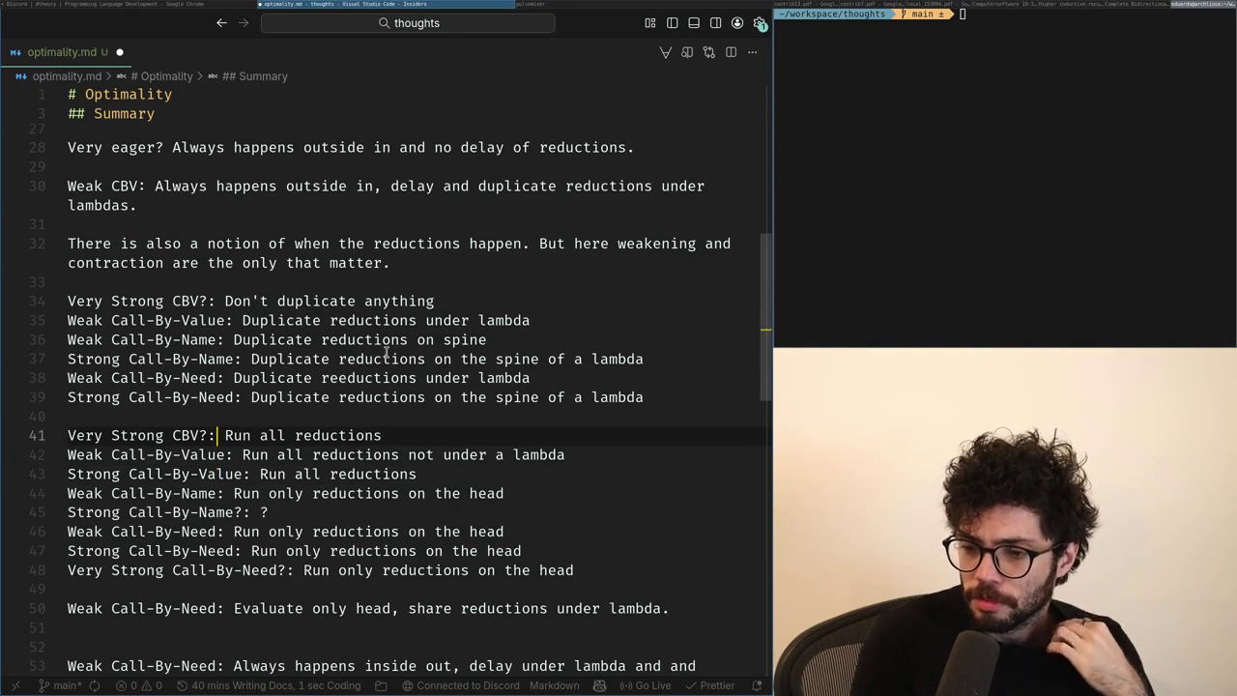
{"action": "key", "text": "alt+Tab"}
{"action": "key", "text": "ctrl+t"}
Search the web for the researcher's name and open their homepage from the top result.
{"action": "type", "text": "op"}
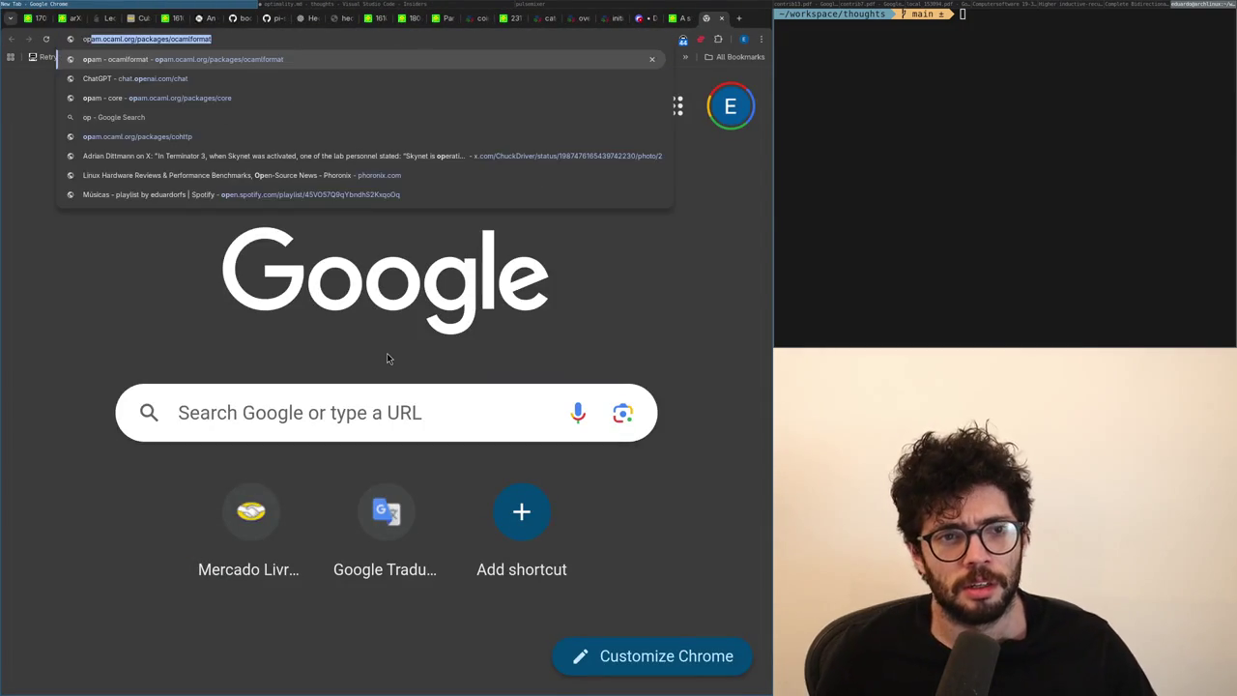
{"action": "key", "text": "BackSpace"}
{"action": "key", "text": "BackSpace"}
{"action": "key", "text": "BackSpace"}
{"action": "type", "text": "beniami"}
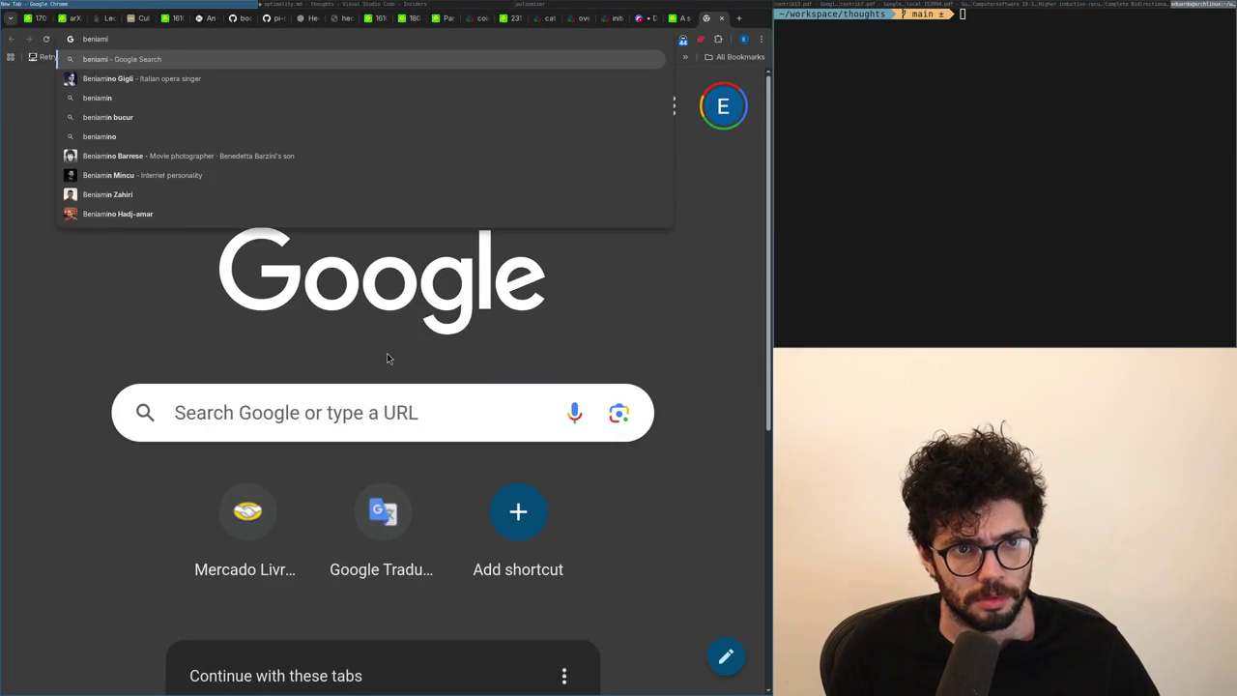
{"action": "type", "text": "no accatol"}
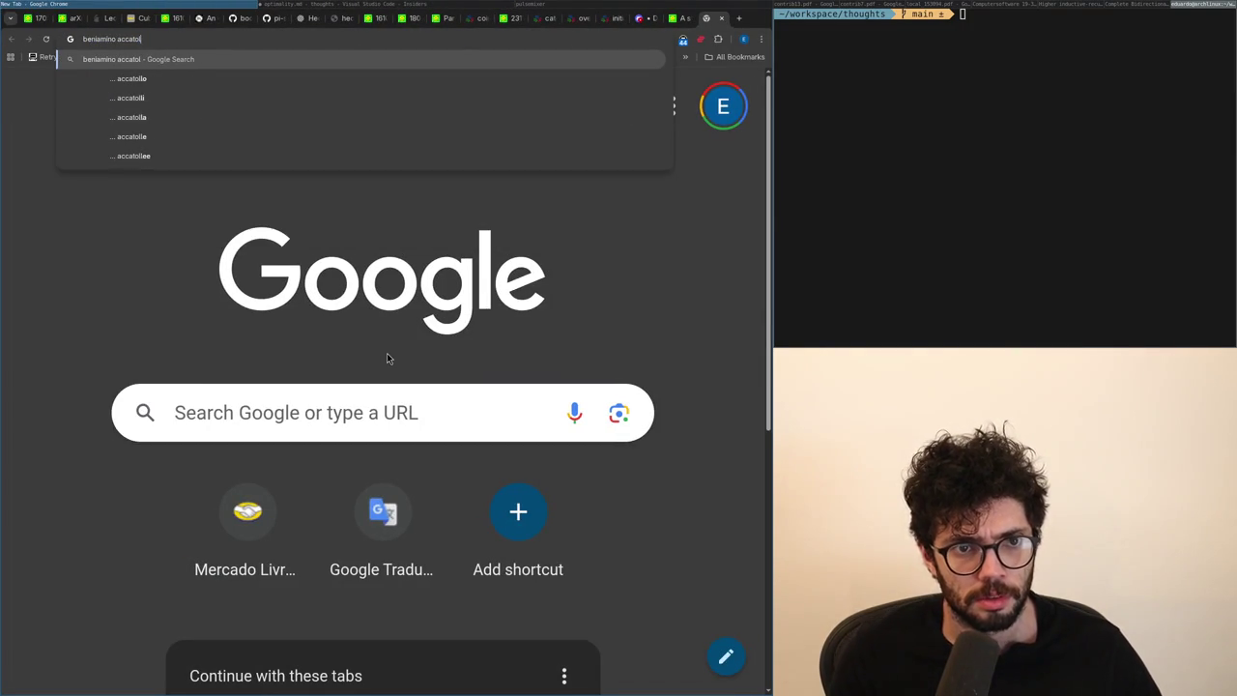
{"action": "key", "text": "Down"}
{"action": "key", "text": "Return"}
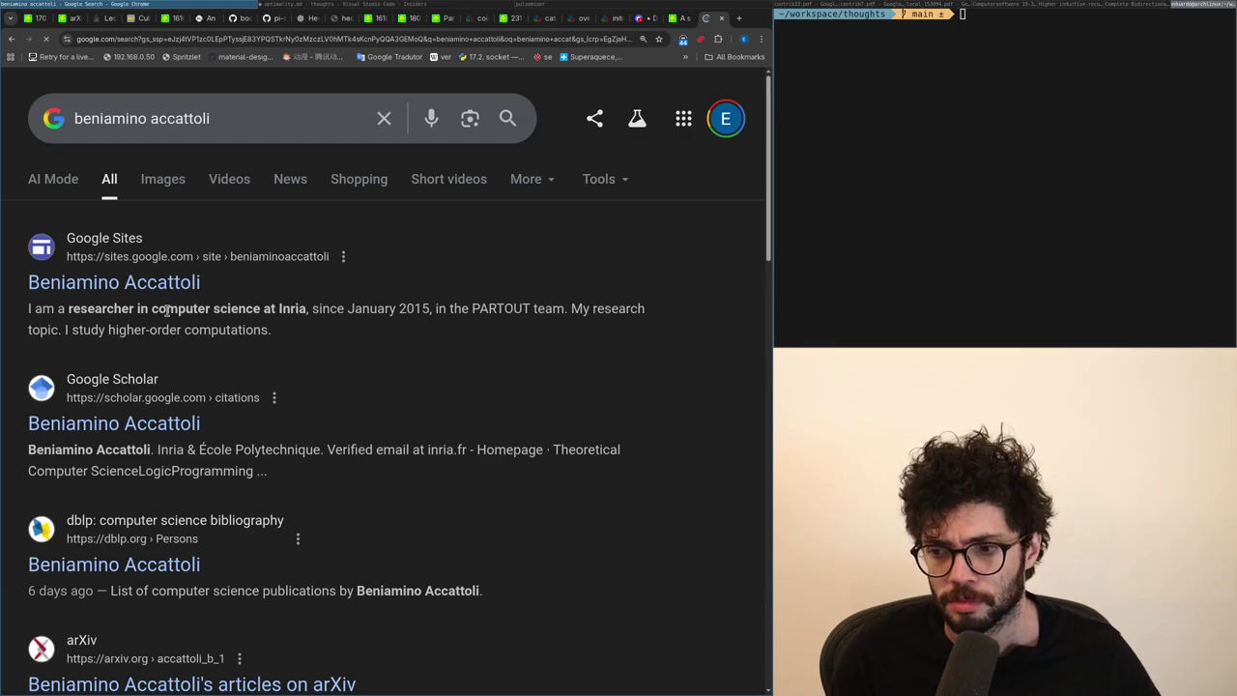
{"action": "left_click", "coordinate": [118, 283]}
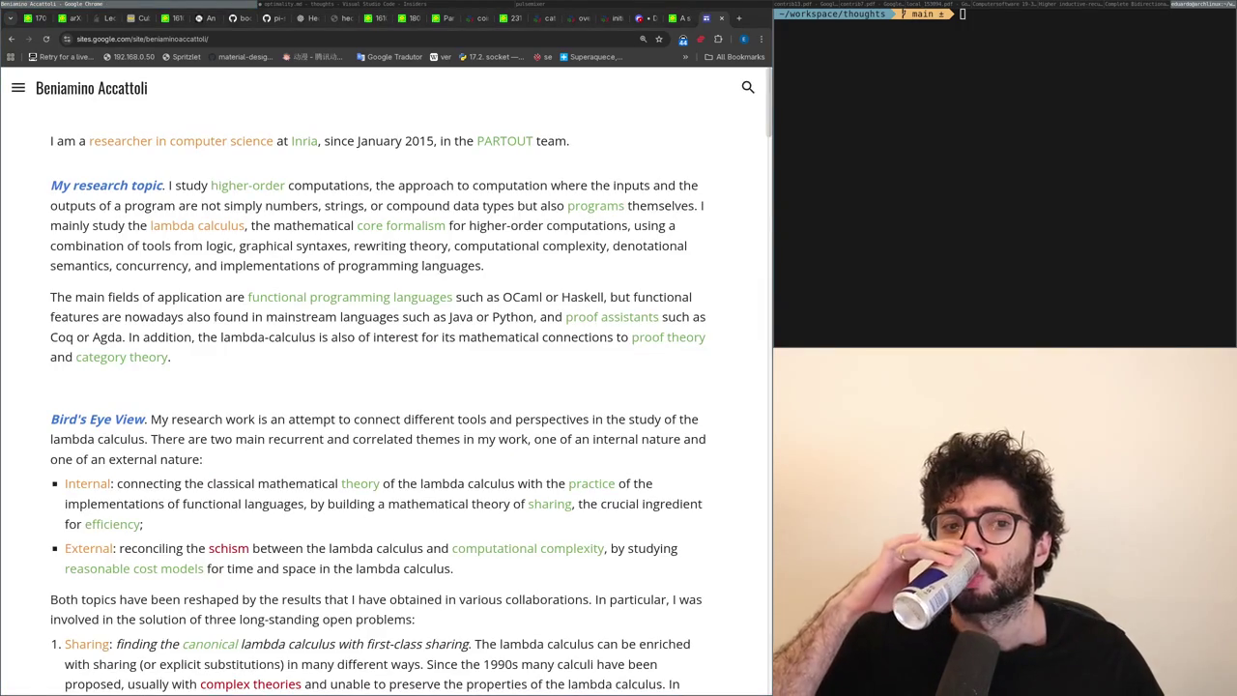
Search the publications page for 'long', explicit substitutions and 'expon' papers, reaching entries C6, C35 and J7.
{"action": "scroll", "coordinate": [238, 337], "scroll_direction": "down", "scroll_amount": 5}
{"action": "scroll", "coordinate": [290, 348], "scroll_direction": "down", "scroll_amount": 5}
{"action": "scroll", "coordinate": [359, 358], "scroll_direction": "down", "scroll_amount": 4}
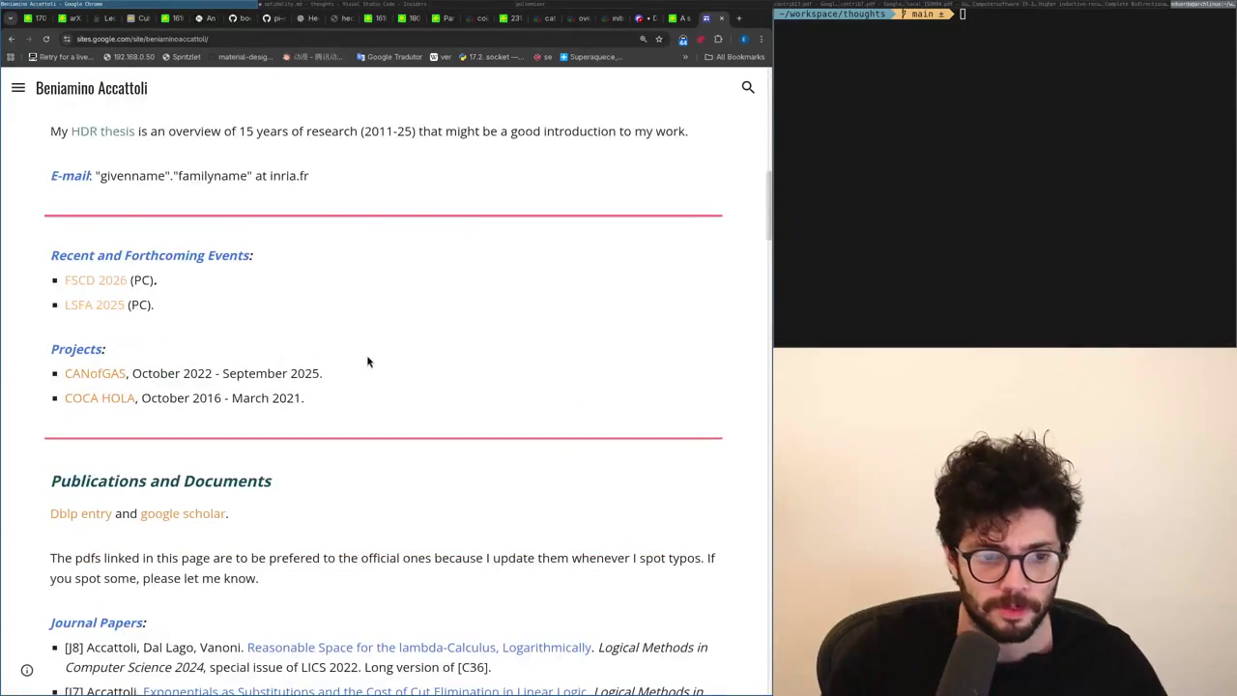
{"action": "scroll", "coordinate": [359, 359], "scroll_direction": "down", "scroll_amount": 10}
{"action": "key", "text": "ctrl+f"}
{"action": "type", "text": "long"}
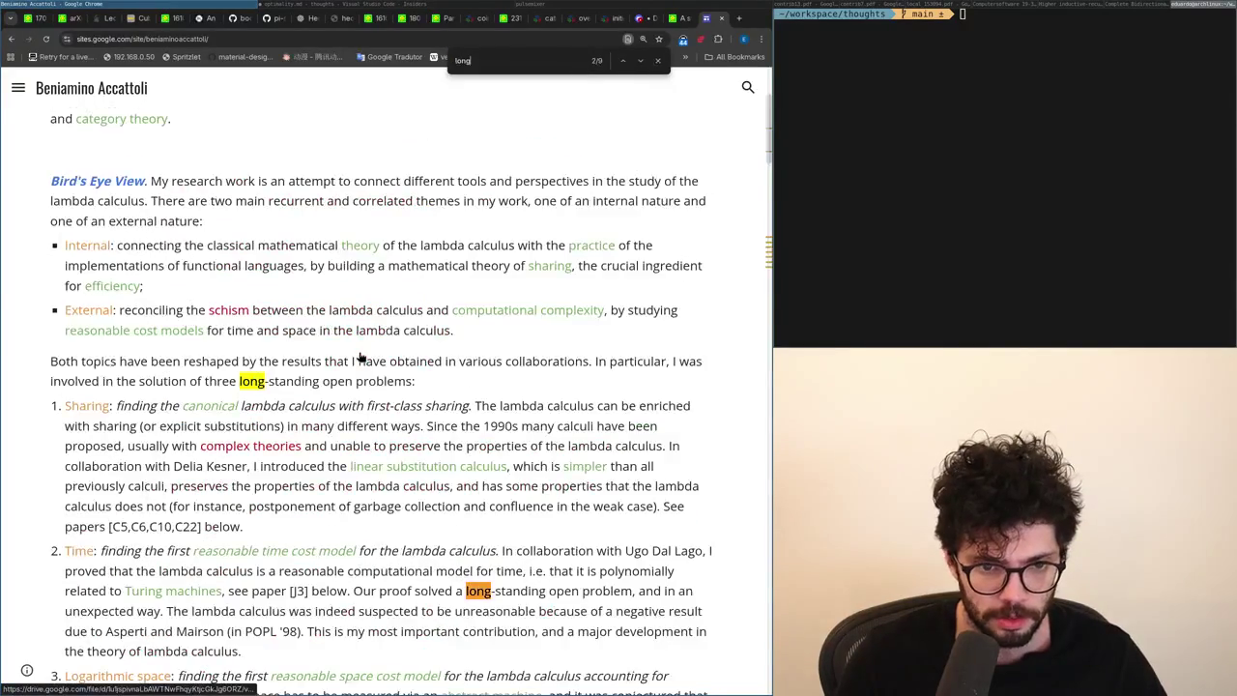
{"action": "key", "text": "Return"}
{"action": "key", "text": "Return"}
{"action": "key", "text": "Return"}
{"action": "type", "text": "plos"}
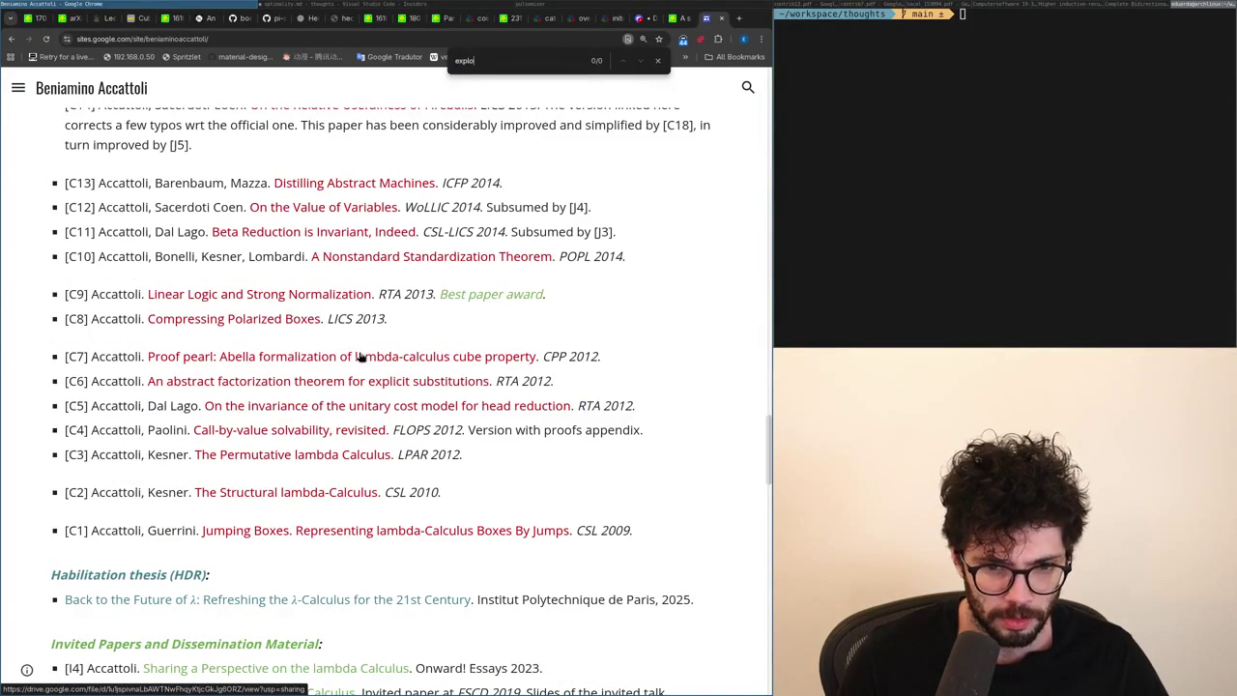
{"action": "key", "text": "BackSpace"}
{"action": "key", "text": "Return"}
{"action": "key", "text": "Return"}
{"action": "key", "text": "Return"}
{"action": "key", "text": "Escape"}
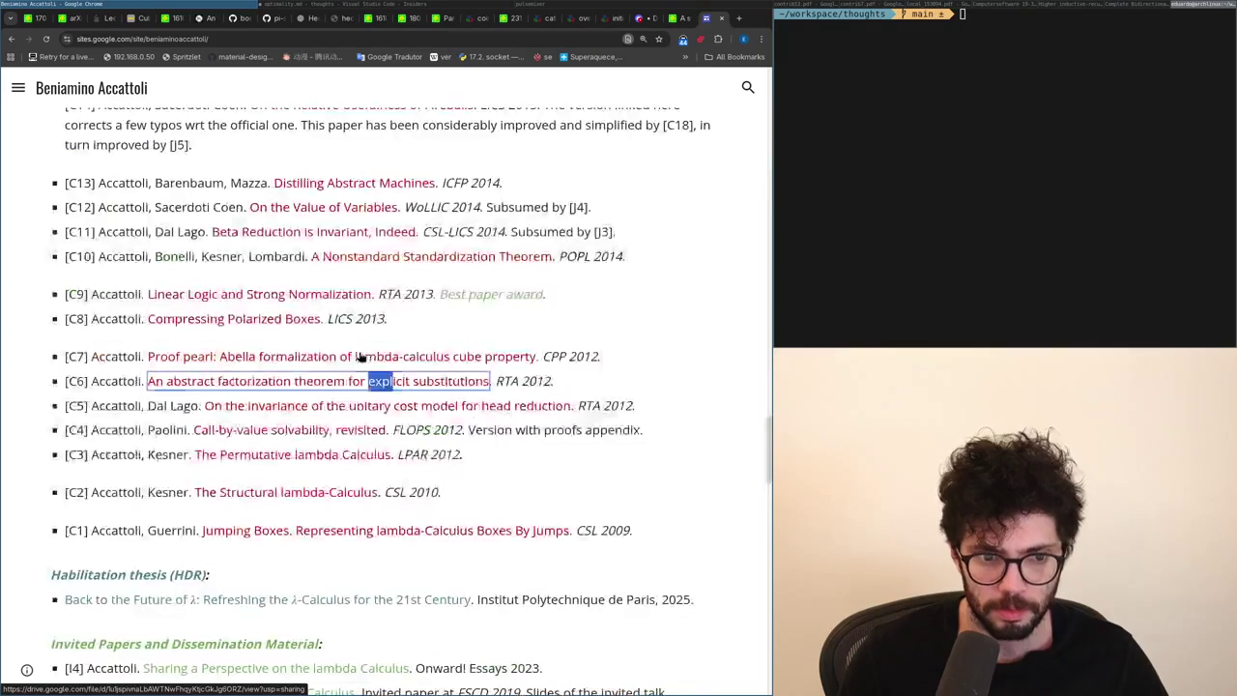
{"action": "scroll", "coordinate": [358, 357], "scroll_direction": "up", "scroll_amount": 20}
{"action": "scroll", "coordinate": [359, 357], "scroll_direction": "down", "scroll_amount": 5}
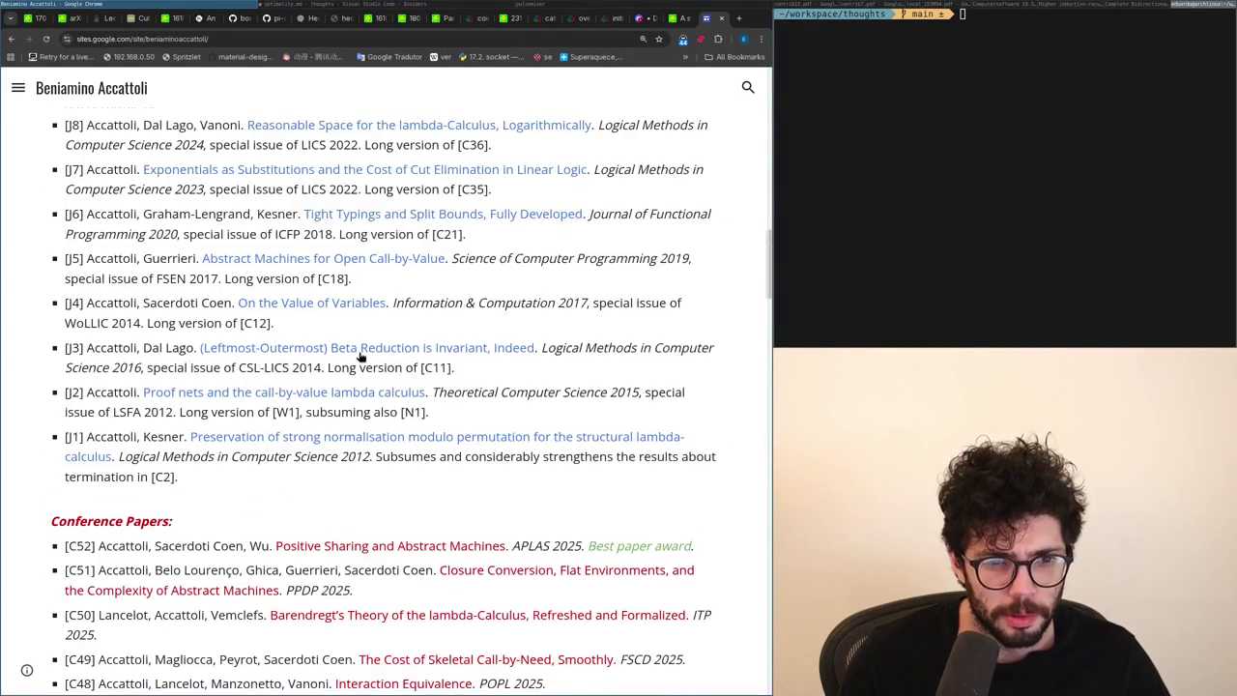
{"action": "scroll", "coordinate": [359, 357], "scroll_direction": "up", "scroll_amount": 3}
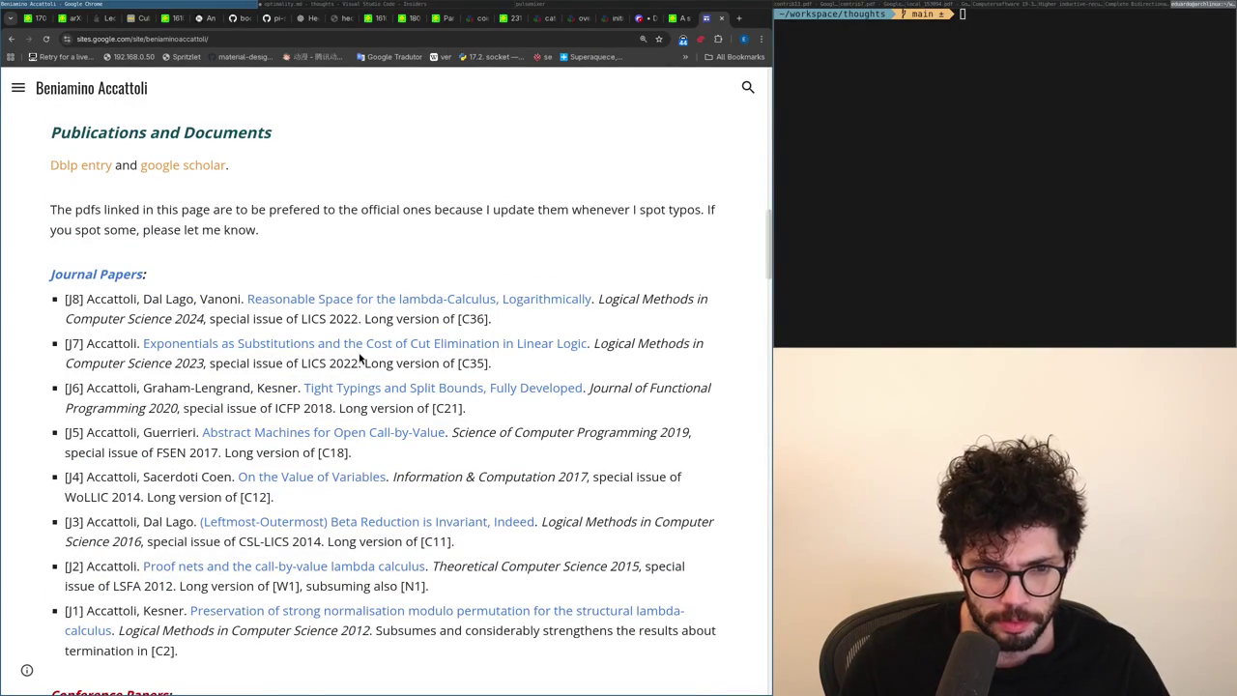
{"action": "scroll", "coordinate": [359, 357], "scroll_direction": "up", "scroll_amount": 1}
{"action": "scroll", "coordinate": [358, 357], "scroll_direction": "up", "scroll_amount": 1}
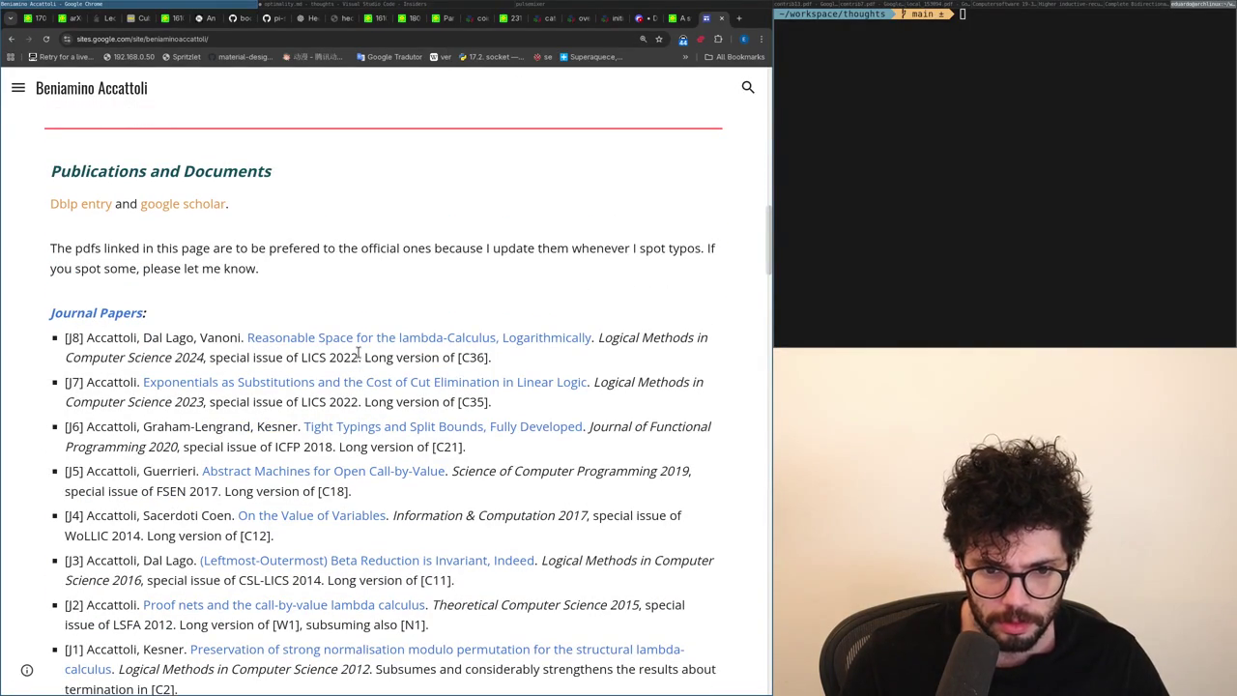
{"action": "key", "text": "ctrl+f"}
{"action": "key", "text": "BackSpace"}
{"action": "key", "text": "Return"}
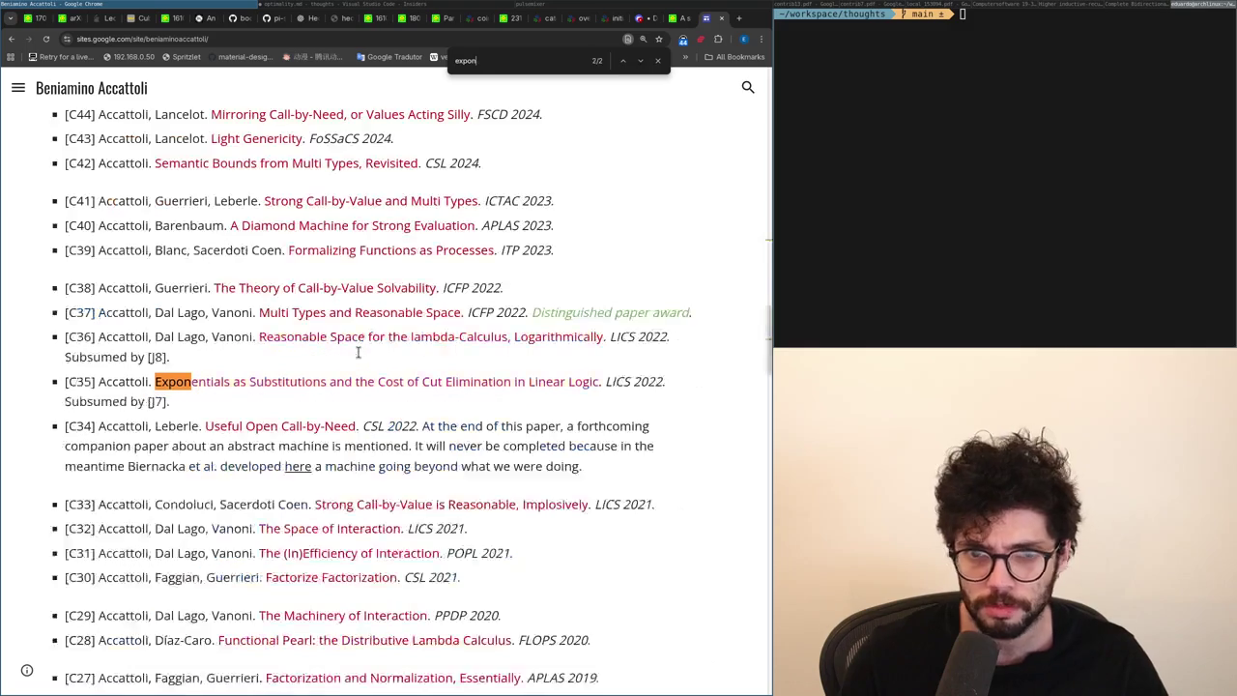
{"action": "key", "text": "Return"}
{"action": "key", "text": "Escape"}
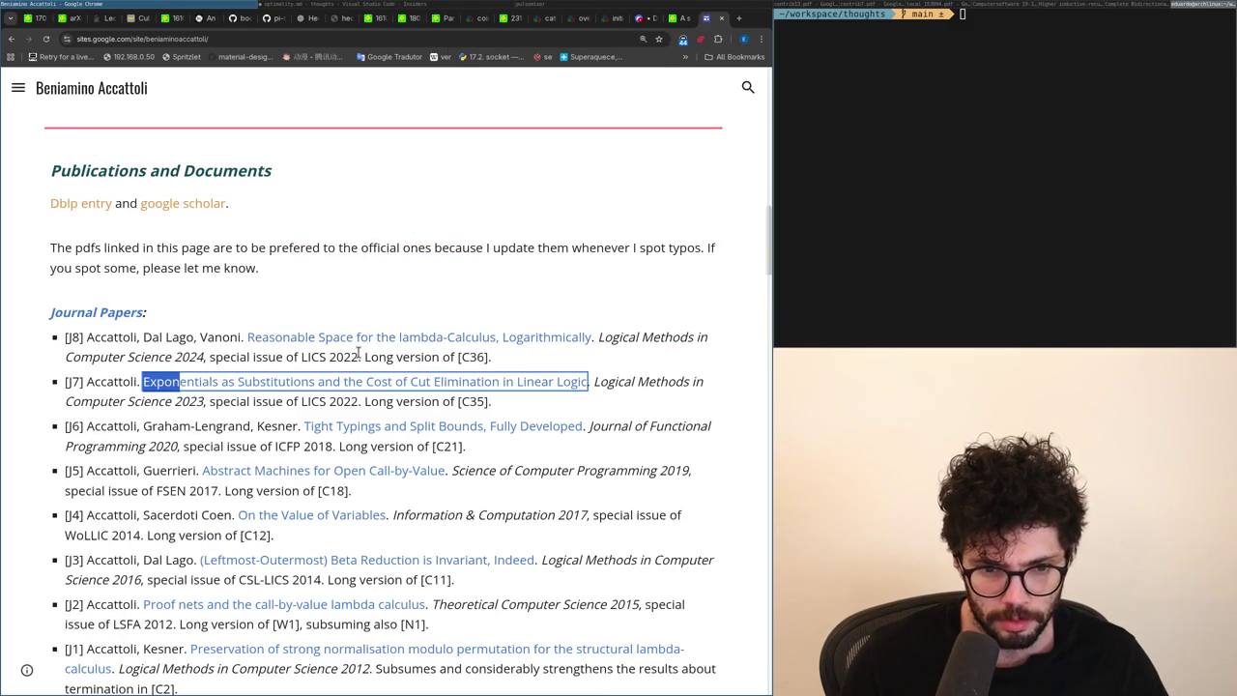
{"action": "key", "text": "ctrl+f"}
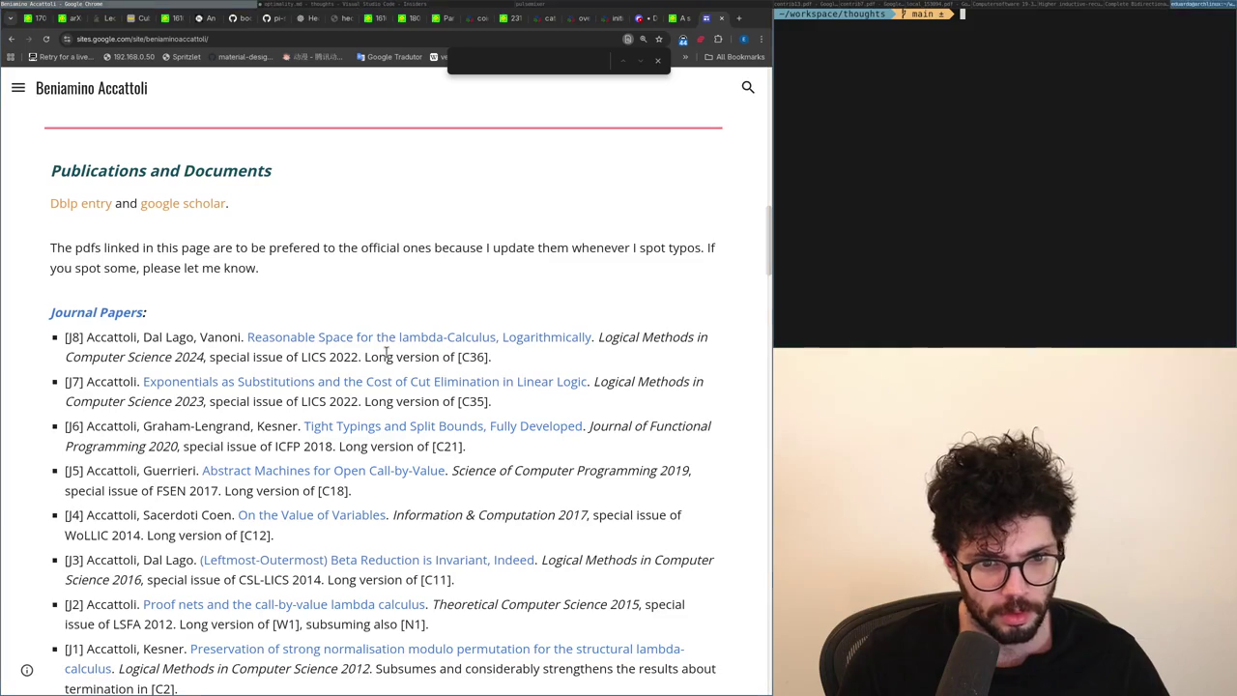
Browse the publication list to the Maximal MAM paper and open its arXiv PDF.
{"action": "scroll", "coordinate": [386, 352], "scroll_direction": "up", "scroll_amount": 10}
{"action": "scroll", "coordinate": [386, 352], "scroll_direction": "up", "scroll_amount": 5}
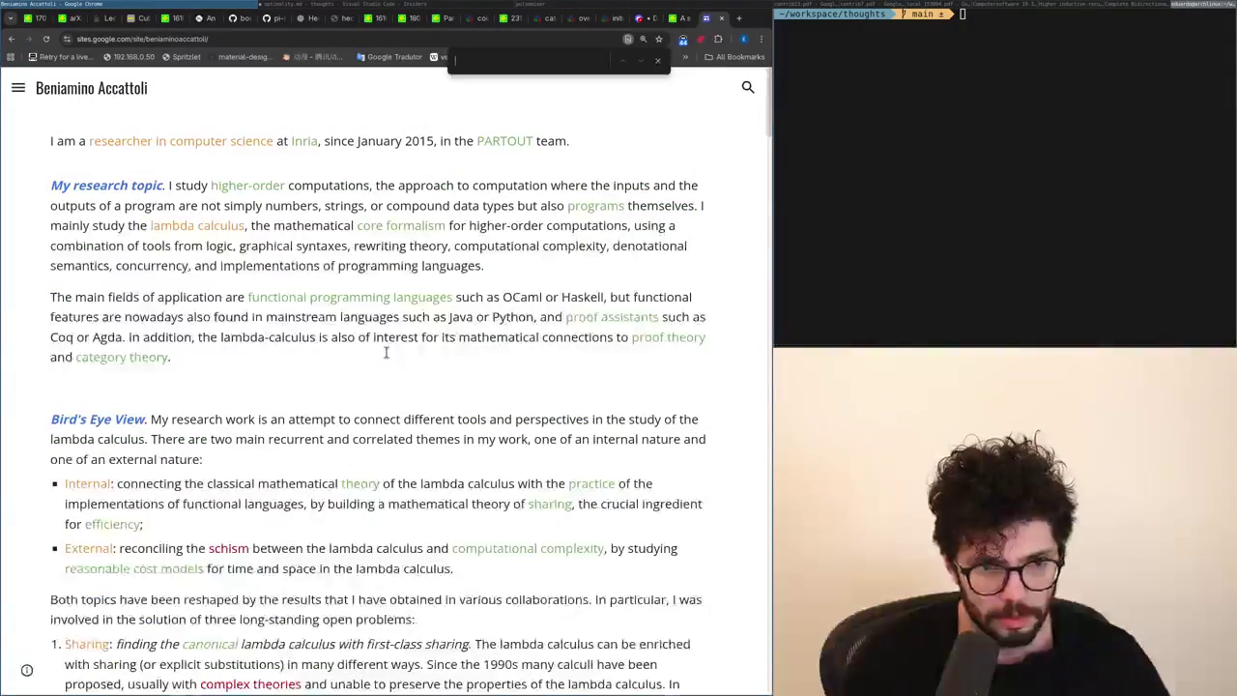
{"action": "scroll", "coordinate": [386, 351], "scroll_direction": "down", "scroll_amount": 5}
{"action": "scroll", "coordinate": [386, 351], "scroll_direction": "down", "scroll_amount": 10}
{"action": "scroll", "coordinate": [386, 352], "scroll_direction": "down", "scroll_amount": 10}
{"action": "scroll", "coordinate": [386, 352], "scroll_direction": "up", "scroll_amount": 5}
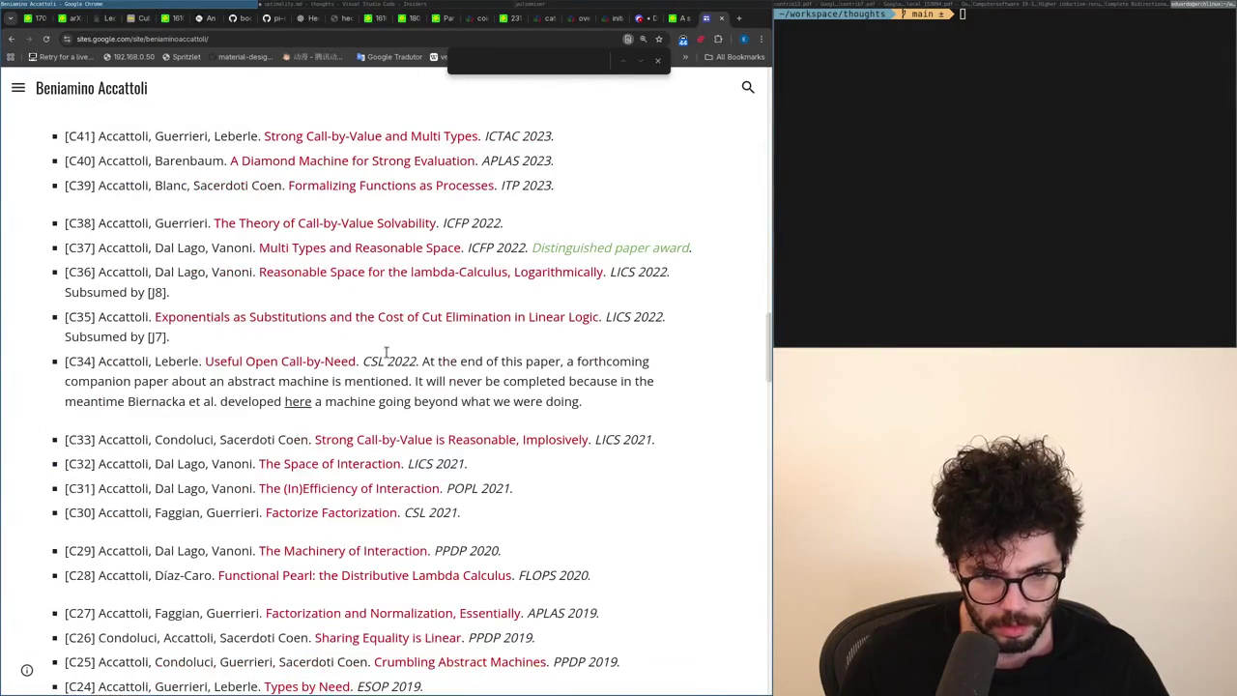
{"action": "scroll", "coordinate": [386, 352], "scroll_direction": "up", "scroll_amount": 5}
{"action": "scroll", "coordinate": [386, 352], "scroll_direction": "down", "scroll_amount": 5}
{"action": "scroll", "coordinate": [386, 352], "scroll_direction": "down", "scroll_amount": 1}
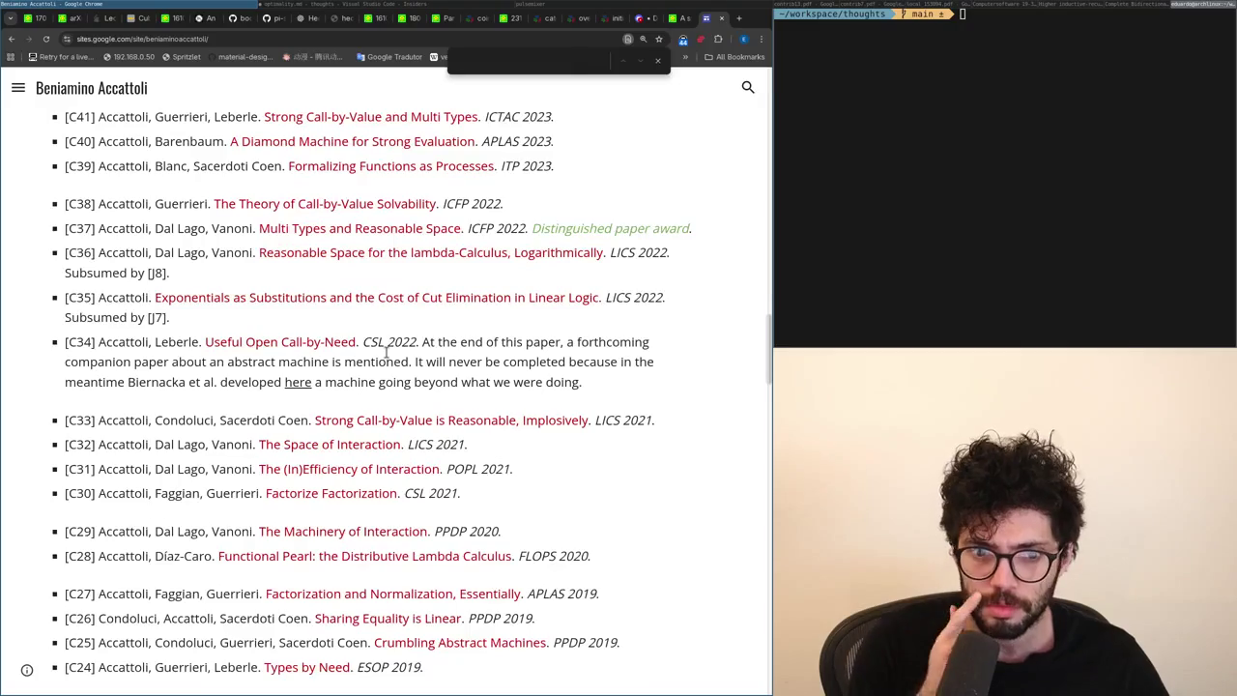
{"action": "scroll", "coordinate": [386, 352], "scroll_direction": "down", "scroll_amount": 1}
{"action": "scroll", "coordinate": [386, 352], "scroll_direction": "up", "scroll_amount": 1}
{"action": "scroll", "coordinate": [386, 351], "scroll_direction": "up", "scroll_amount": 1}
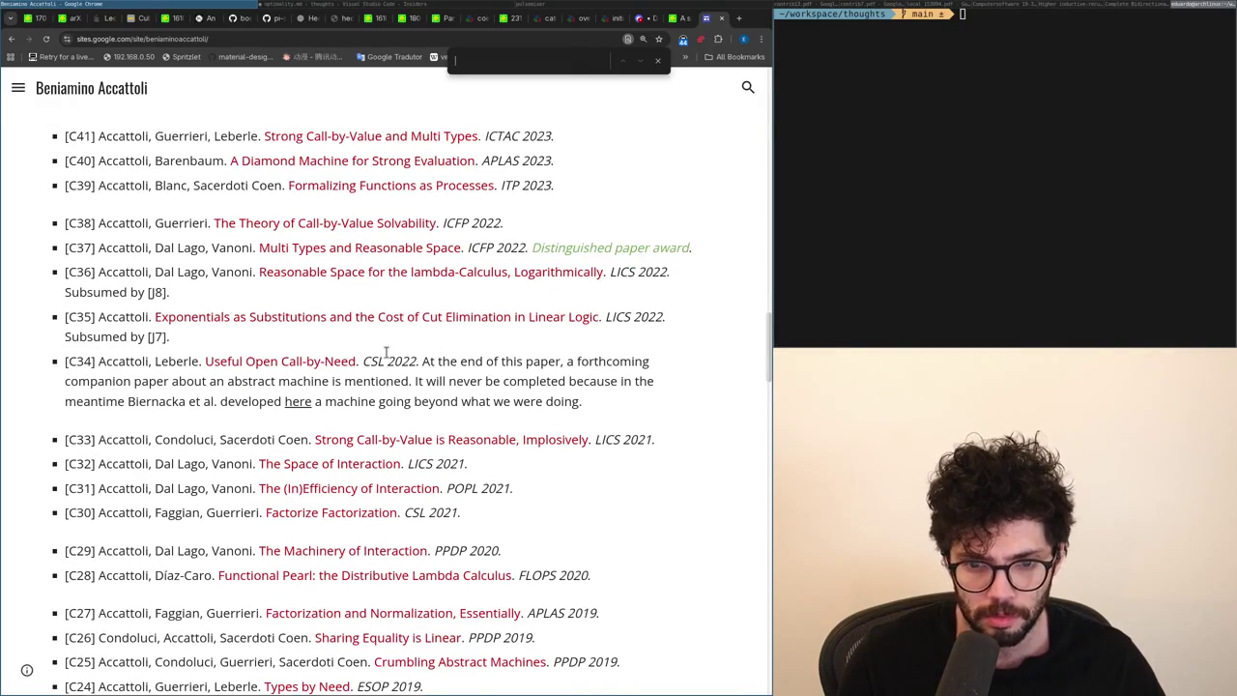
{"action": "scroll", "coordinate": [385, 352], "scroll_direction": "up", "scroll_amount": 1}
{"action": "scroll", "coordinate": [386, 352], "scroll_direction": "up", "scroll_amount": 1}
{"action": "scroll", "coordinate": [386, 352], "scroll_direction": "up", "scroll_amount": 1}
{"action": "scroll", "coordinate": [386, 351], "scroll_direction": "up", "scroll_amount": 1}
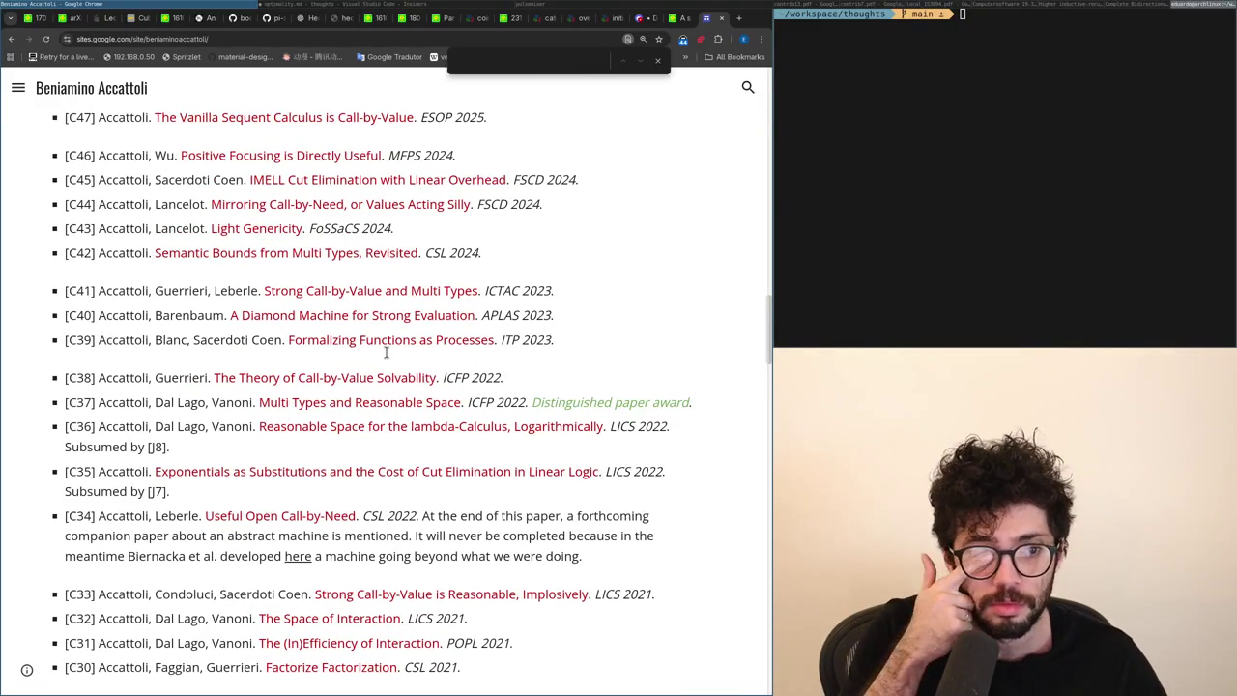
{"action": "scroll", "coordinate": [386, 352], "scroll_direction": "up", "scroll_amount": 1}
{"action": "scroll", "coordinate": [386, 352], "scroll_direction": "up", "scroll_amount": 1}
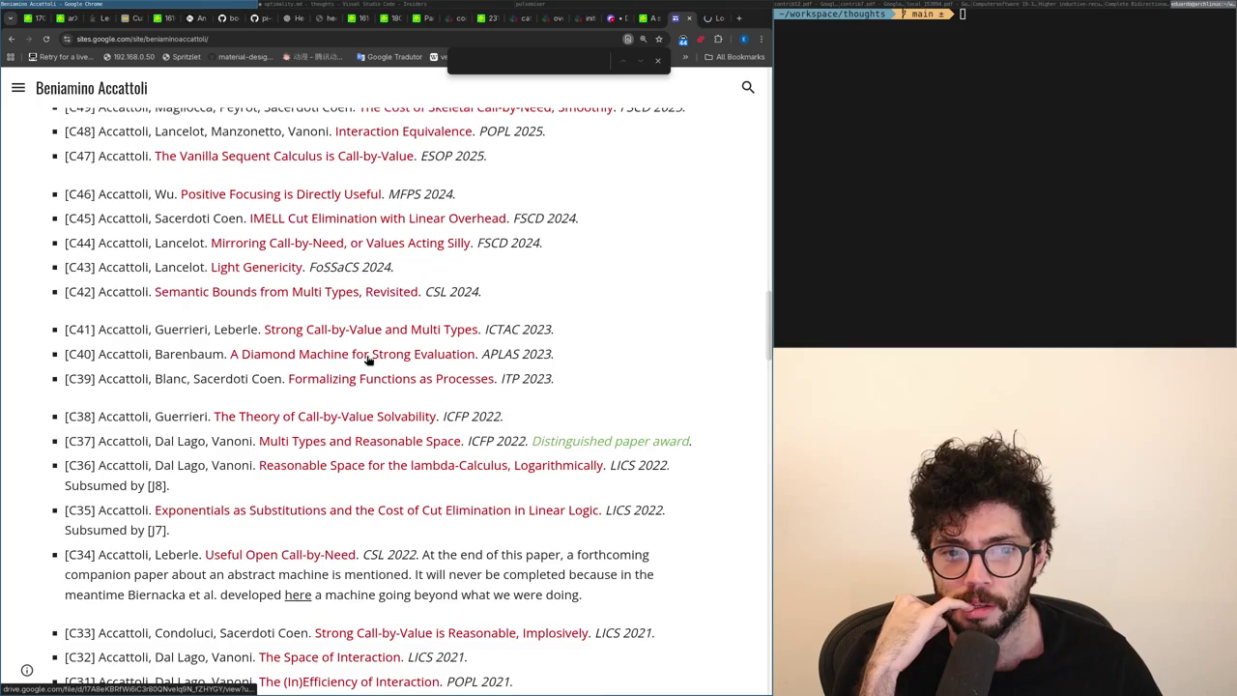
{"action": "scroll", "coordinate": [358, 352], "scroll_direction": "up", "scroll_amount": 2}
{"action": "scroll", "coordinate": [358, 351], "scroll_direction": "up", "scroll_amount": 1}
{"action": "scroll", "coordinate": [343, 377], "scroll_direction": "up", "scroll_amount": 2}
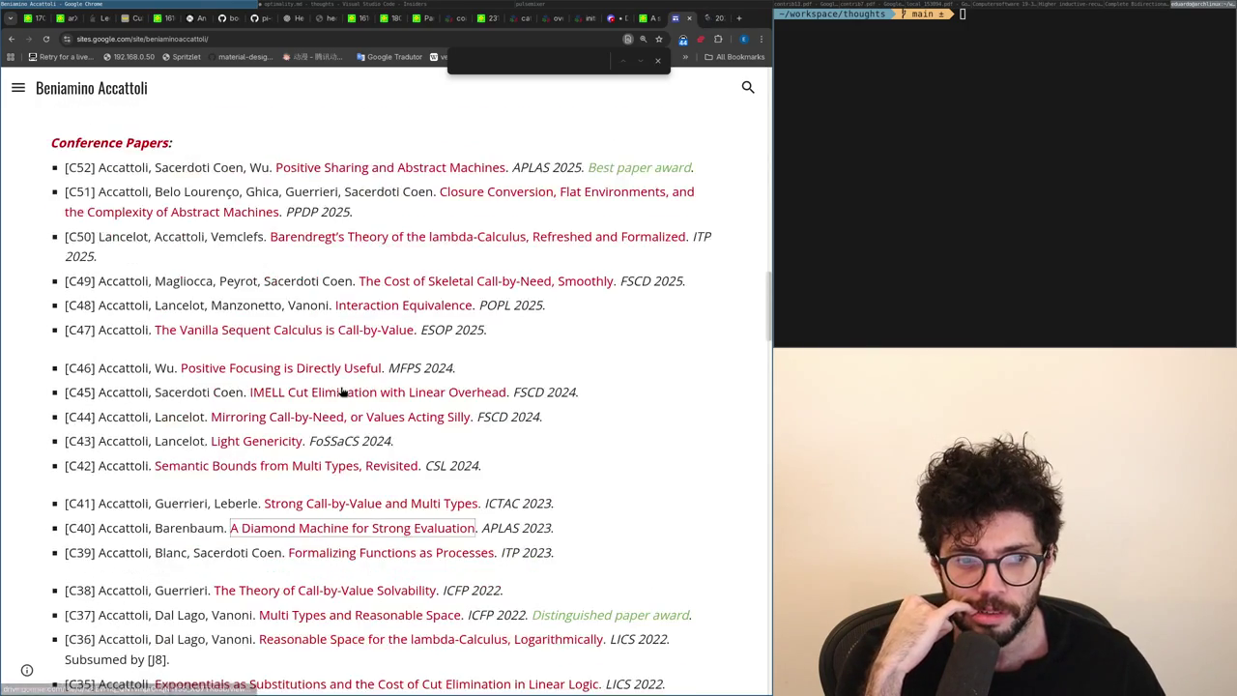
{"action": "scroll", "coordinate": [340, 391], "scroll_direction": "up", "scroll_amount": 1}
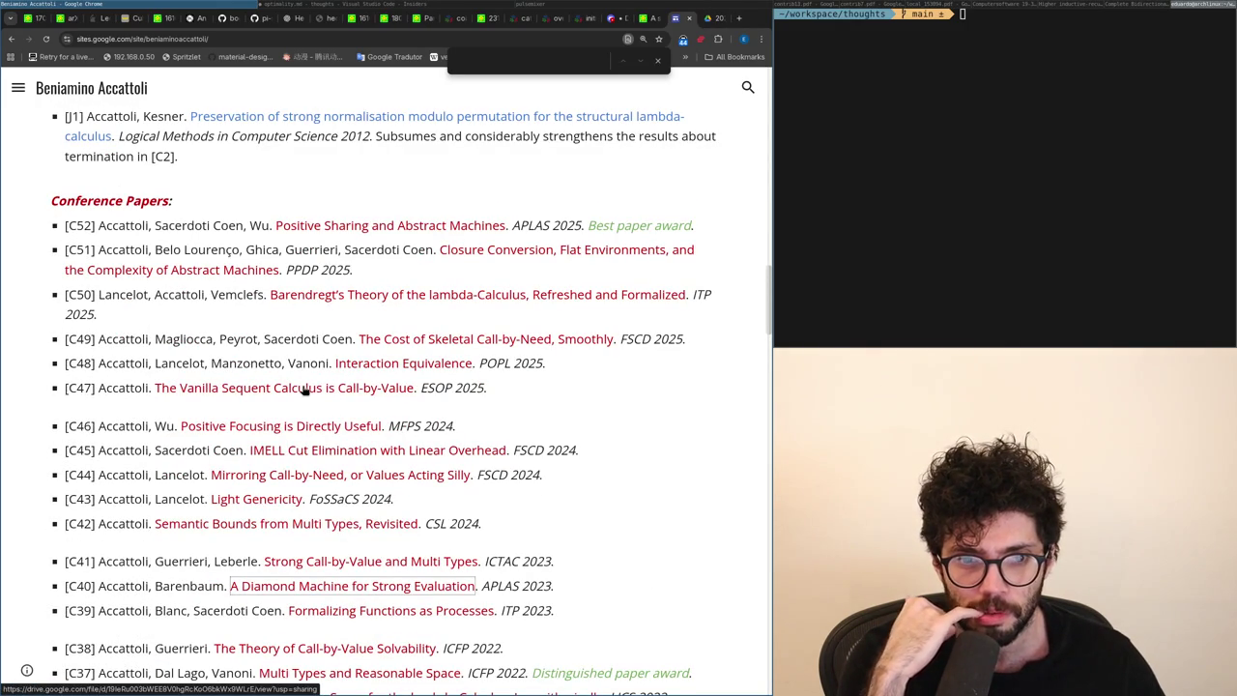
{"action": "scroll", "coordinate": [305, 389], "scroll_direction": "down", "scroll_amount": 2}
{"action": "scroll", "coordinate": [305, 386], "scroll_direction": "down", "scroll_amount": 1}
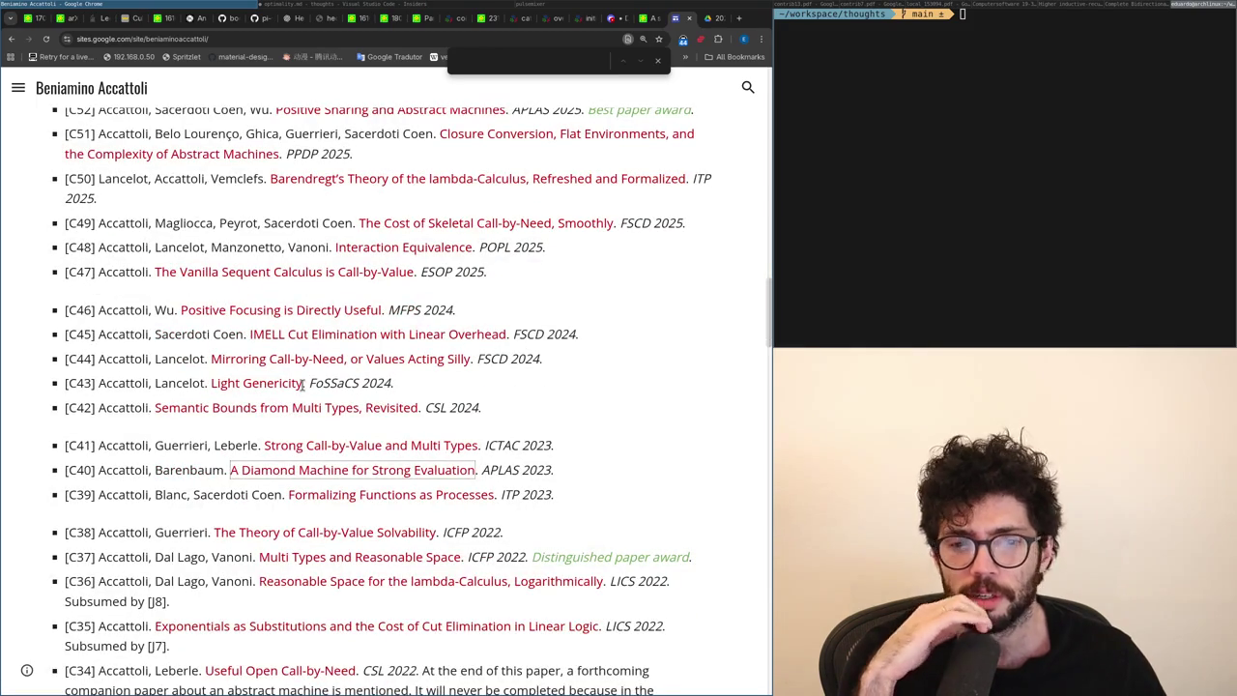
{"action": "scroll", "coordinate": [304, 385], "scroll_direction": "down", "scroll_amount": 2}
{"action": "scroll", "coordinate": [304, 387], "scroll_direction": "down", "scroll_amount": 1}
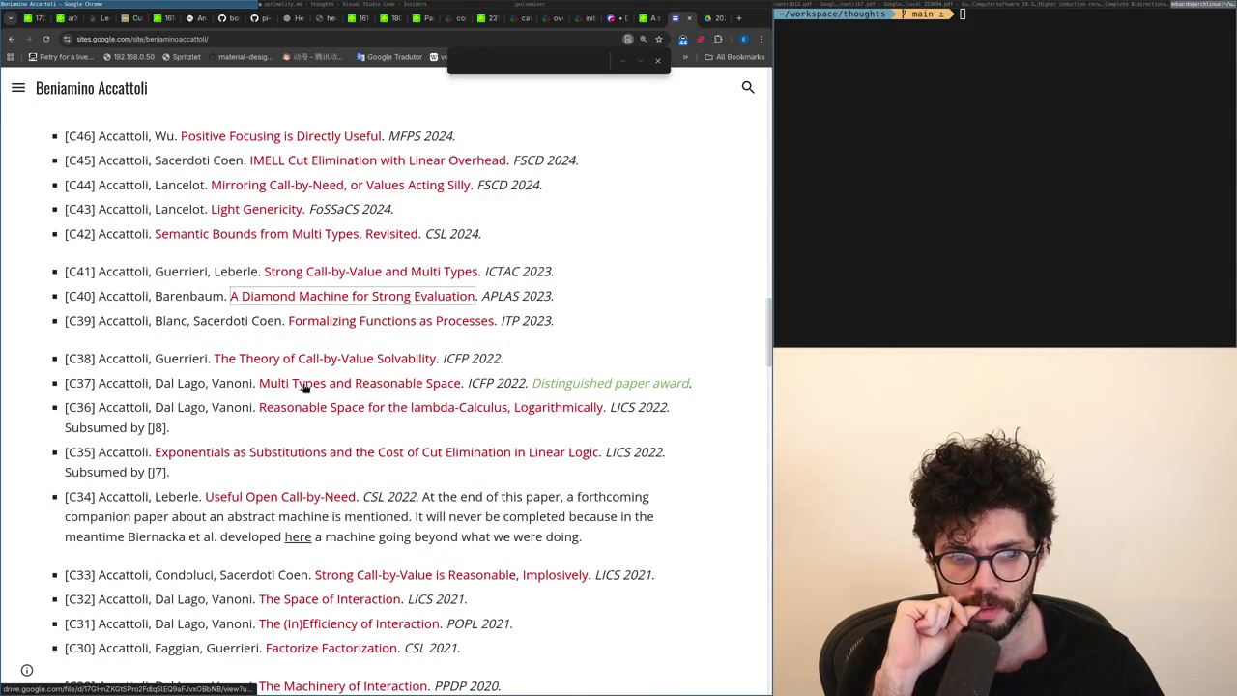
{"action": "scroll", "coordinate": [303, 386], "scroll_direction": "down", "scroll_amount": 1}
{"action": "scroll", "coordinate": [303, 387], "scroll_direction": "down", "scroll_amount": 1}
{"action": "scroll", "coordinate": [302, 390], "scroll_direction": "down", "scroll_amount": 1}
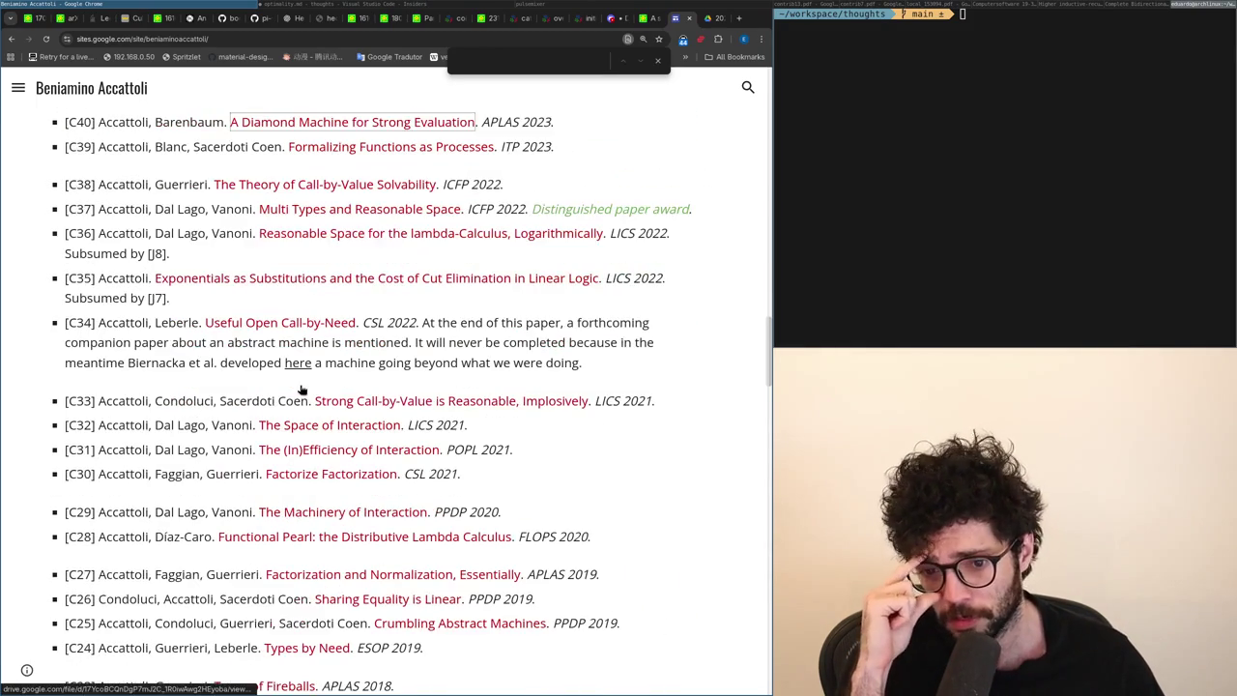
{"action": "scroll", "coordinate": [301, 391], "scroll_direction": "down", "scroll_amount": 1}
{"action": "scroll", "coordinate": [301, 390], "scroll_direction": "down", "scroll_amount": 1}
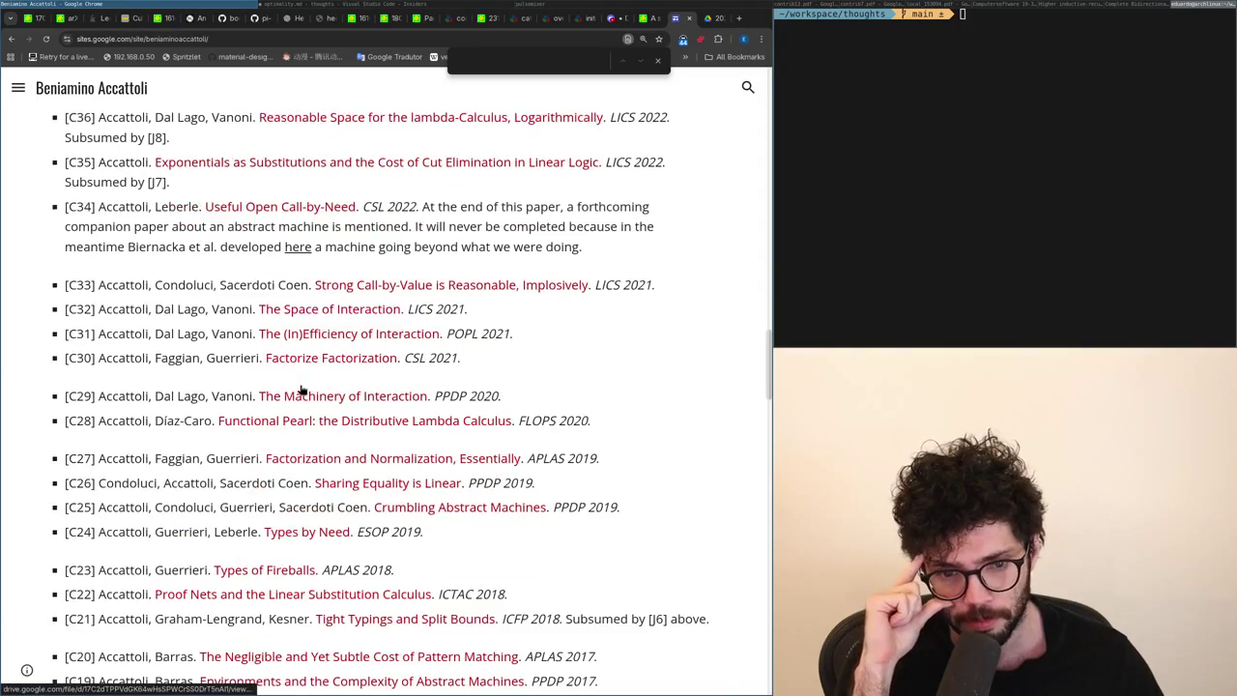
{"action": "scroll", "coordinate": [300, 391], "scroll_direction": "down", "scroll_amount": 1}
{"action": "scroll", "coordinate": [301, 391], "scroll_direction": "down", "scroll_amount": 1}
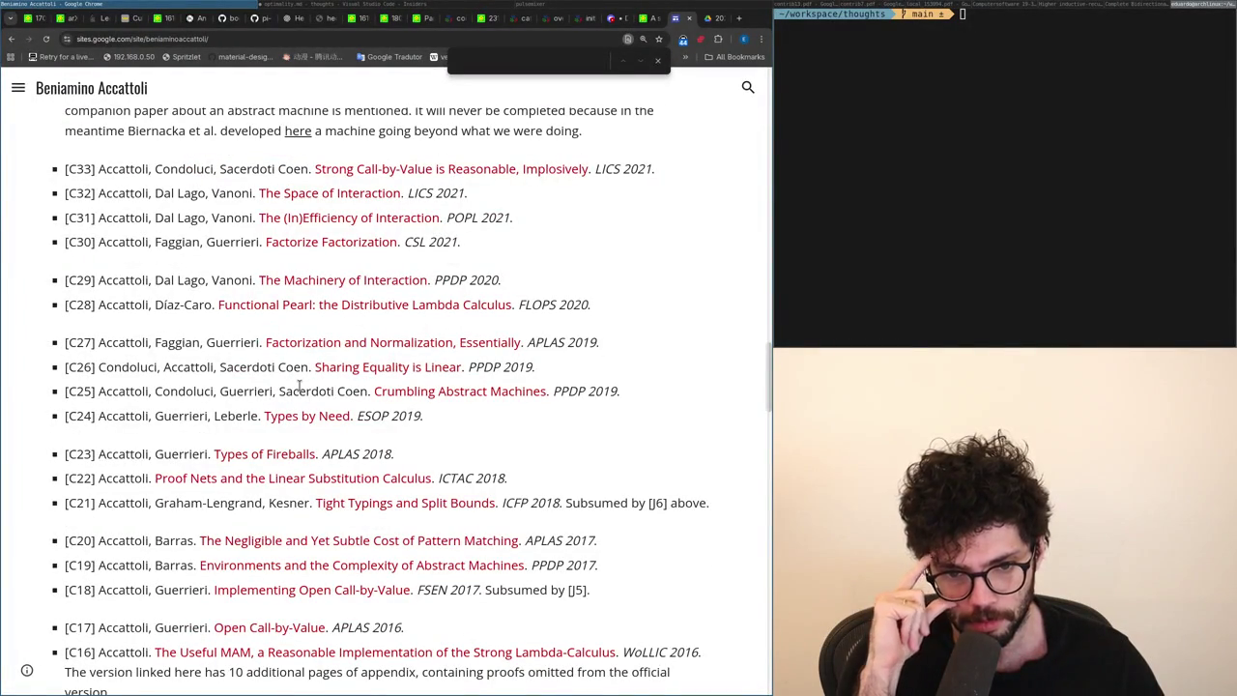
{"action": "scroll", "coordinate": [300, 386], "scroll_direction": "down", "scroll_amount": 1}
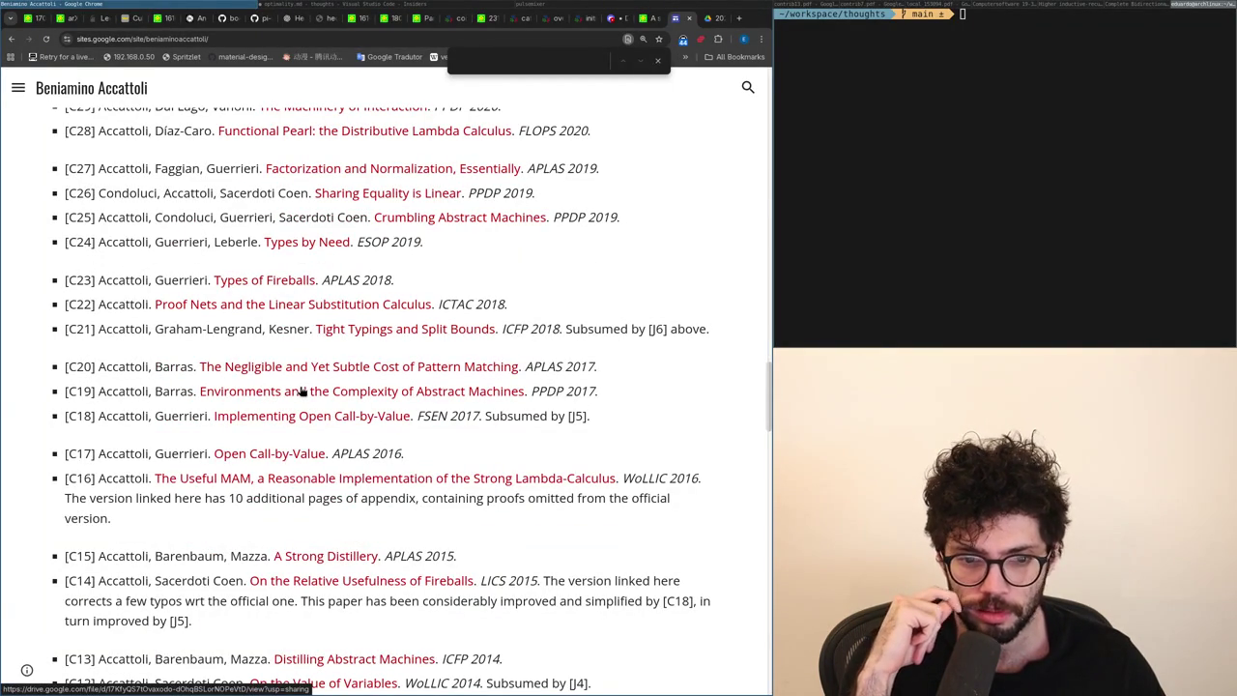
{"action": "scroll", "coordinate": [301, 391], "scroll_direction": "down", "scroll_amount": 4}
{"action": "scroll", "coordinate": [302, 390], "scroll_direction": "down", "scroll_amount": 4}
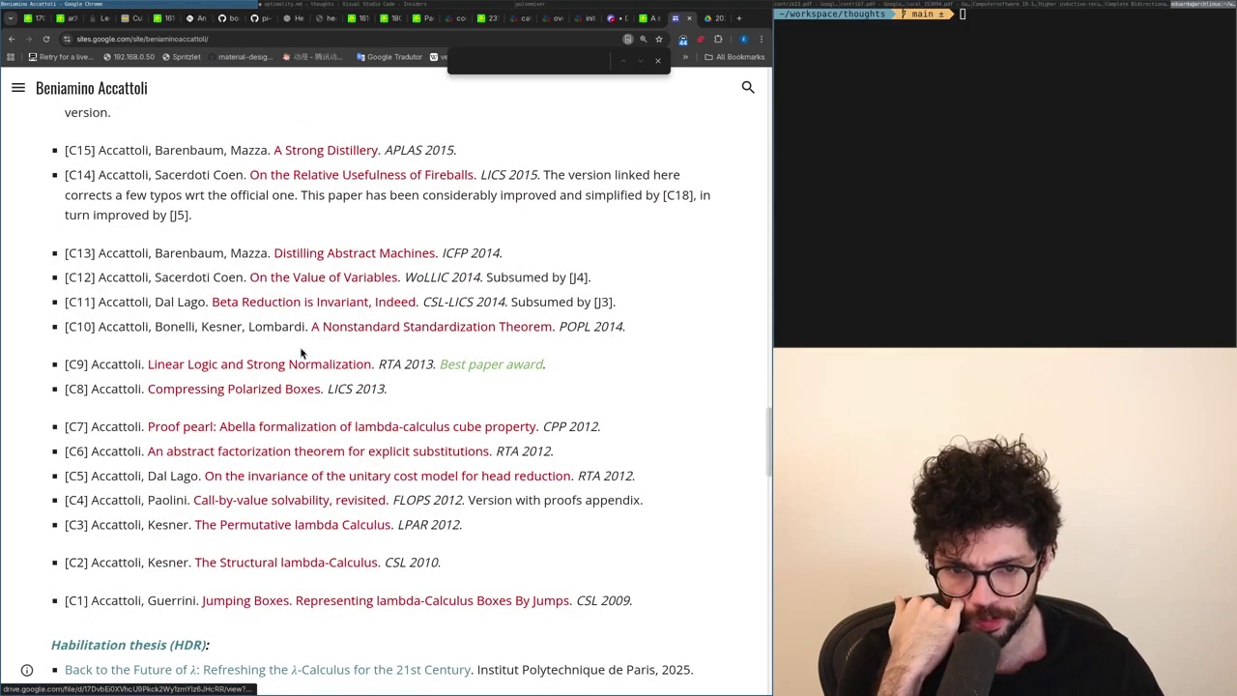
{"action": "scroll", "coordinate": [326, 410], "scroll_direction": "down", "scroll_amount": 1}
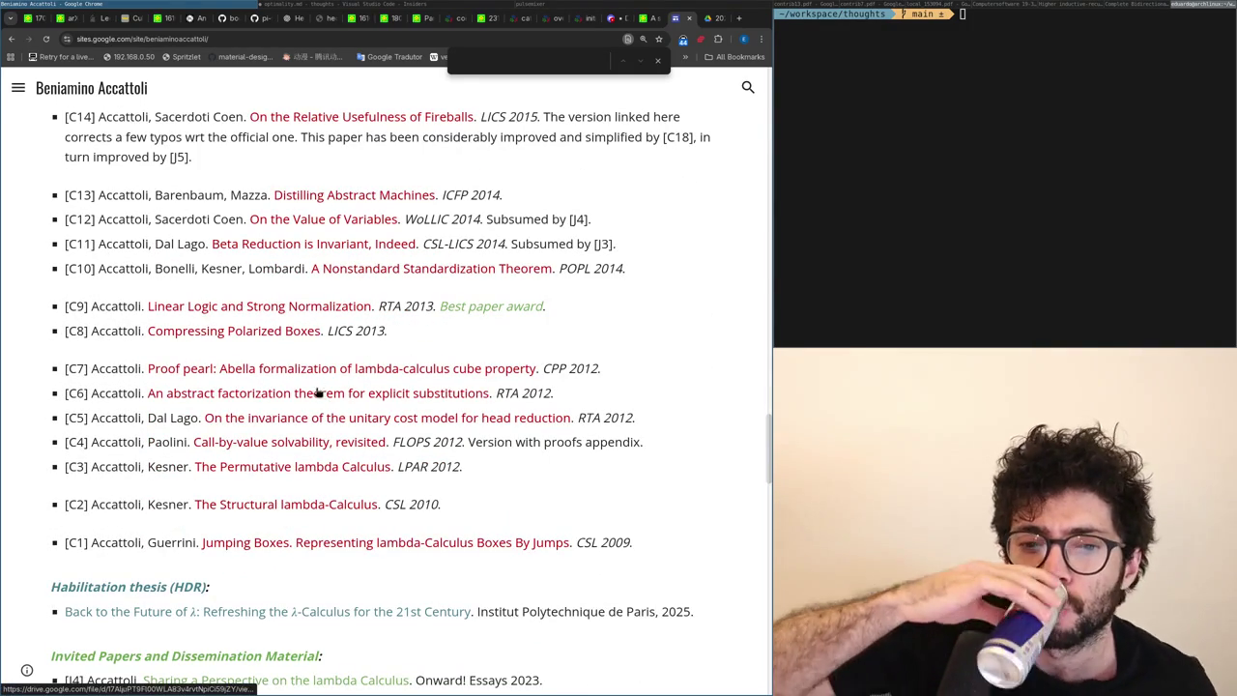
{"action": "scroll", "coordinate": [305, 414], "scroll_direction": "down", "scroll_amount": 2}
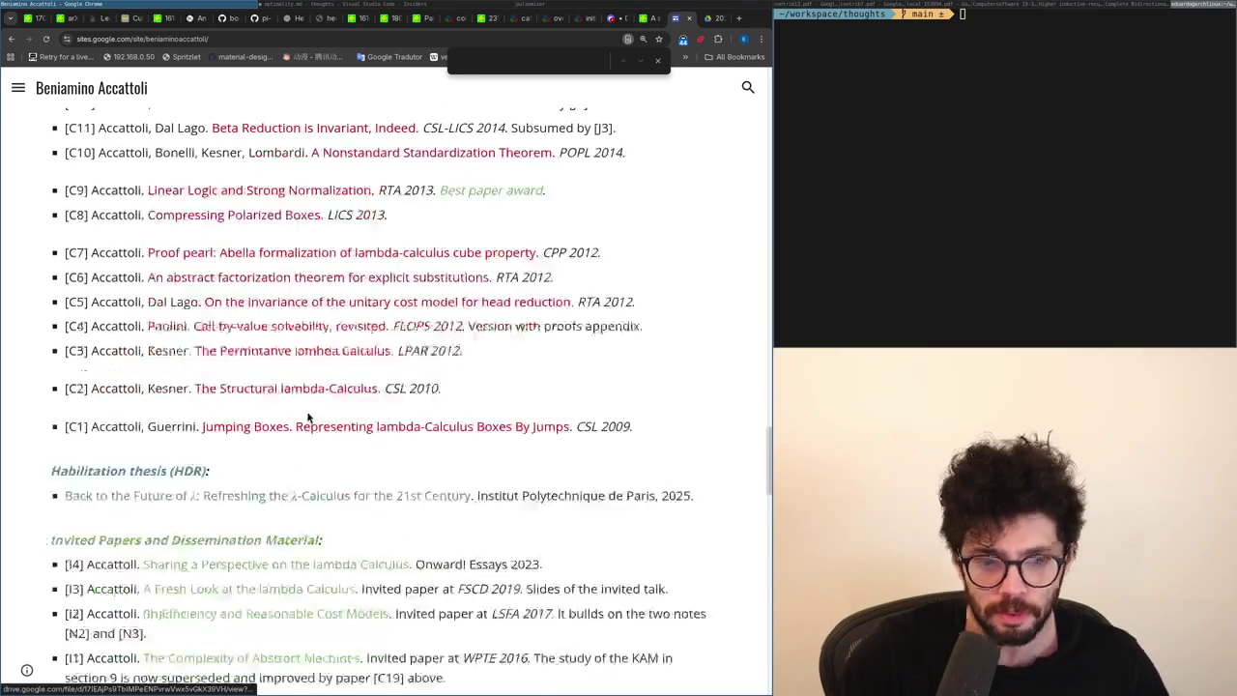
{"action": "scroll", "coordinate": [308, 417], "scroll_direction": "down", "scroll_amount": 2}
{"action": "scroll", "coordinate": [312, 416], "scroll_direction": "down", "scroll_amount": 1}
{"action": "scroll", "coordinate": [312, 415], "scroll_direction": "down", "scroll_amount": 2}
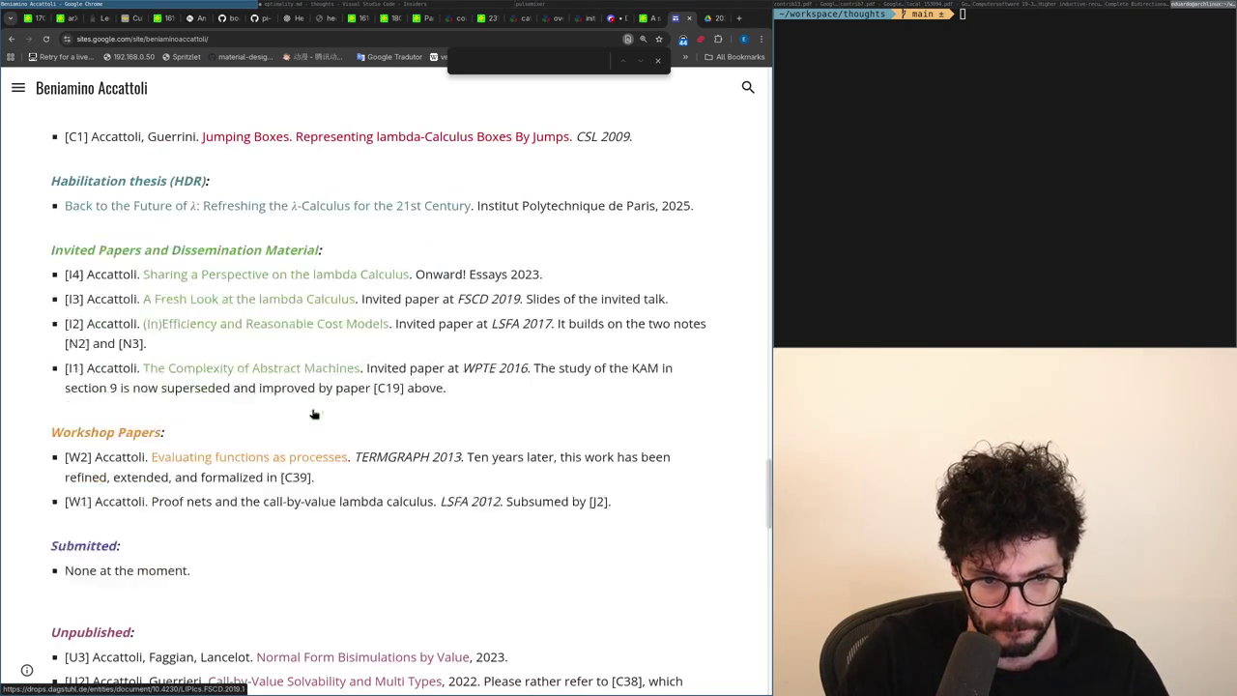
{"action": "scroll", "coordinate": [312, 416], "scroll_direction": "down", "scroll_amount": 2}
{"action": "scroll", "coordinate": [313, 413], "scroll_direction": "down", "scroll_amount": 2}
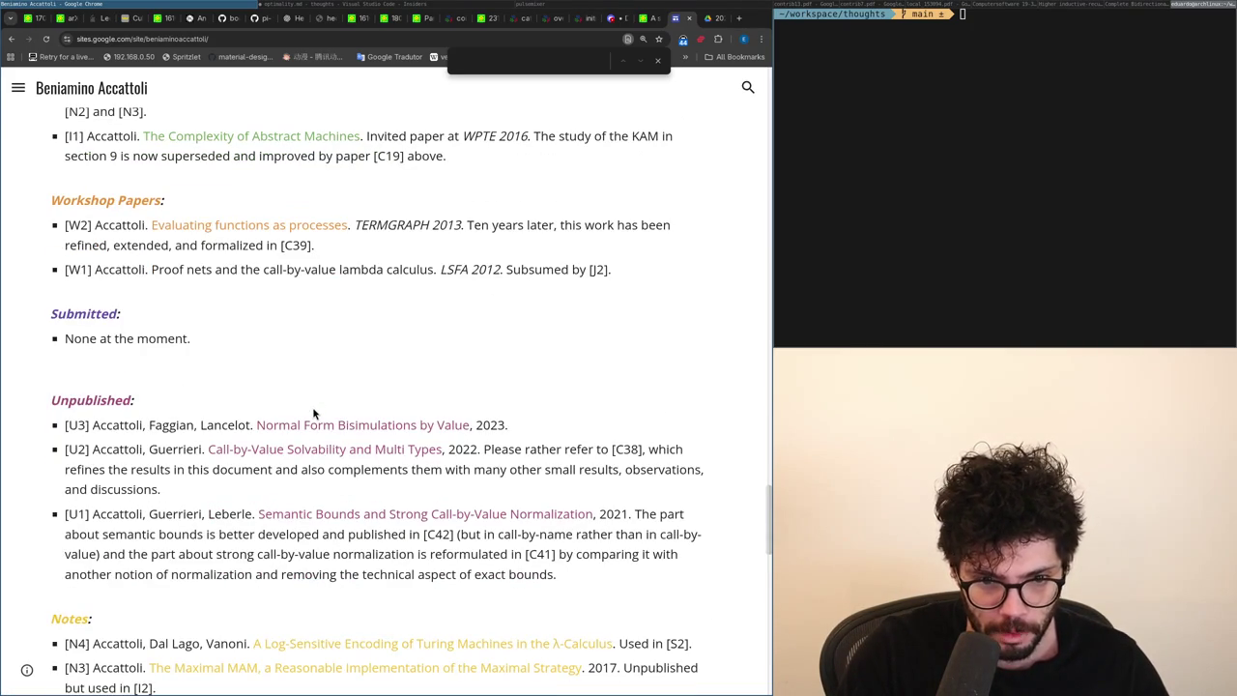
{"action": "scroll", "coordinate": [315, 406], "scroll_direction": "down", "scroll_amount": 3}
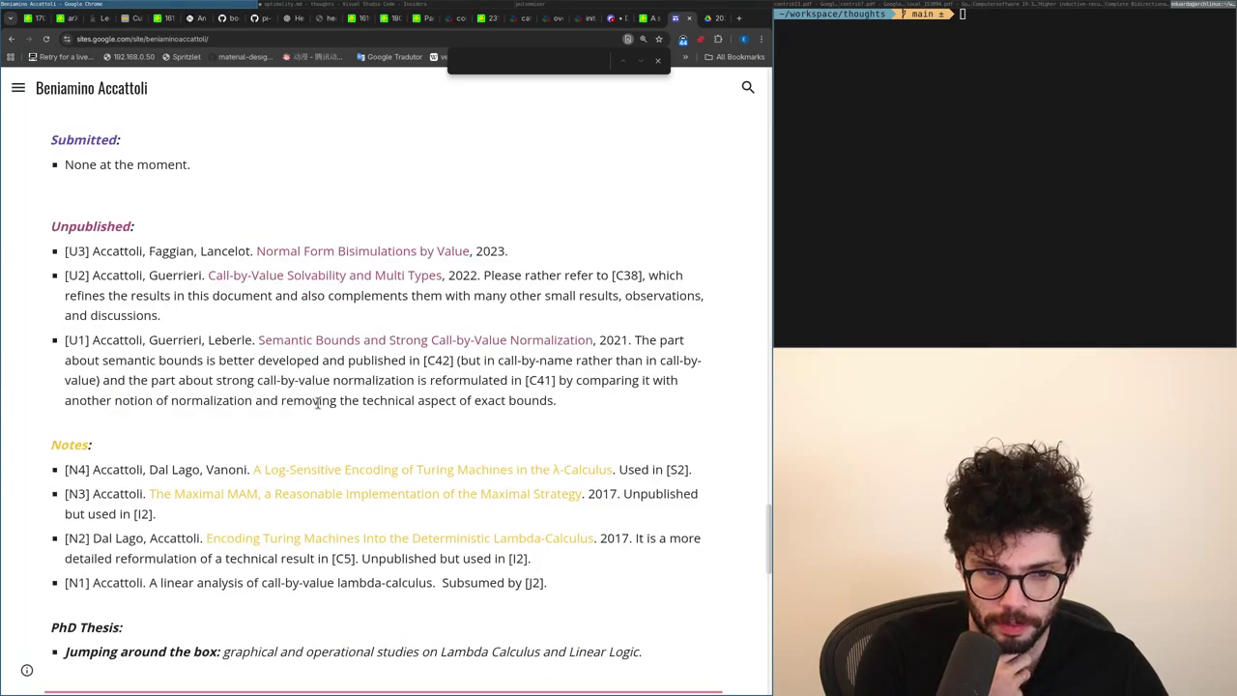
{"action": "left_click", "coordinate": [229, 497]}
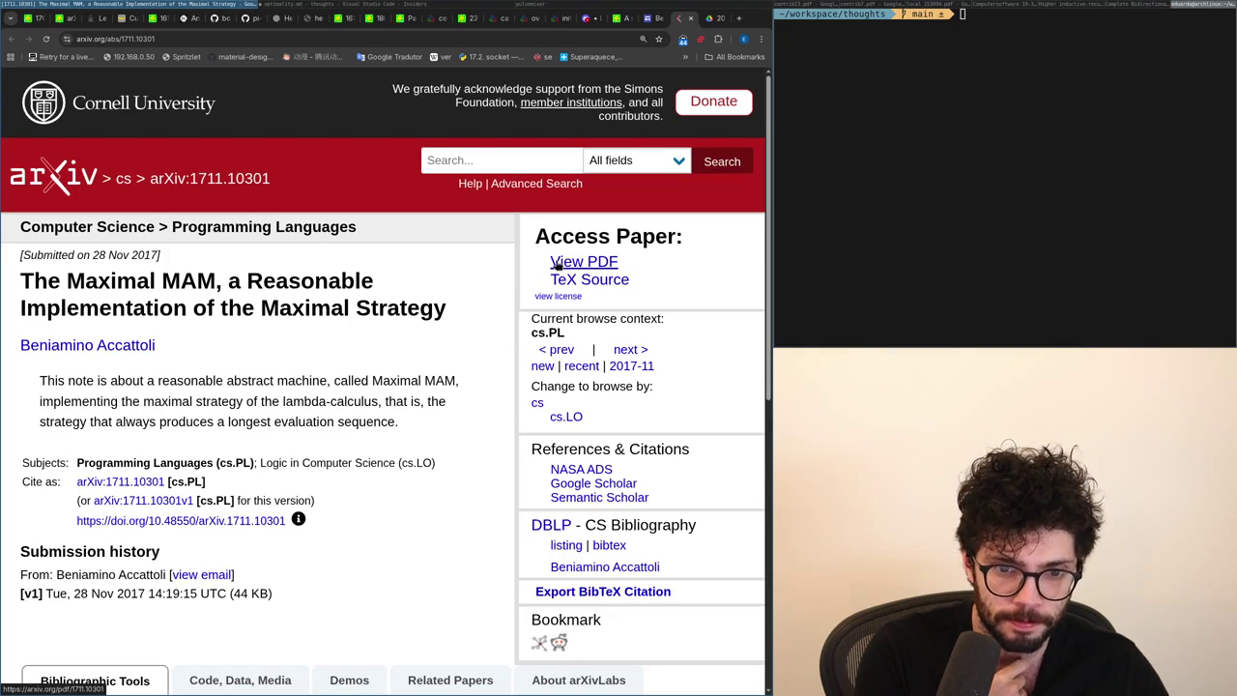
{"action": "left_click", "coordinate": [557, 265]}
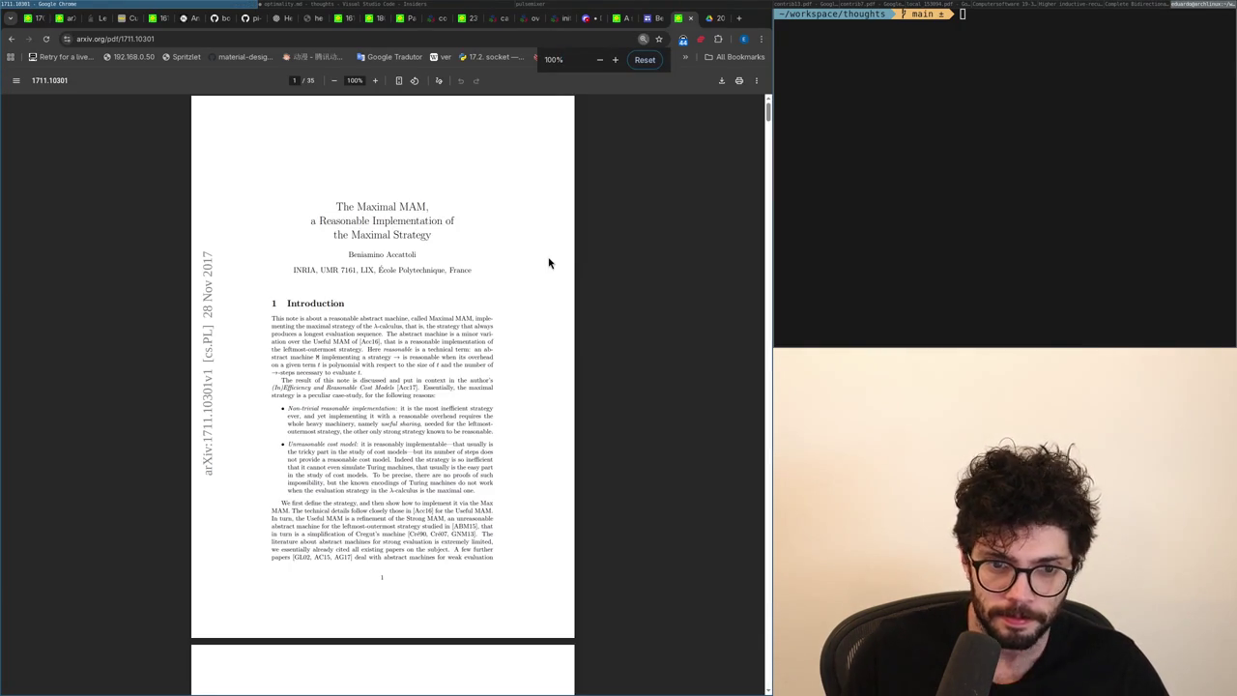
Move the Very Strong CBV run-all-reductions line into its own group after Strong Call-By-Need.
{"action": "key", "text": "alt+Tab"}
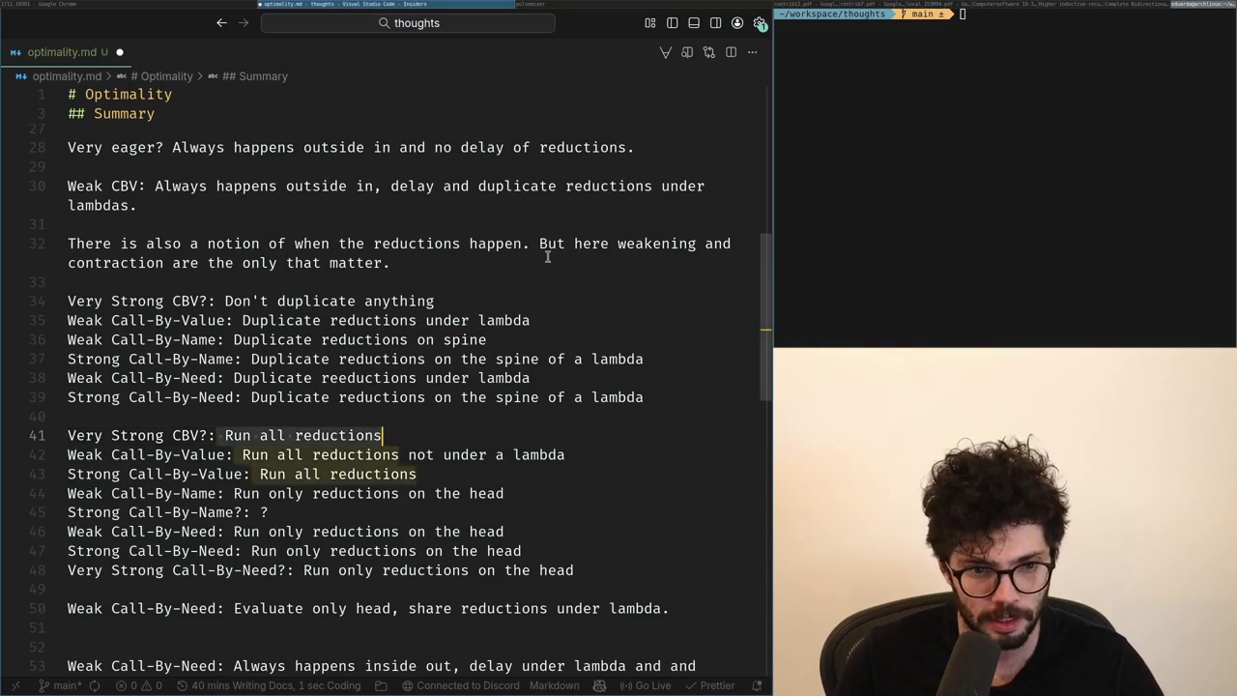
{"action": "key", "text": "shift+Home"}
{"action": "key", "text": "BackSpace"}
{"action": "key", "text": "Down"}
{"action": "key", "text": "Down"}
{"action": "key", "text": "Down"}
{"action": "key", "text": "Down"}
{"action": "key", "text": "Down"}
{"action": "key", "text": "Down"}
{"action": "key", "text": "End"}
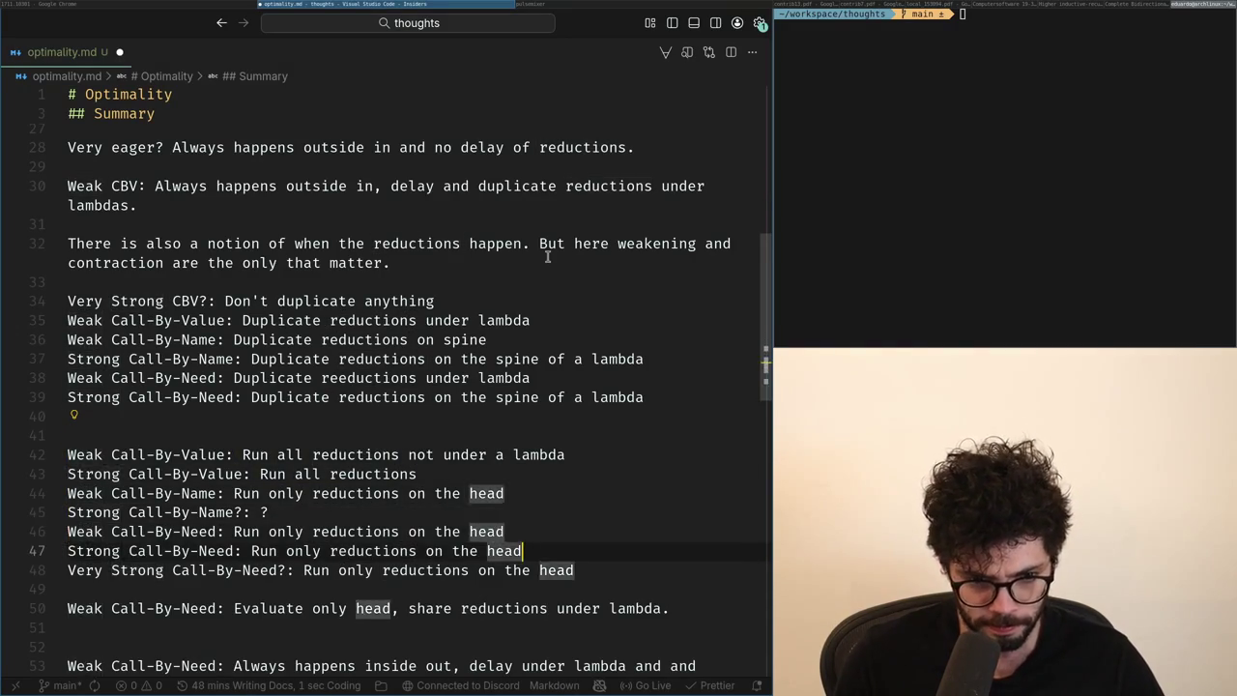
{"action": "key", "text": "Return"}
{"action": "key", "text": "Return"}
{"action": "type", "text": "Very Strong CBV?: Run all reductions"}
{"action": "key", "text": "Up"}
{"action": "key", "text": "Up"}
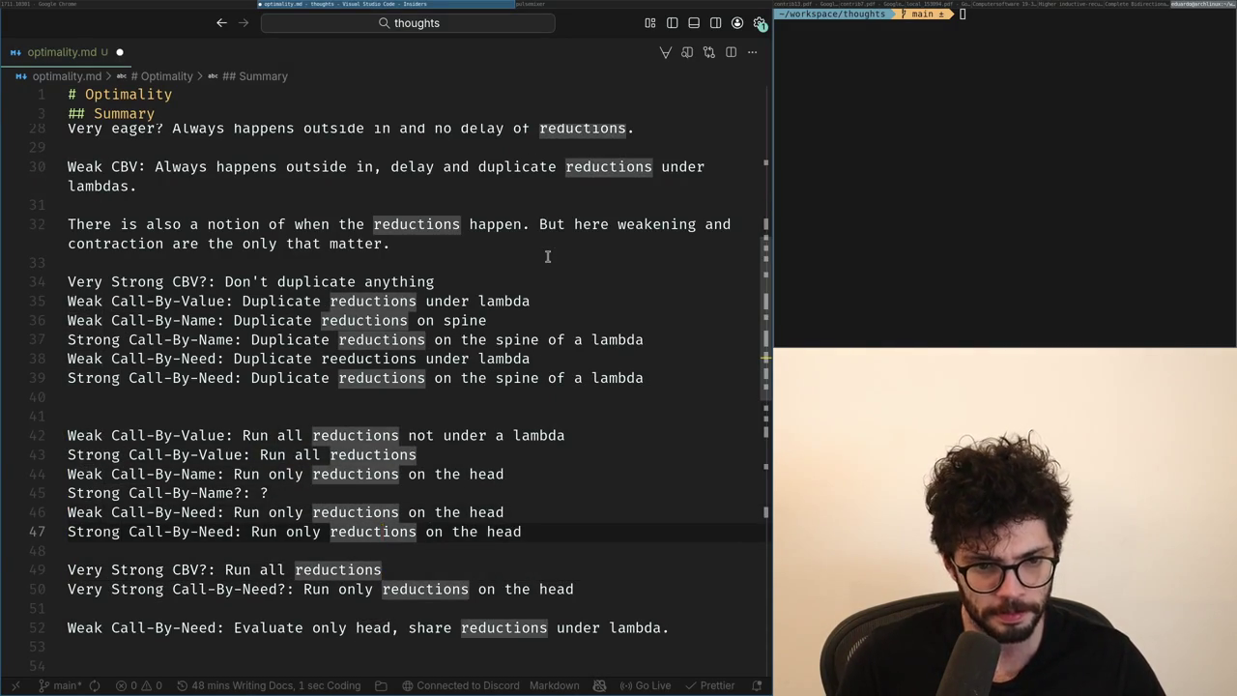
{"action": "key", "text": "alt+Tab"}
{"action": "key", "text": "alt+Tab"}
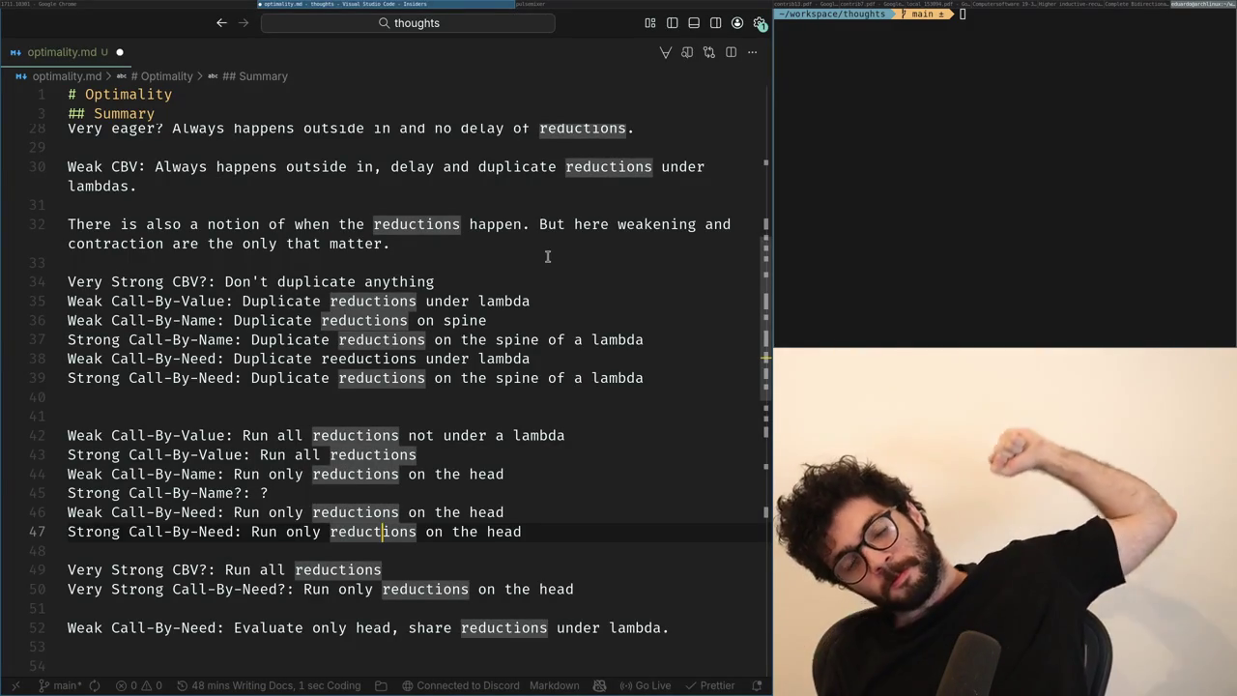
Move the Very Strong CBV don't-duplicate line to its own line below the duplication rules.
{"action": "key", "text": "Up"}
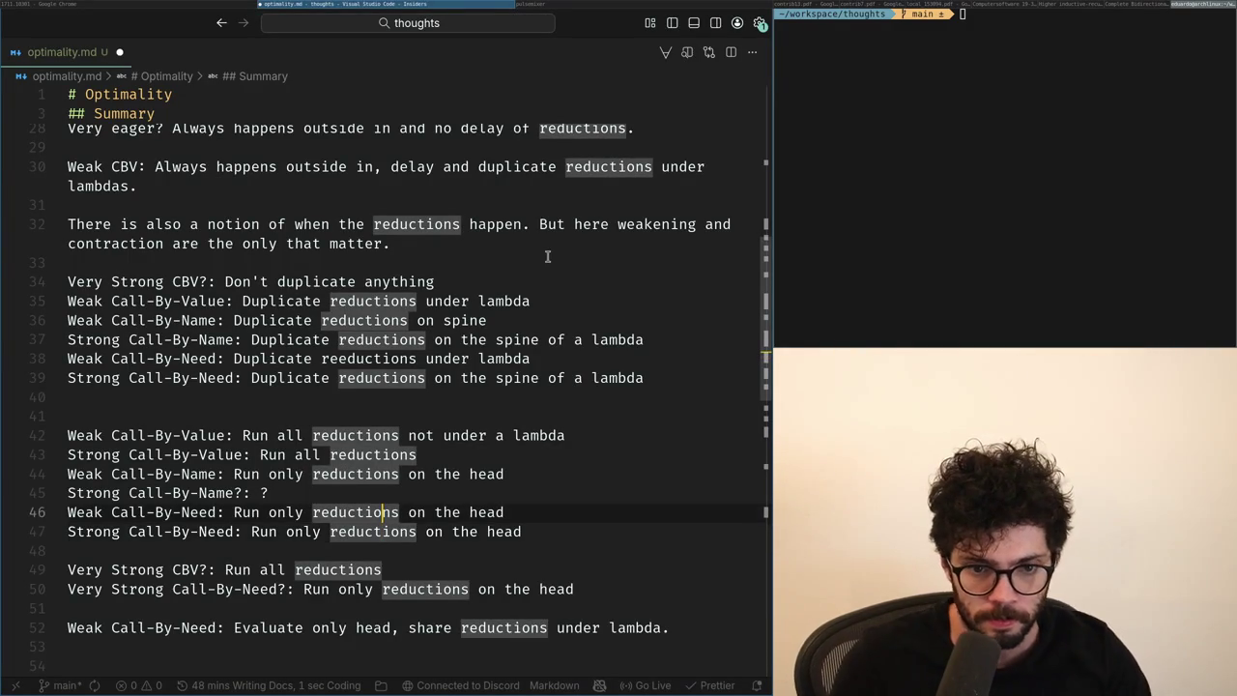
{"action": "key", "text": "Up"}
{"action": "key", "text": "Up"}
{"action": "key", "text": "Up"}
{"action": "key", "text": "shift+Home"}
{"action": "key", "text": "BackSpace"}
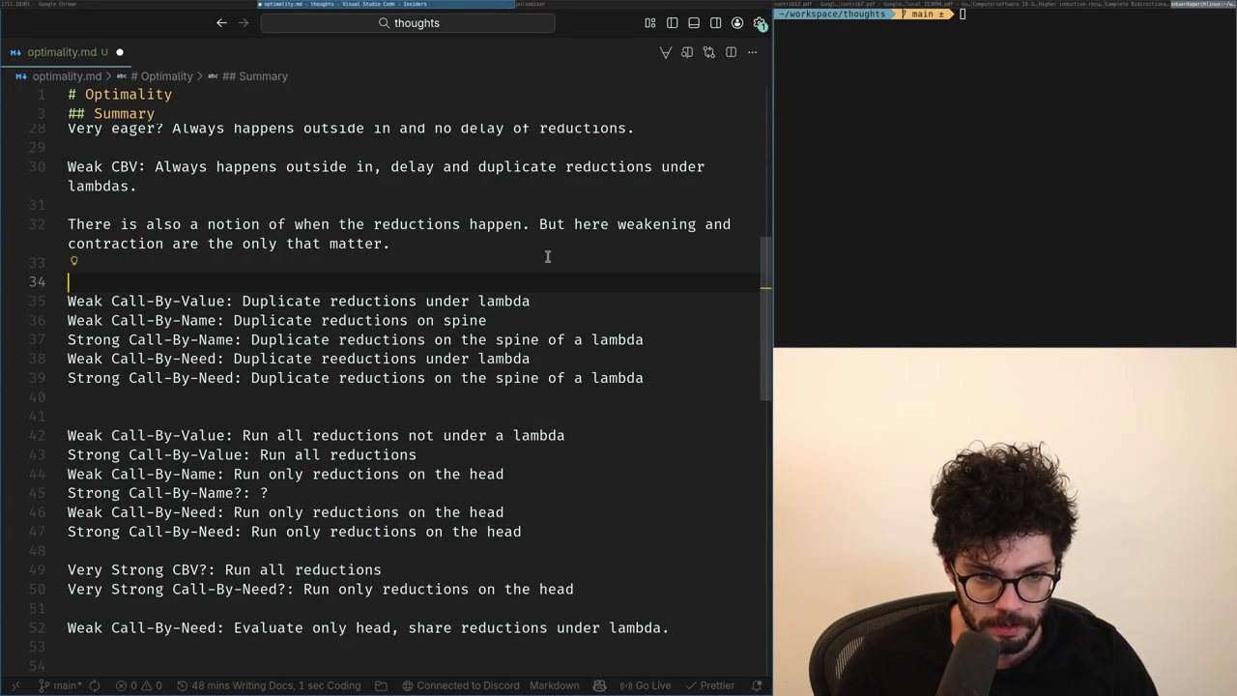
{"action": "key", "text": "Down"}
{"action": "key", "text": "Down"}
{"action": "key", "text": "Down"}
{"action": "key", "text": "Down"}
{"action": "key", "text": "Down"}
{"action": "key", "text": "Down"}
{"action": "key", "text": "Down"}
{"action": "type", "text": "Very Strong CBV?: Don't duplicate anything"}
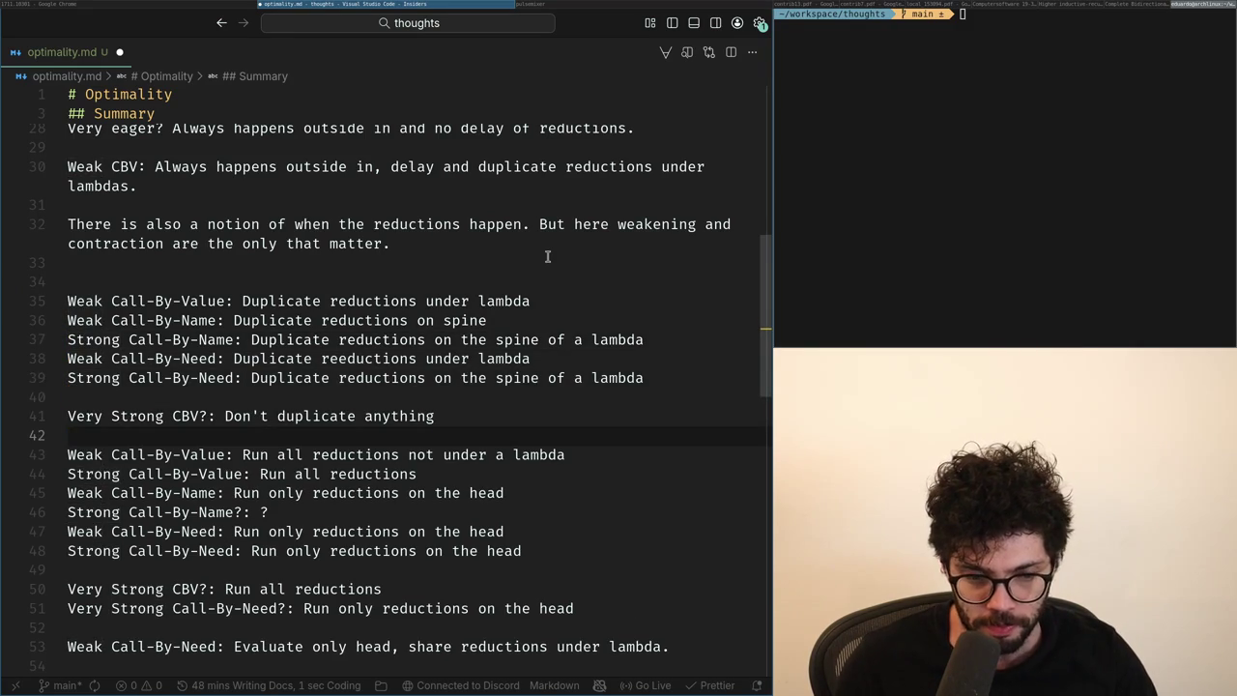
{"action": "key", "text": "Down"}
{"action": "key", "text": "Down"}
{"action": "key", "text": "Down"}
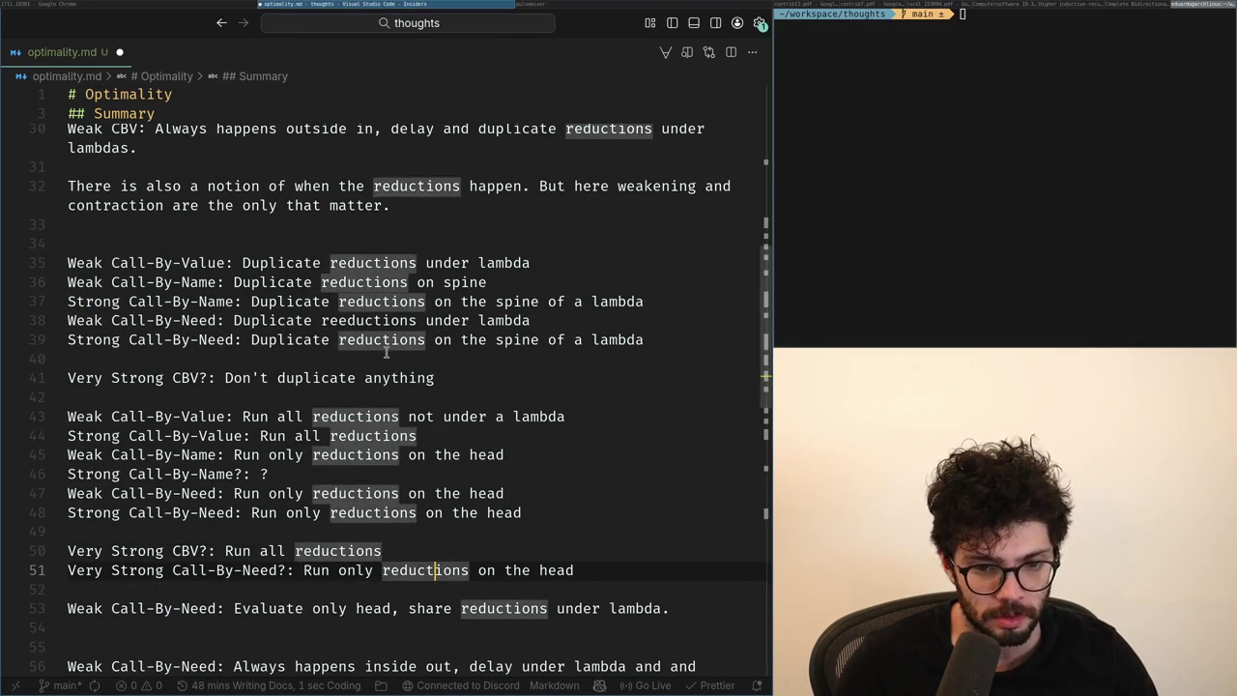
Add the suggested line 'Very Strong Call-By-Need?: Don't duplicate anything' below the Very Strong CBV duplication rule.
{"action": "key", "text": "End"}
{"action": "key", "text": "shift+Up"}
{"action": "key", "text": "shift+Up"}
{"action": "key", "text": "Escape"}
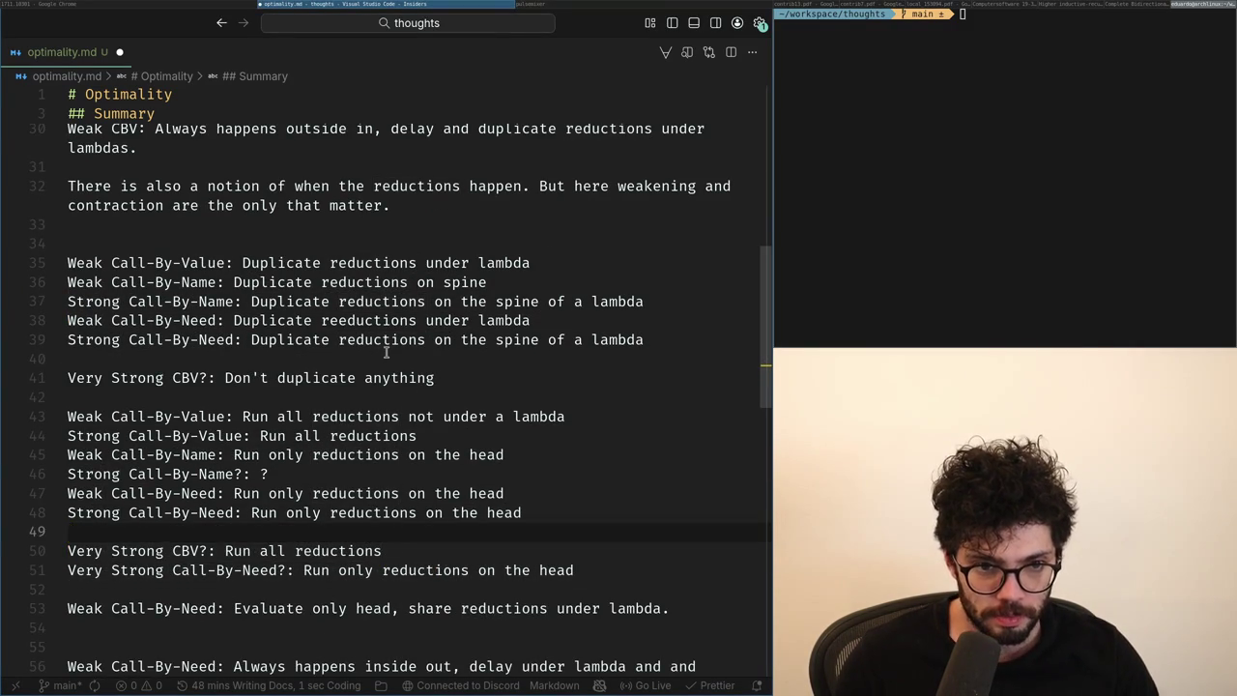
{"action": "key", "text": "Up"}
{"action": "key", "text": "Up"}
{"action": "key", "text": "Up"}
{"action": "key", "text": "Return"}
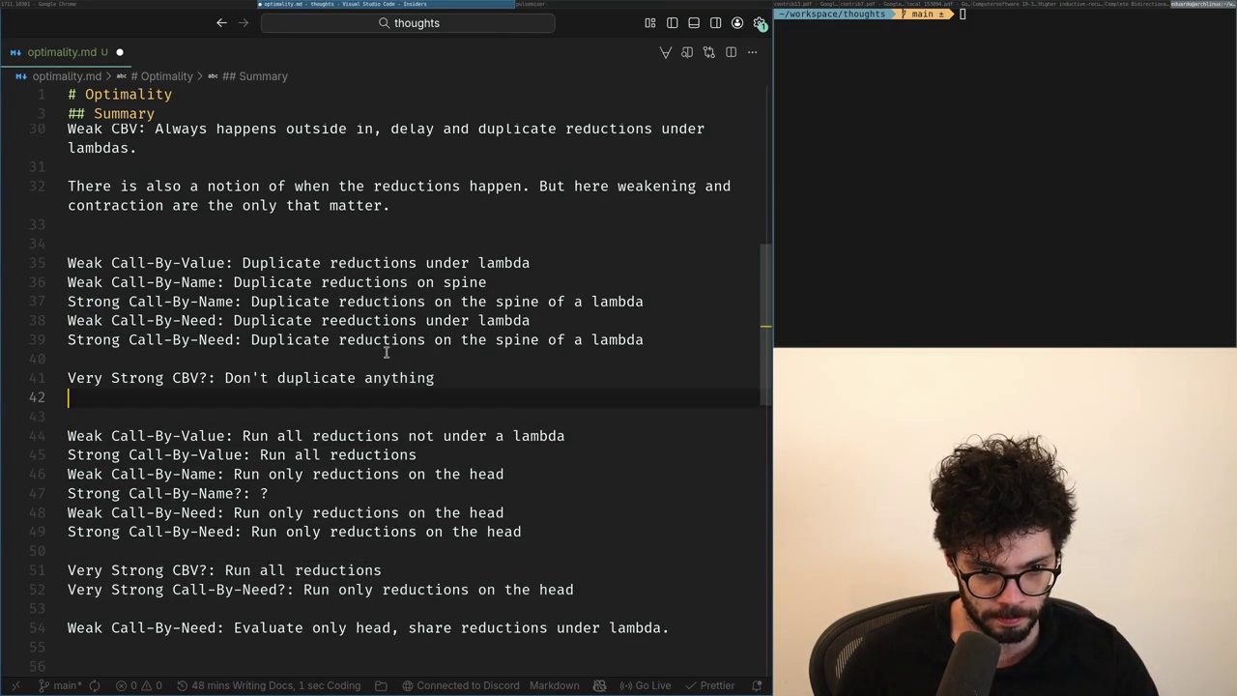
{"action": "key", "text": "Tab"}
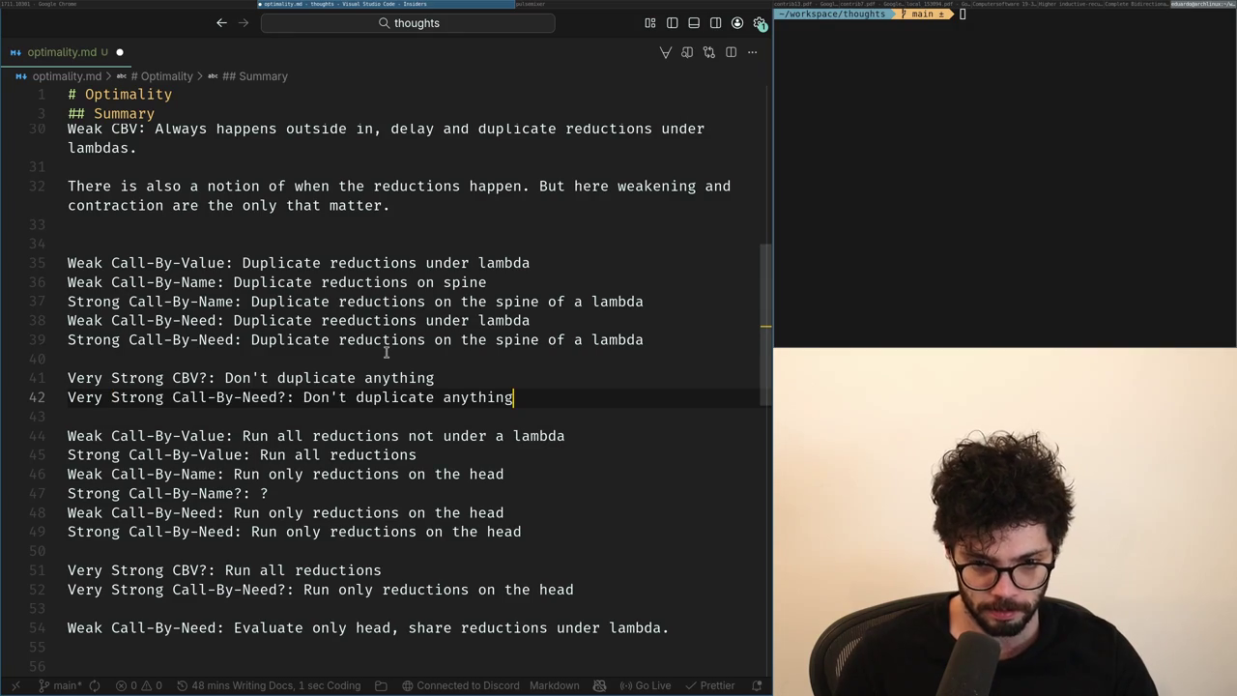
Insert a blank line 41 above the Very Strong rules and begin a 'Maximal' entry after checking the paper.
{"action": "key", "text": "ctrl+Left"}
{"action": "key", "text": "ctrl+Left"}
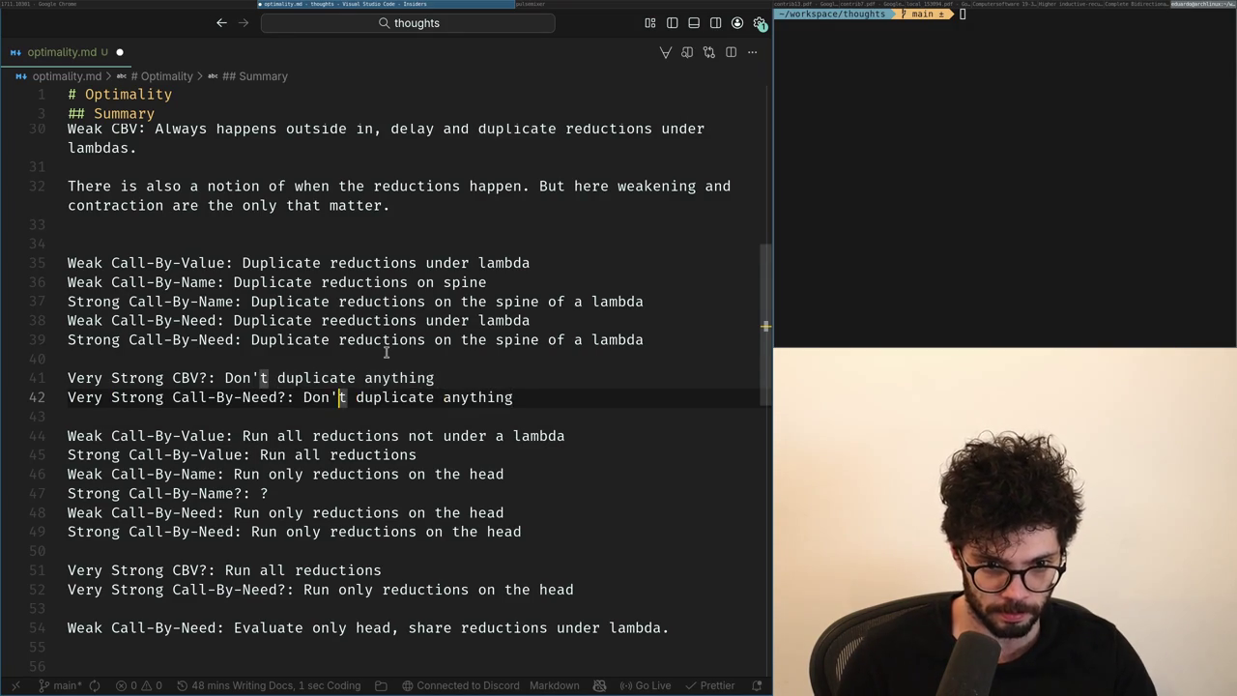
{"action": "key", "text": "Down"}
{"action": "key", "text": "Down"}
{"action": "key", "text": "Down"}
{"action": "key", "text": "Down"}
{"action": "key", "text": "Down"}
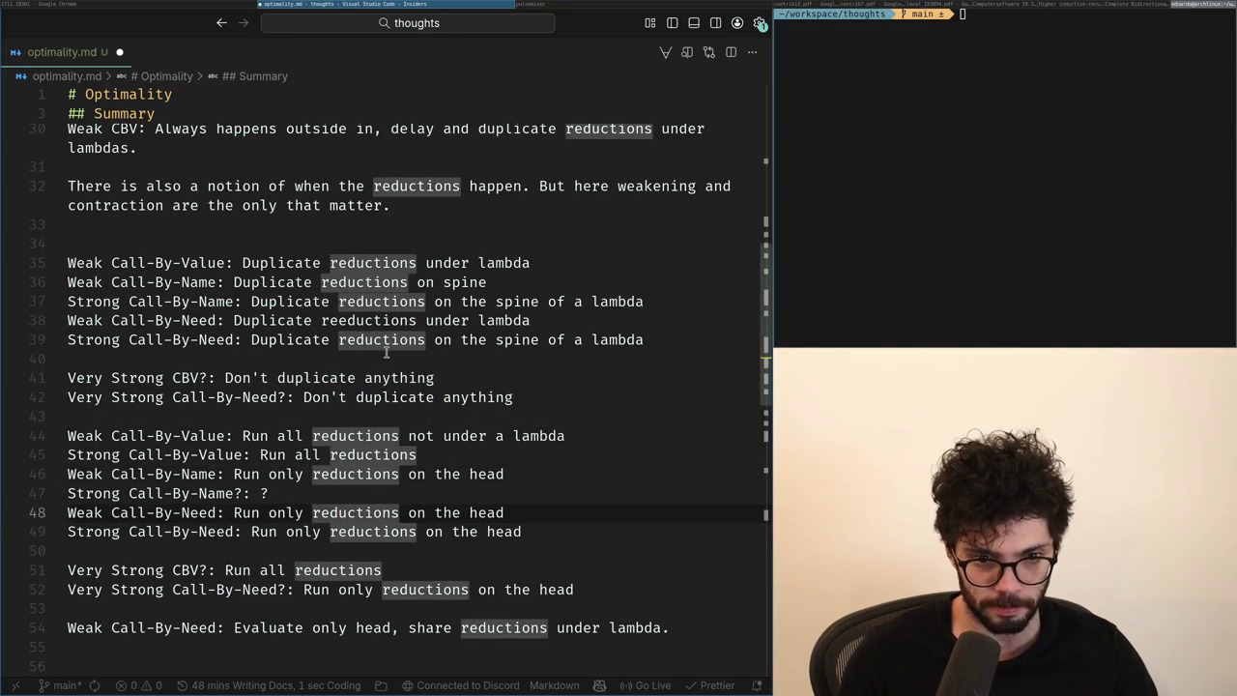
{"action": "left_click", "coordinate": [386, 352]}
{"action": "key", "text": "Return"}
{"action": "key", "text": "alt+Tab"}
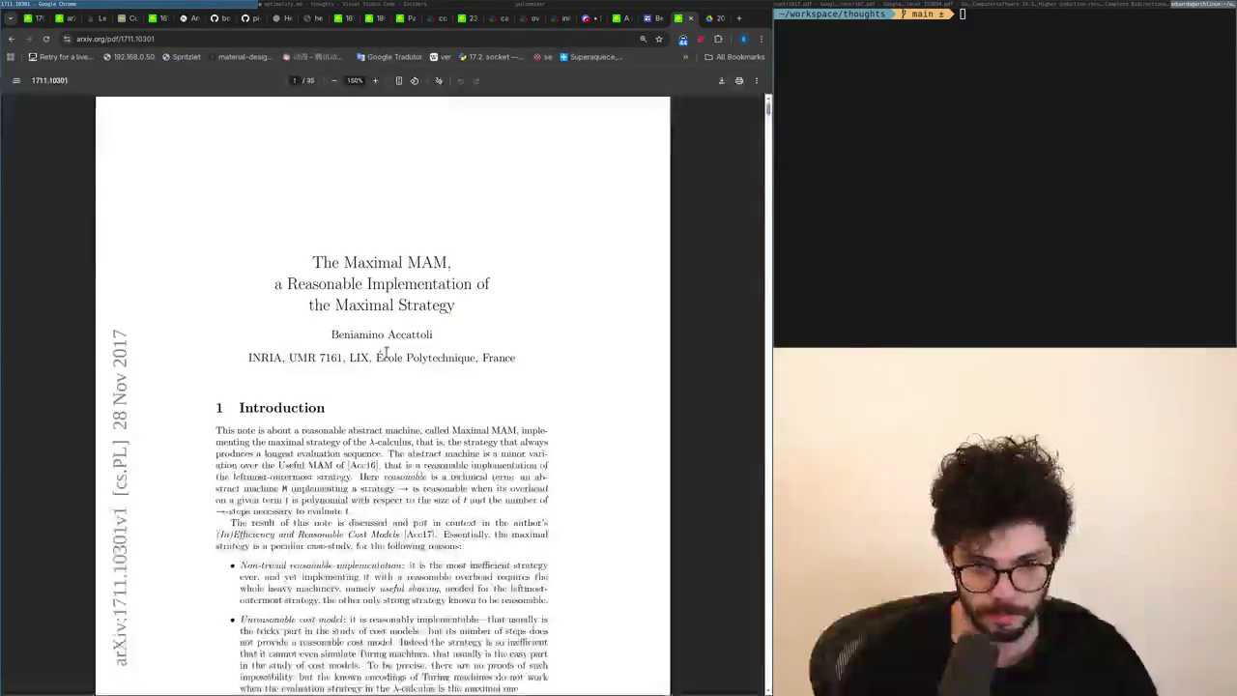
{"action": "key", "text": "ctrl+plus"}
{"action": "key", "text": "ctrl+plus"}
{"action": "key", "text": "ctrl+plus"}
{"action": "scroll", "coordinate": [370, 348], "scroll_direction": "down", "scroll_amount": 2}
{"action": "scroll", "coordinate": [370, 348], "scroll_direction": "down", "scroll_amount": 2}
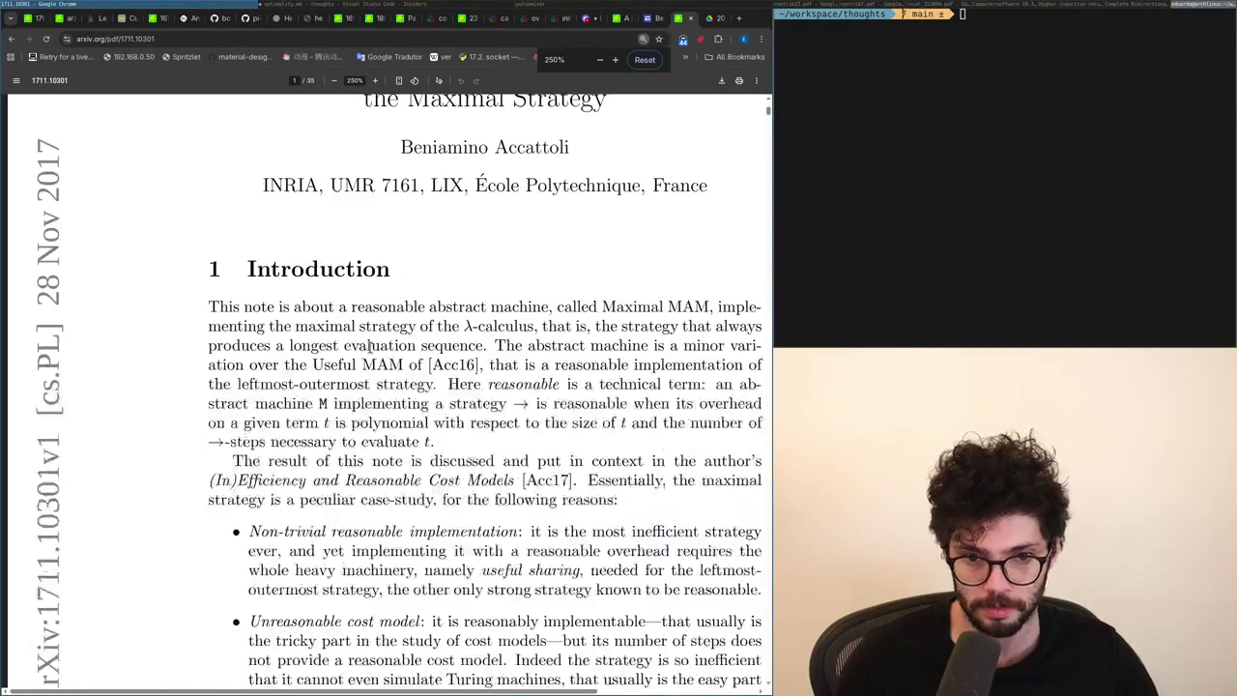
{"action": "key", "text": "alt+Tab"}
{"action": "type", "text": "M"}
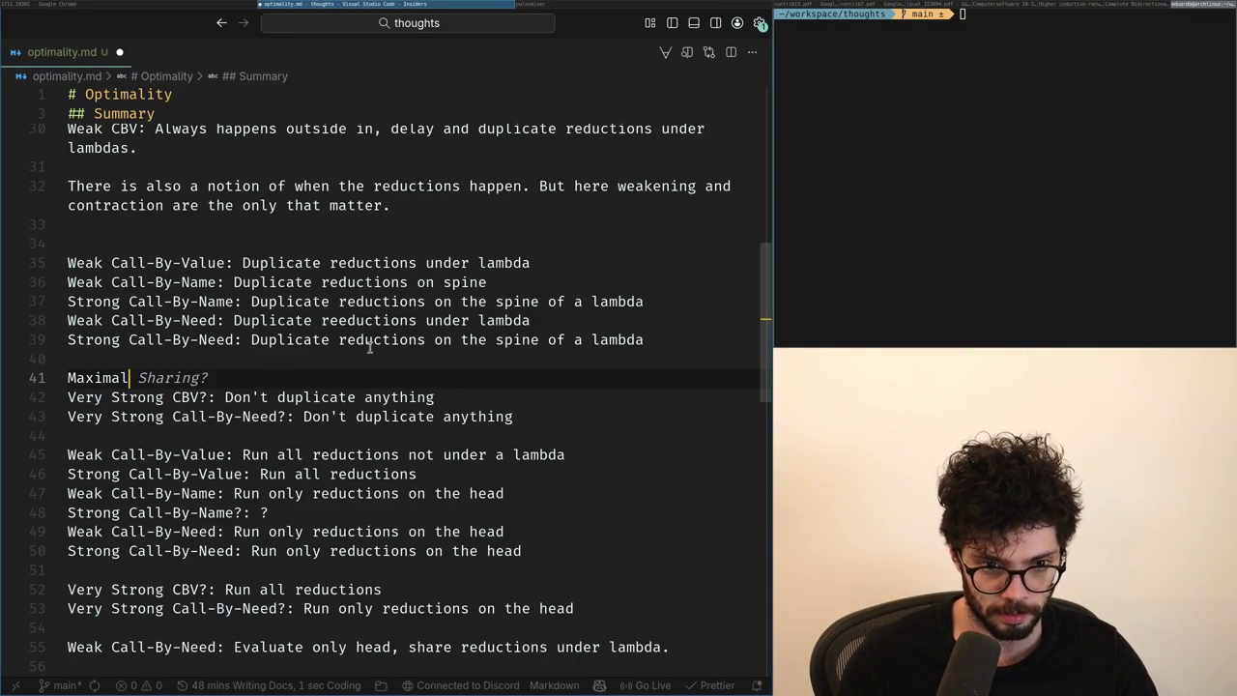
Complete line 41 as 'Maximal: Duplicate everything' and return to the slightly zoomed-out Maximal MAM PDF.
{"action": "key", "text": "ctrl+Right"}
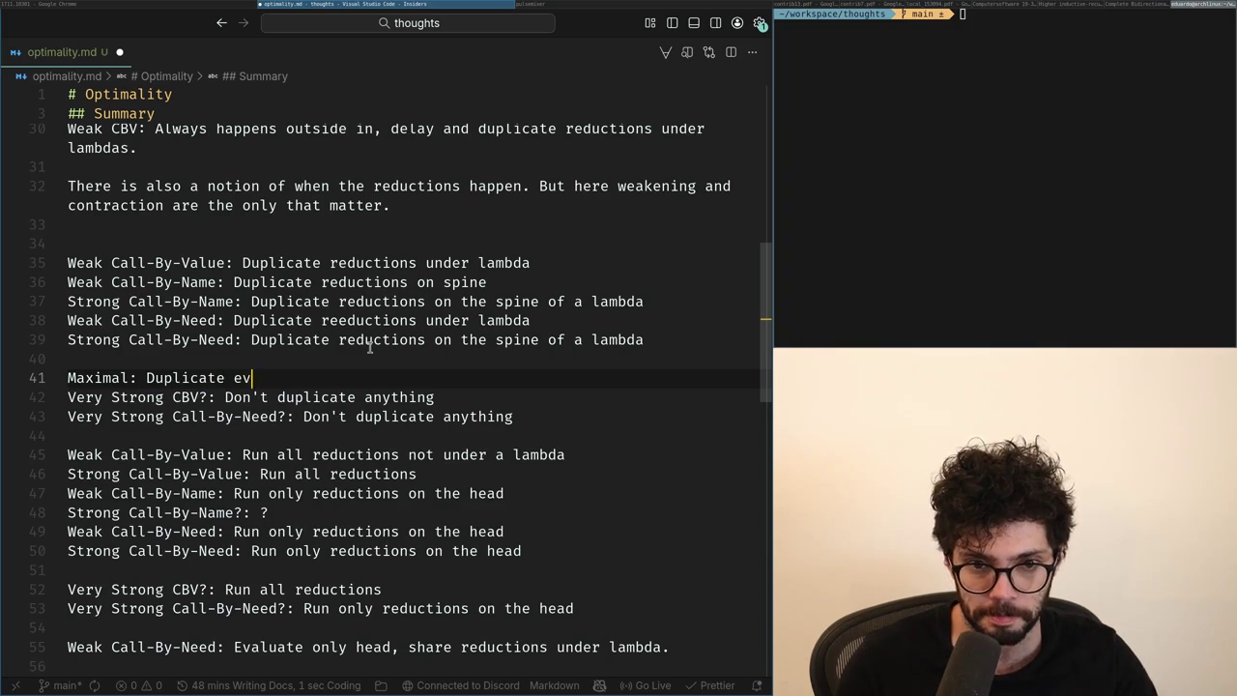
{"action": "type", "text": "erything"}
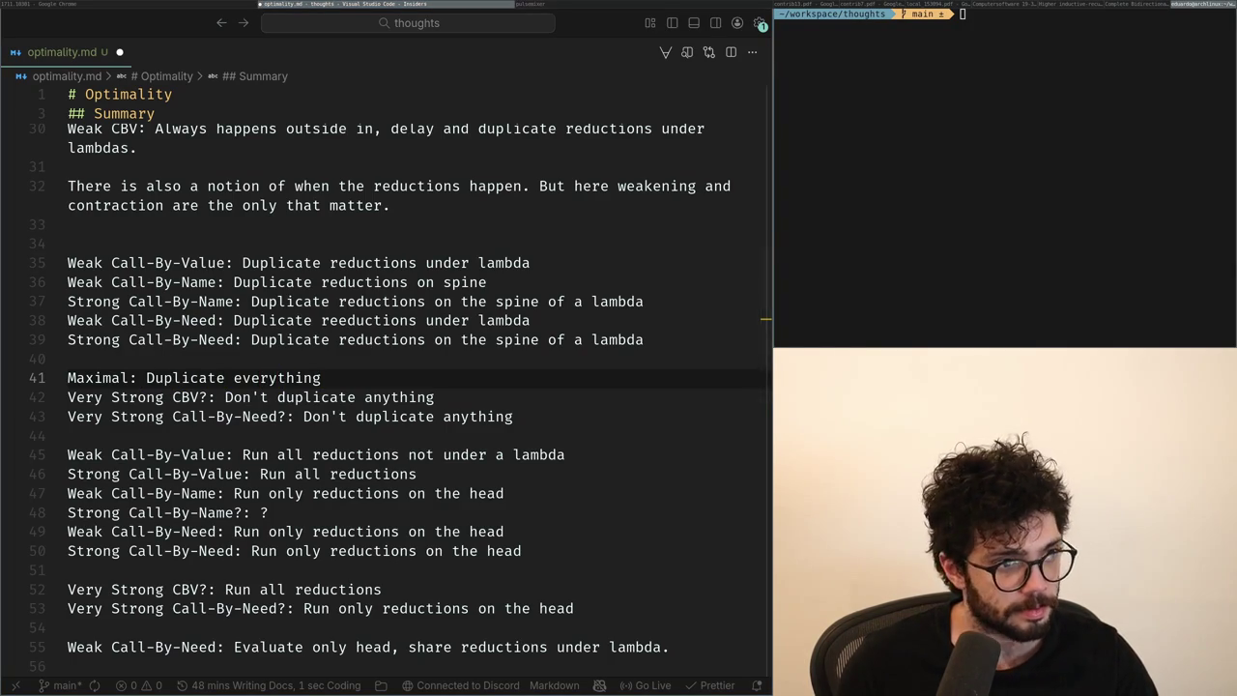
{"action": "key", "text": "alt+Tab"}
{"action": "key", "text": "ctrl+minus"}
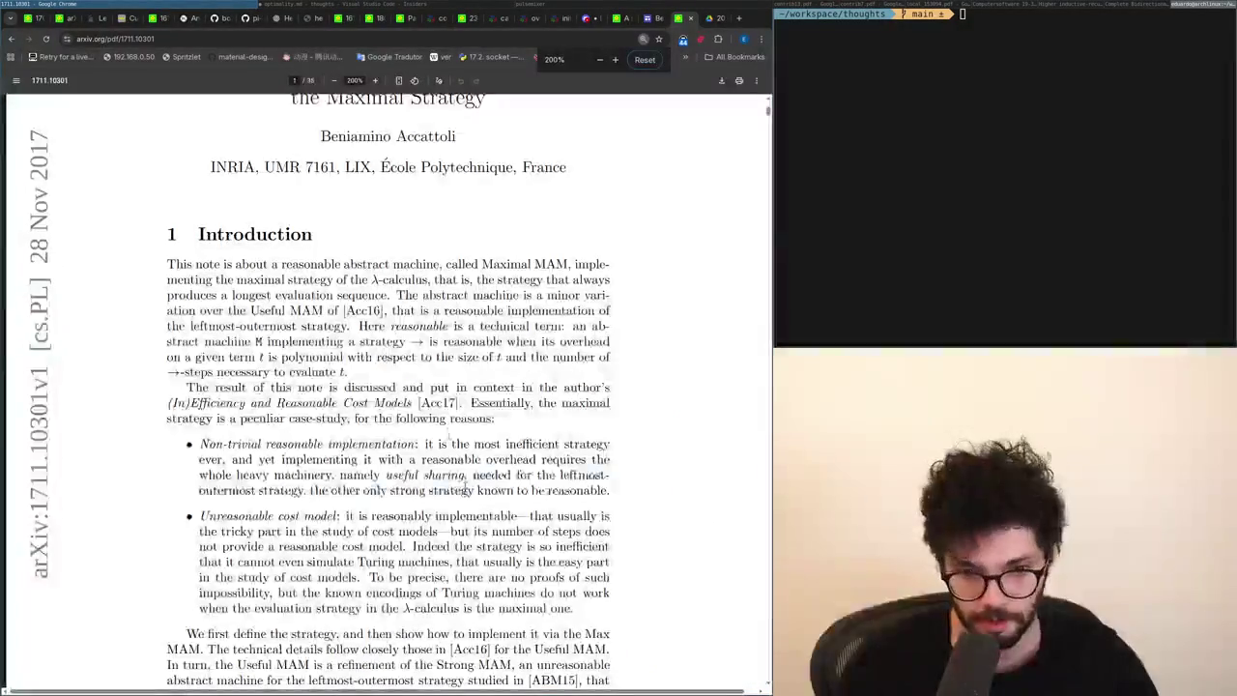
Skim the Maximal MAM PDF and search it for 'optima'.
{"action": "scroll", "coordinate": [467, 500], "scroll_direction": "down", "scroll_amount": 10}
{"action": "scroll", "coordinate": [467, 500], "scroll_direction": "down", "scroll_amount": 5}
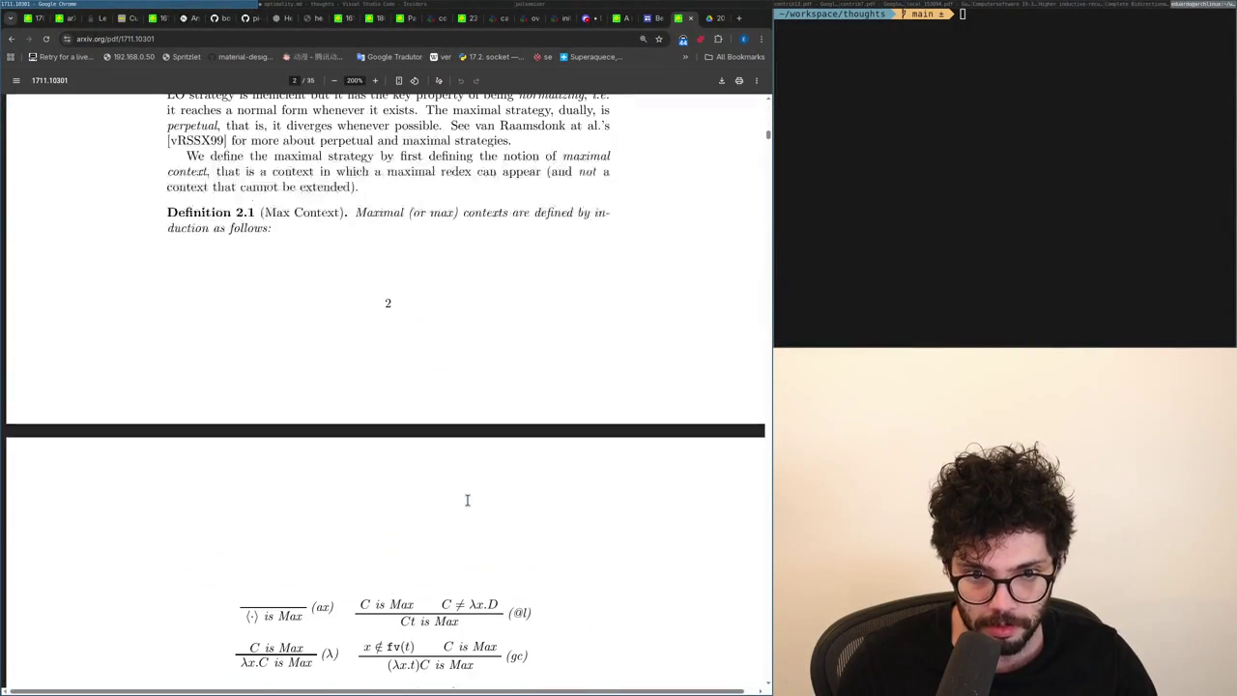
{"action": "scroll", "coordinate": [467, 499], "scroll_direction": "down", "scroll_amount": 5}
{"action": "scroll", "coordinate": [467, 500], "scroll_direction": "up", "scroll_amount": 5}
{"action": "scroll", "coordinate": [467, 499], "scroll_direction": "up", "scroll_amount": 8}
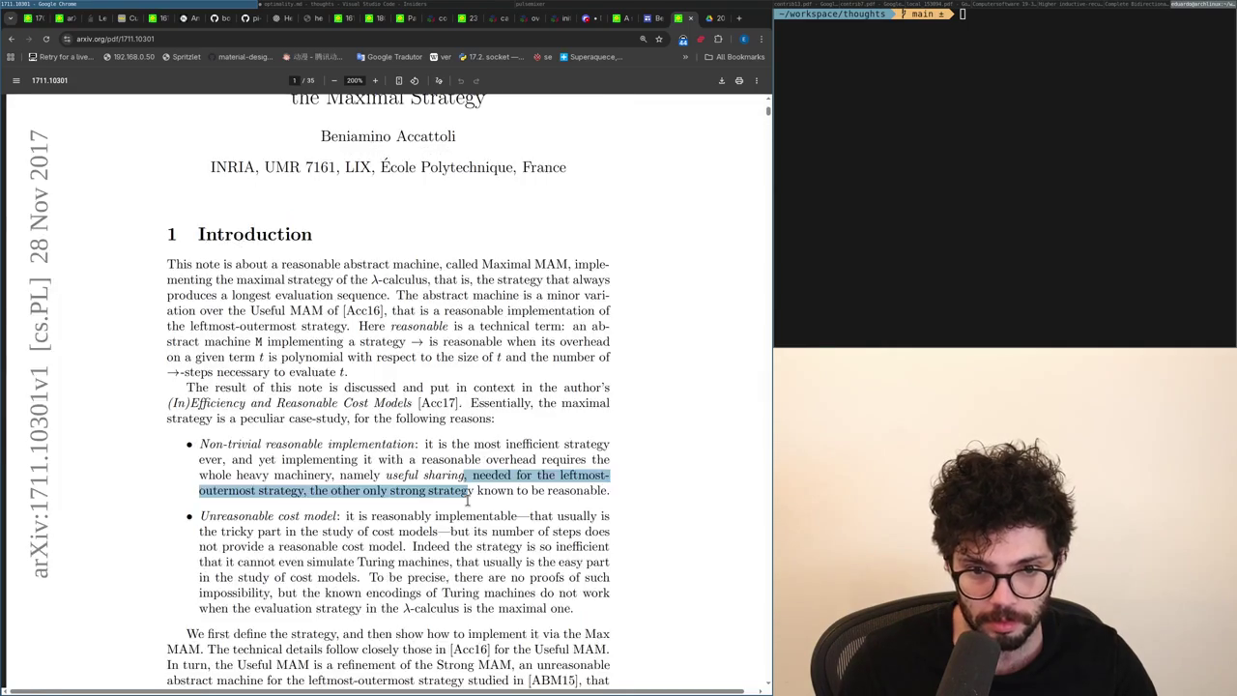
{"action": "scroll", "coordinate": [467, 500], "scroll_direction": "up", "scroll_amount": 3}
{"action": "scroll", "coordinate": [432, 500], "scroll_direction": "down", "scroll_amount": 2}
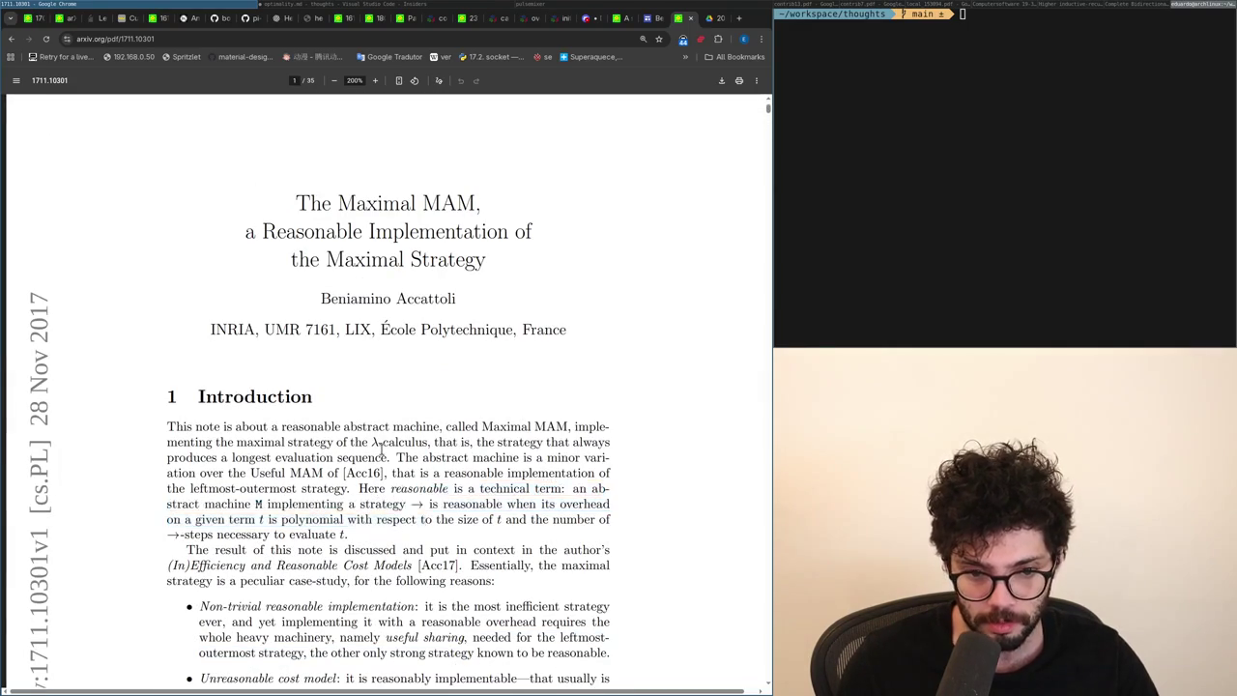
{"action": "key", "text": "ctrl+f"}
{"action": "type", "text": "optima"}
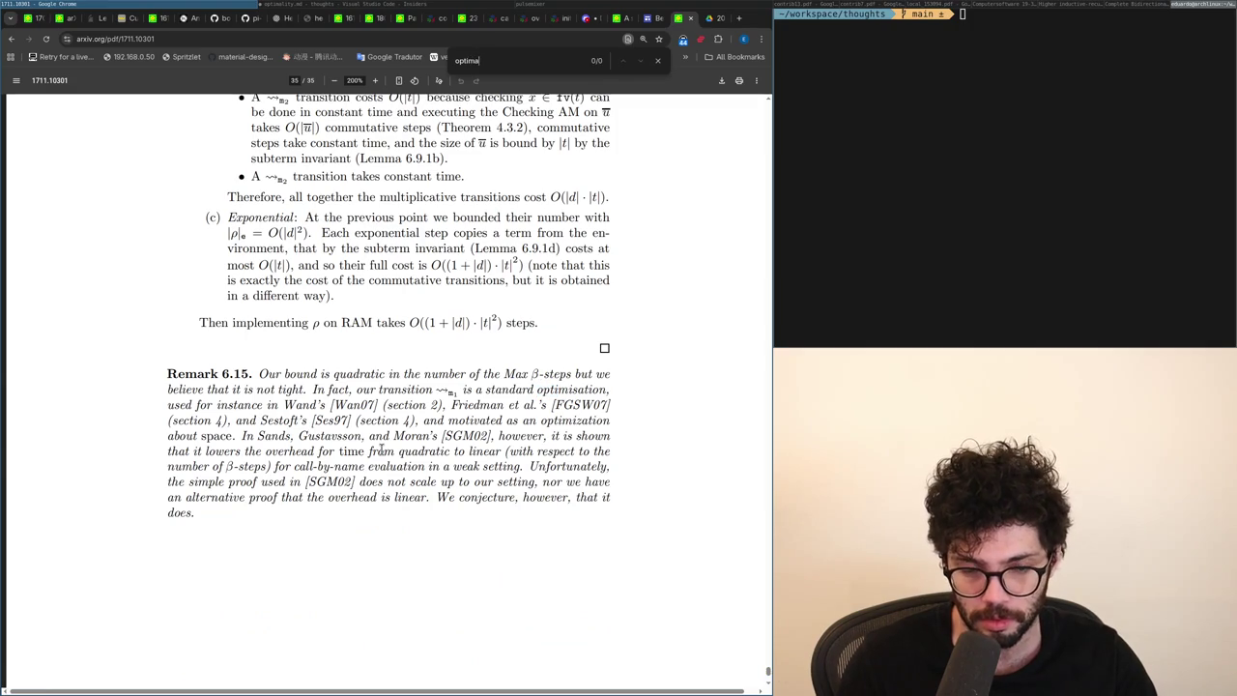
{"action": "key", "text": "Escape"}
Go back to the paper's first page, search it again and step back to the previous 'need' match.
{"action": "scroll", "coordinate": [382, 450], "scroll_direction": "up", "scroll_amount": 5}
{"action": "key", "text": "Home"}
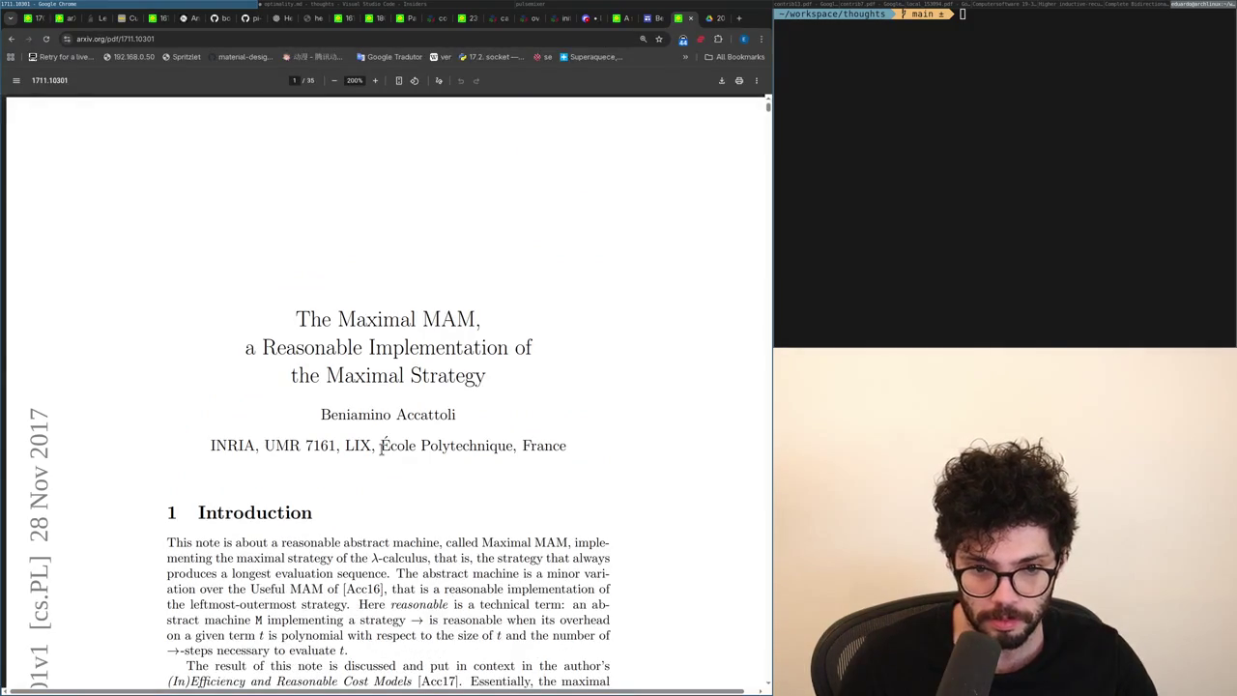
{"action": "key", "text": "ctrl+f"}
{"action": "type", "text": "optimal"}
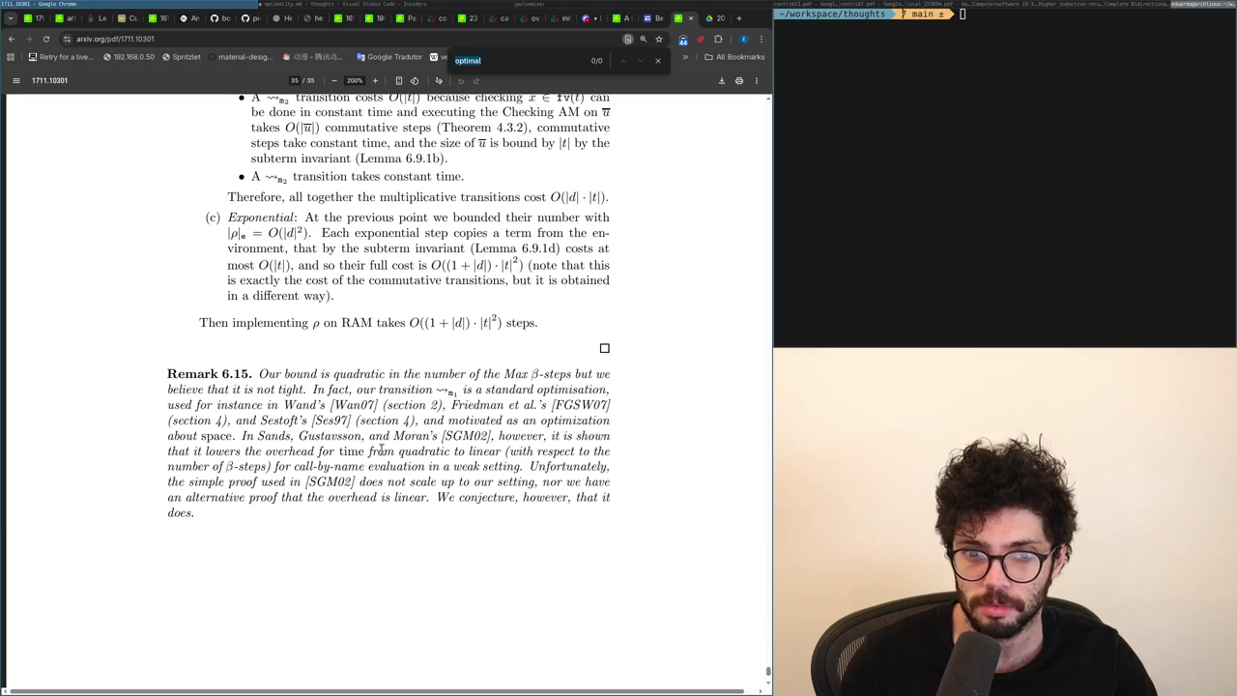
{"action": "type", "text": "need"}
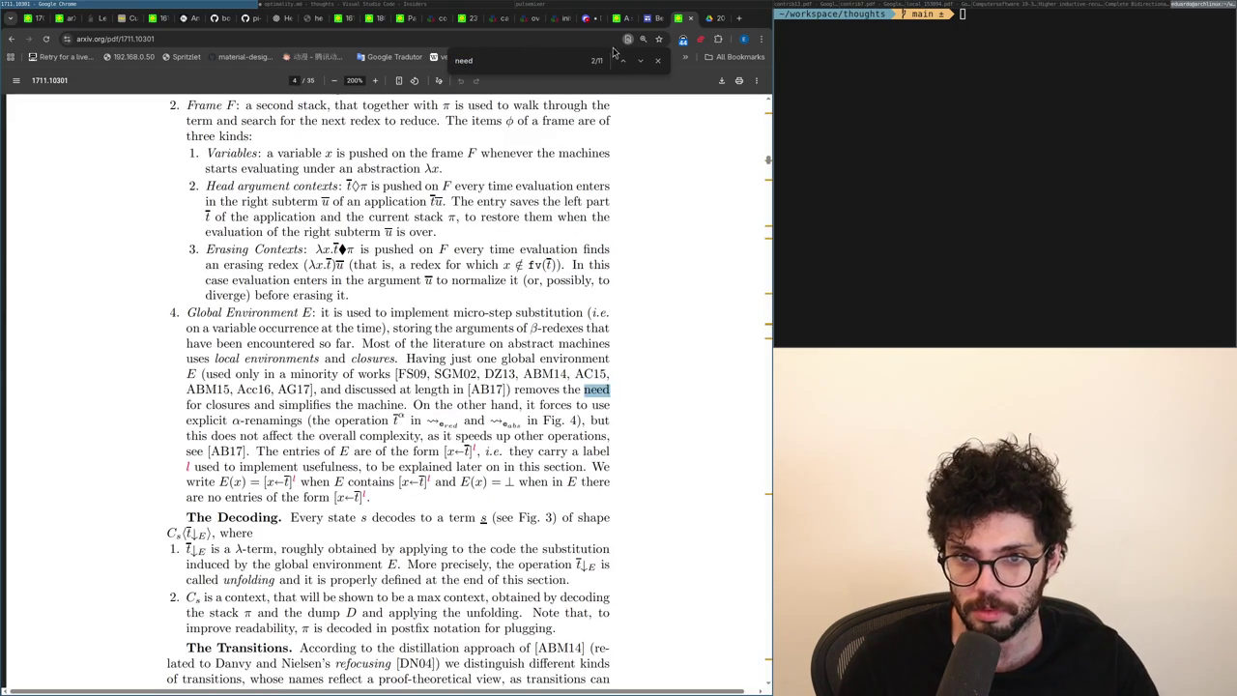
{"action": "left_click", "coordinate": [624, 66]}
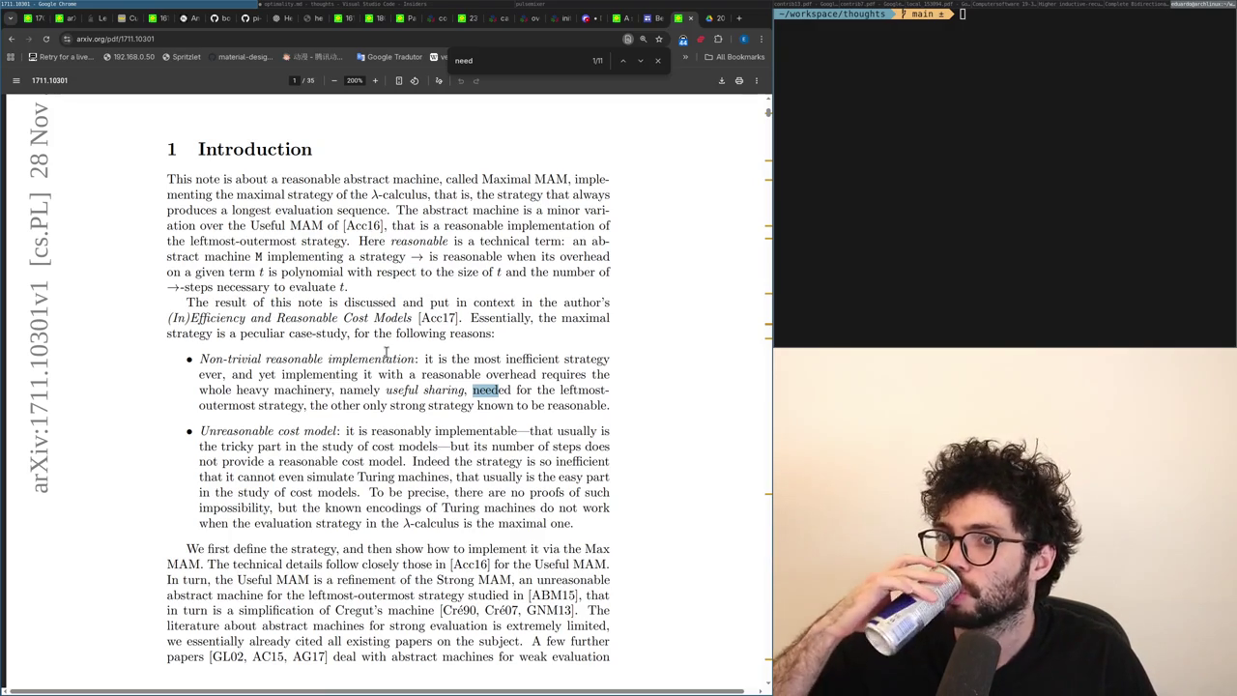
Load the X home feed in a new browser tab.
{"action": "key", "text": "ctrl+t"}
{"action": "type", "text": "x"}
{"action": "key", "text": "Return"}
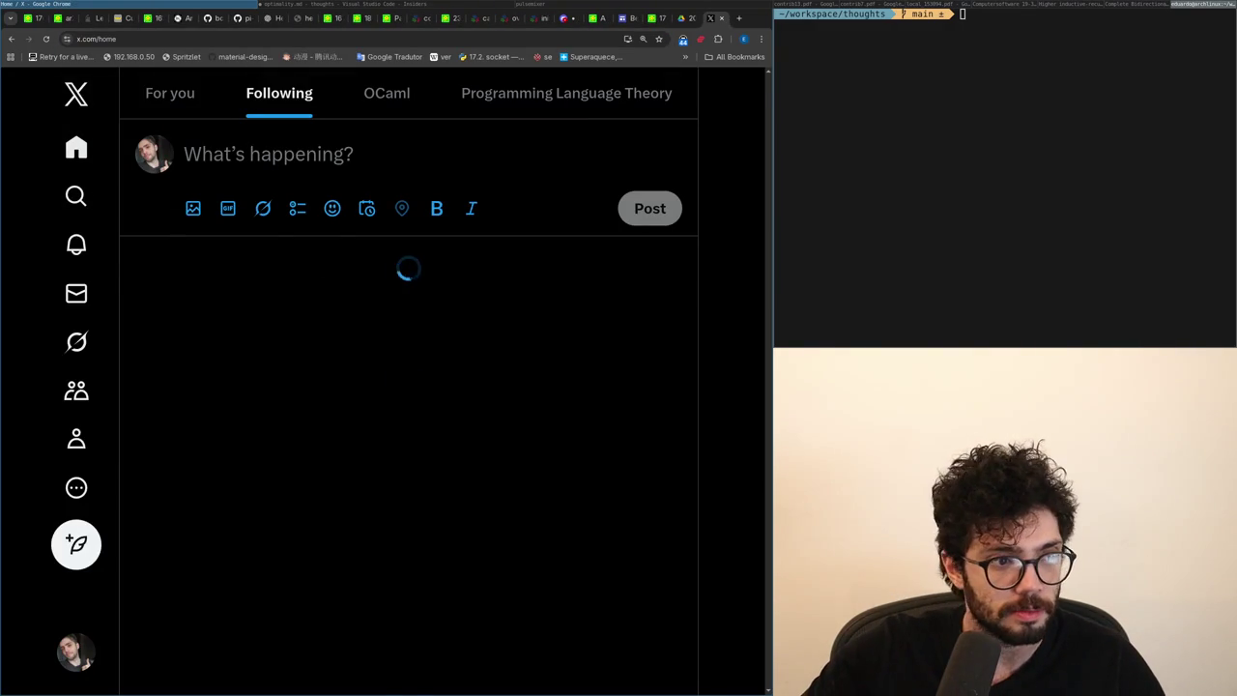
Scroll the X Following feed briefly, then return to the optimality.md notes.
{"action": "scroll", "coordinate": [742, 257], "scroll_direction": "down", "scroll_amount": 3}
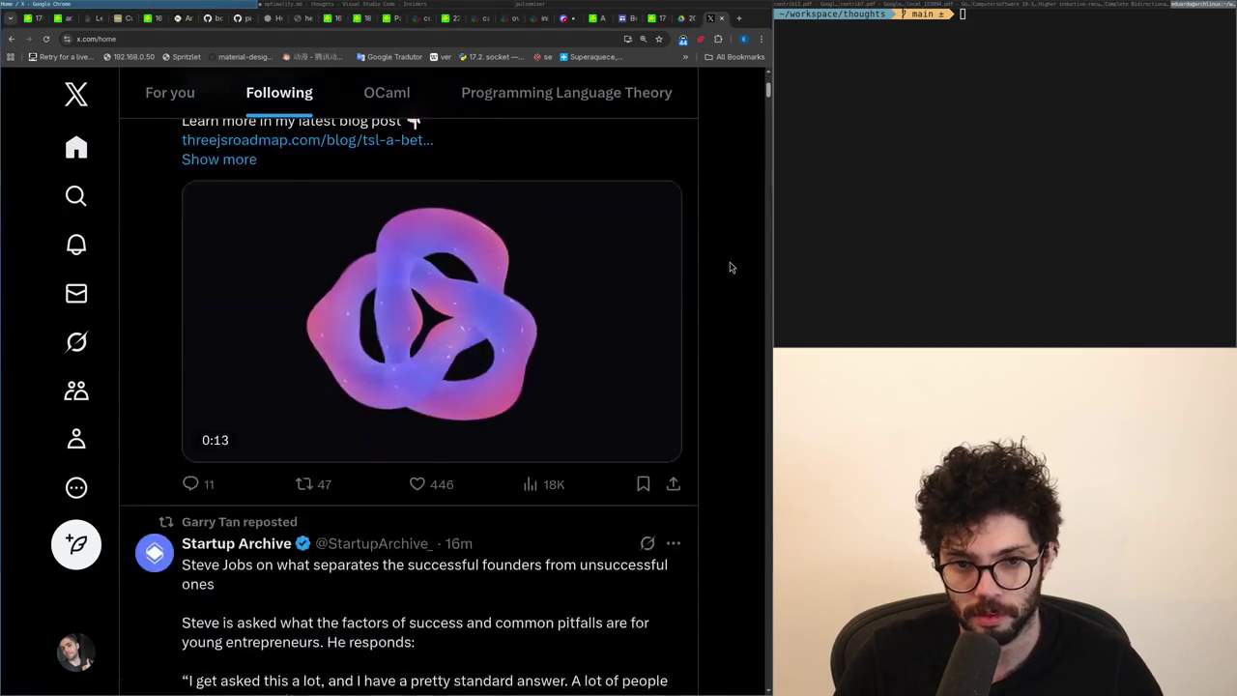
{"action": "key", "text": "alt+Tab"}
{"action": "key", "text": "alt+Tab"}
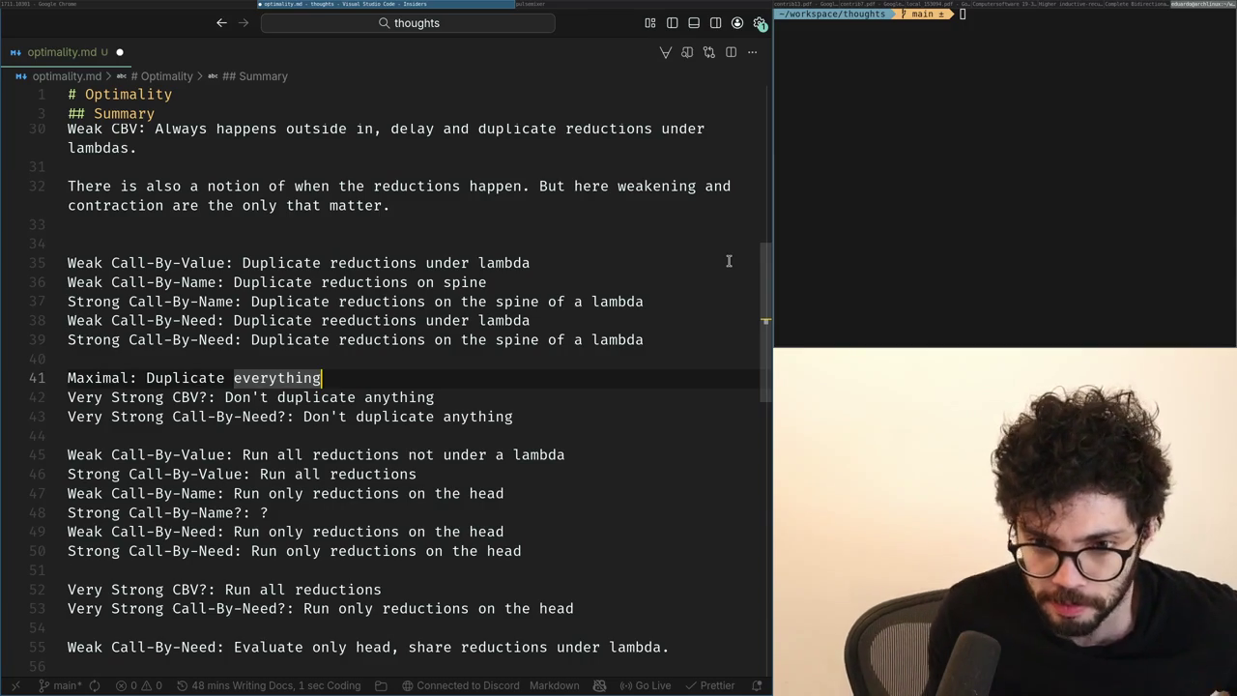
Insert a blank line after the Call-By-Name rules on line 37.
{"action": "key", "text": "Up"}
{"action": "key", "text": "Up"}
{"action": "key", "text": "Up"}
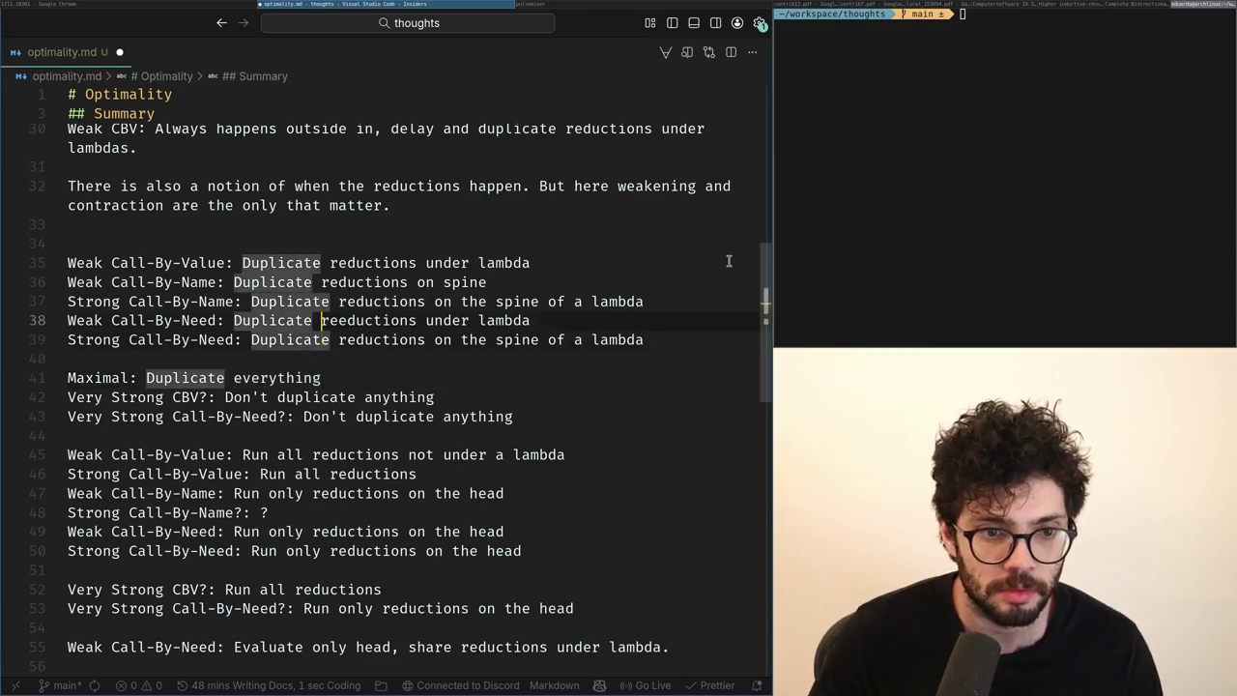
{"action": "key", "text": "Up"}
{"action": "key", "text": "ctrl+Right"}
{"action": "key", "text": "ctrl+Right"}
{"action": "key", "text": "ctrl+Right"}
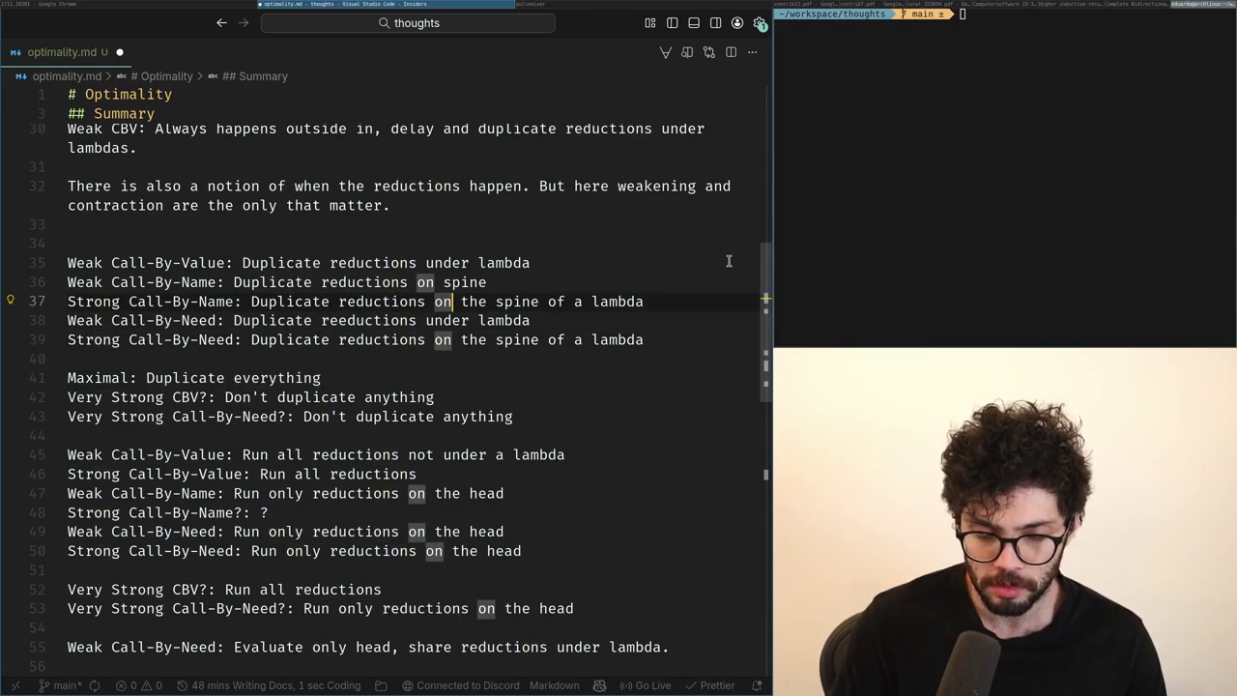
{"action": "key", "text": "ctrl+Right"}
{"action": "key", "text": "ctrl+Right"}
{"action": "key", "text": "ctrl+Right"}
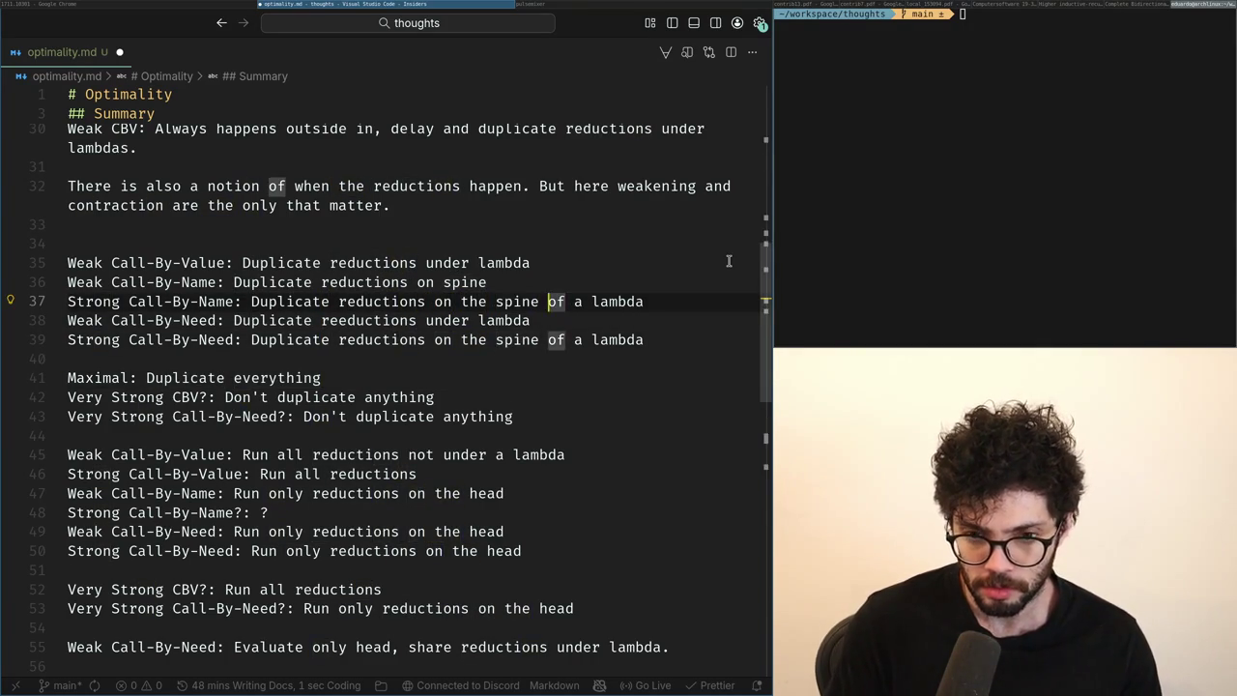
{"action": "key", "text": "ctrl+Right"}
{"action": "key", "text": "ctrl+Right"}
{"action": "key", "text": "Return"}
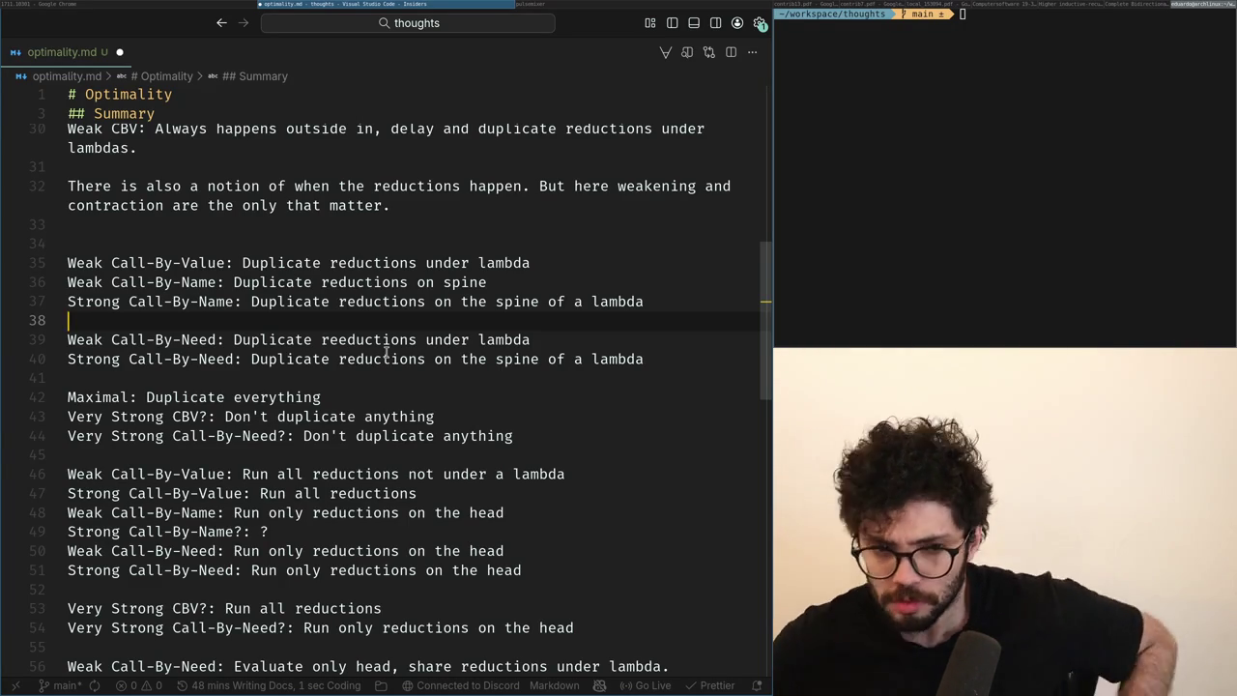
Put the caret just after 'Name' on line 37 and switch to the arXiv PDF.
{"action": "key", "text": "Up"}
{"action": "key", "text": "ctrl+Right"}
{"action": "key", "text": "ctrl+Right"}
{"action": "key", "text": "ctrl+Right"}
{"action": "key", "text": "ctrl+Right"}
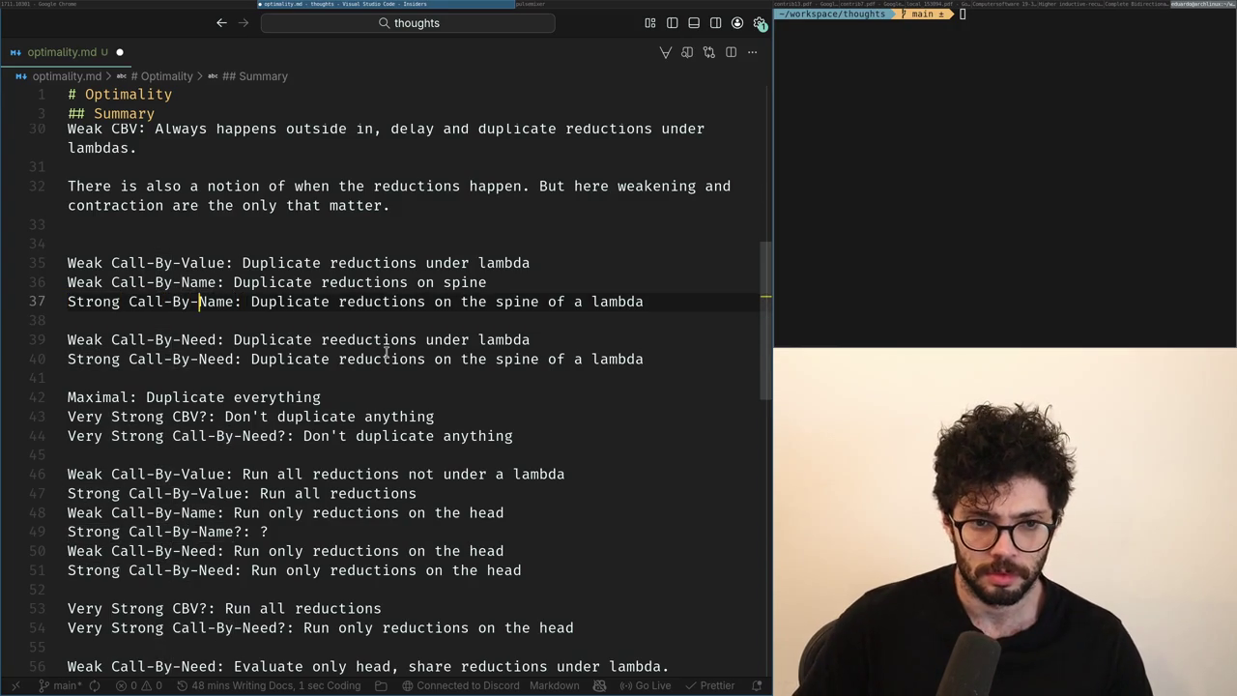
{"action": "key", "text": "alt+Tab"}
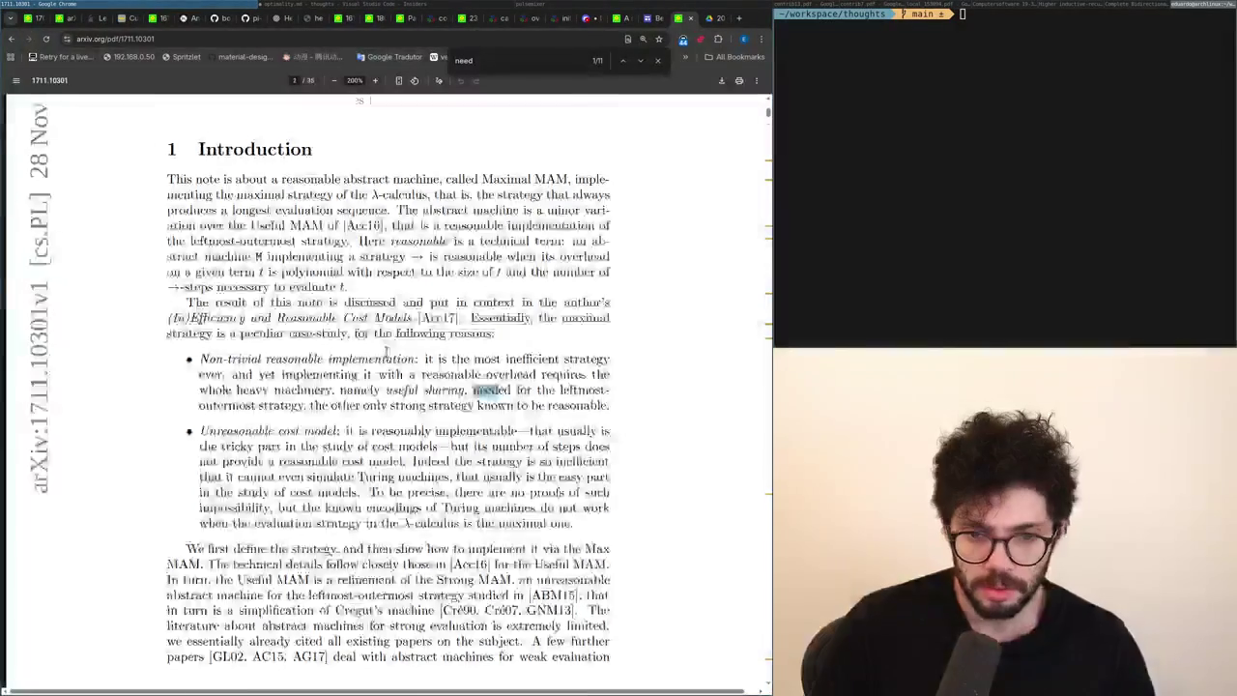
Search the author's publication page for 'strong call-by', step through matches, then restore the notes beside the terminal.
{"action": "key", "text": "ctrl+Tab"}
{"action": "key", "text": "ctrl+Tab"}
{"action": "key", "text": "ctrl+f"}
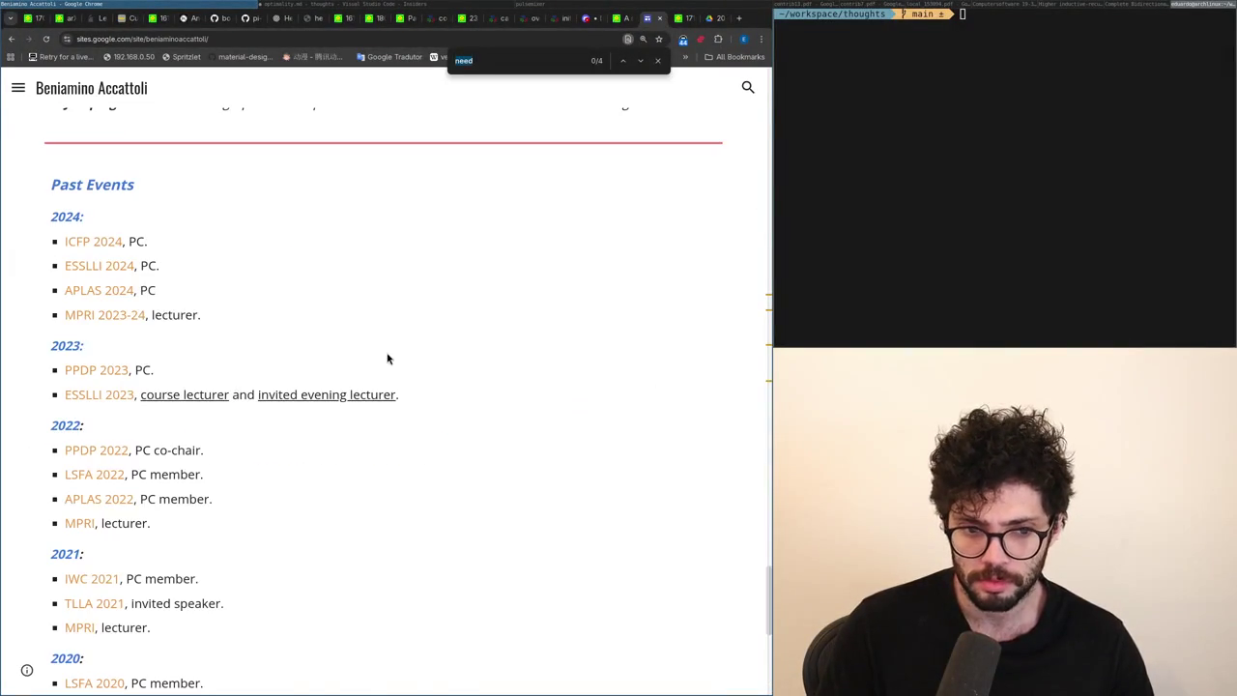
{"action": "type", "text": "strong call-by"}
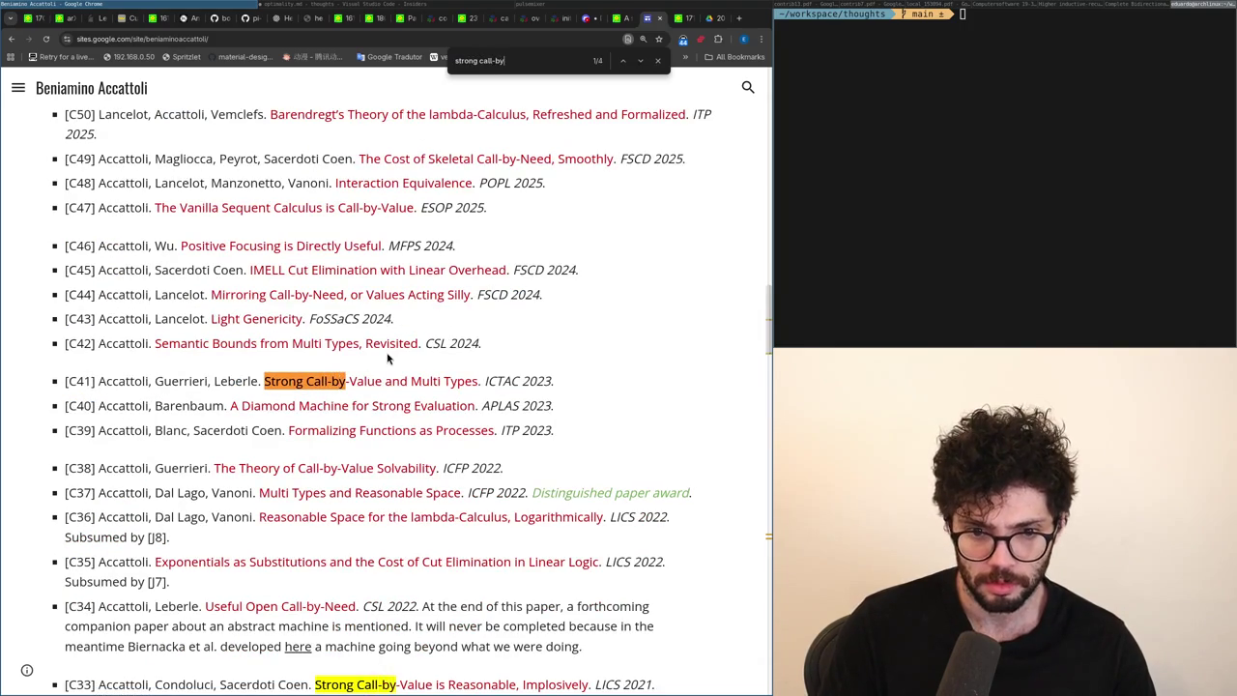
{"action": "key", "text": "Return"}
{"action": "key", "text": "Return"}
{"action": "key", "text": "Return"}
{"action": "key", "text": "Return"}
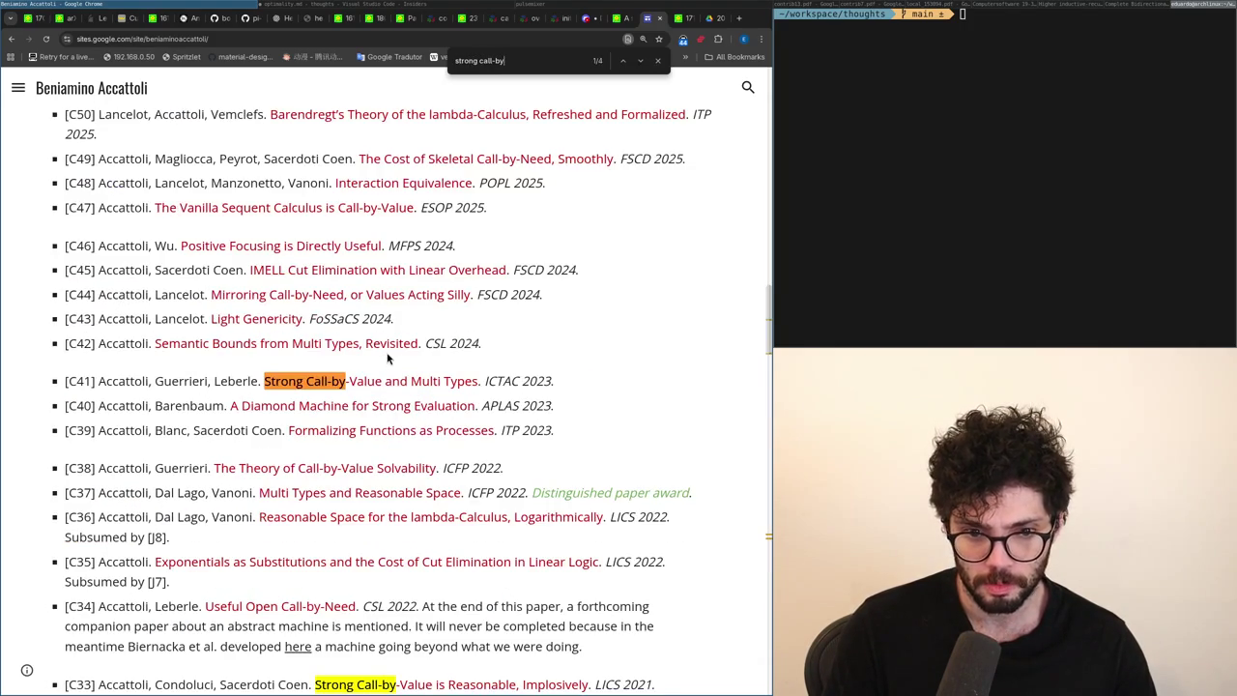
{"action": "key", "text": "Return"}
{"action": "key", "text": "Return"}
{"action": "key", "text": "Return"}
{"action": "key", "text": "Return"}
{"action": "key", "text": "Return"}
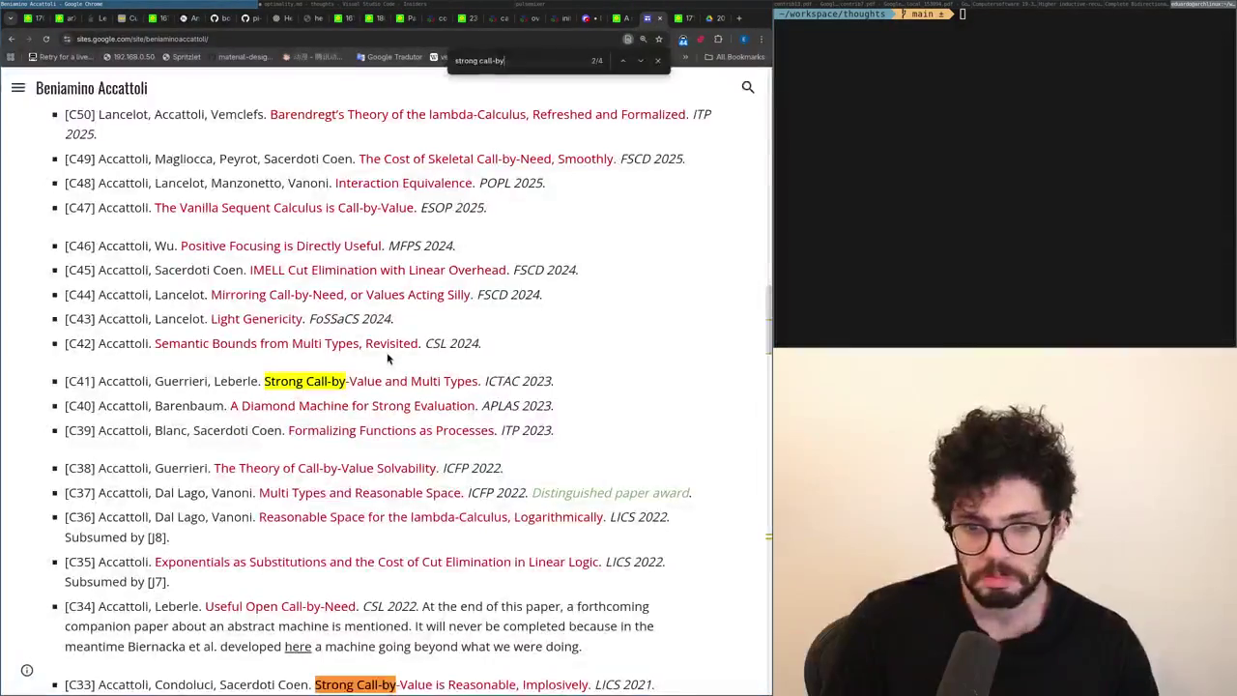
{"action": "key", "text": "alt+Tab"}
{"action": "key", "text": "super+f"}
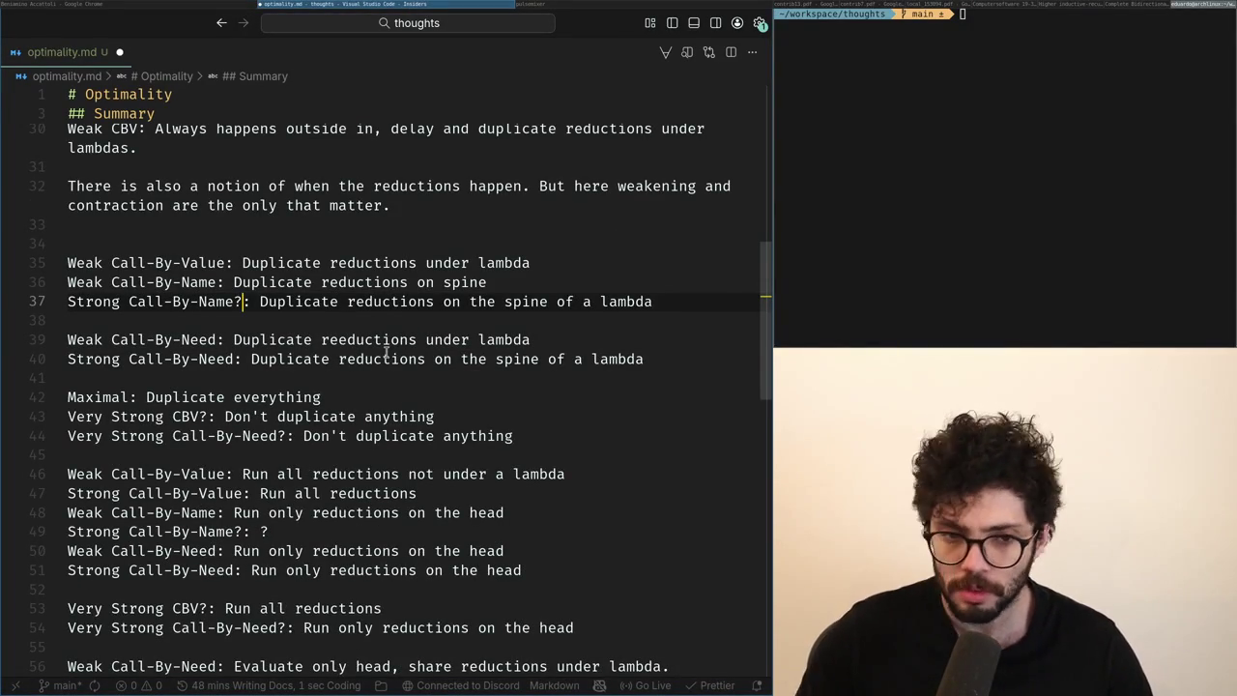
Replace the 'Call-By-Need' label on line 54 with 'CBN'.
{"action": "scroll", "coordinate": [379, 523], "scroll_direction": "down", "scroll_amount": 1}
{"action": "scroll", "coordinate": [379, 523], "scroll_direction": "down", "scroll_amount": 3}
{"action": "scroll", "coordinate": [247, 538], "scroll_direction": "down", "scroll_amount": 2}
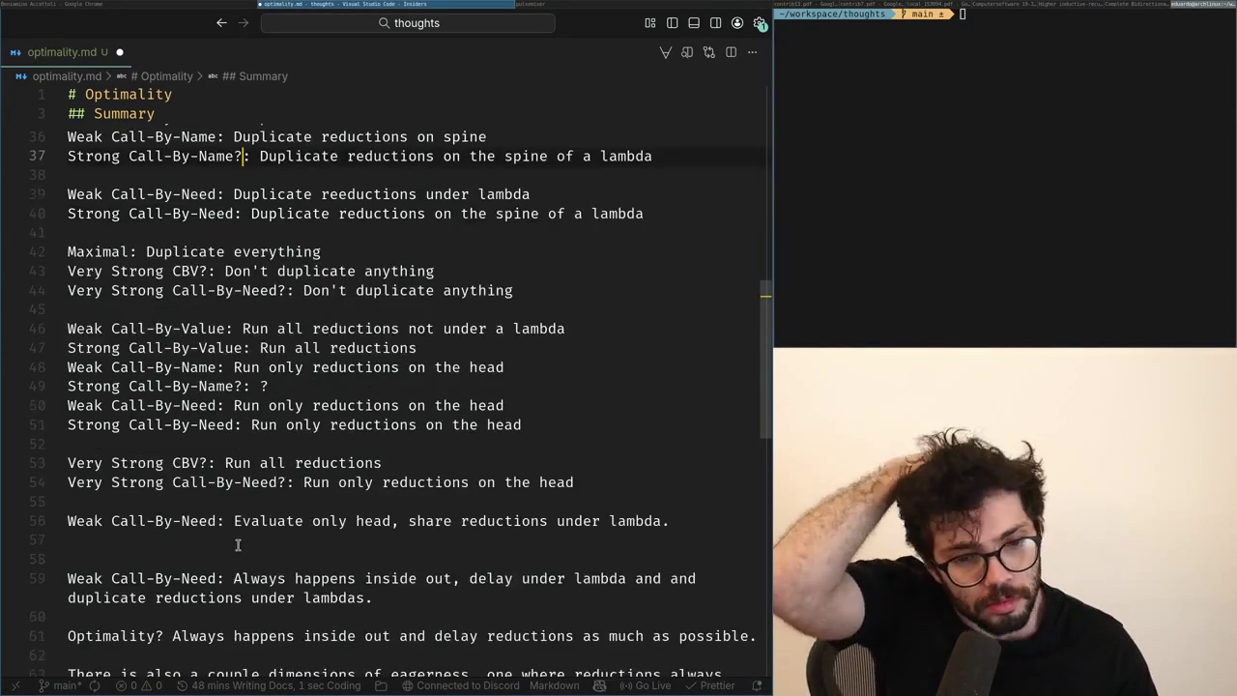
{"action": "left_click", "coordinate": [236, 547]}
{"action": "scroll", "coordinate": [236, 547], "scroll_direction": "up", "scroll_amount": 2}
{"action": "left_click", "coordinate": [224, 531]}
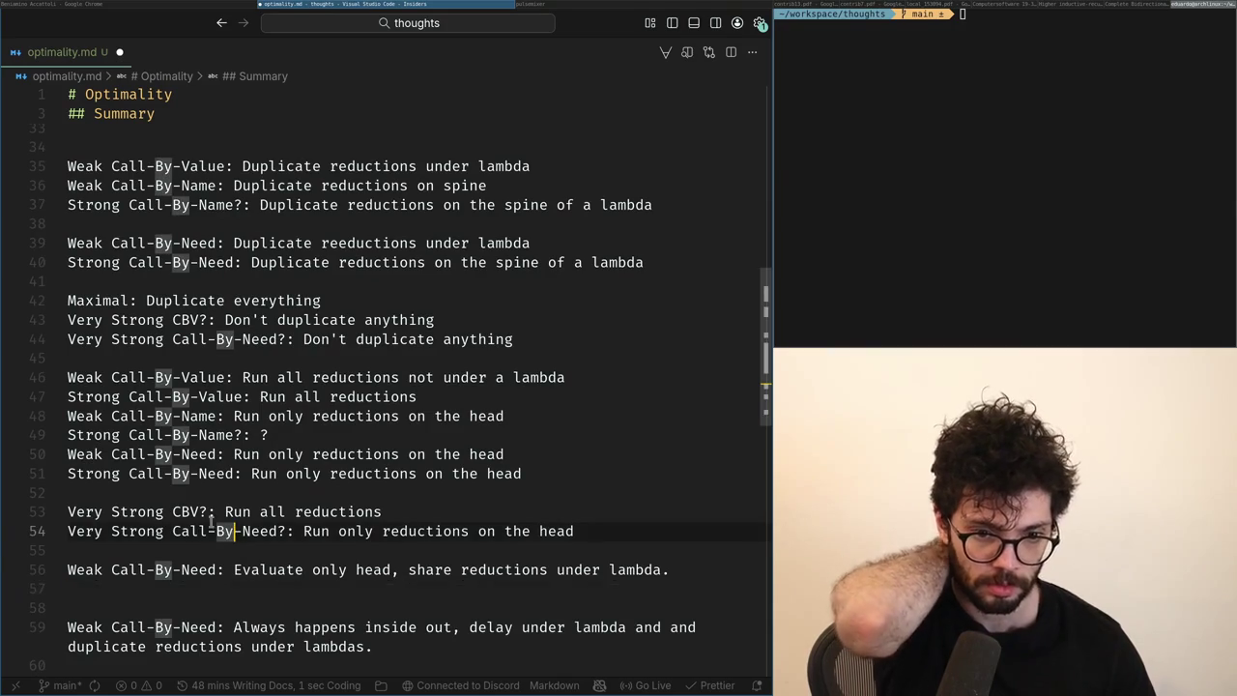
{"action": "key", "text": "ctrl+Right"}
{"action": "key", "text": "ctrl+Right"}
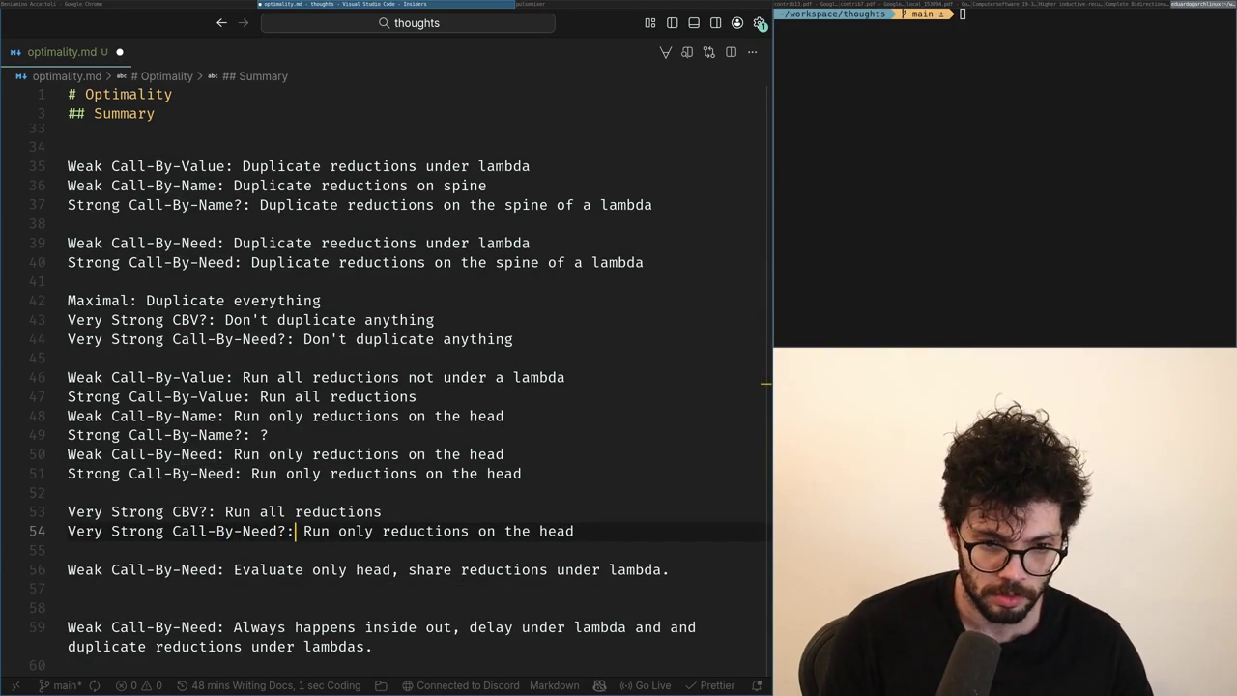
{"action": "key", "text": "ctrl+BackSpace"}
{"action": "key", "text": "ctrl+BackSpace"}
{"action": "key", "text": "ctrl+BackSpace"}
{"action": "key", "text": "ctrl+BackSpace"}
{"action": "type", "text": "C"}
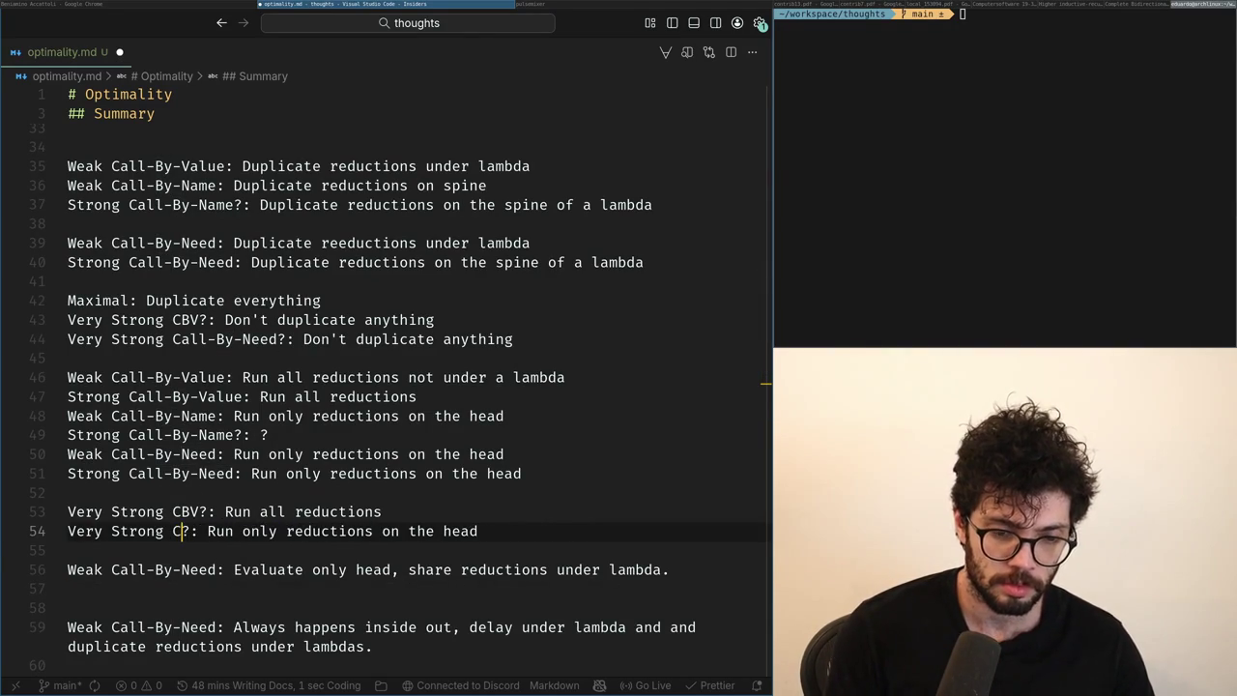
{"action": "type", "text": "BN"}
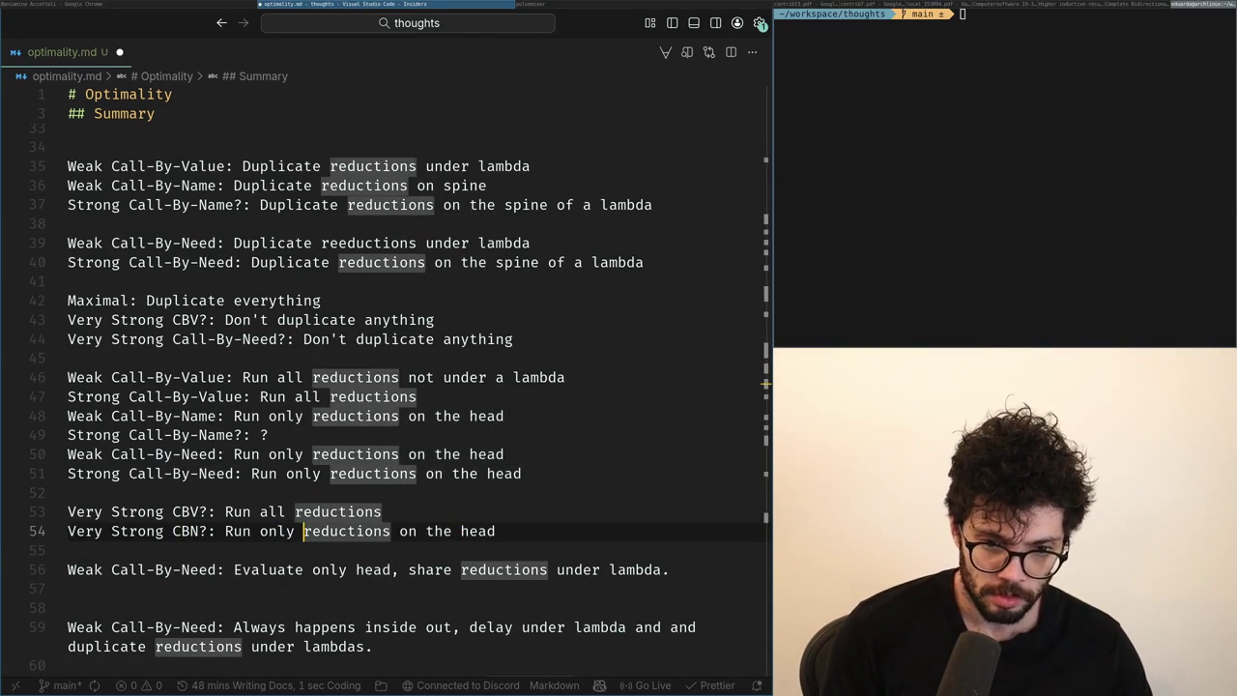
Move the caret up to the empty line 41.
{"action": "left_click", "coordinate": [304, 416]}
{"action": "key", "text": "Up"}
{"action": "key", "text": "Up"}
{"action": "key", "text": "Up"}
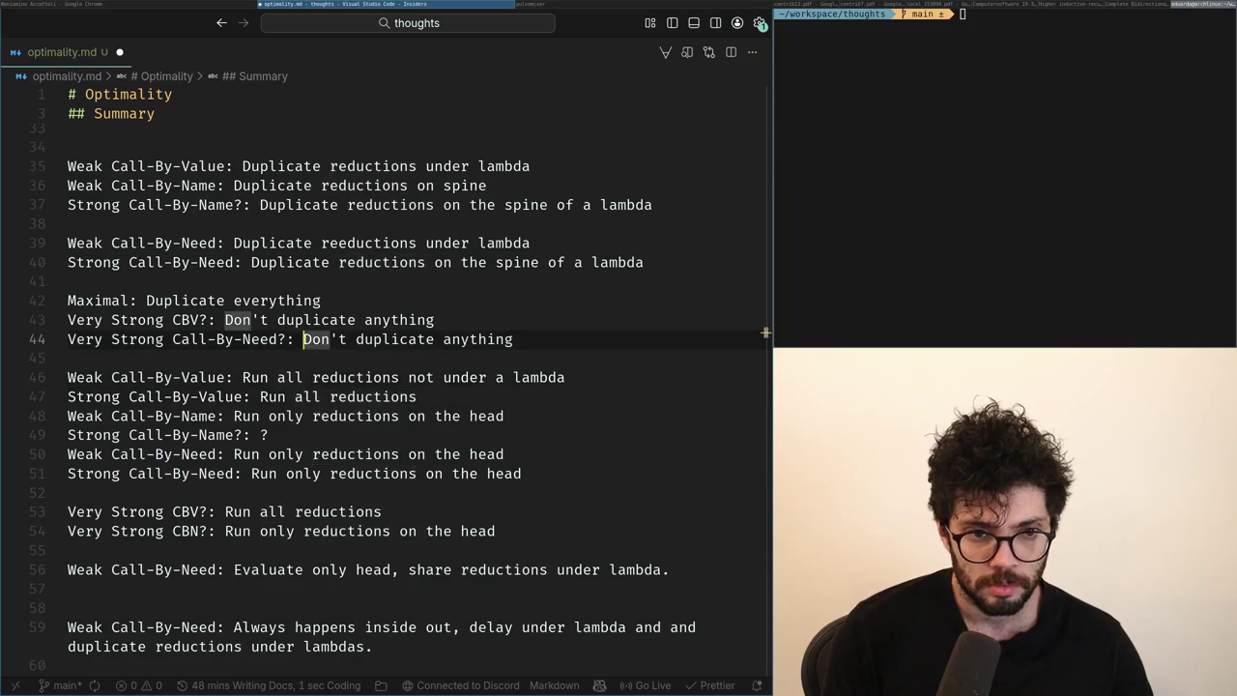
{"action": "key", "text": "Up"}
{"action": "key", "text": "Up"}
{"action": "key", "text": "Up"}
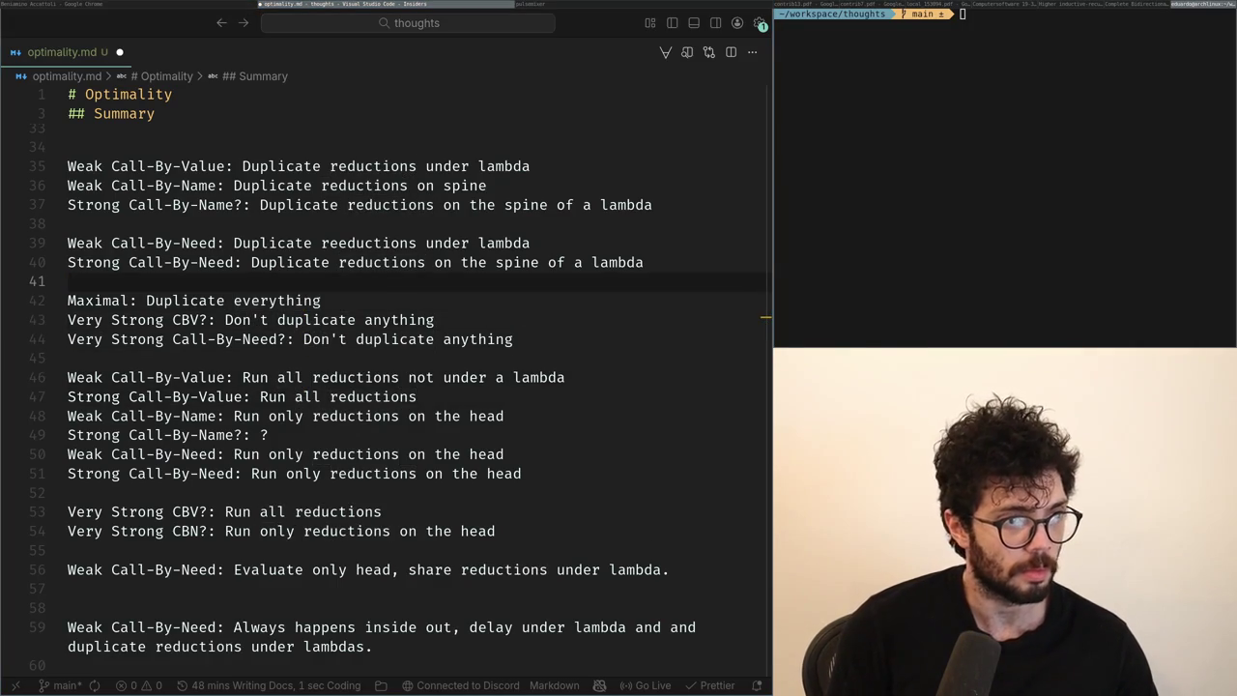
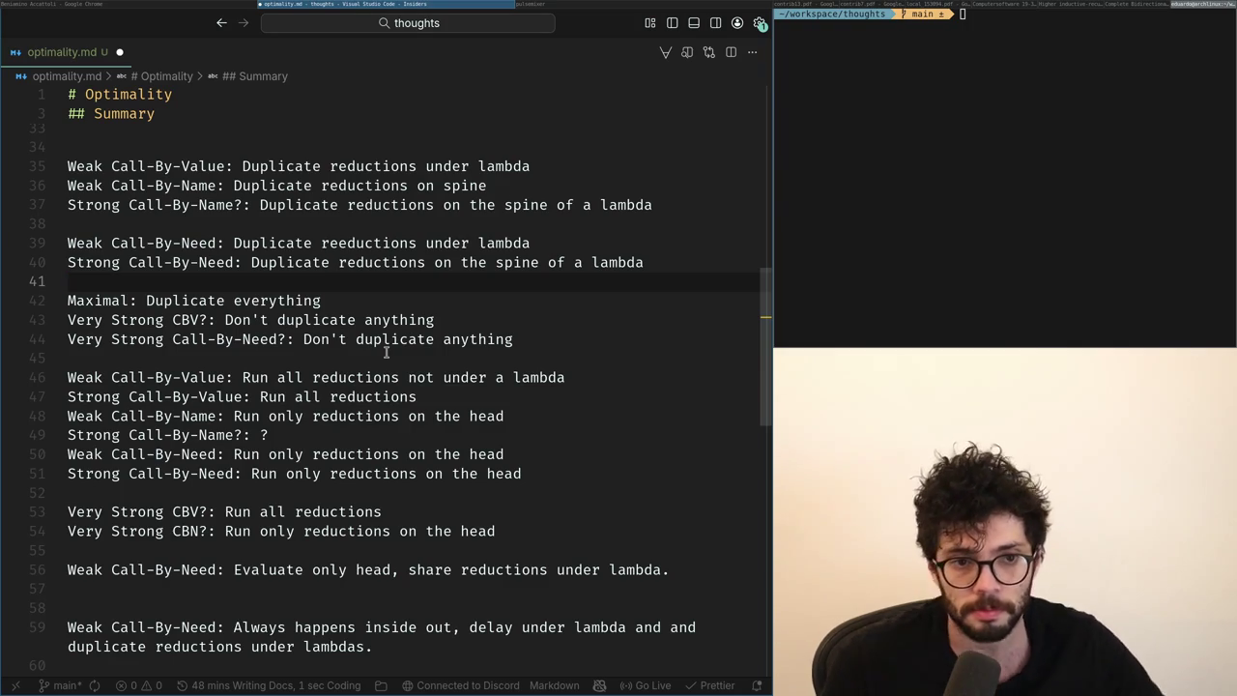
Begin the table header on the blank line above the reduction notes.
{"action": "scroll", "coordinate": [138, 315], "scroll_direction": "up", "scroll_amount": 3}
{"action": "left_click", "coordinate": [138, 316]}
{"action": "key", "text": "Return"}
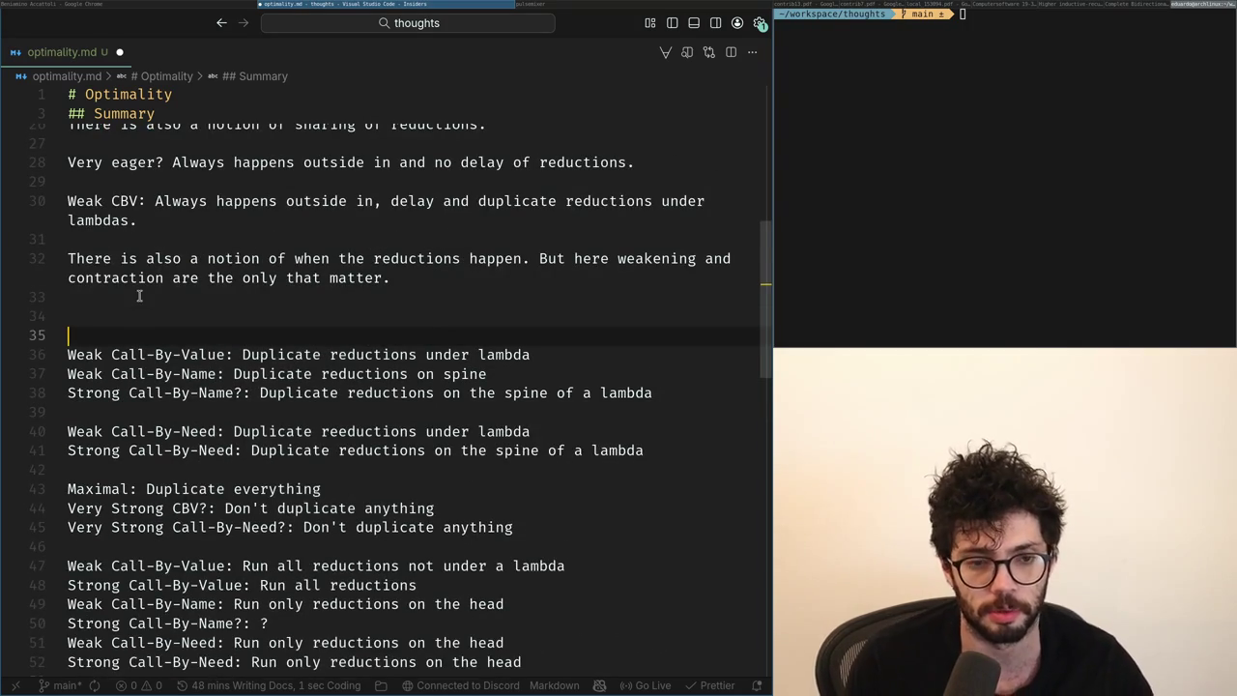
{"action": "key", "text": "BackSpace"}
{"action": "type", "text": "| Name |"}
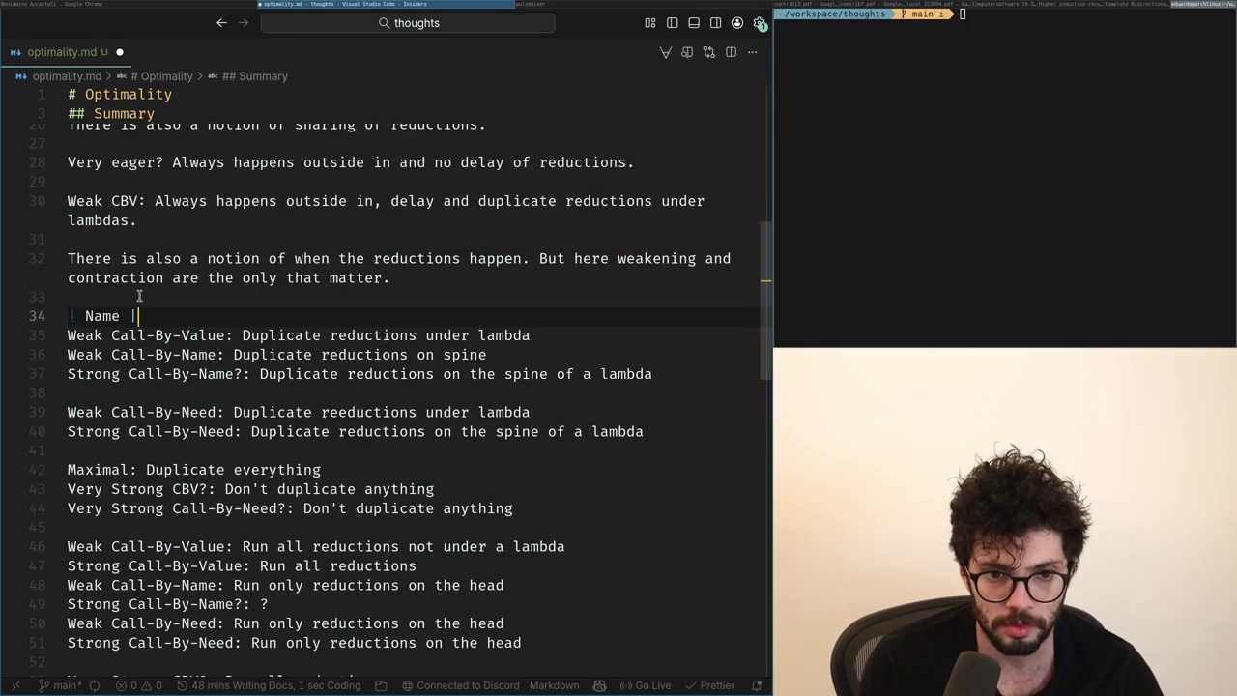
{"action": "type", "text": "Duplicate |"}
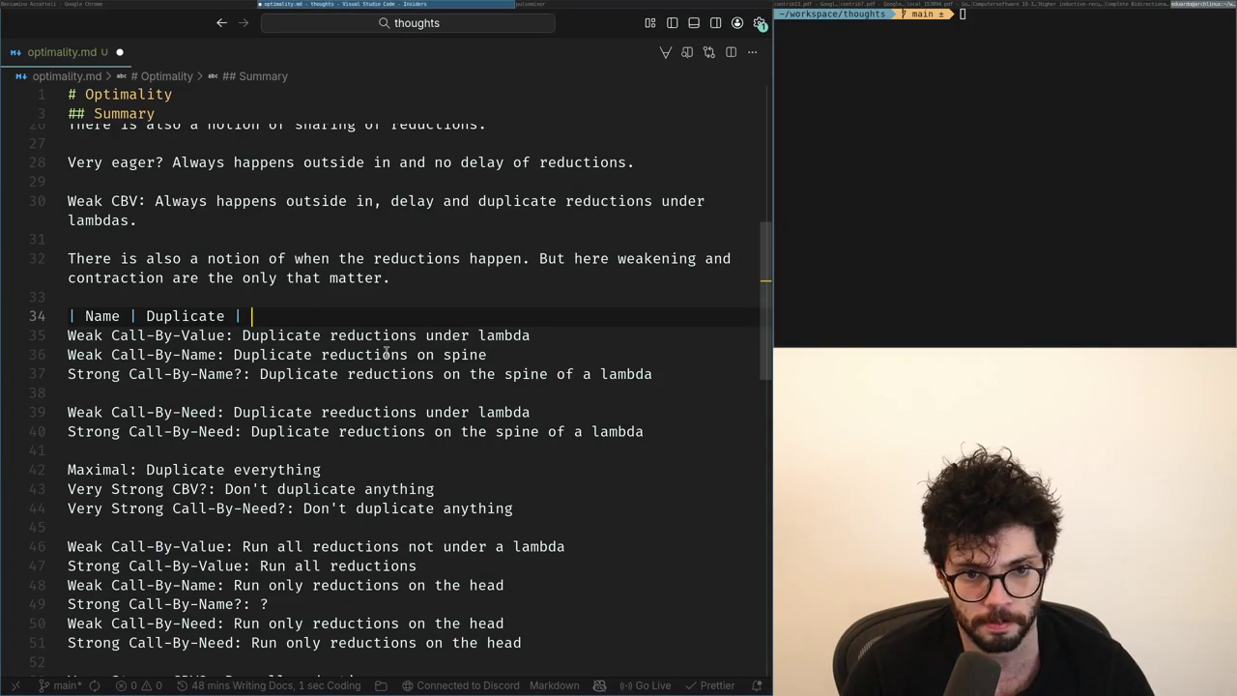
{"action": "key", "text": "ctrl+Left"}
{"action": "key", "text": "ctrl+Left"}
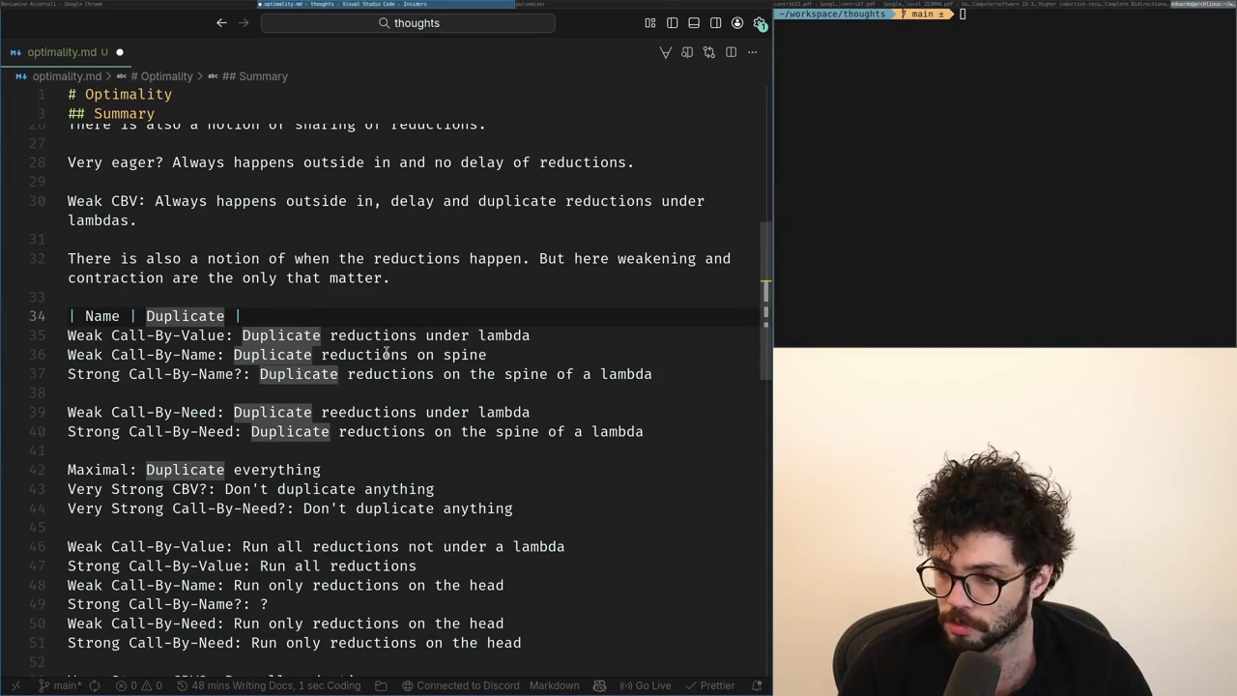
{"action": "key", "text": "Right"}
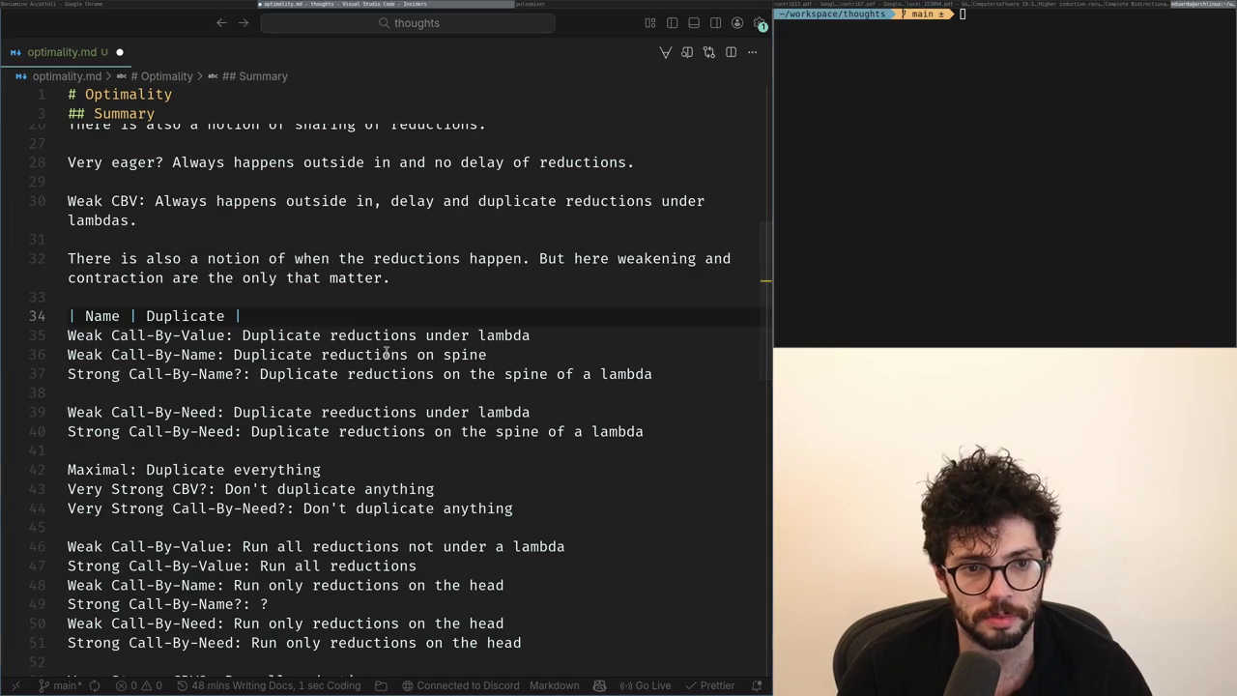
Finish the header row as Name | Erase | Duplicate.
{"action": "key", "text": "Return"}
{"action": "key", "text": "Up"}
{"action": "key", "text": "End"}
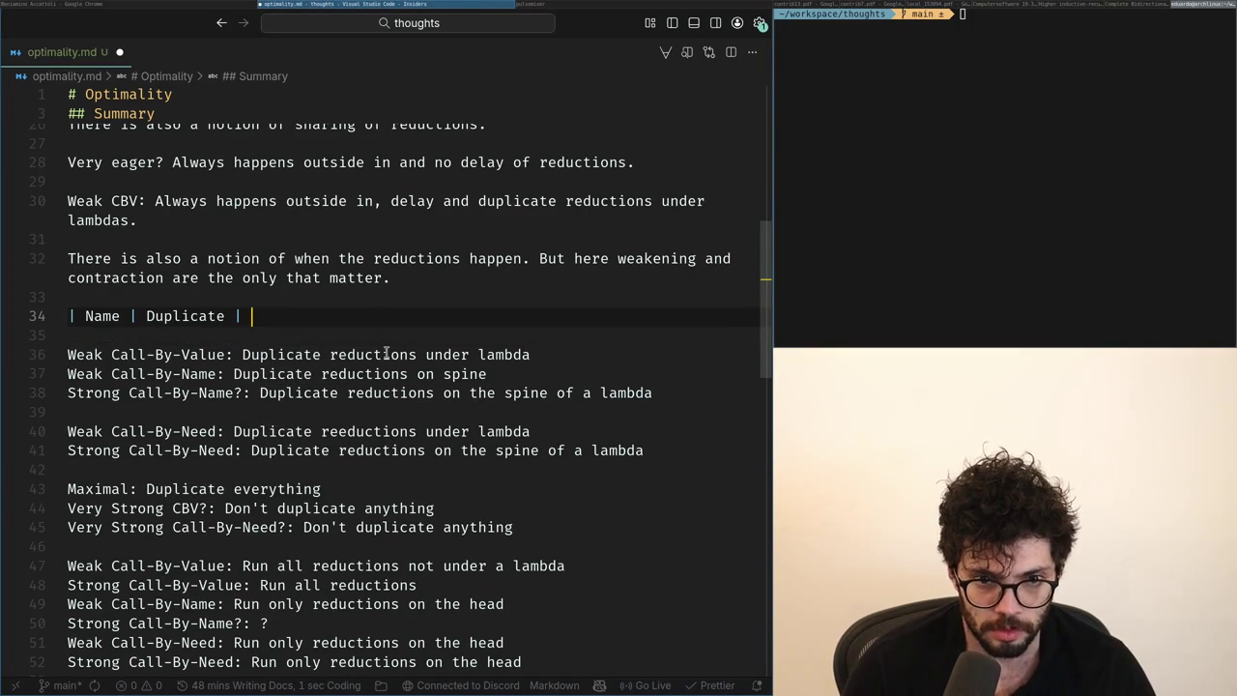
{"action": "key", "text": "ctrl+shift+Left"}
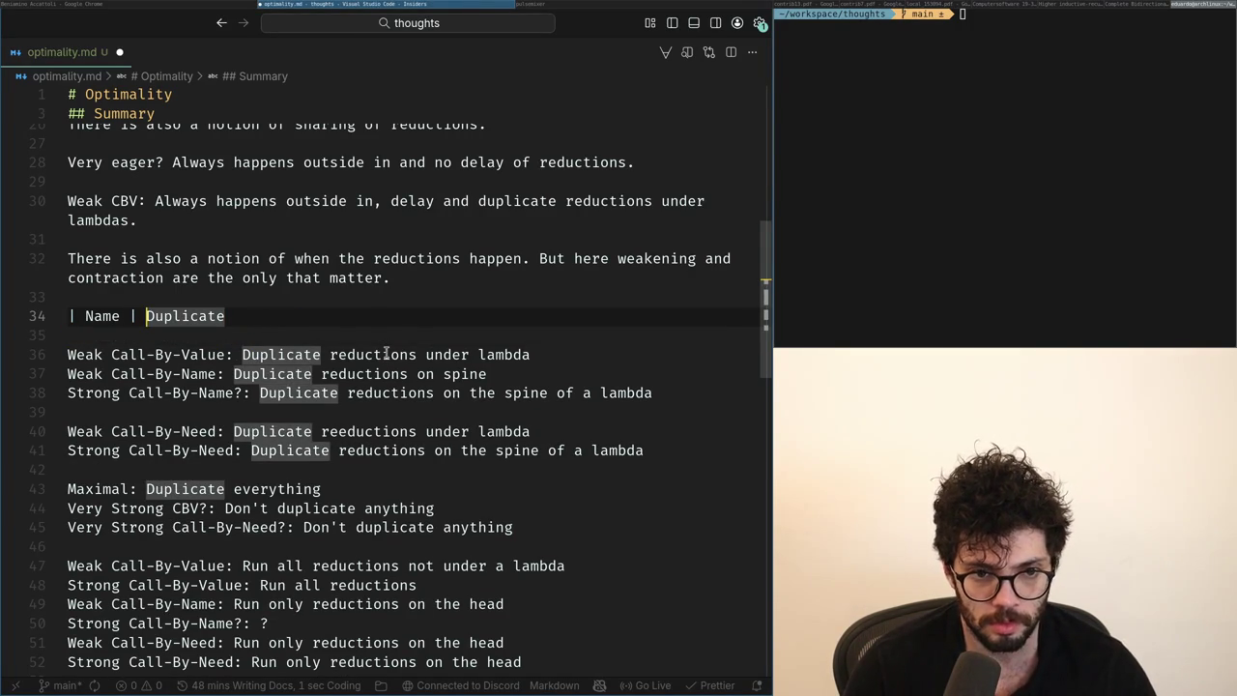
{"action": "type", "text": "W"}
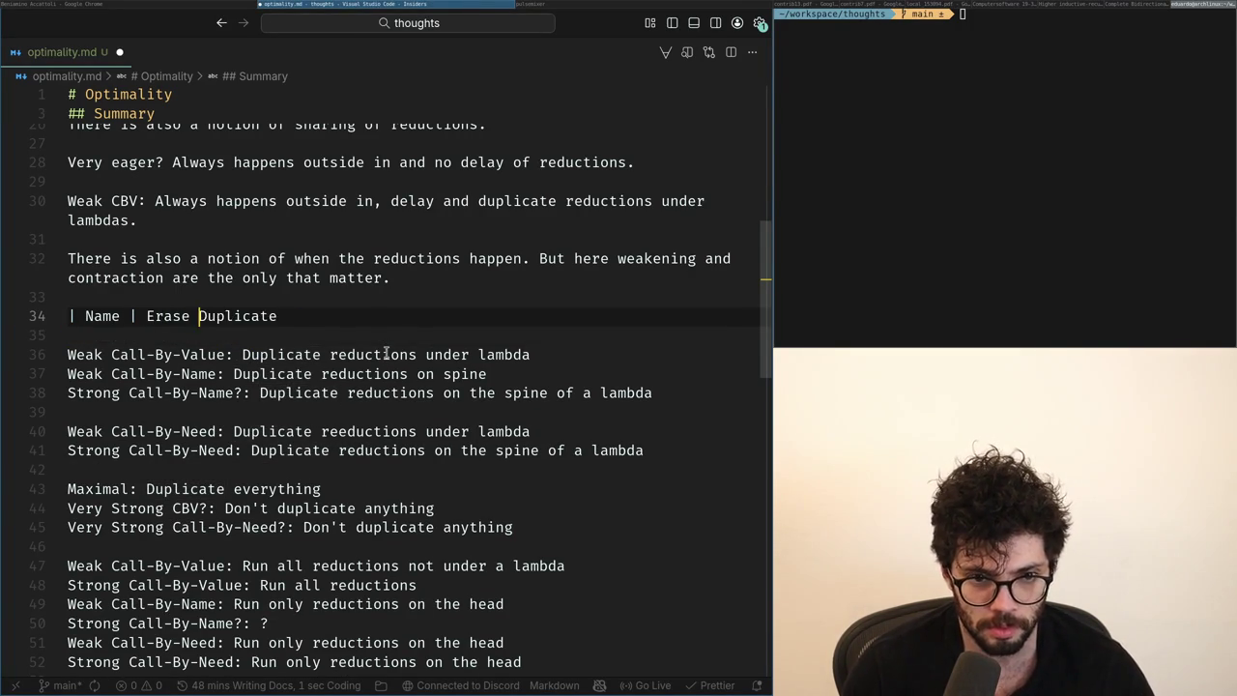
{"action": "type", "text": "|"}
{"action": "key", "text": "End"}
{"action": "type", "text": "|"}
Add the separator row, an empty first body row, and a blank line above the table.
{"action": "key", "text": "Return"}
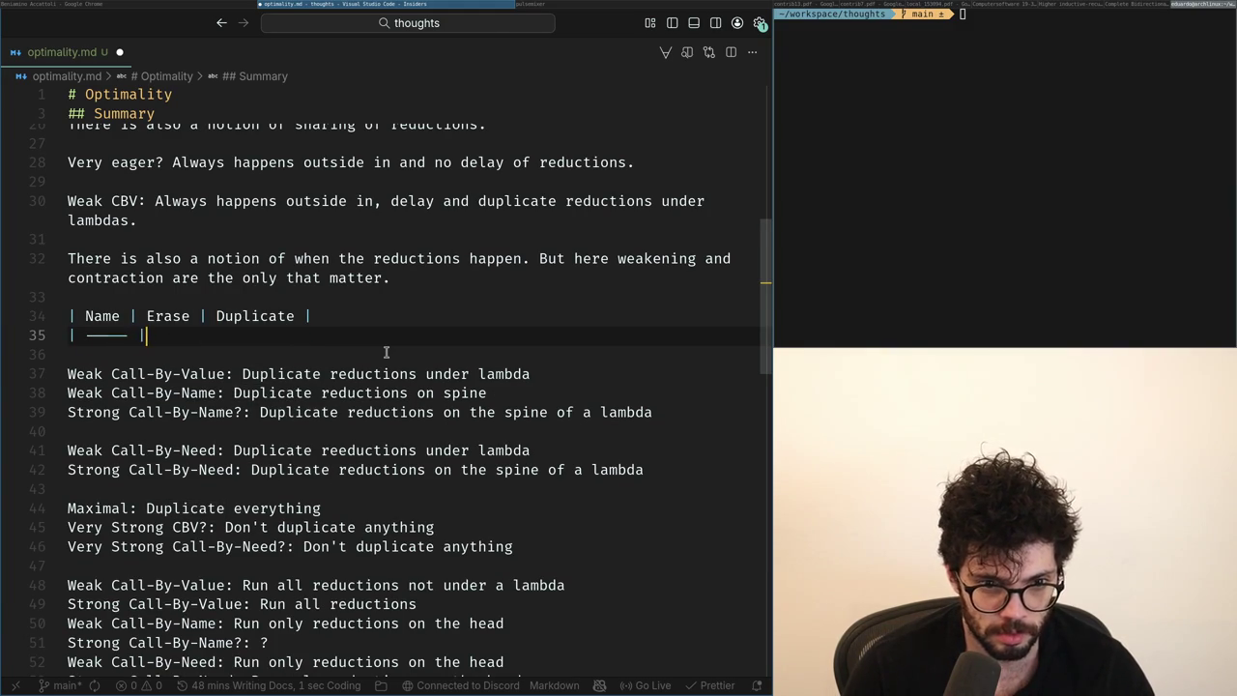
{"action": "key", "text": "ctrl+z"}
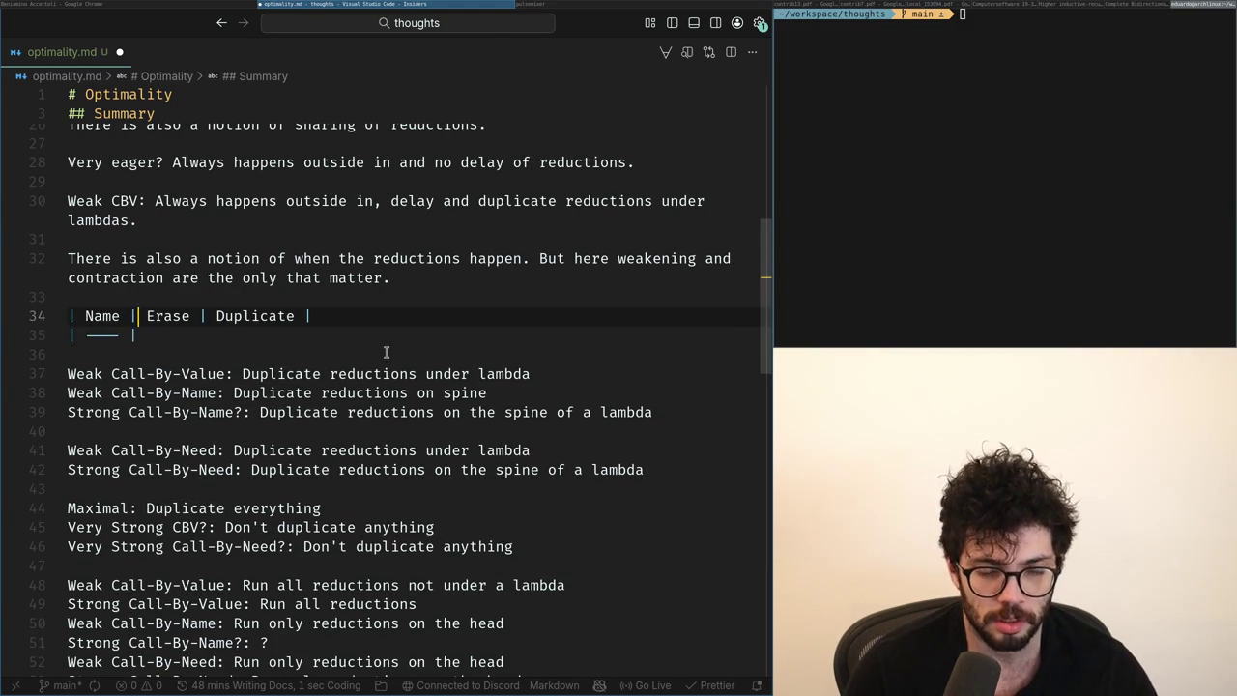
{"action": "key", "text": "ctrl+z"}
{"action": "key", "text": "ctrl+shift+z"}
{"action": "key", "text": "ctrl+shift+z"}
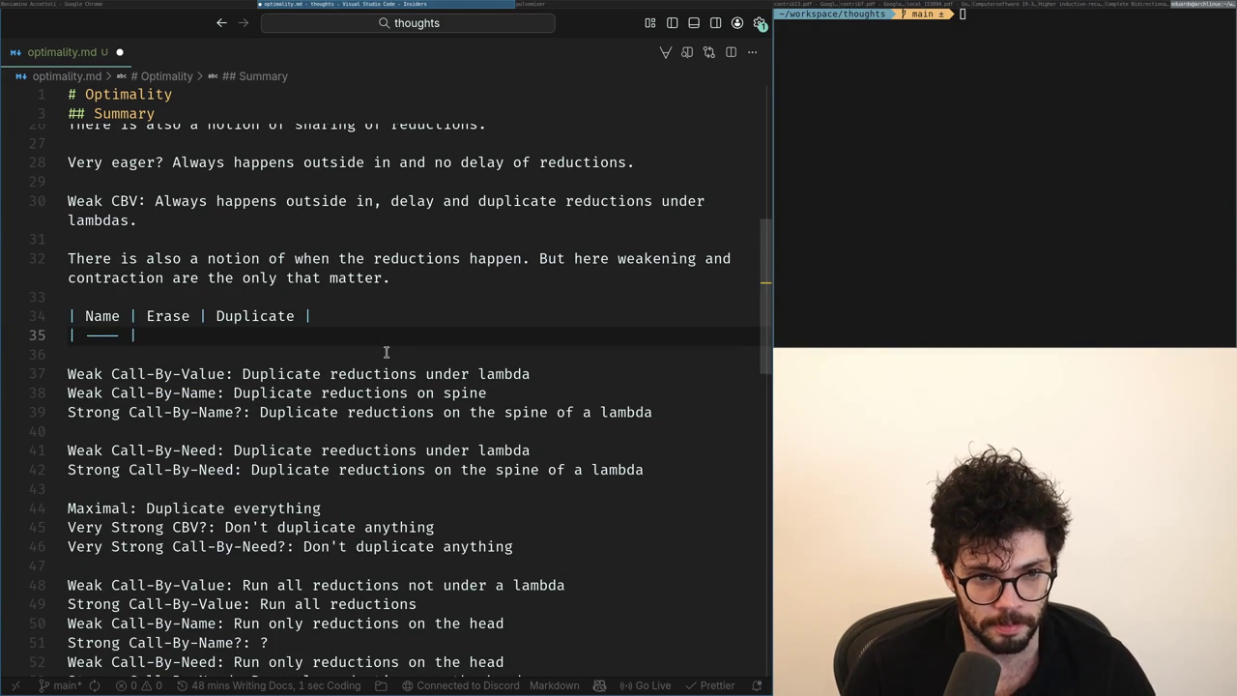
{"action": "key", "text": "Return"}
{"action": "type", "text": "| Wea"}
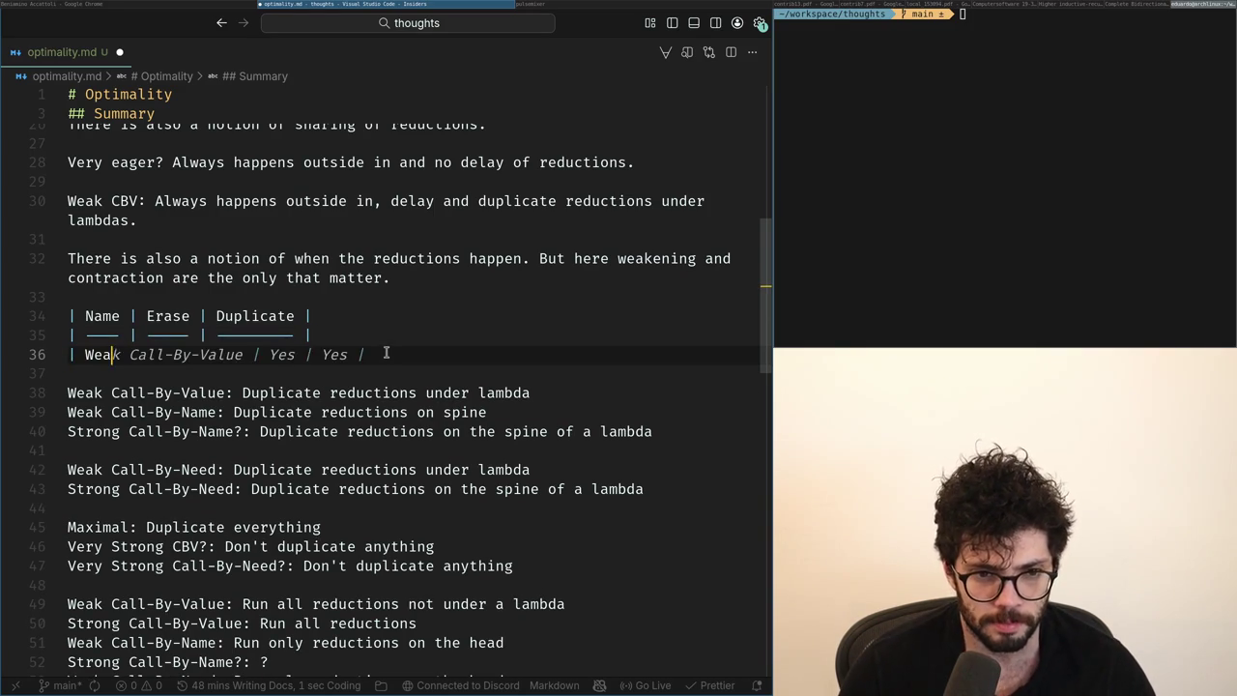
{"action": "key", "text": "BackSpace"}
{"action": "key", "text": "BackSpace"}
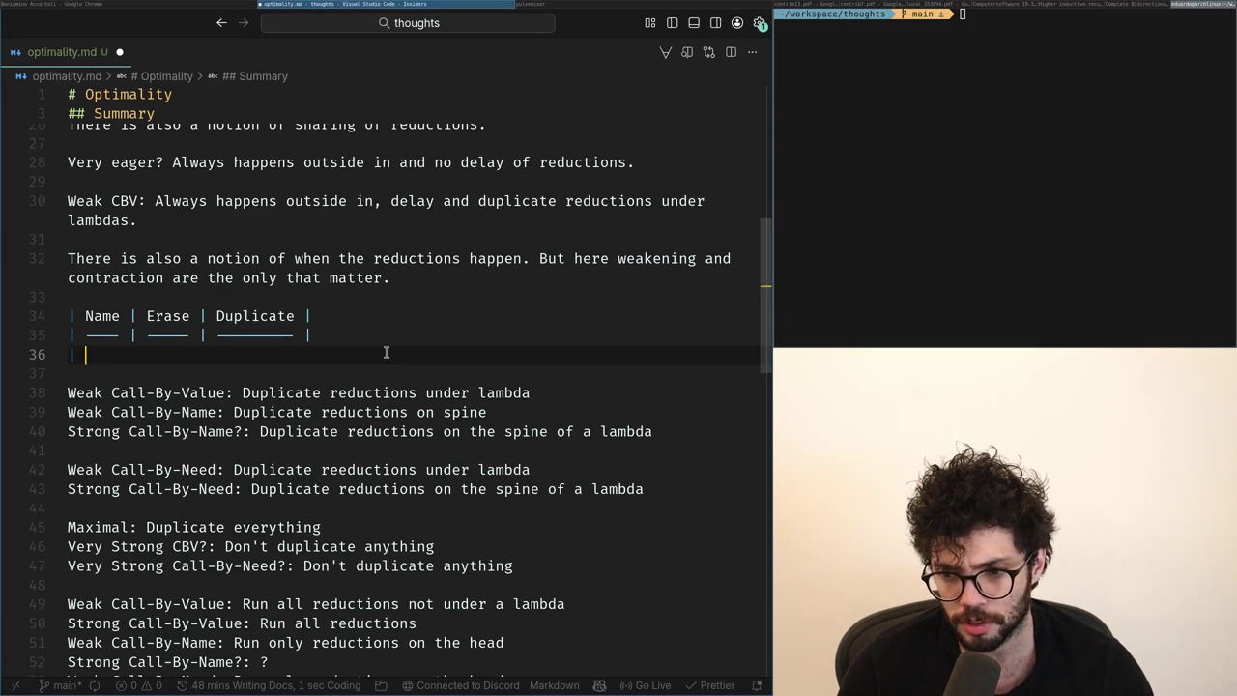
{"action": "key", "text": "Up"}
{"action": "key", "text": "Up"}
{"action": "key", "text": "ctrl+shift+Return"}
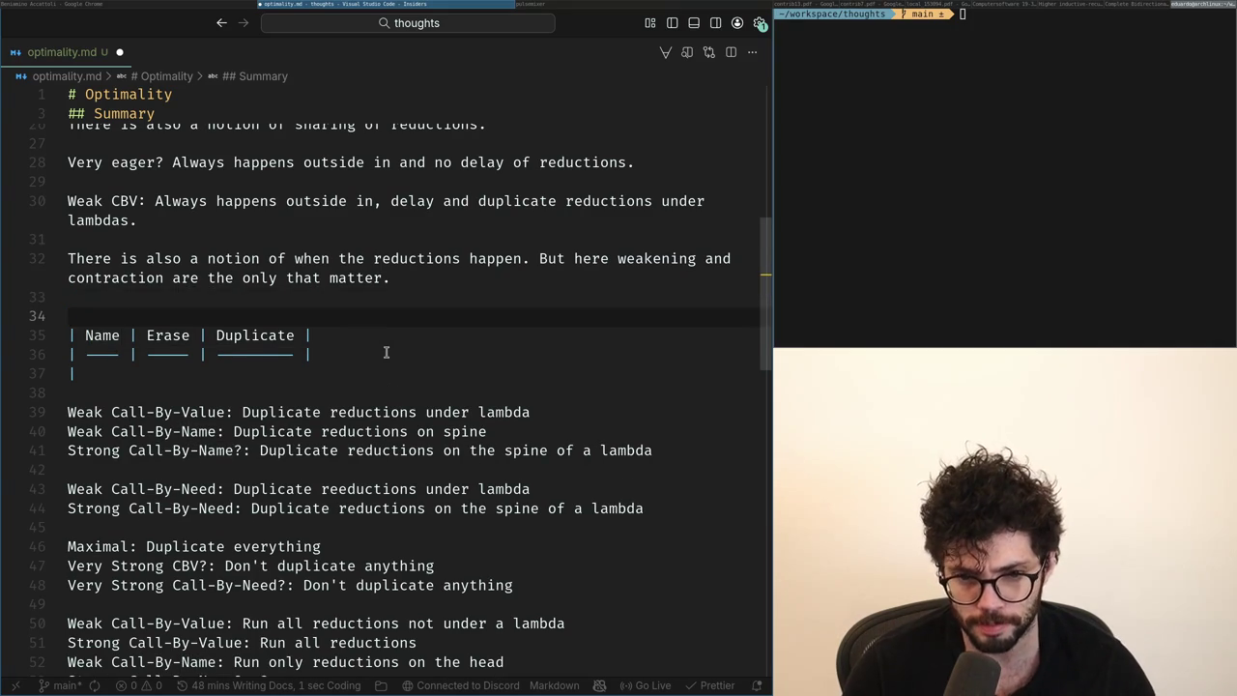
{"action": "key", "text": "Down"}
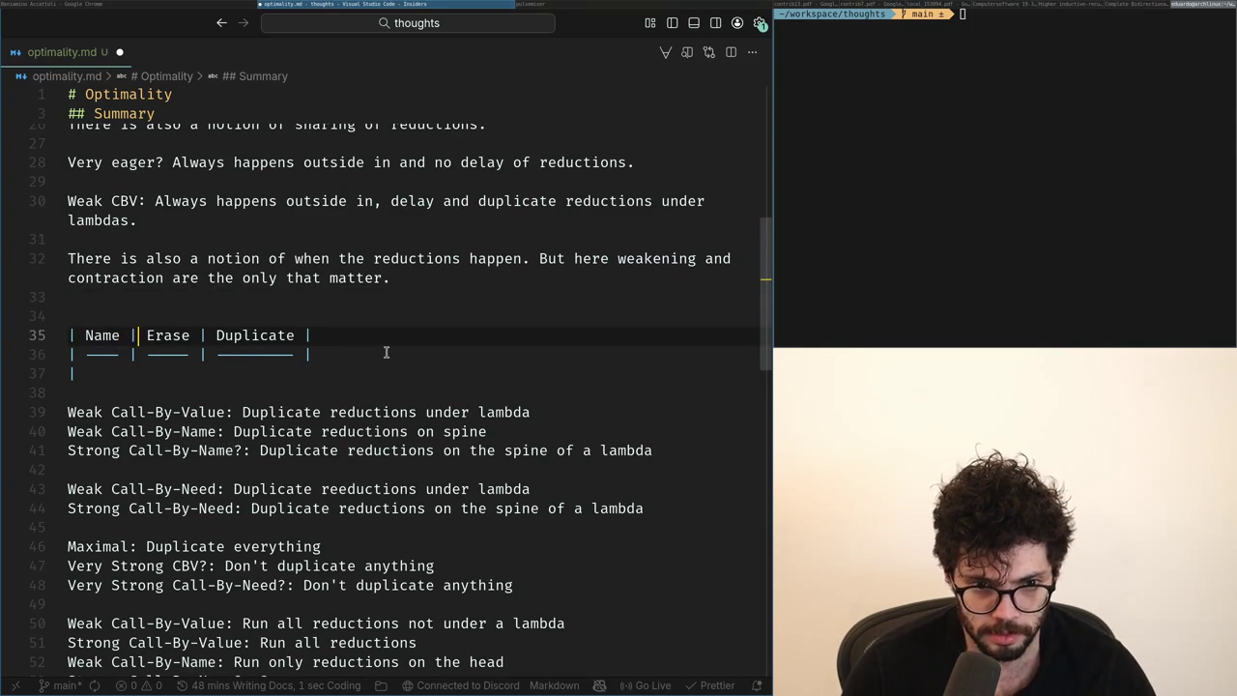
Rename the middle column heading from Erase to Discard.
{"action": "key", "text": "Tab"}
{"action": "key", "text": "BackSpace"}
{"action": "type", "text": "Erase"}
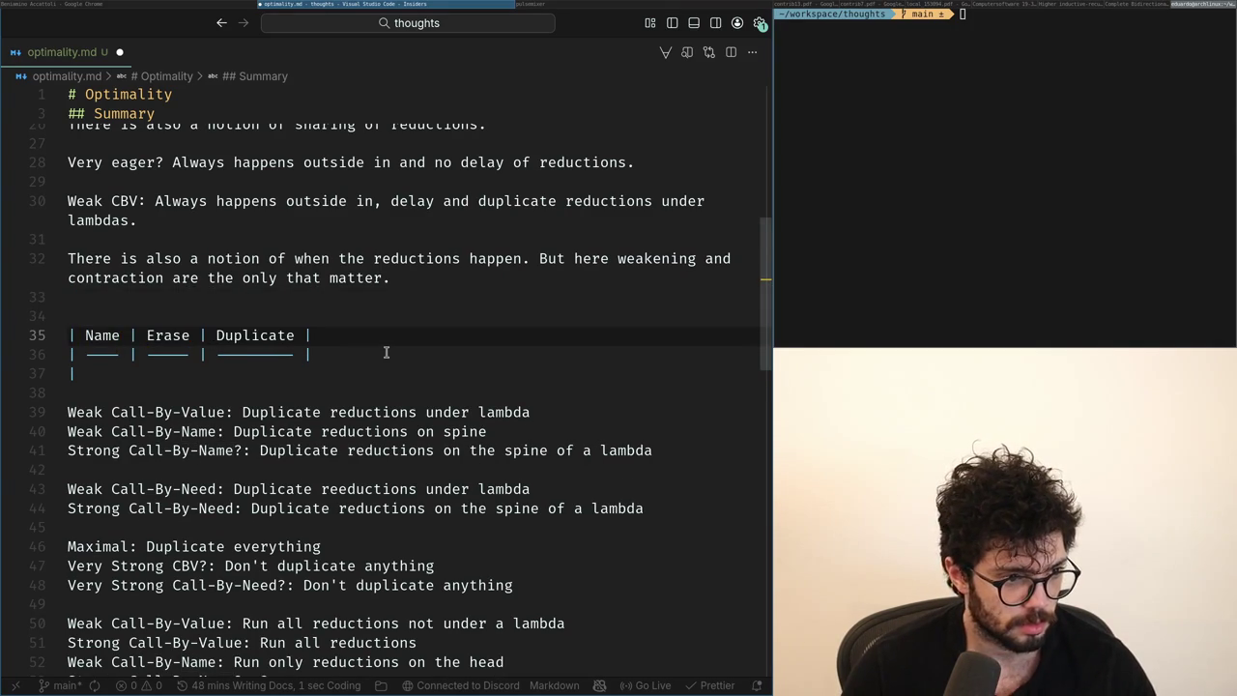
{"action": "key", "text": "ctrl+shift+Left"}
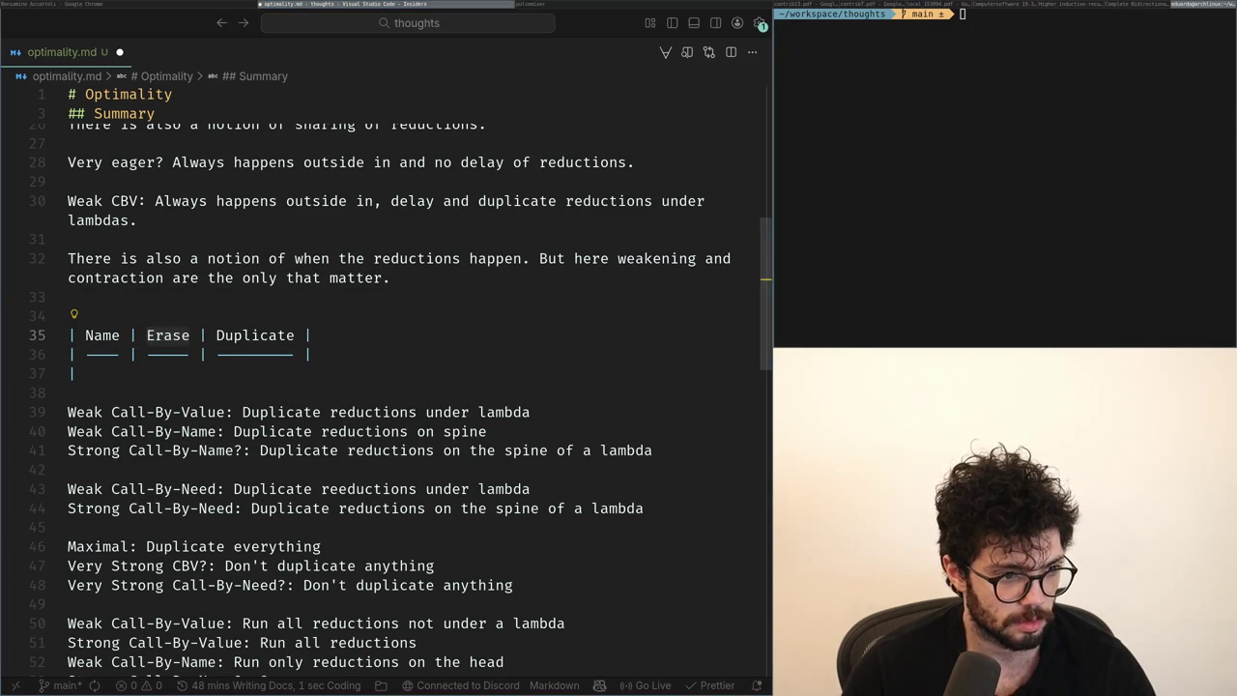
{"action": "type", "text": "Disca"}
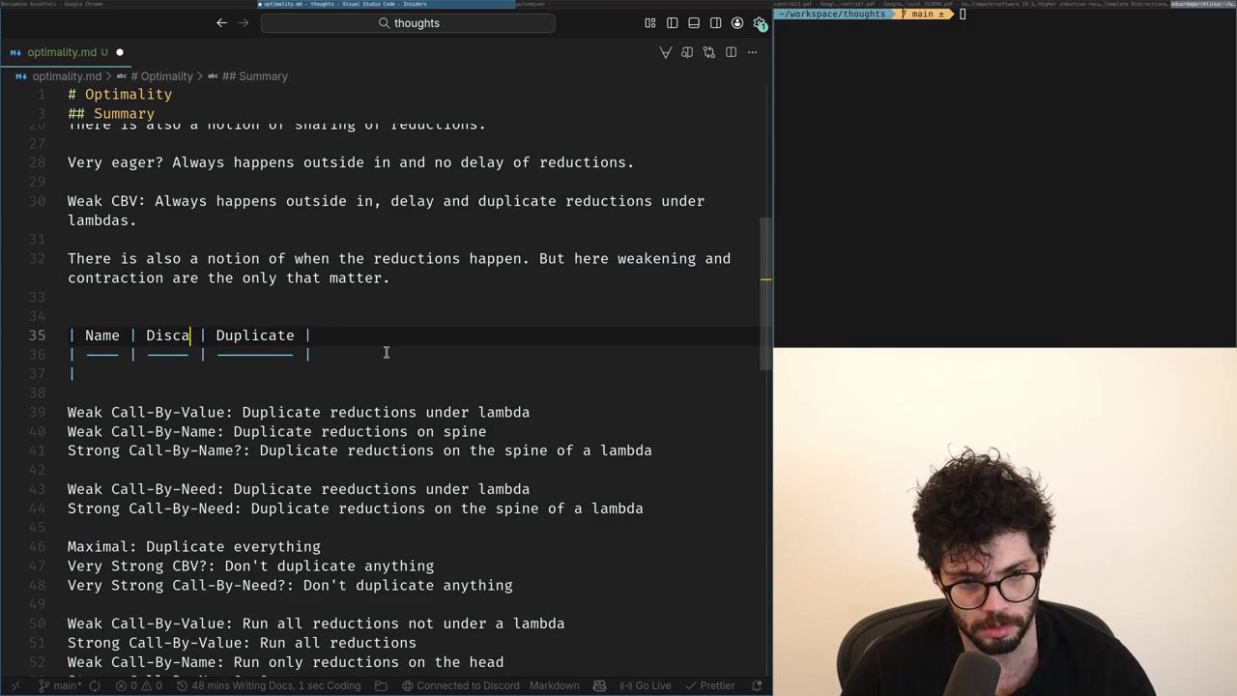
{"action": "type", "text": "rd"}
{"action": "key", "text": "Down"}
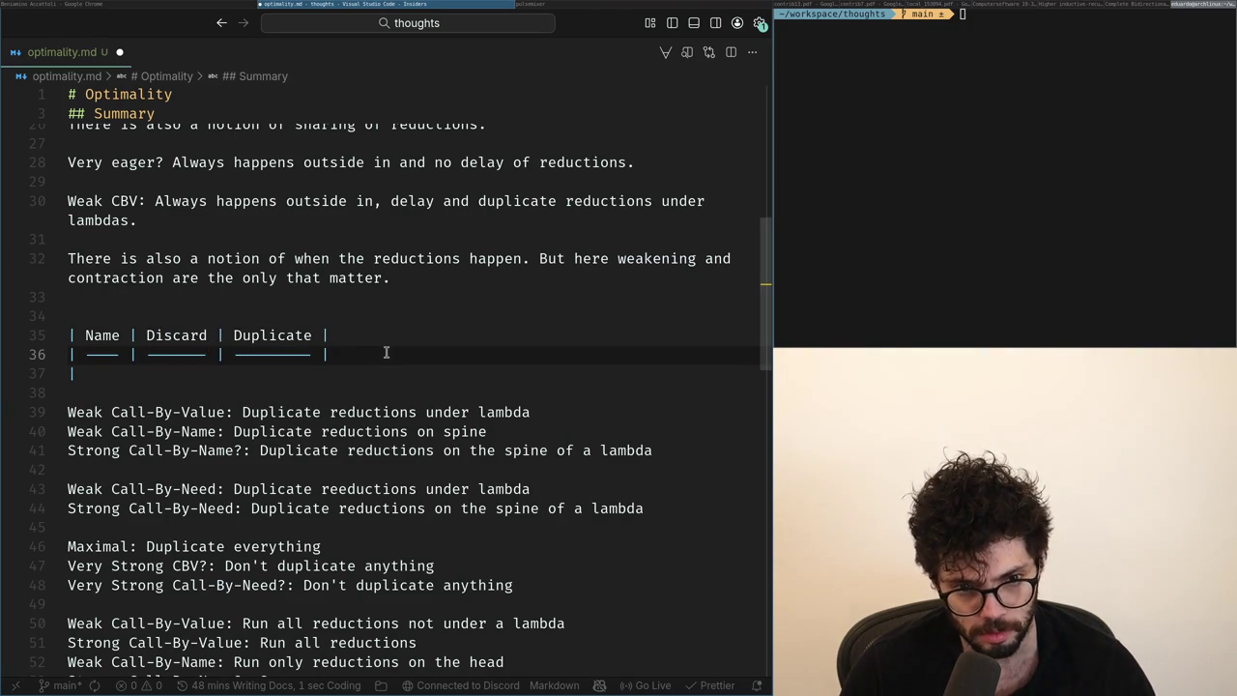
{"action": "key", "text": "Up"}
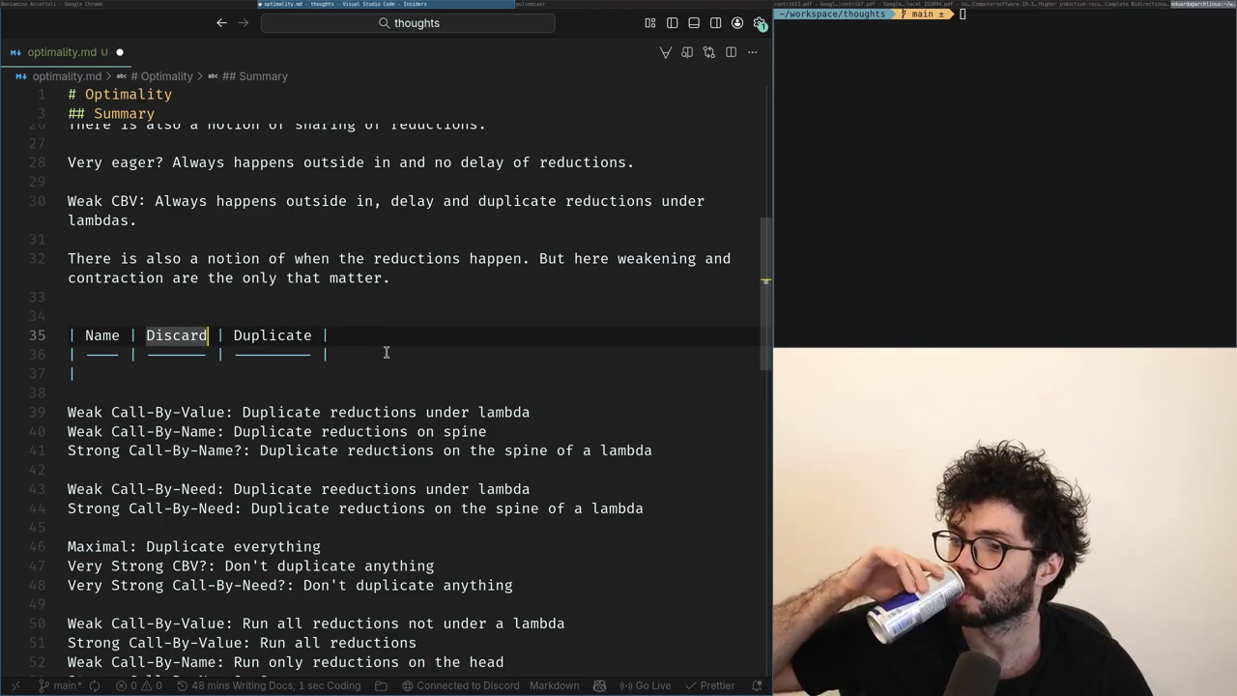
Add a 'Duplicate under a lambda' note line above the table.
{"action": "key", "text": "Up"}
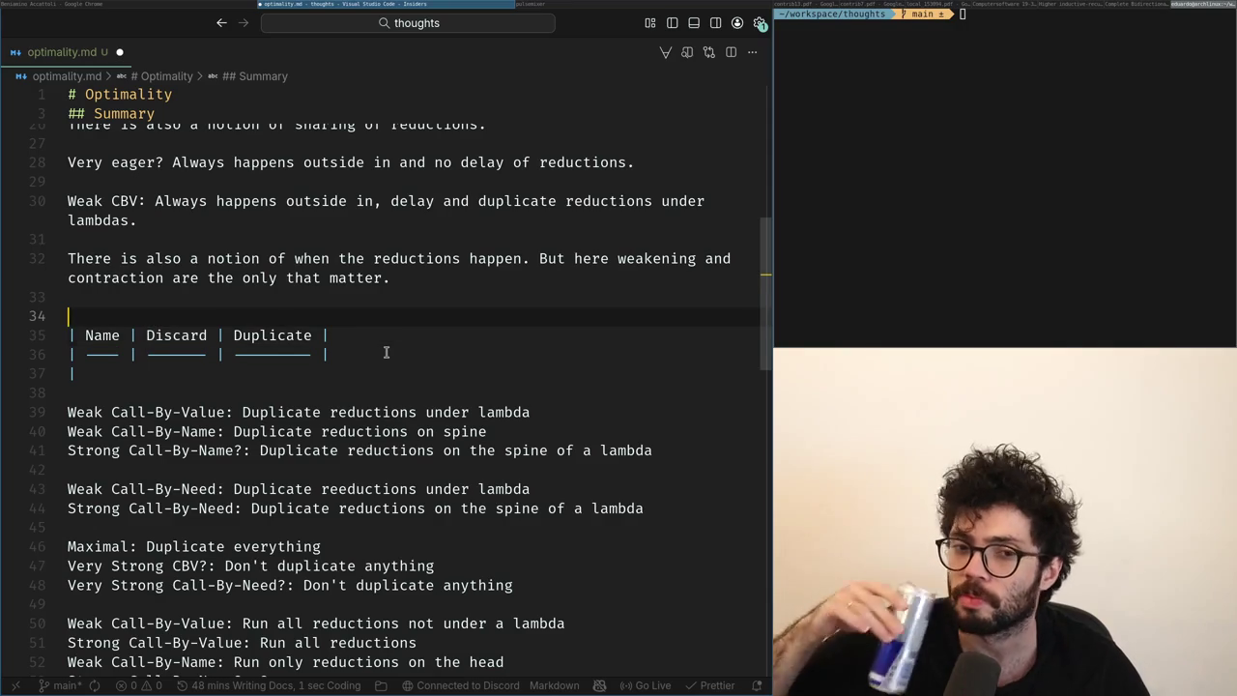
{"action": "key", "text": "Return"}
{"action": "key", "text": "Return"}
{"action": "key", "text": "Up"}
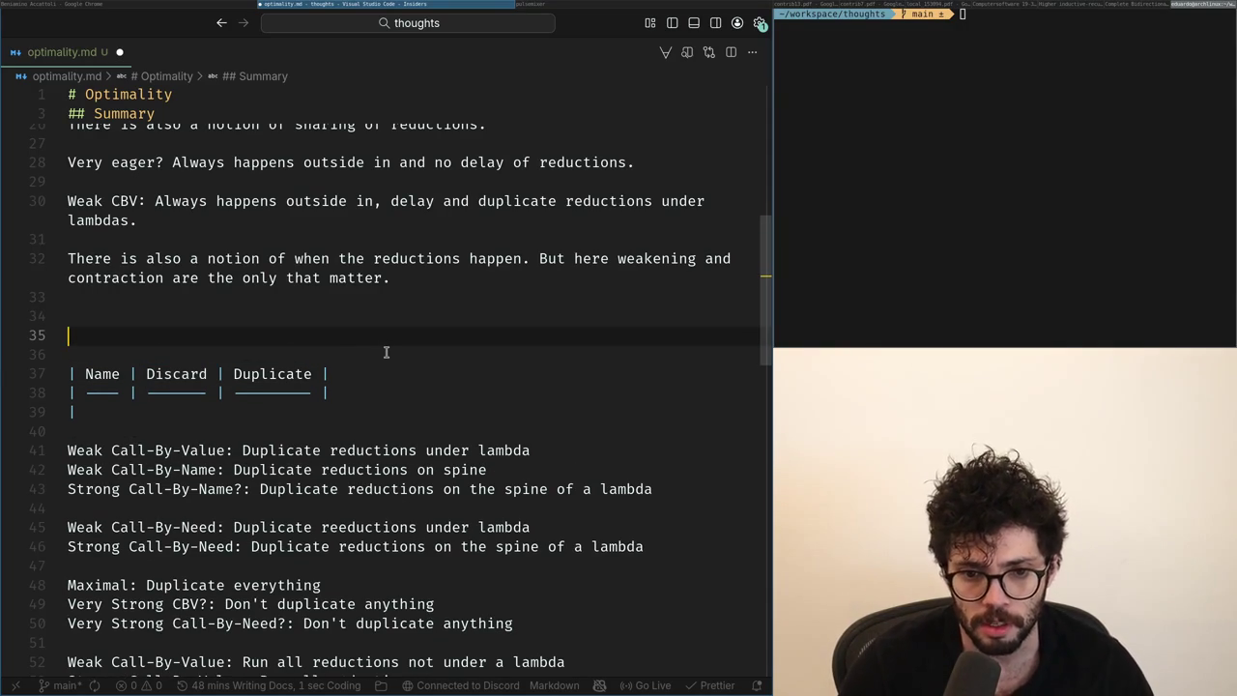
{"action": "type", "text": "Dupl"}
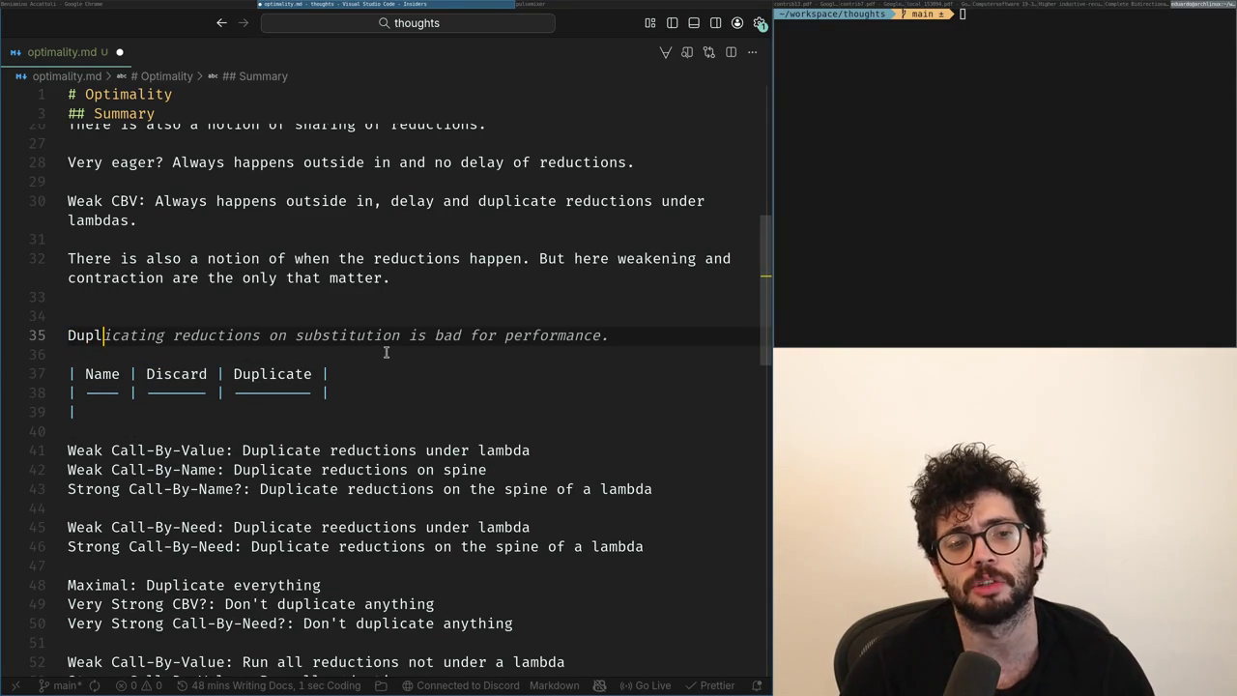
{"action": "type", "text": "te,"}
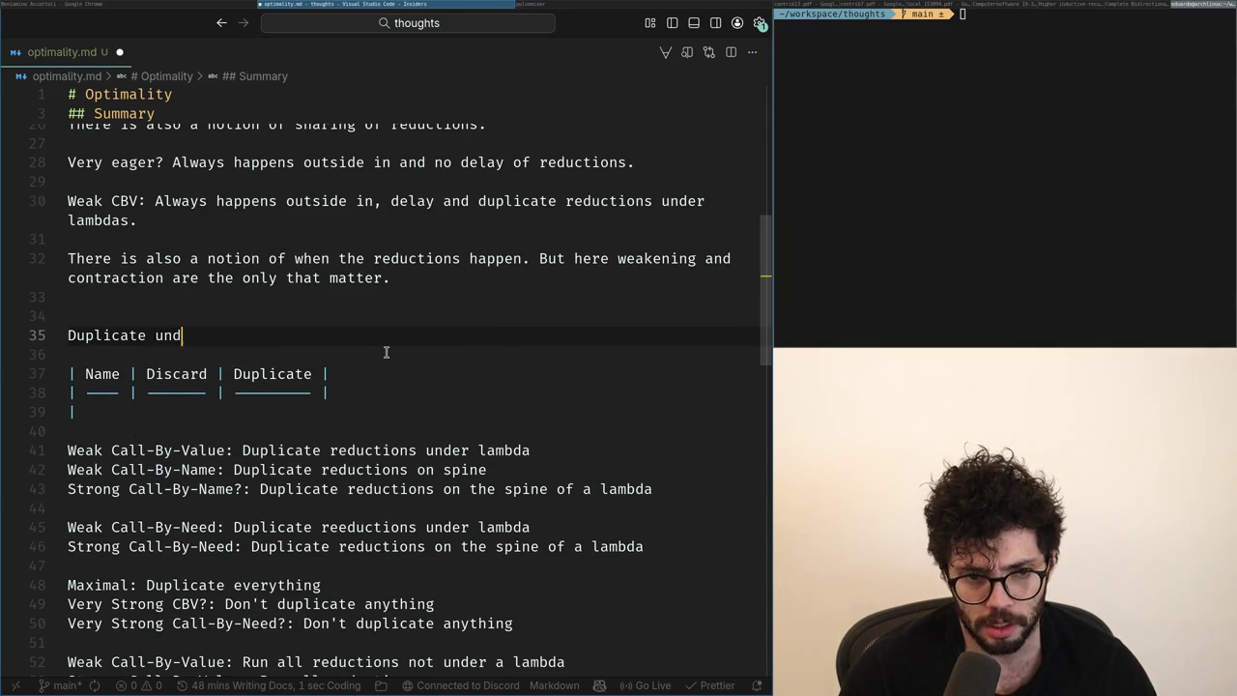
{"action": "type", "text": "da"}
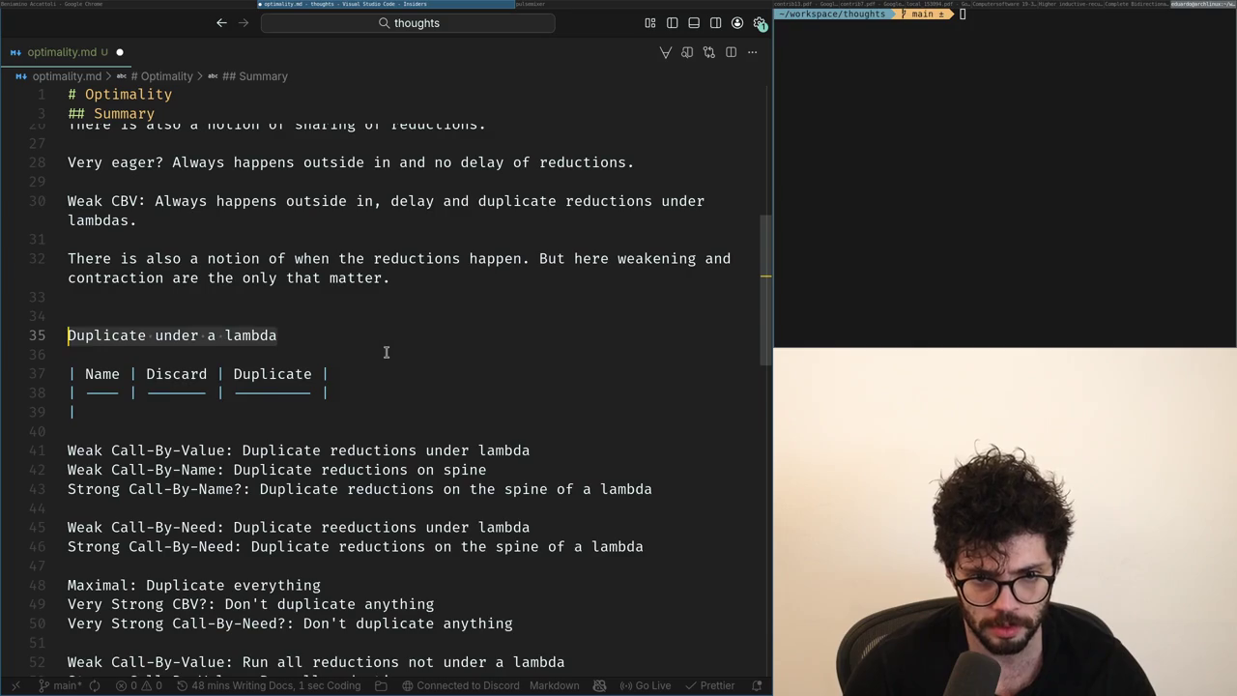
{"action": "key", "text": "Return"}
{"action": "type", "text": "Duplicate under a lambda"}
{"action": "key", "text": "End"}
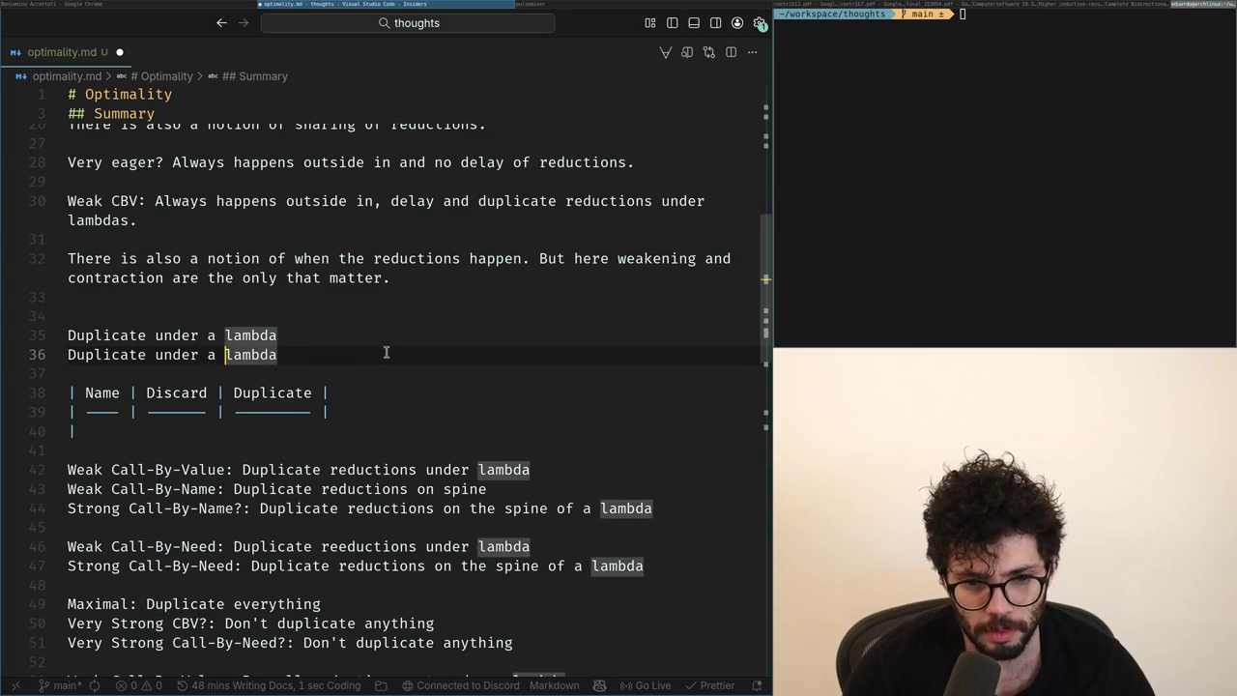
Add a 'Duplicate the spine' line below it and begin another Duplicate case.
{"action": "key", "text": "ctrl+BackSpace"}
{"action": "key", "text": "ctrl+BackSpace"}
{"action": "key", "text": "ctrl+BackSpace"}
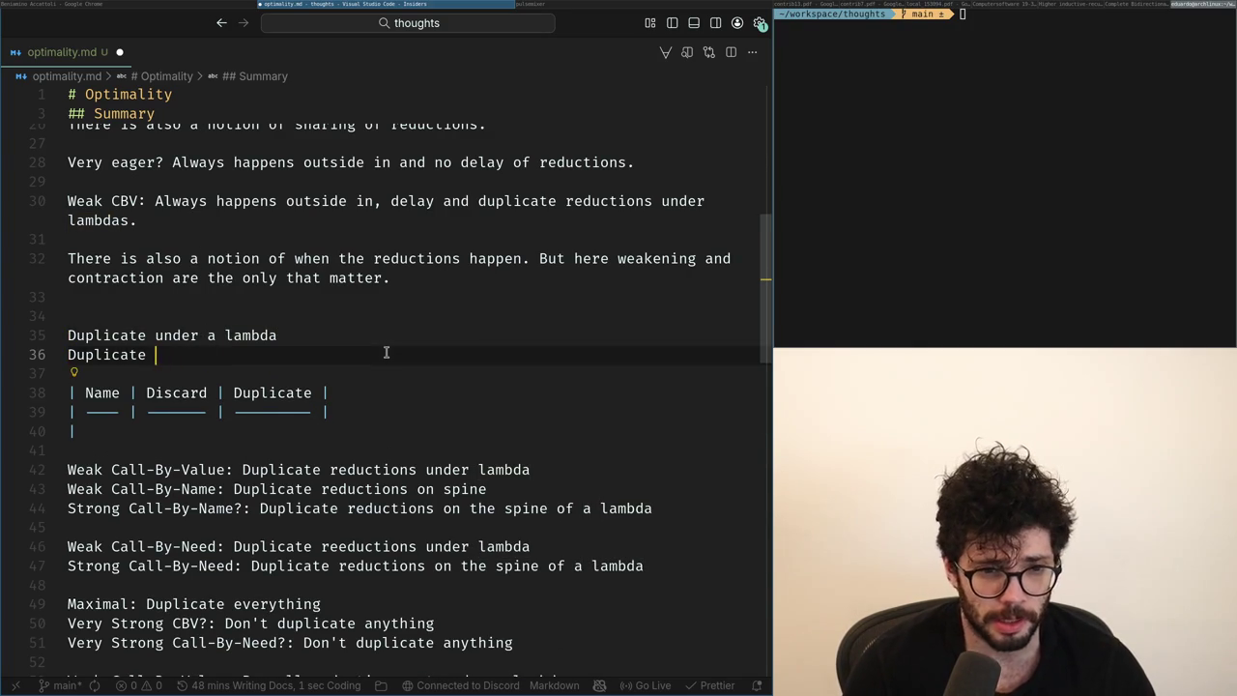
{"action": "type", "text": "spine"}
{"action": "key", "text": "ctrl+Left"}
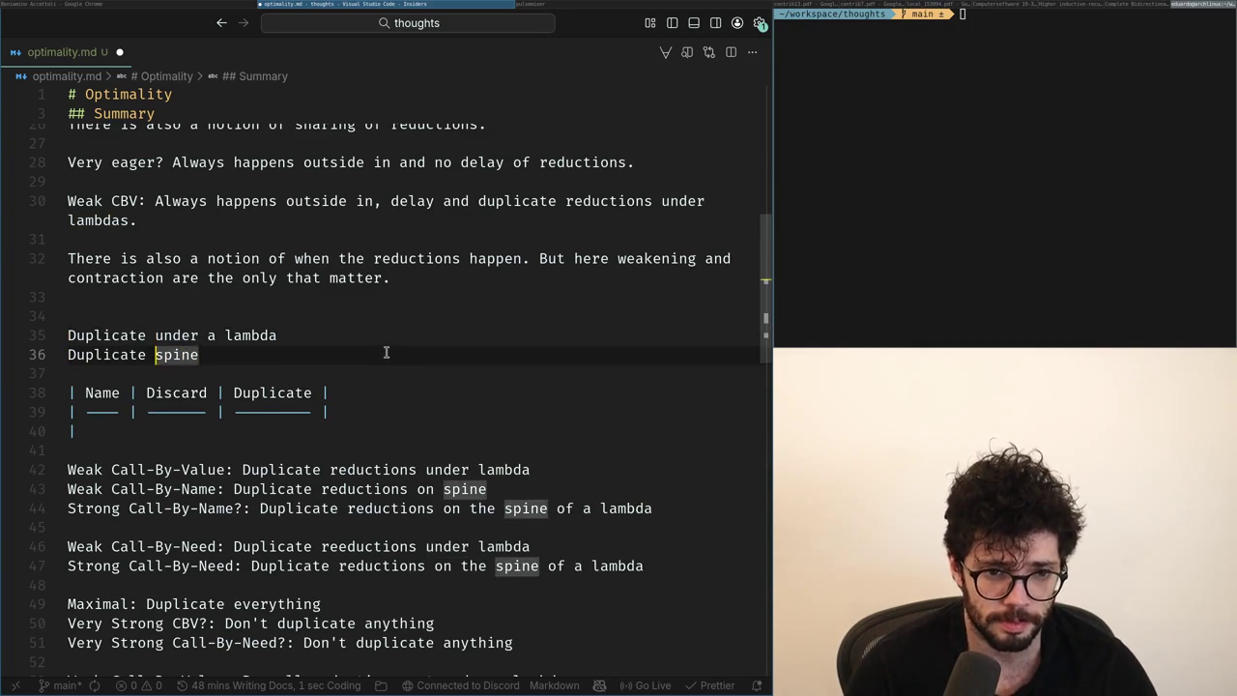
{"action": "type", "text": "the"}
{"action": "key", "text": "End"}
{"action": "key", "text": "Return"}
{"action": "type", "text": "D"}
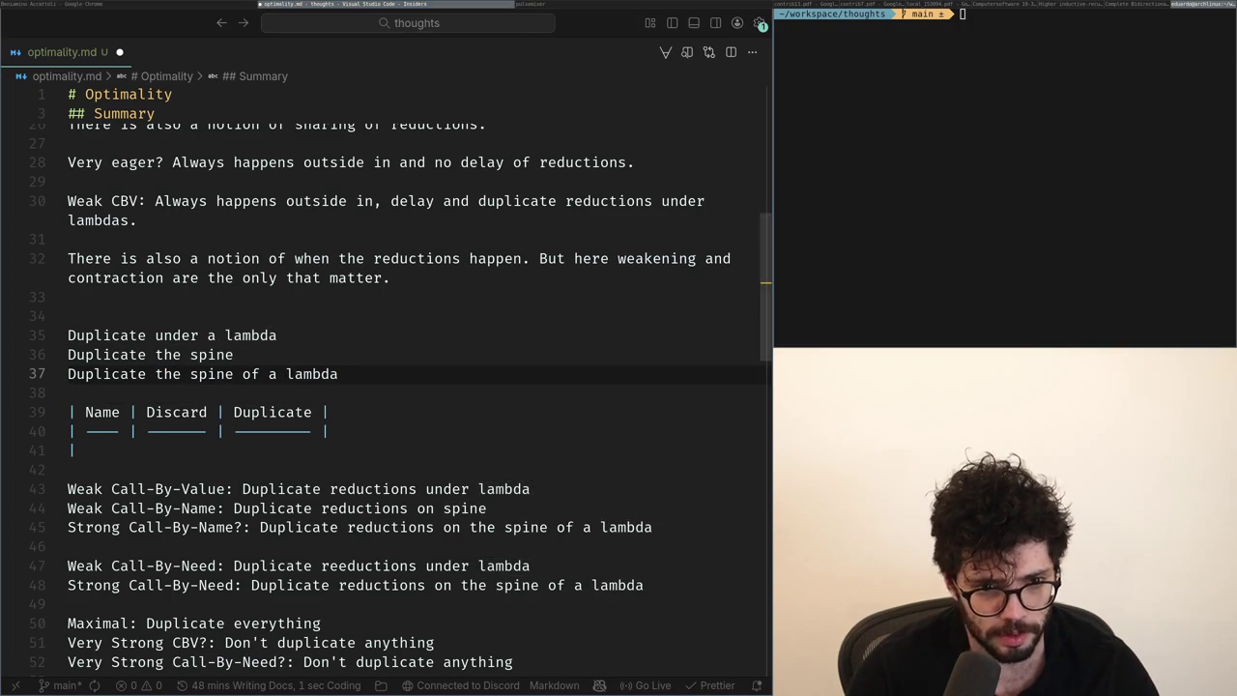
Type a trial 'Duplicate everything' line, then erase it.
{"action": "key", "text": "alt+Tab"}
{"action": "key", "text": "alt+Tab"}
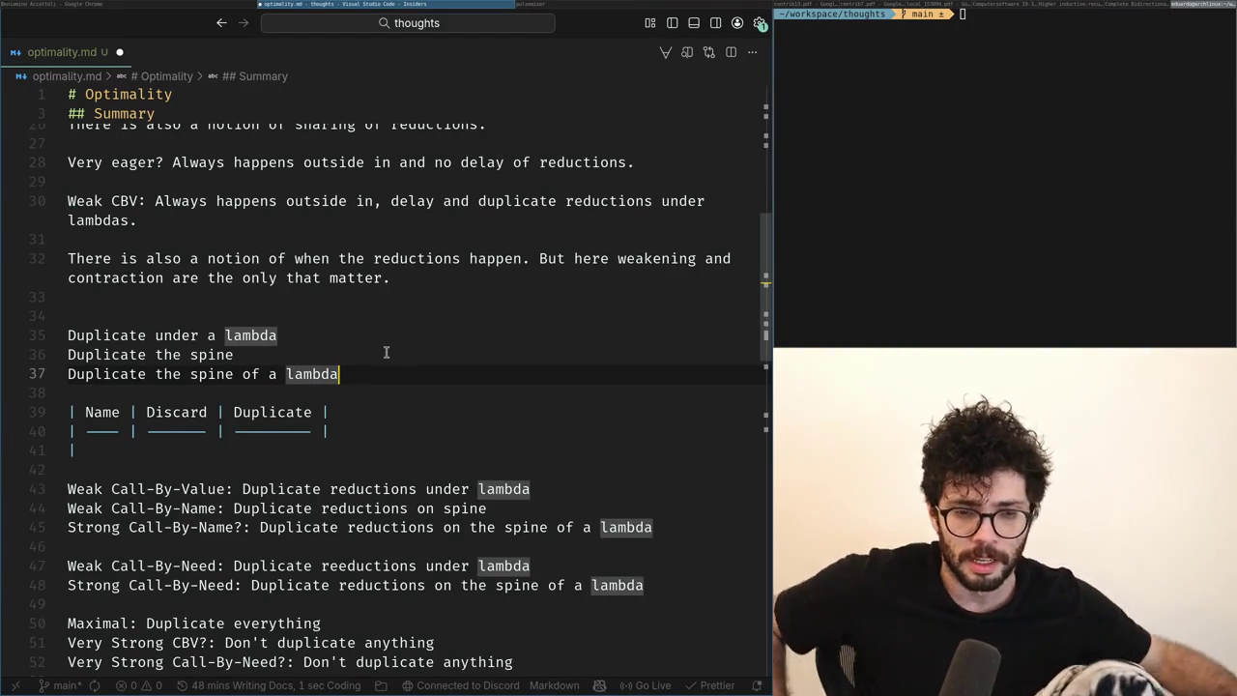
{"action": "key", "text": "Return"}
{"action": "type", "text": "Duplic"}
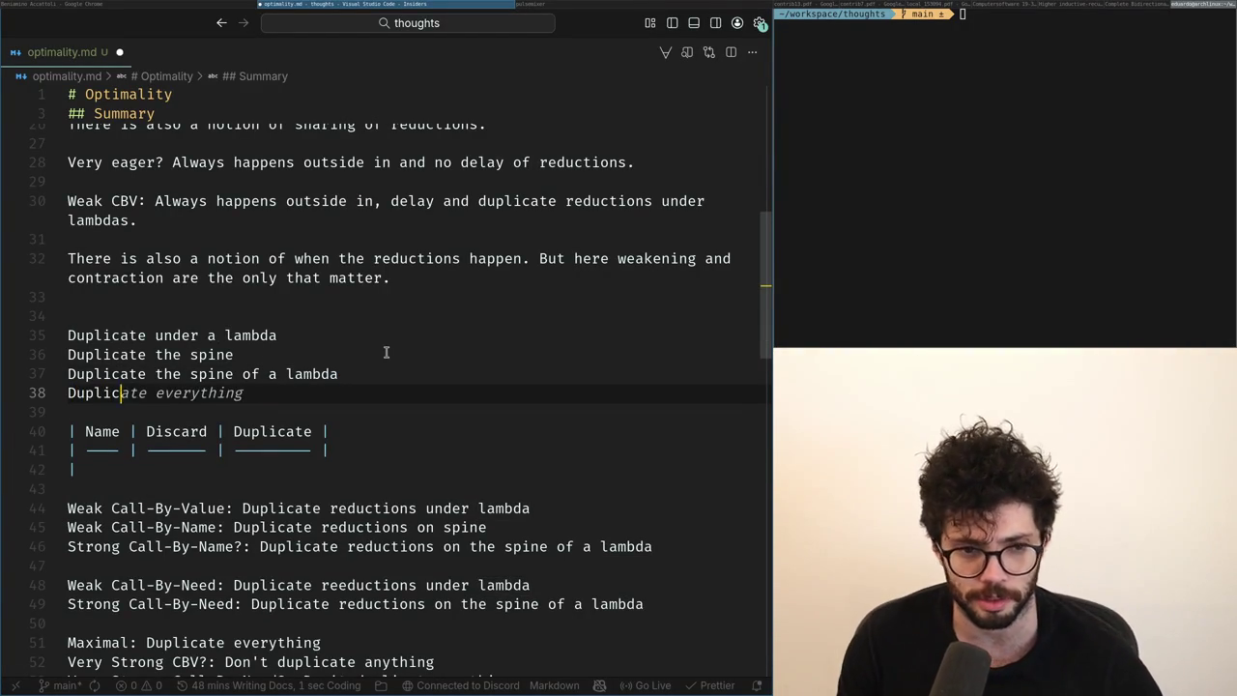
{"action": "type", "text": " everything"}
{"action": "key", "text": "alt+Tab"}
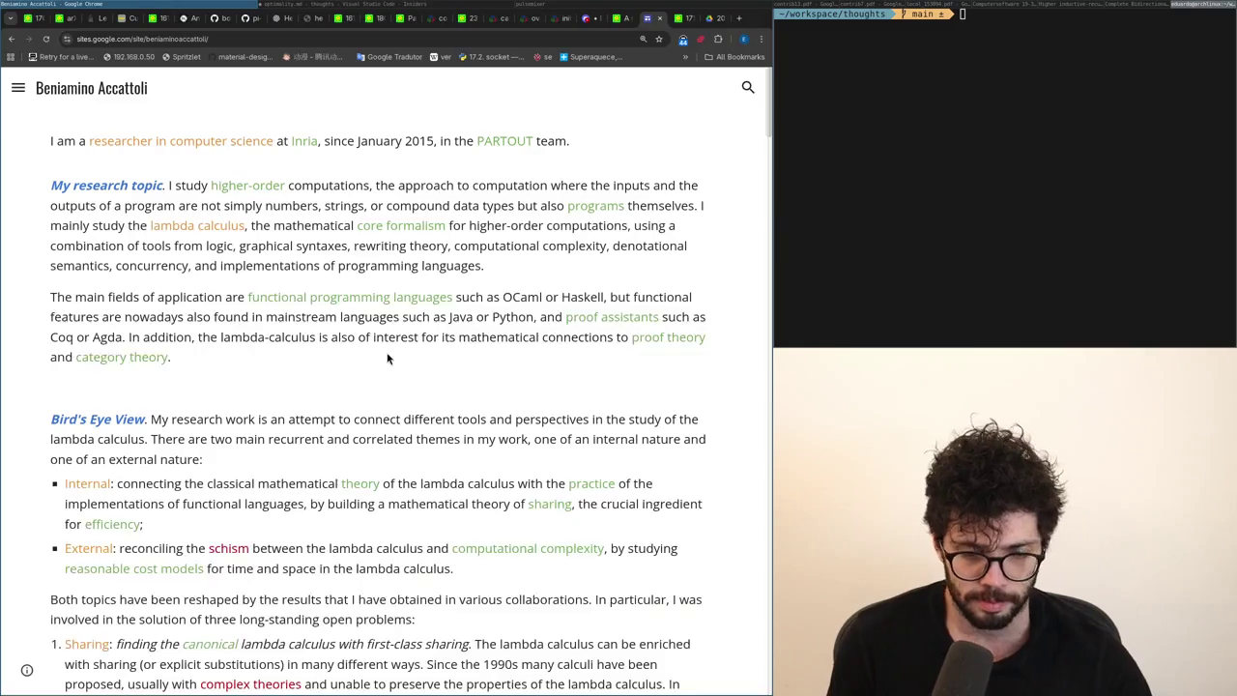
{"action": "key", "text": "alt+Tab"}
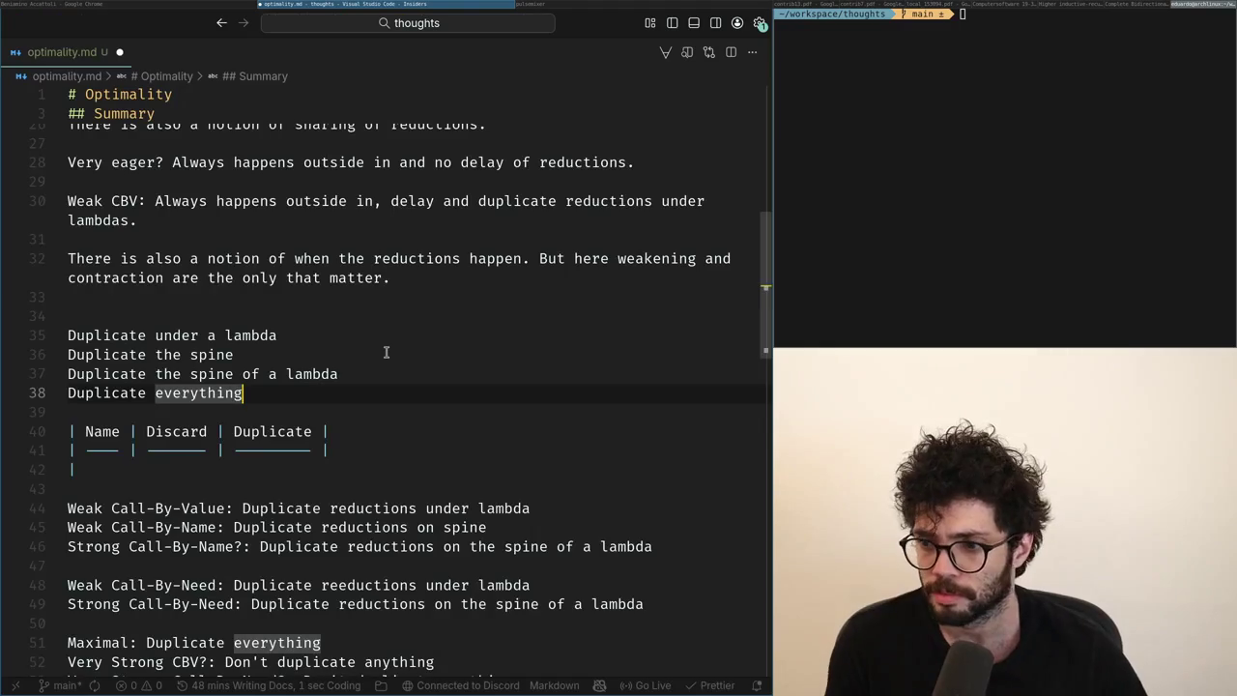
{"action": "key", "text": "ctrl+BackSpace"}
{"action": "key", "text": "ctrl+z"}
{"action": "key", "text": "shift+Up"}
{"action": "key", "text": "shift+End"}
{"action": "key", "text": "BackSpace"}
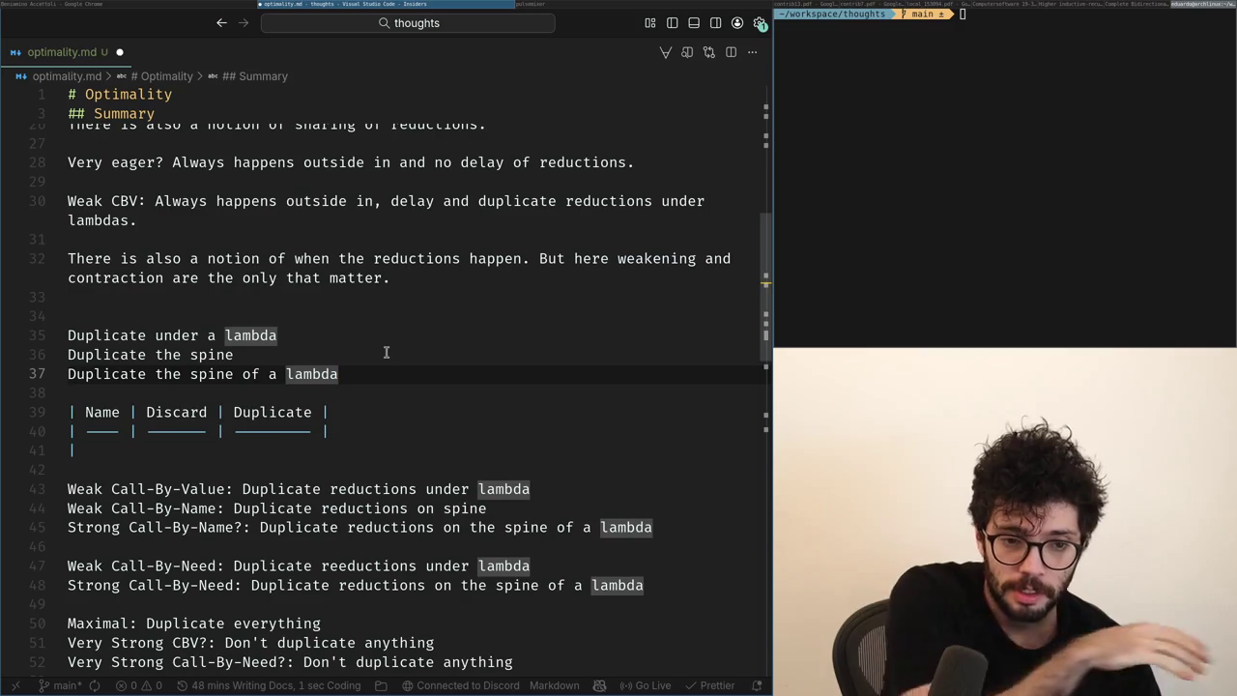
Leave a blank line after the duplication list and open a new Chrome tab.
{"action": "key", "text": "Return"}
{"action": "key", "text": "alt+Tab"}
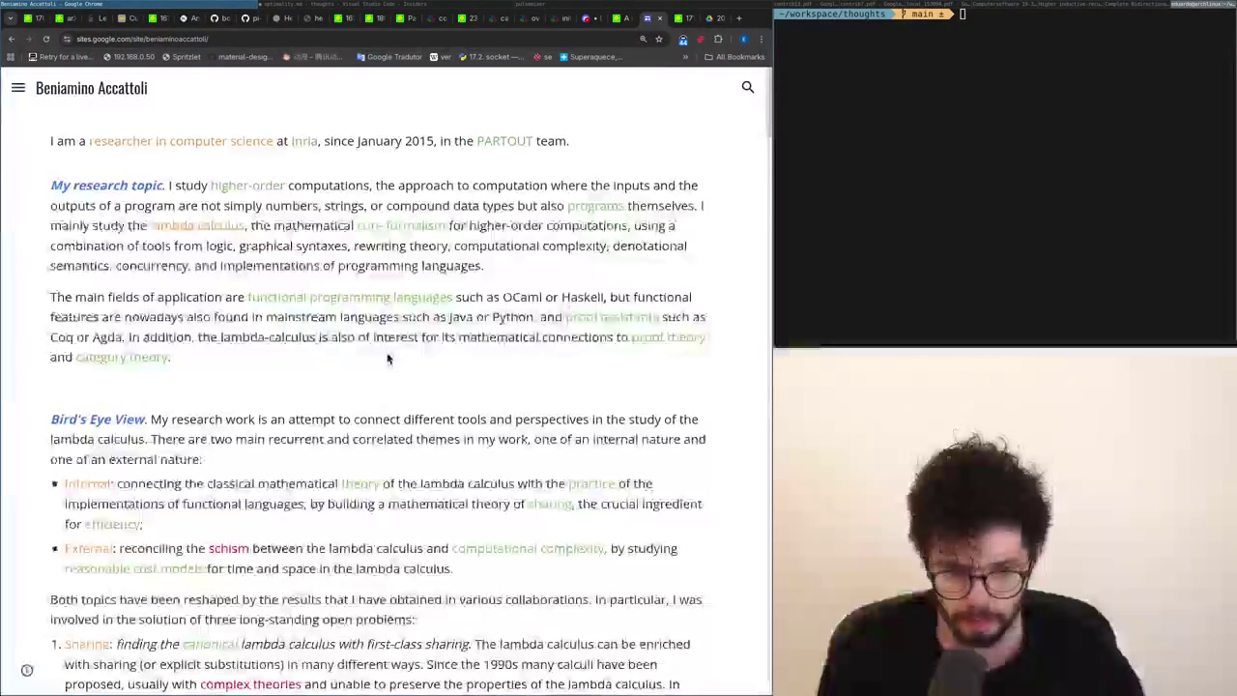
{"action": "key", "text": "ctrl+t"}
On chatgpt.com, ask how to phrase 'doesn't run useless reductions under a lambda'.
{"action": "type", "text": "chat"}
{"action": "key", "text": "Return"}
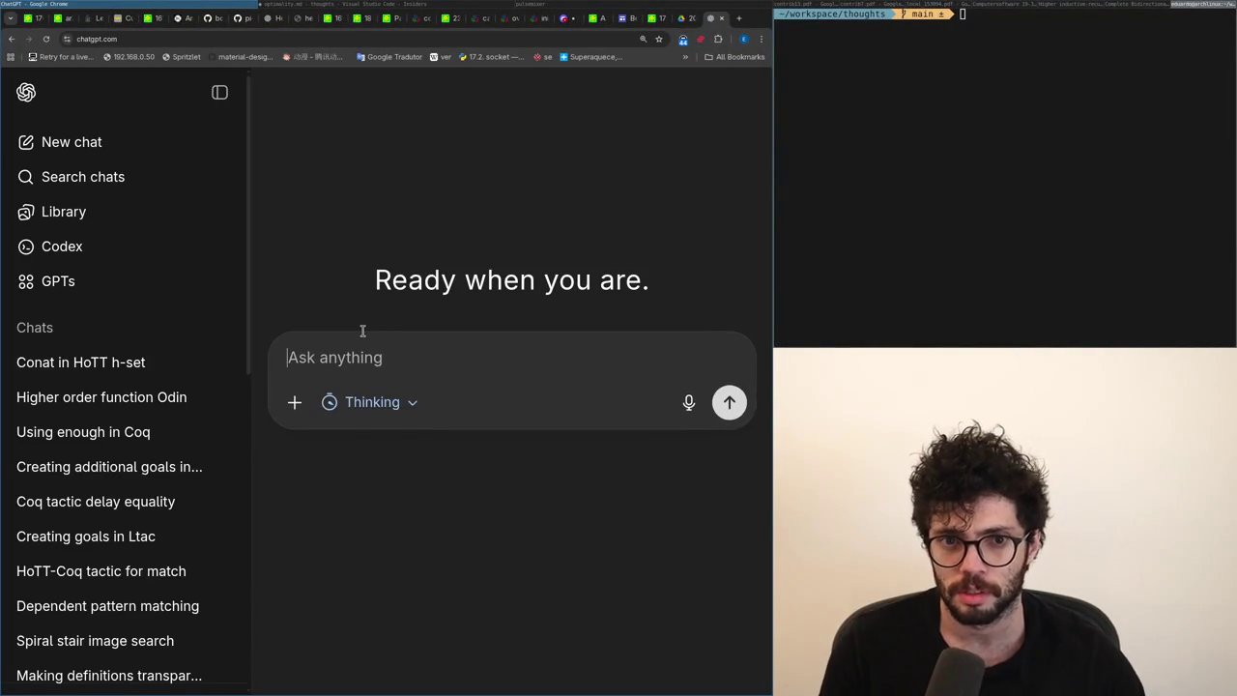
{"action": "type", "text": "You can s"}
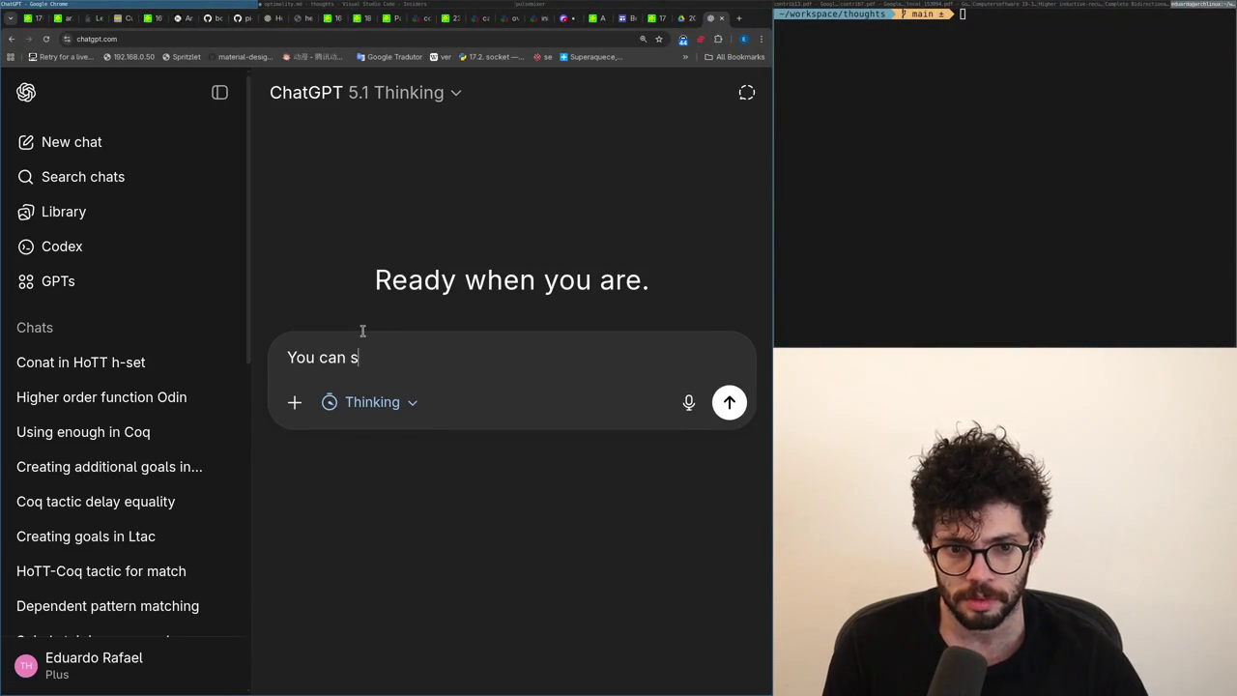
{"action": "type", "text": "ay that a system that duplicates the"}
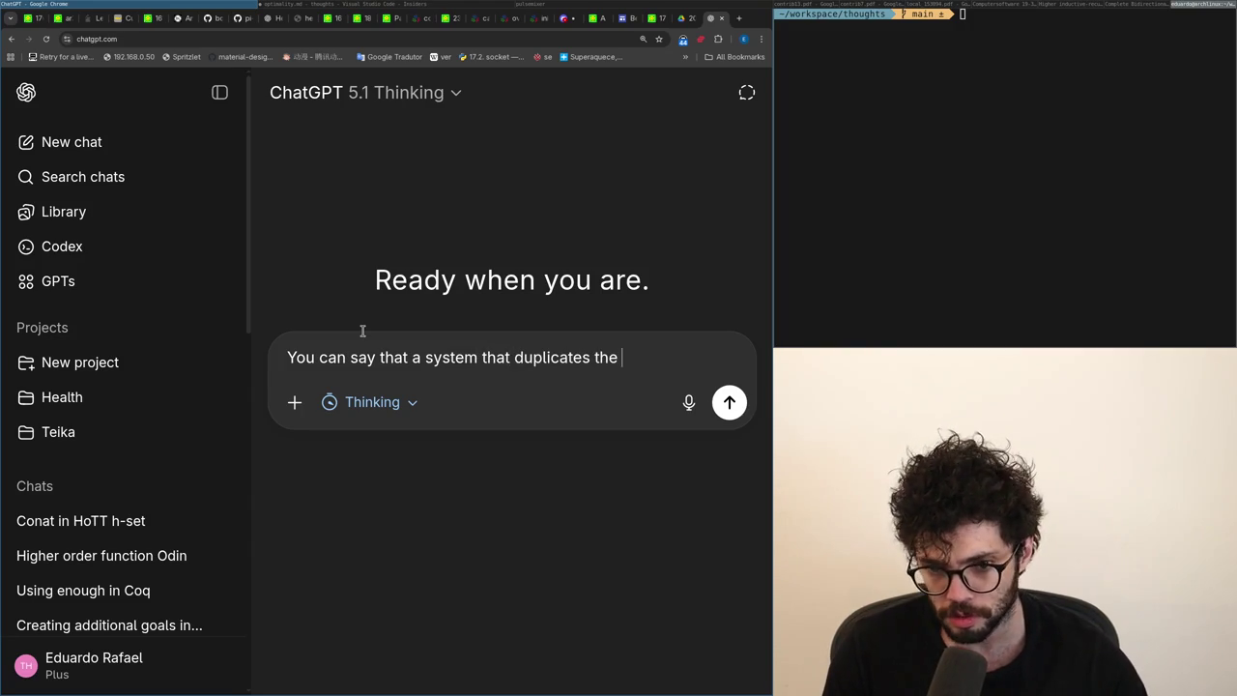
{"action": "type", "text": "ductions"}
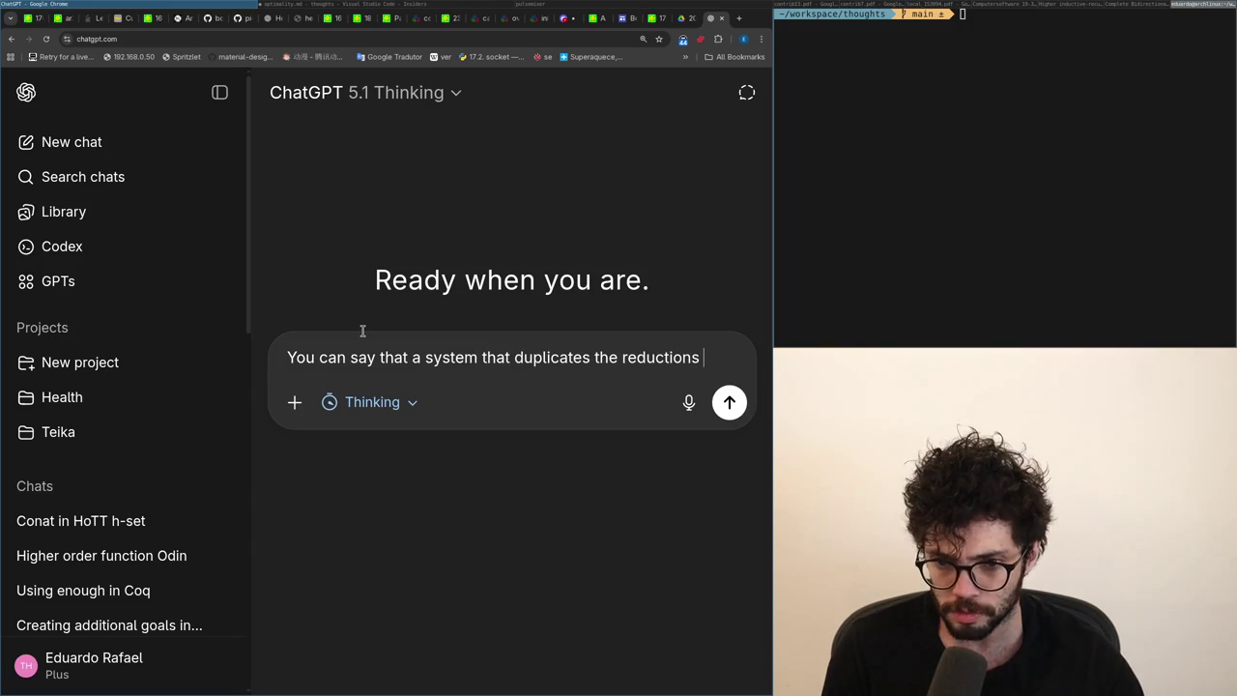
{"action": "key", "text": "ctrl+shift+Left"}
{"action": "key", "text": "ctrl+shift+Left"}
{"action": "key", "text": "ctrl+shift+Left"}
{"action": "key", "text": "ctrl+shift+Left"}
{"action": "key", "text": "ctrl+shift+Left"}
{"action": "key", "text": "ctrl+a"}
{"action": "type", "text": "A reasonable expression is \"this evaluation order duplicates reductions under a lambda\", what is the equivalent to mean \"this evaluation order doesn't run useless reductions under a lambda\"?"}
{"action": "key", "text": "Return"}
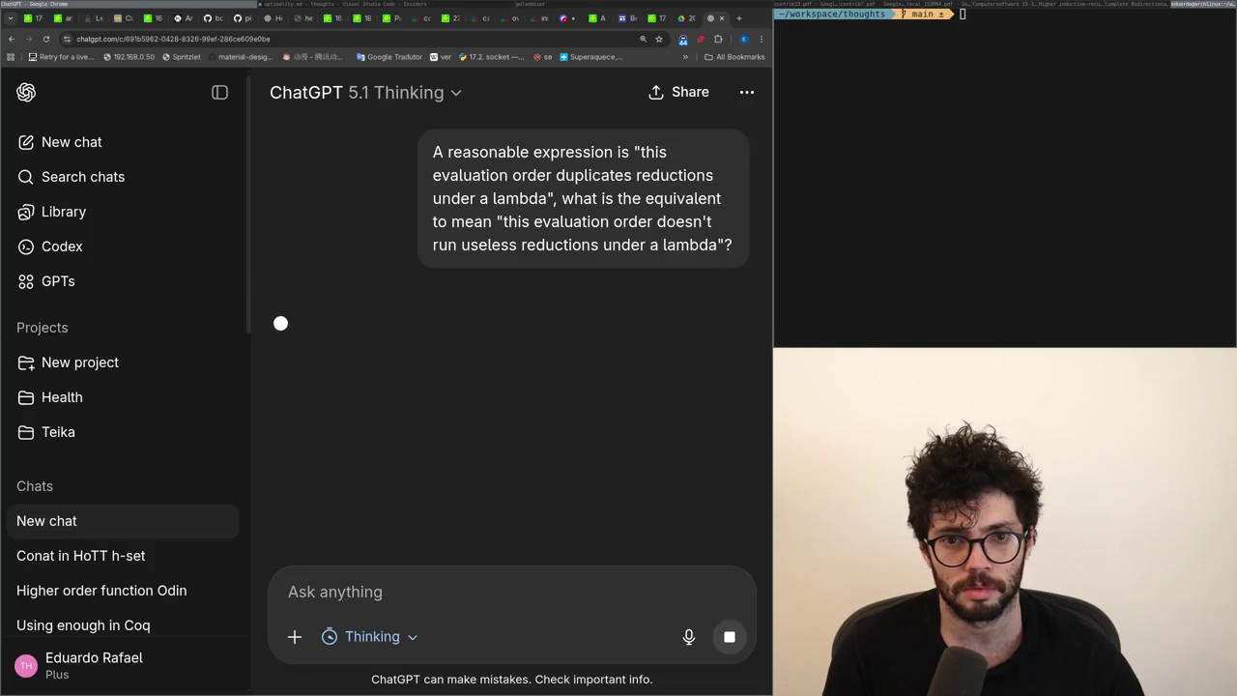
Check the notes while the answer loads, ending on X's timeline in the browser.
{"action": "key", "text": "alt+Tab"}
{"action": "key", "text": "alt+Tab"}
{"action": "key", "text": "alt+Tab"}
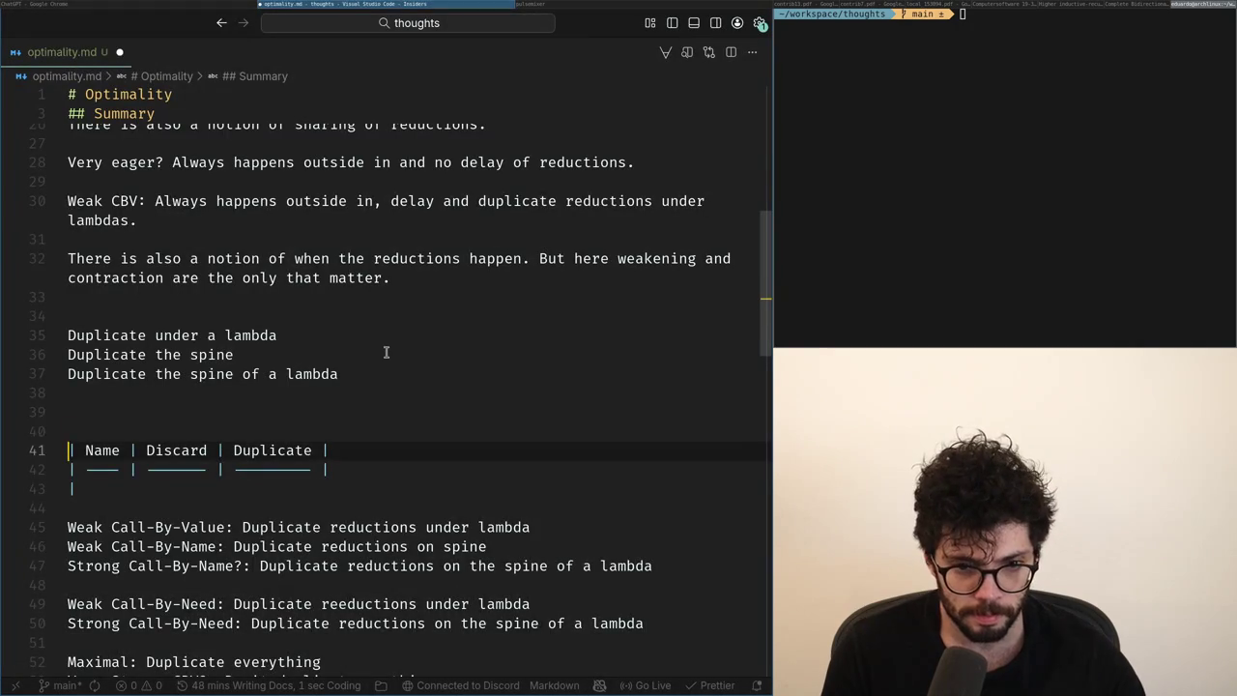
{"action": "key", "text": "Up"}
{"action": "key", "text": "Up"}
{"action": "key", "text": "Up"}
{"action": "key", "text": "Down"}
{"action": "key", "text": "Down"}
{"action": "key", "text": "Down"}
{"action": "key", "text": "alt+Tab"}
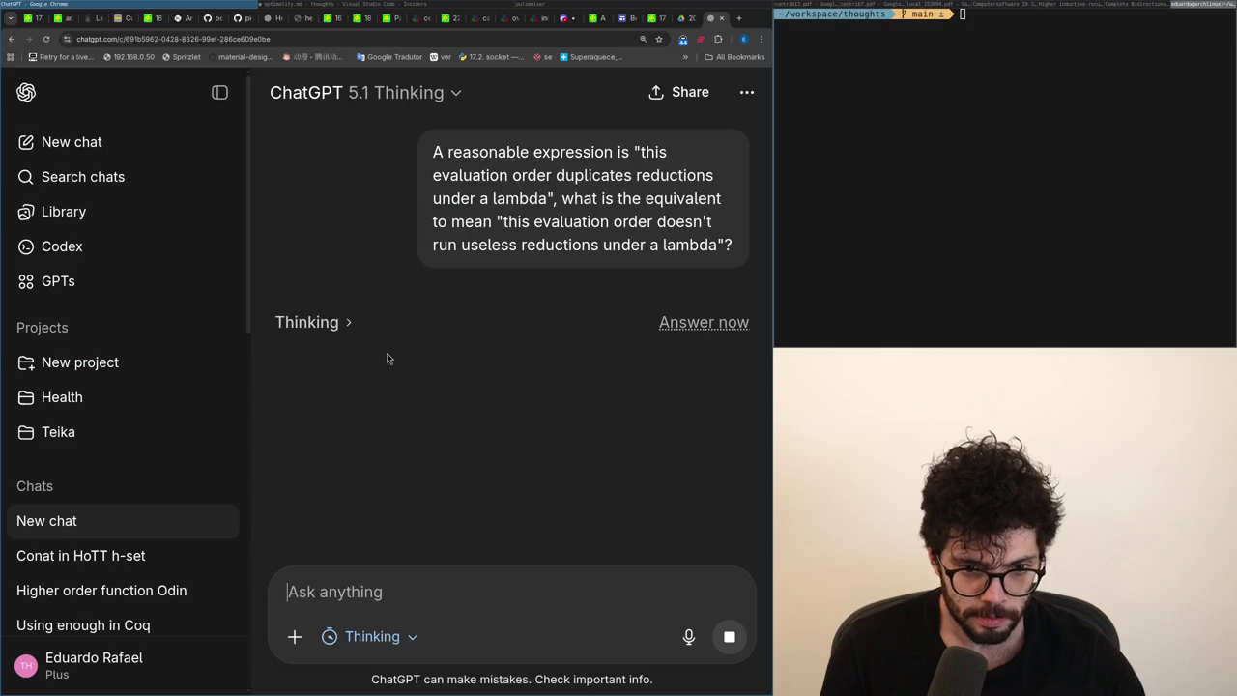
{"action": "key", "text": "alt+Tab"}
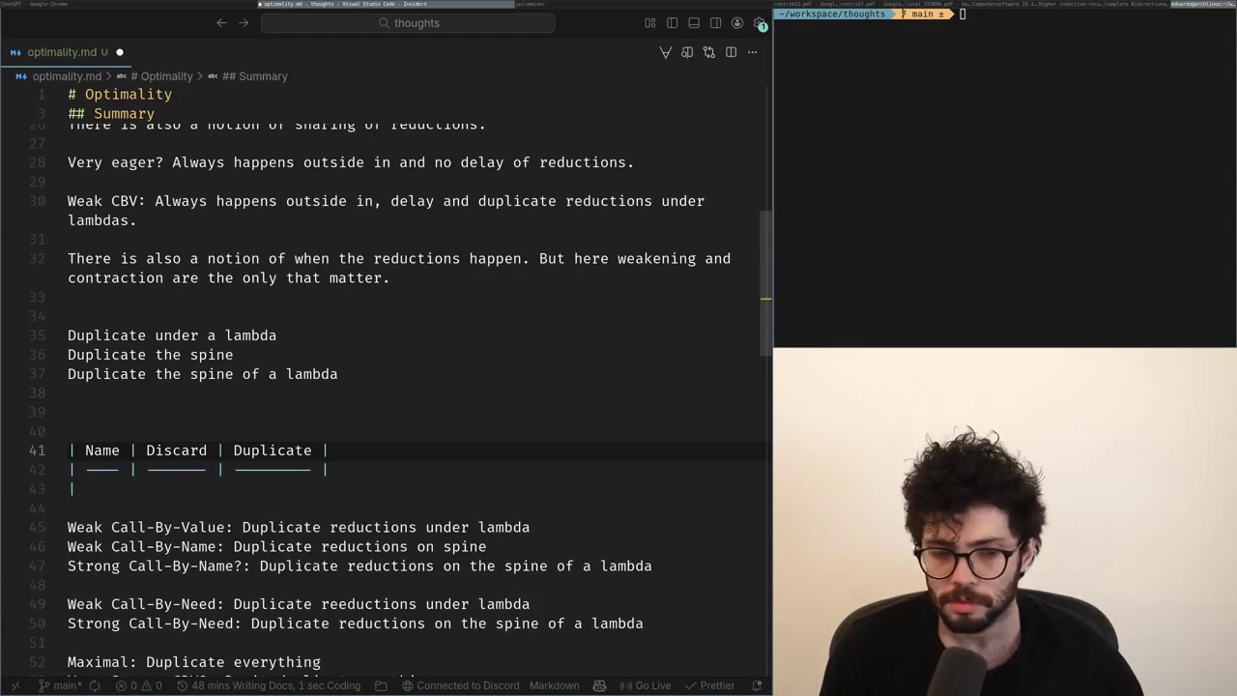
{"action": "key", "text": "alt+Tab"}
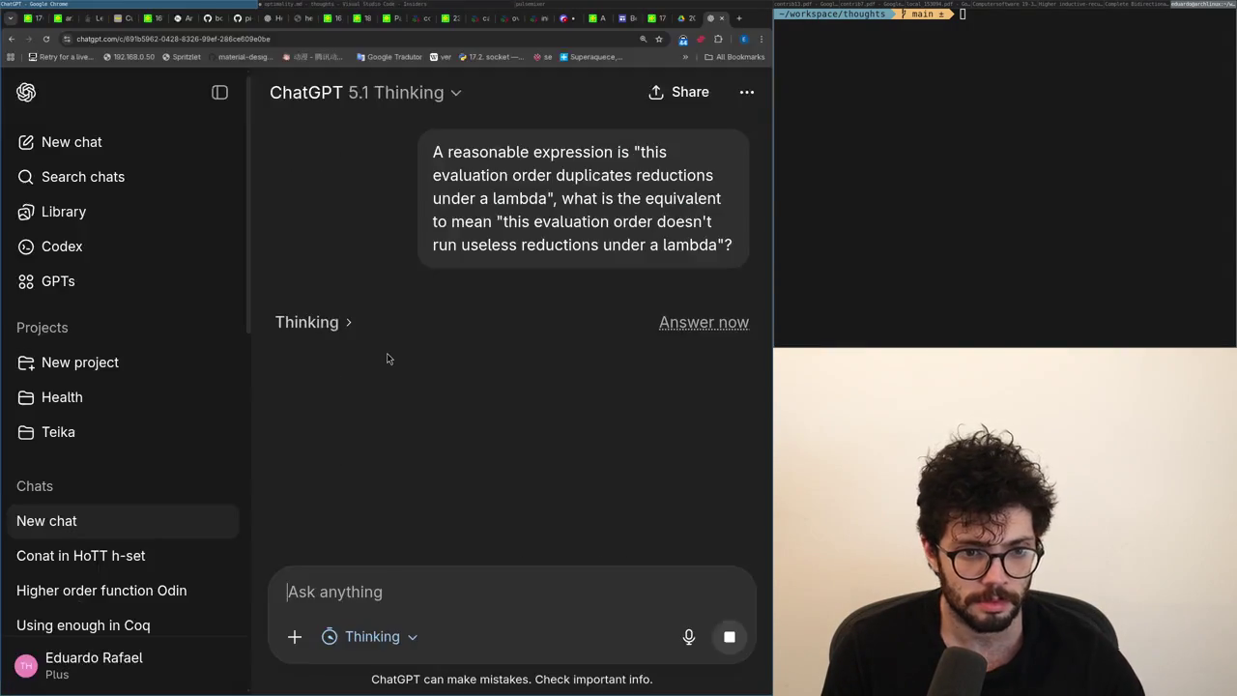
{"action": "key", "text": "alt+Tab"}
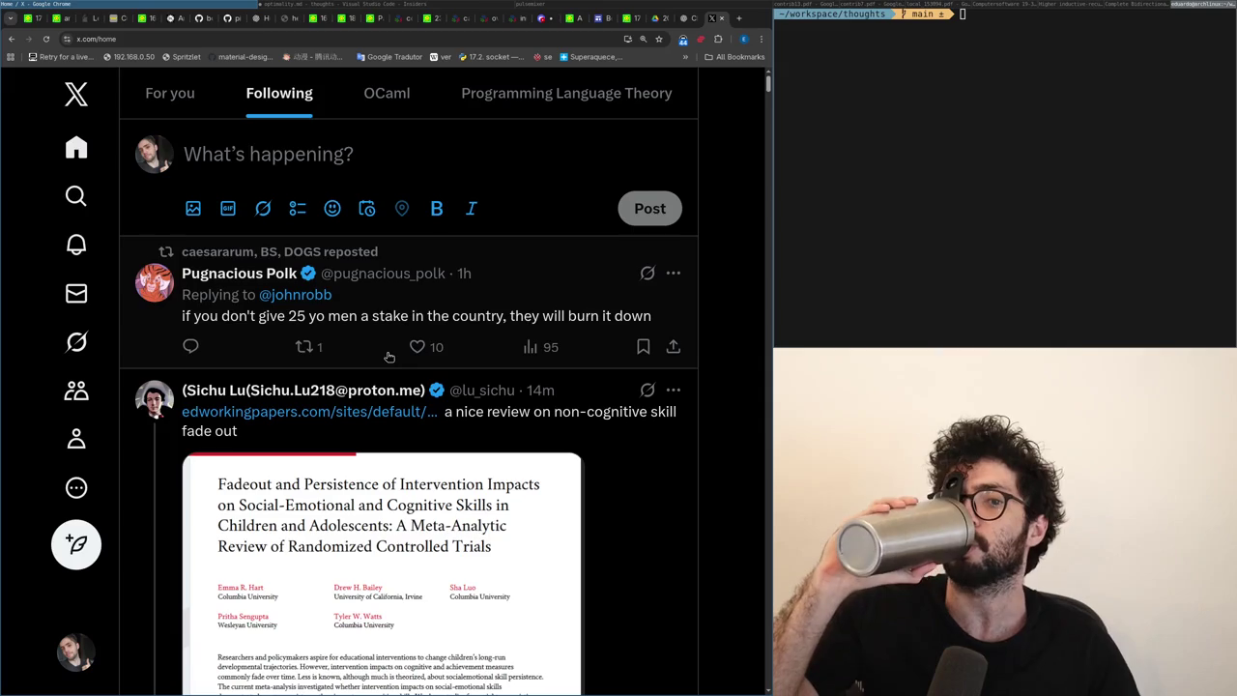
Read the X post about AI automating entry-level jobs, then close its tab.
{"action": "left_click", "coordinate": [385, 353]}
{"action": "scroll", "coordinate": [378, 345], "scroll_direction": "up", "scroll_amount": 3}
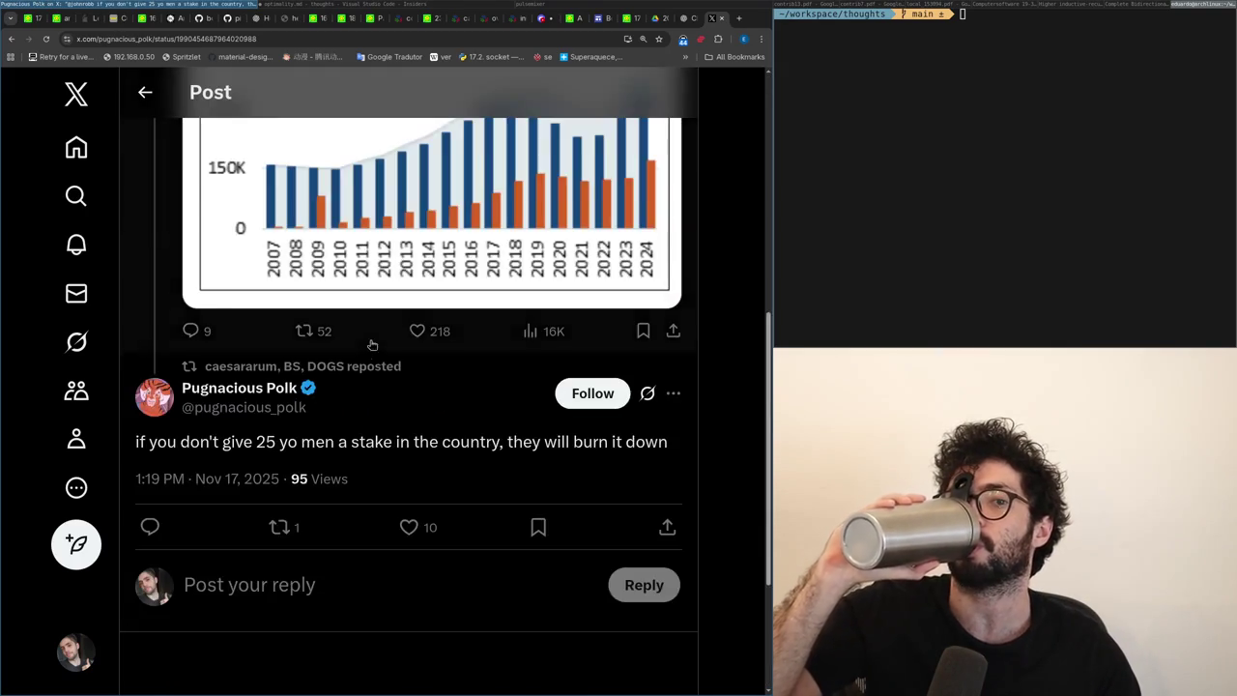
{"action": "scroll", "coordinate": [378, 345], "scroll_direction": "up", "scroll_amount": 3}
{"action": "scroll", "coordinate": [372, 343], "scroll_direction": "up", "scroll_amount": 3}
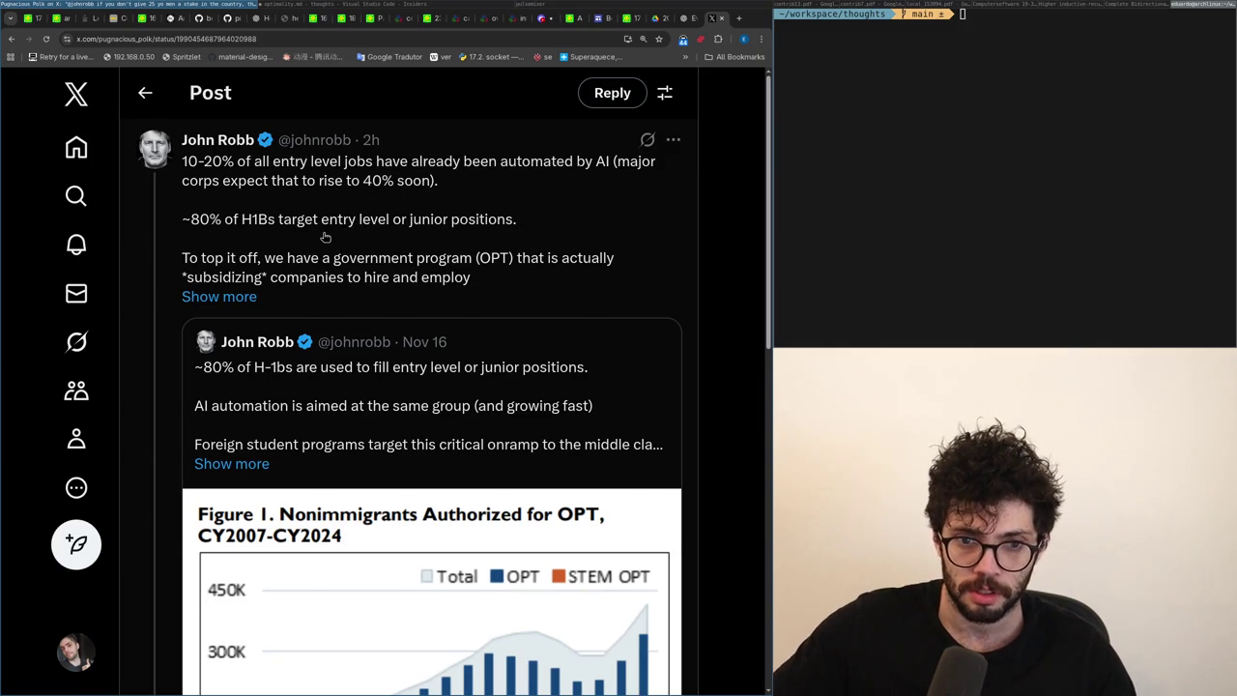
{"action": "left_click", "coordinate": [324, 237]}
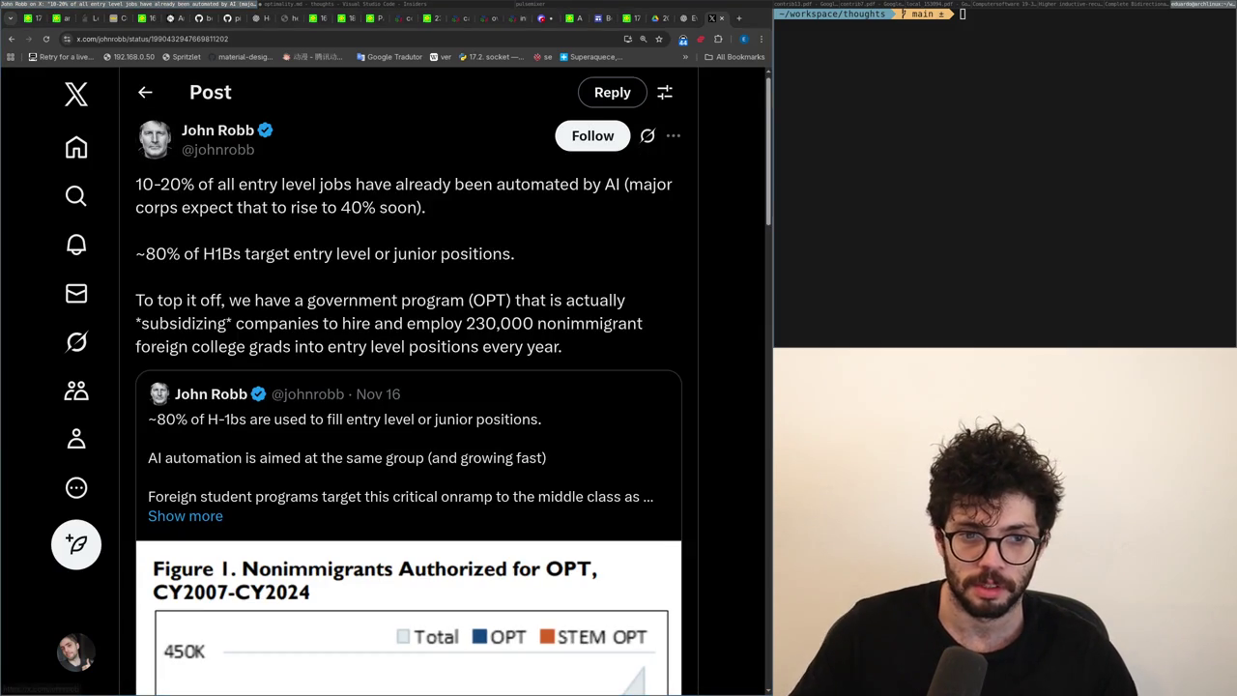
{"action": "scroll", "coordinate": [190, 345], "scroll_direction": "down", "scroll_amount": 3}
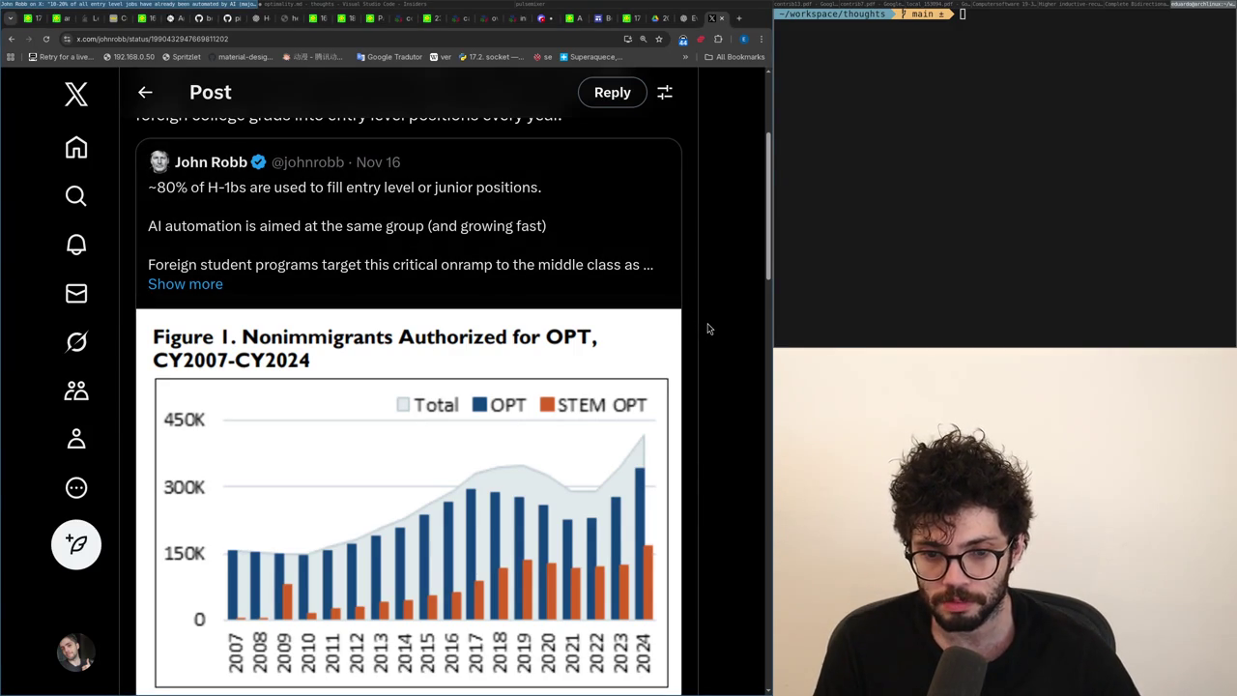
{"action": "scroll", "coordinate": [707, 328], "scroll_direction": "up", "scroll_amount": 4}
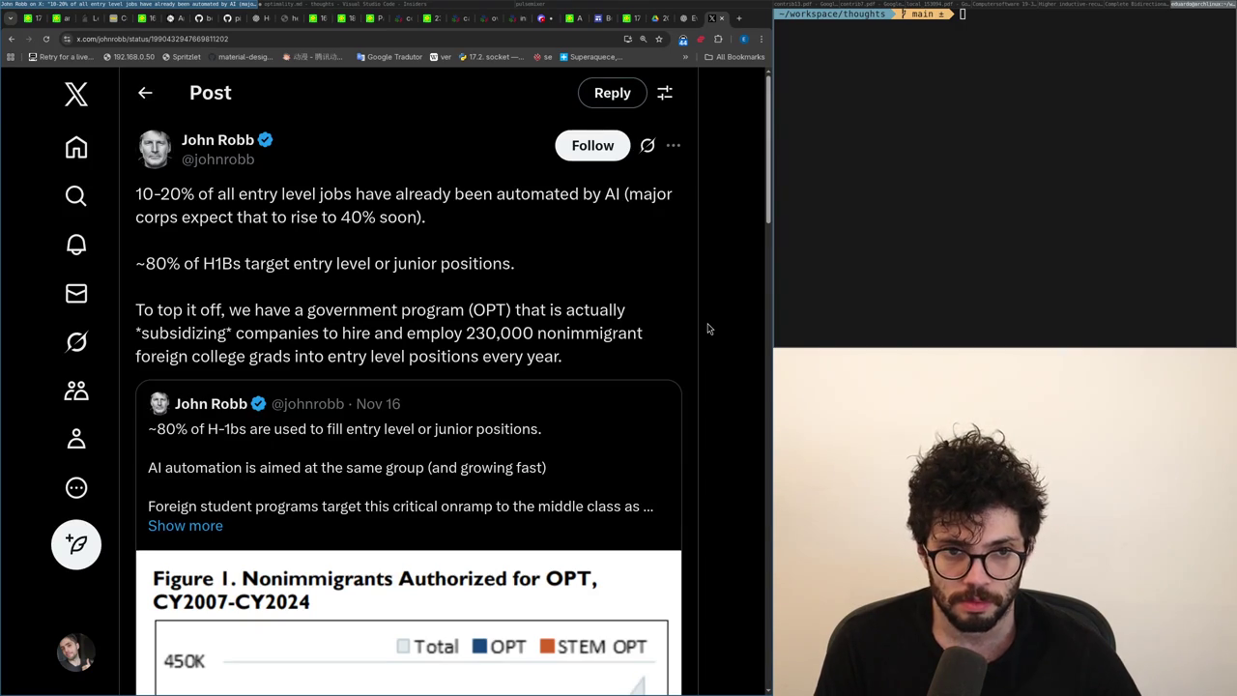
{"action": "key", "text": "ctrl+w"}
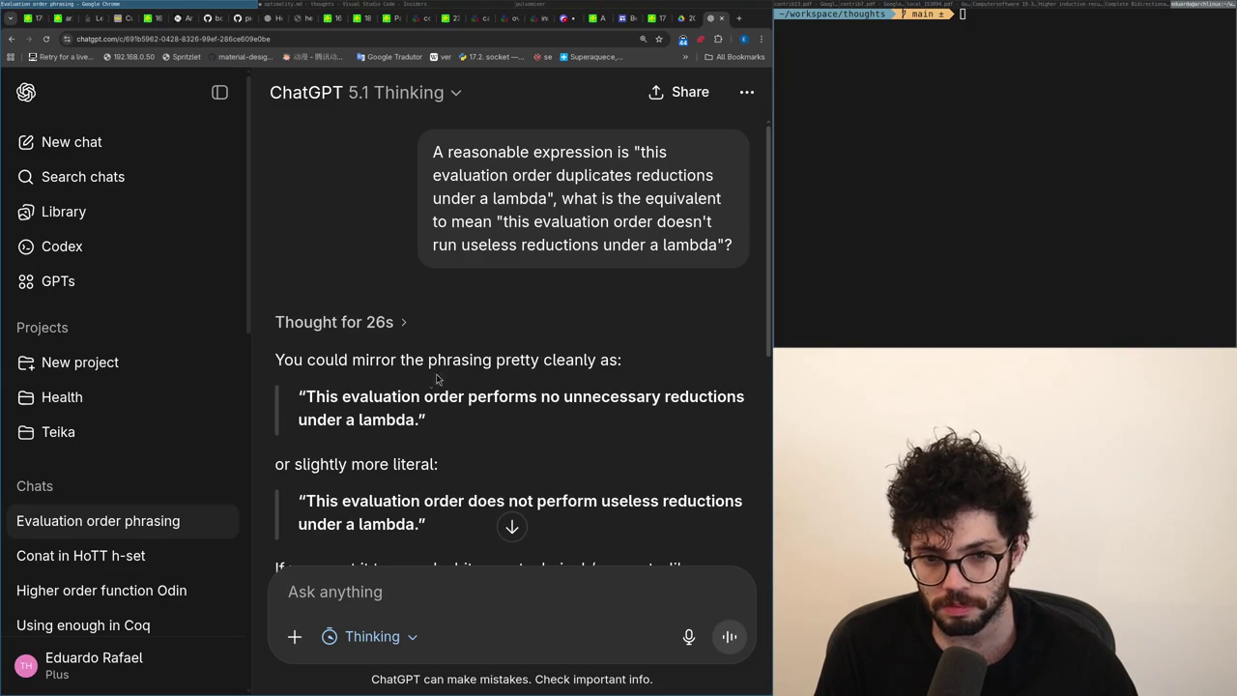
Read ChatGPT's answer suggesting 'performs no unnecessary reductions under a lambda'.
{"action": "left_click_drag", "start_coordinate": [381, 396], "coordinate": [373, 419]}
{"action": "scroll", "coordinate": [368, 409], "scroll_direction": "down", "scroll_amount": 1}
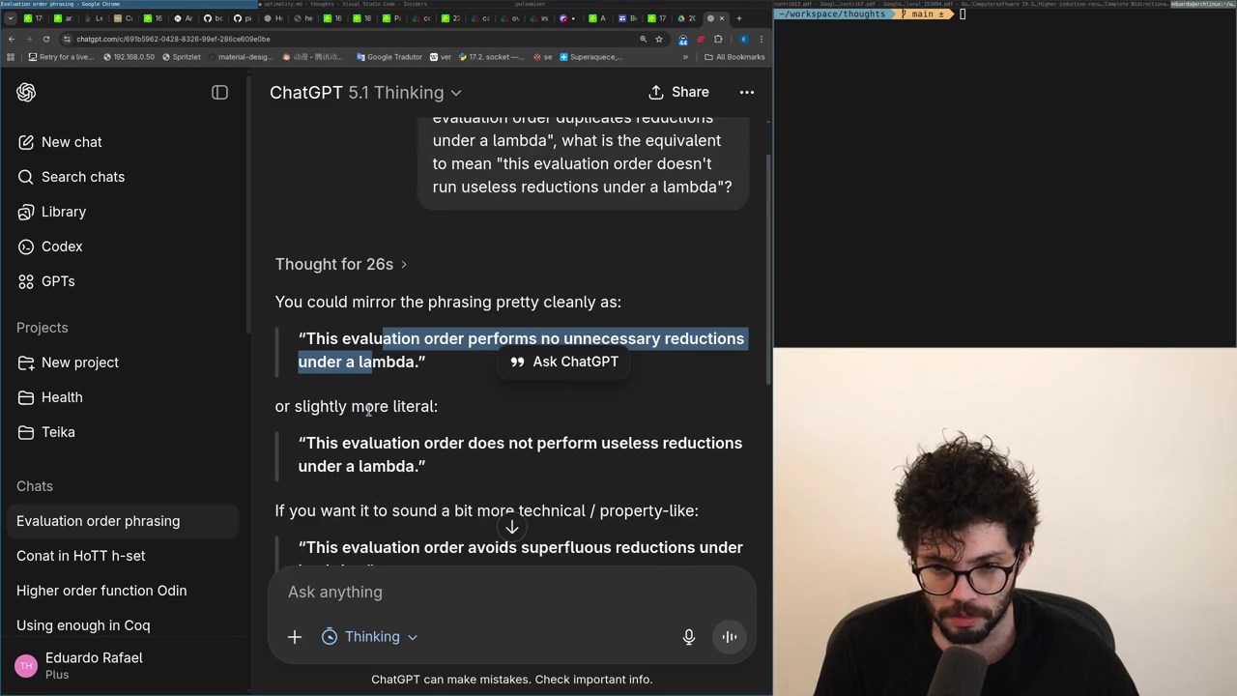
{"action": "scroll", "coordinate": [367, 409], "scroll_direction": "down", "scroll_amount": 2}
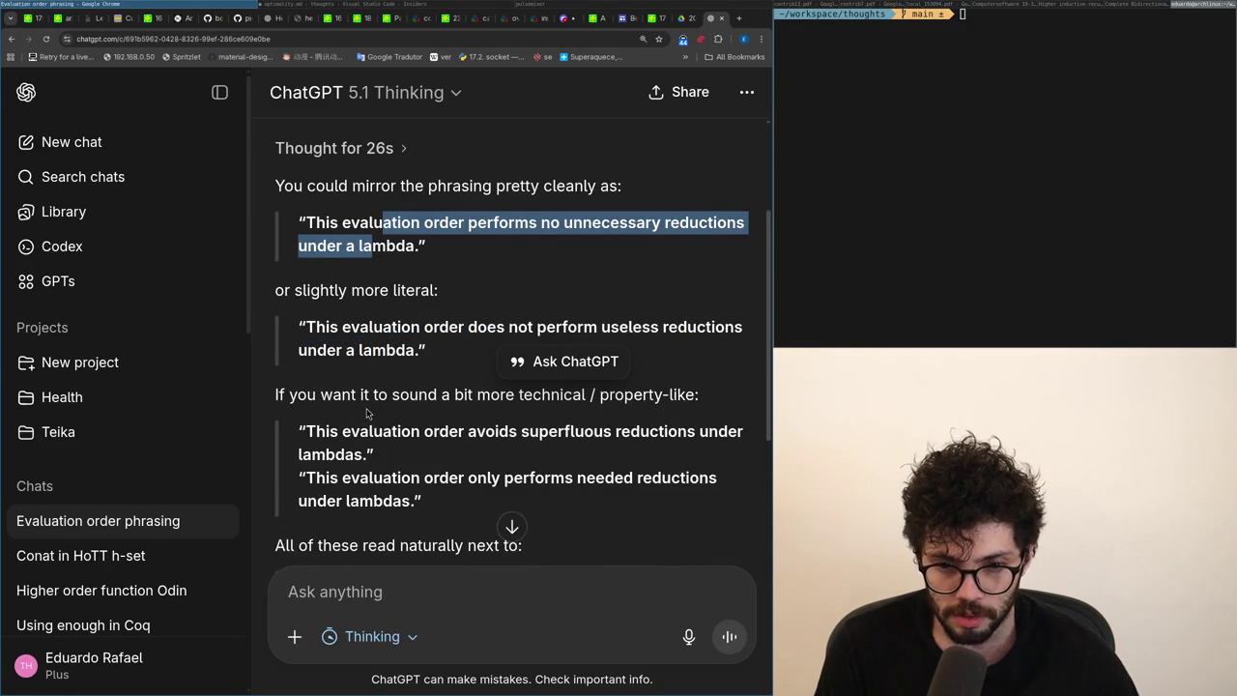
{"action": "scroll", "coordinate": [367, 408], "scroll_direction": "down", "scroll_amount": 3}
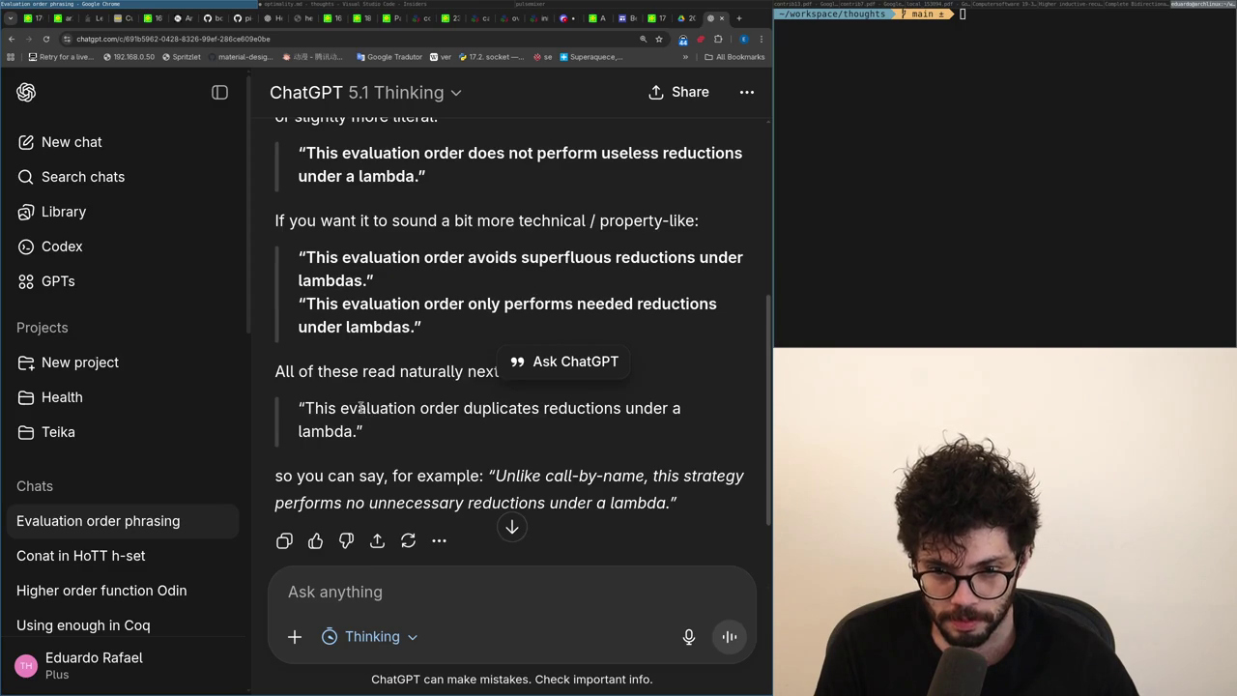
{"action": "left_click_drag", "start_coordinate": [360, 408], "coordinate": [349, 405]}
{"action": "double_click", "coordinate": [341, 367]}
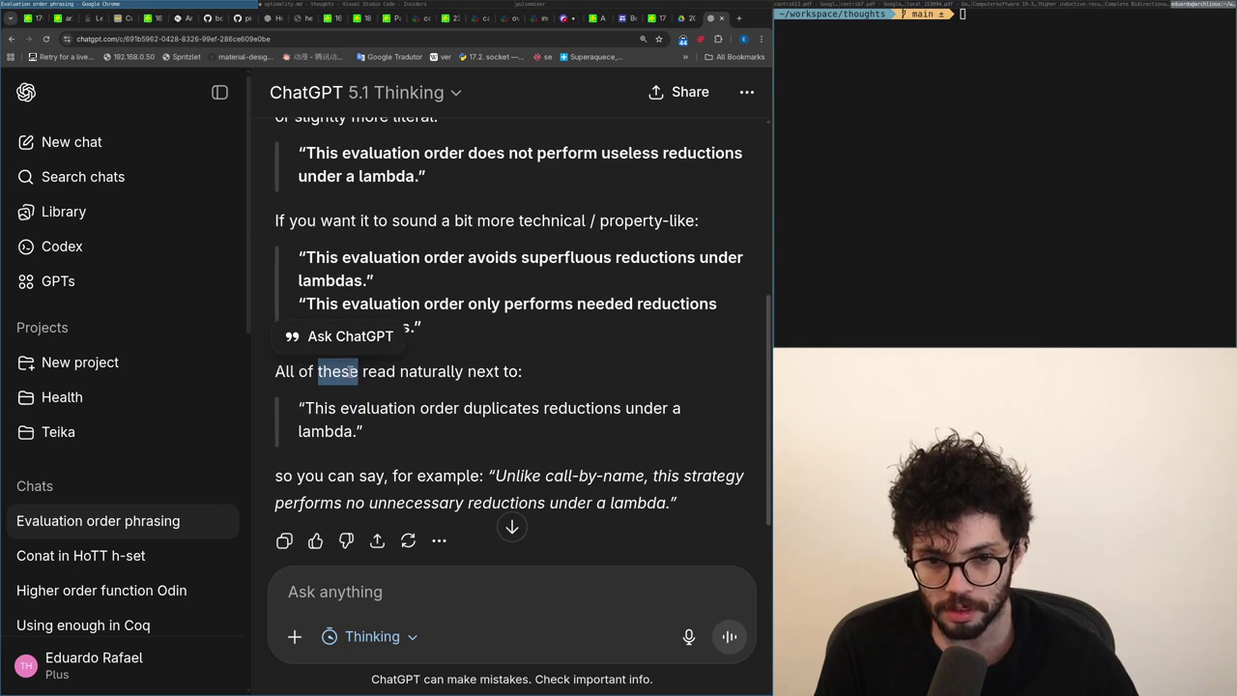
{"action": "scroll", "coordinate": [582, 343], "scroll_direction": "down", "scroll_amount": 2}
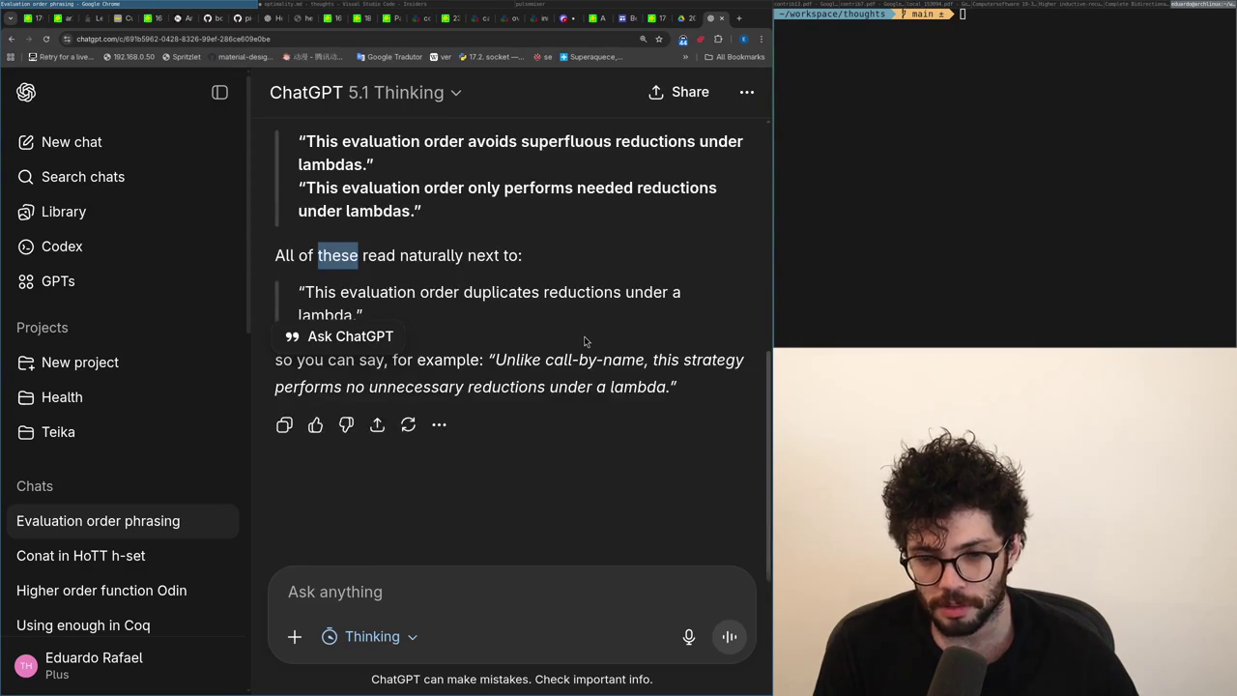
{"action": "scroll", "coordinate": [485, 490], "scroll_direction": "up", "scroll_amount": 3}
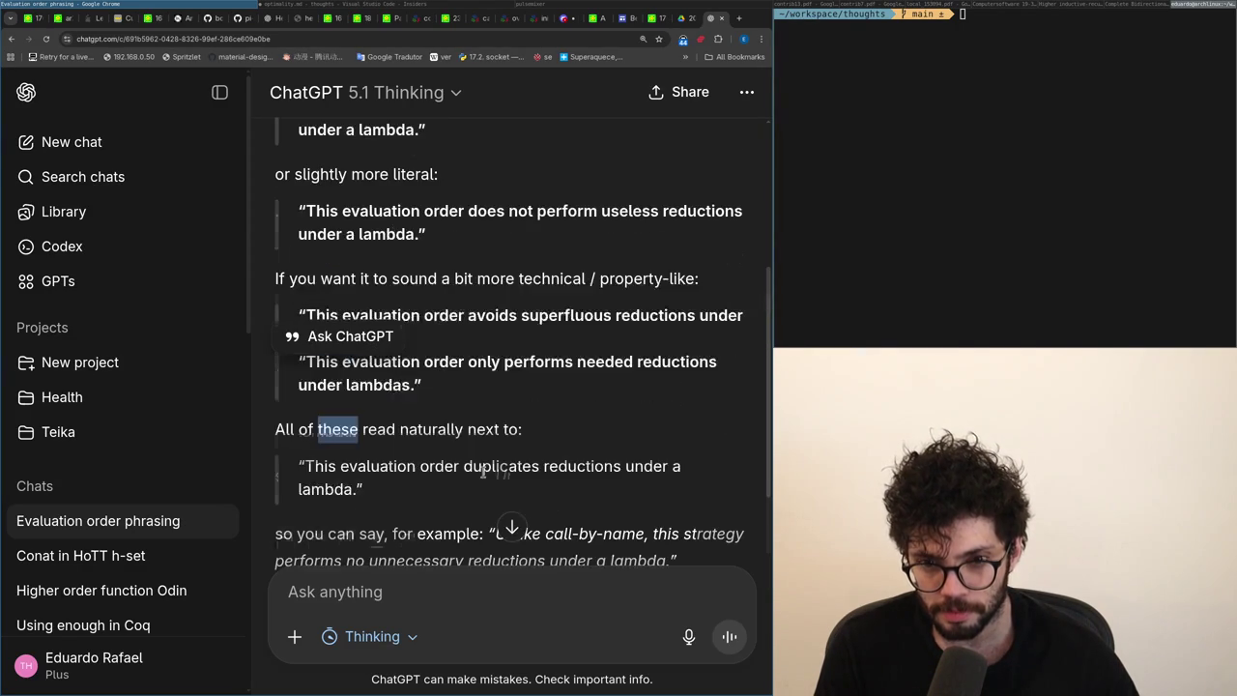
{"action": "scroll", "coordinate": [474, 498], "scroll_direction": "down", "scroll_amount": 3}
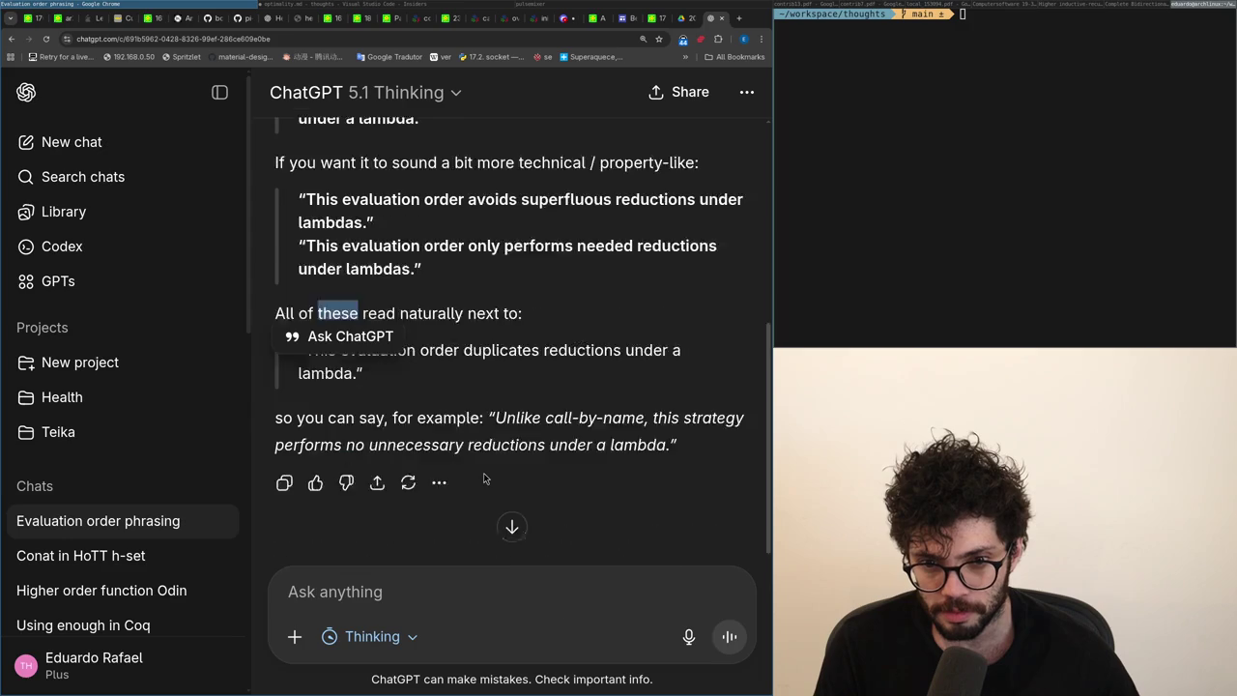
{"action": "left_click", "coordinate": [404, 588]}
Rename the table's middle column heading to Unnecessary.
{"action": "key", "text": "alt+Tab"}
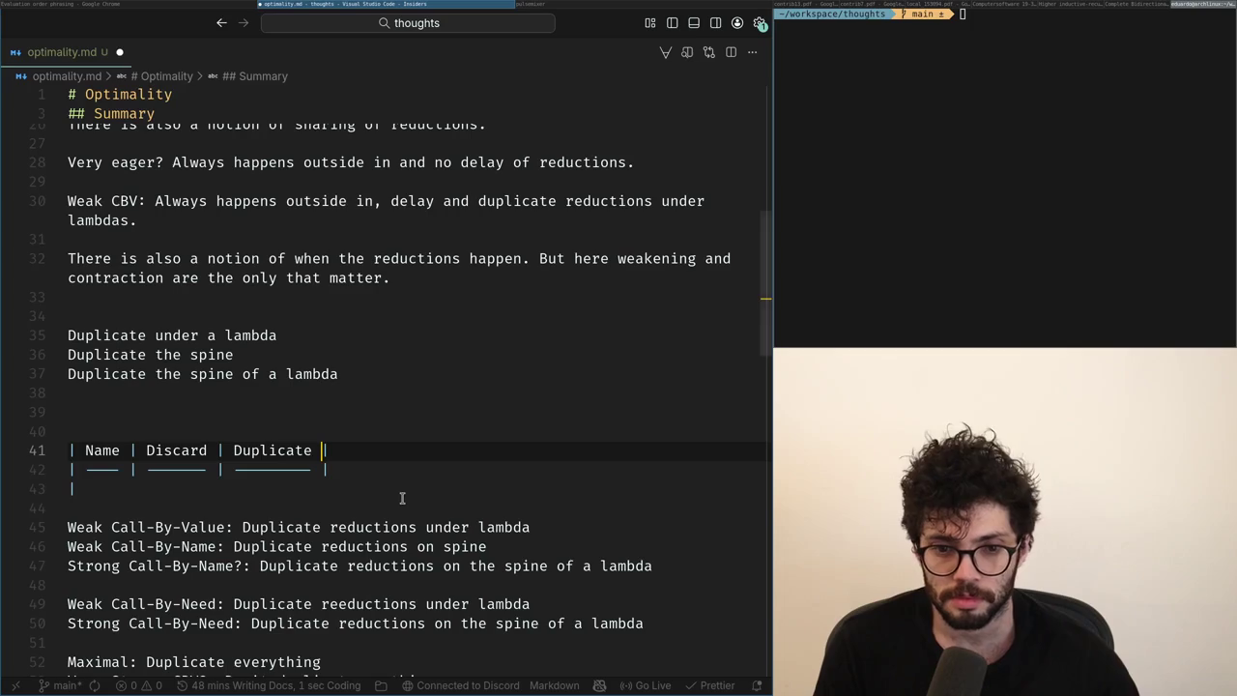
{"action": "key", "text": "ctrl+shift+Right"}
{"action": "key", "text": "BackSpace"}
{"action": "type", "text": "Un"}
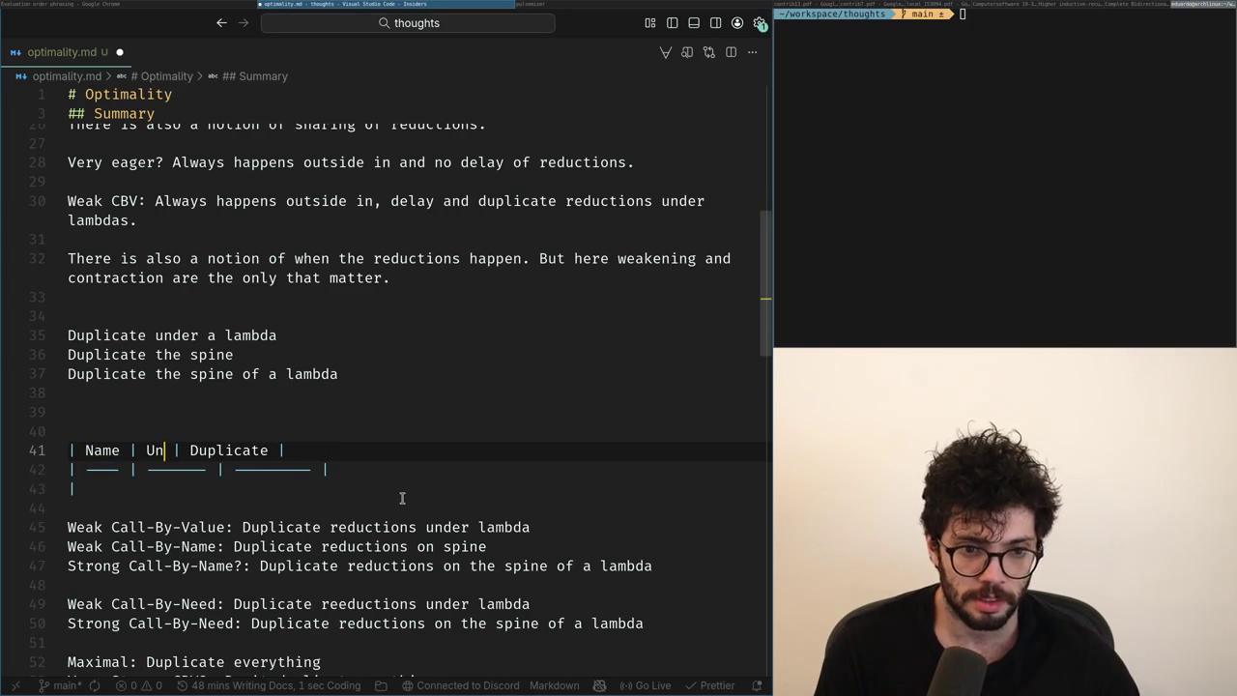
{"action": "type", "text": "ecessary"}
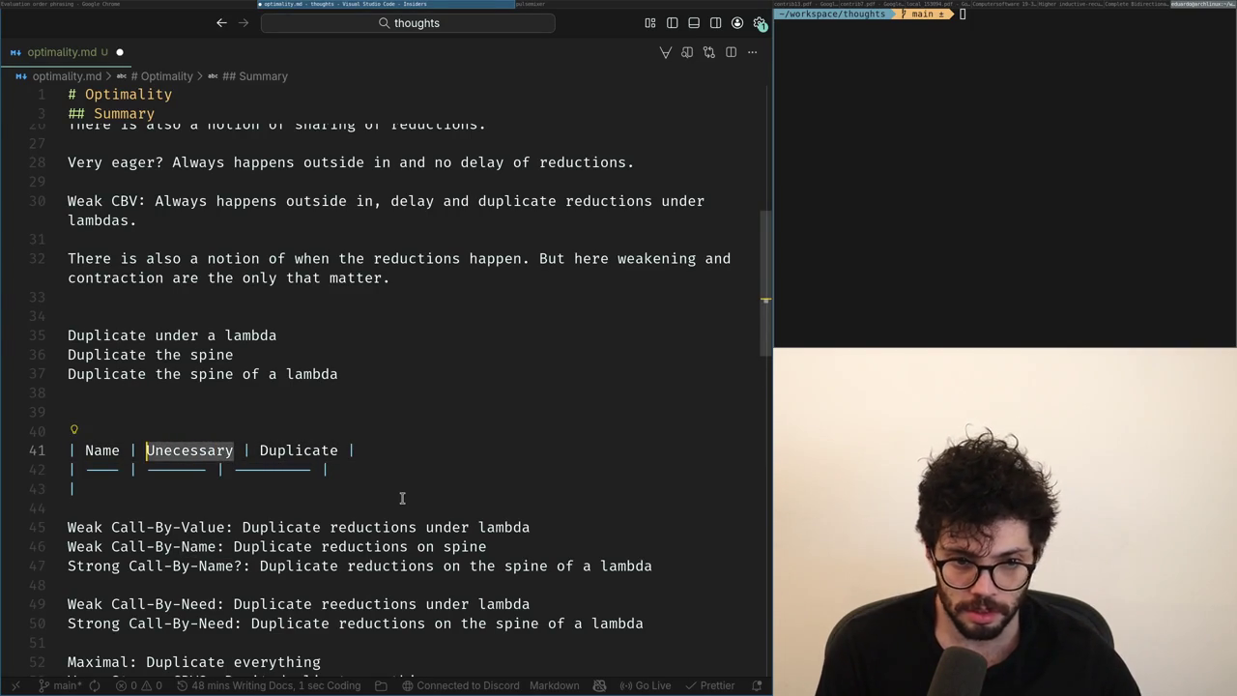
{"action": "key", "text": "alt+Tab"}
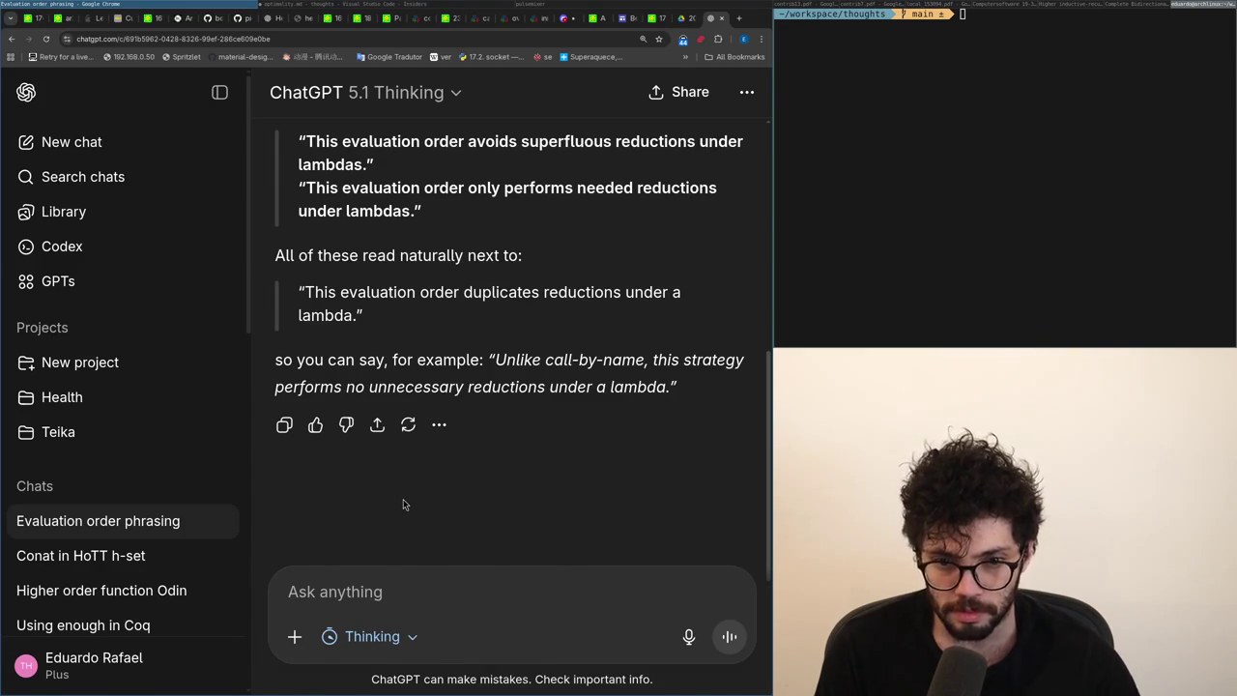
{"action": "key", "text": "alt+Tab"}
{"action": "type", "text": "n"}
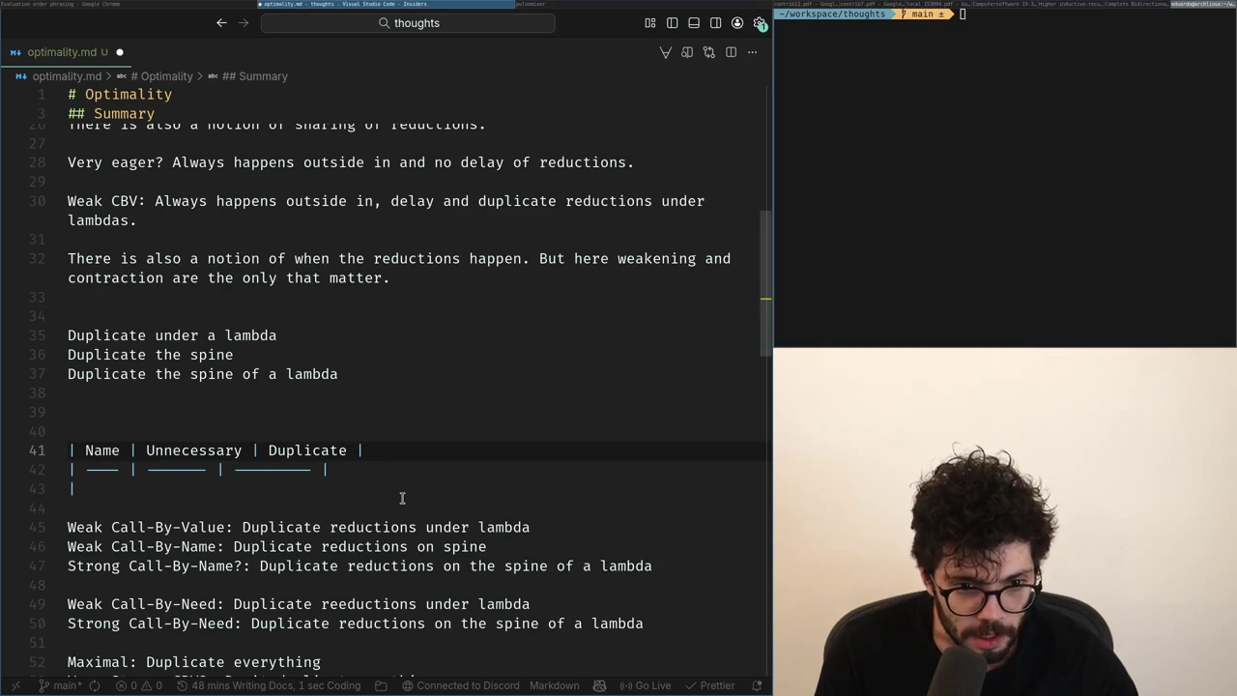
{"action": "key", "text": "ctrl+Right"}
{"action": "key", "text": "Down"}
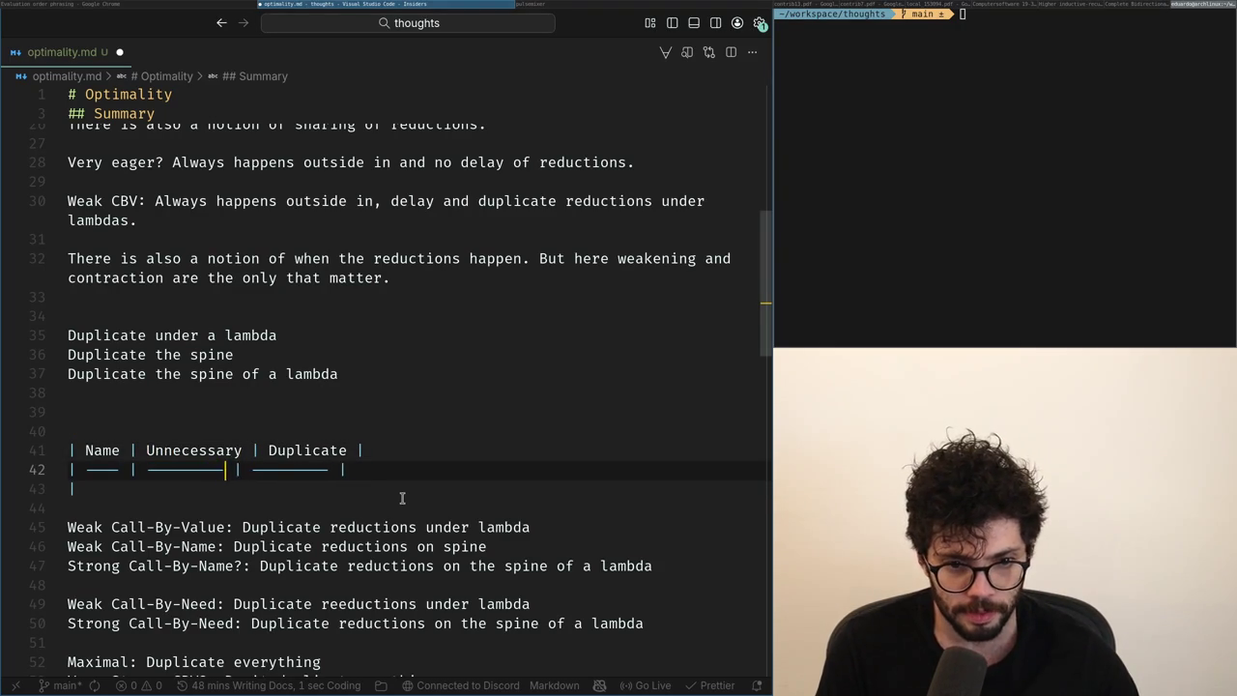
Add 'Unnecessary under a lambda' and 'Unnecessary on the spine' lines above the table.
{"action": "key", "text": "Up"}
{"action": "key", "text": "Up"}
{"action": "key", "text": "Up"}
{"action": "key", "text": "Up"}
{"action": "key", "text": "Return"}
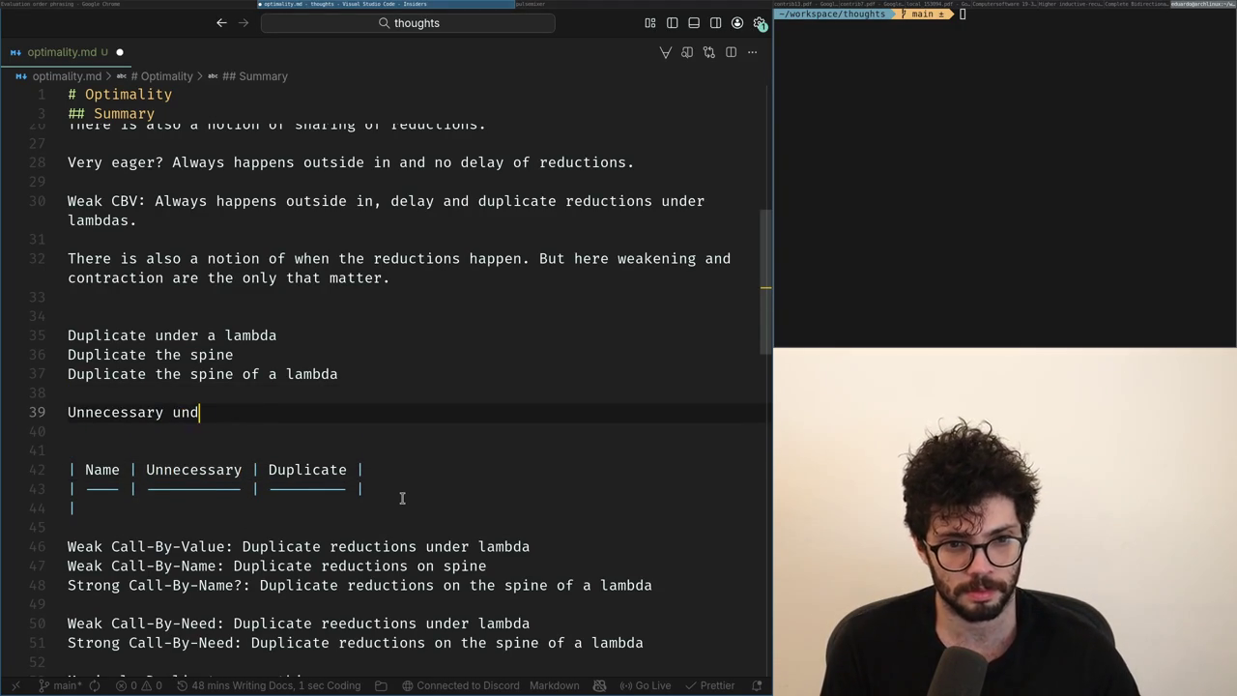
{"action": "key", "text": "Tab"}
{"action": "key", "text": "Return"}
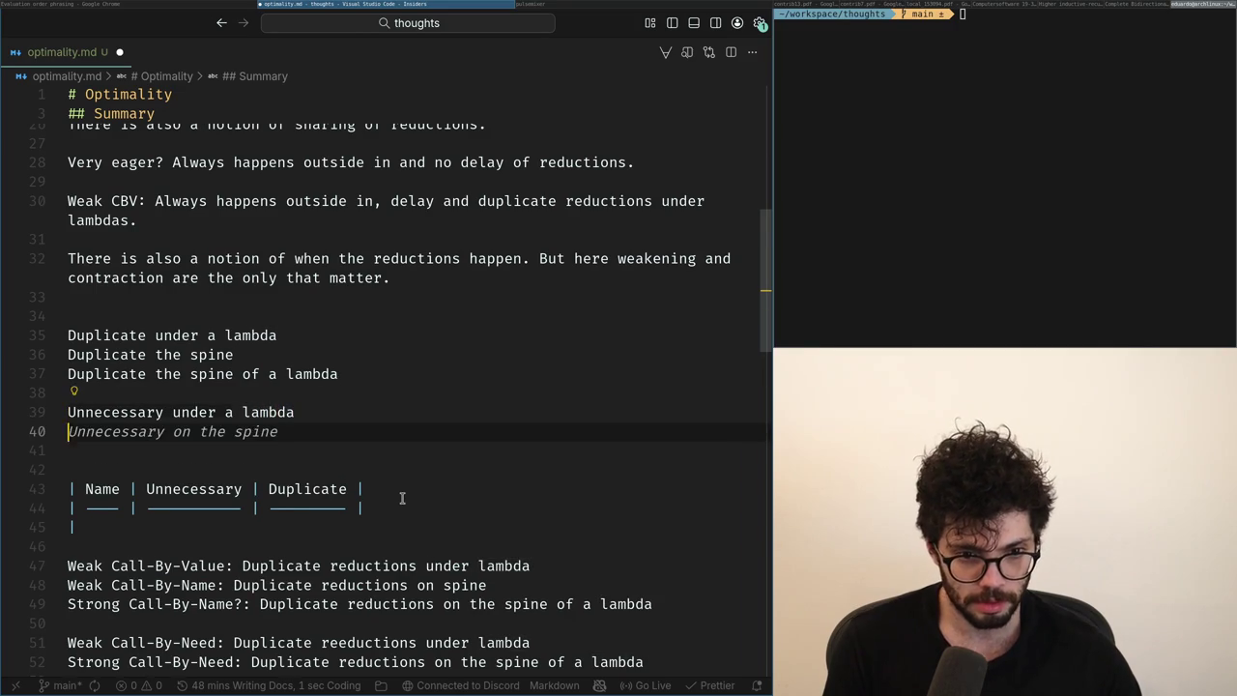
{"action": "key", "text": "Tab"}
{"action": "key", "text": "ctrl+BackSpace"}
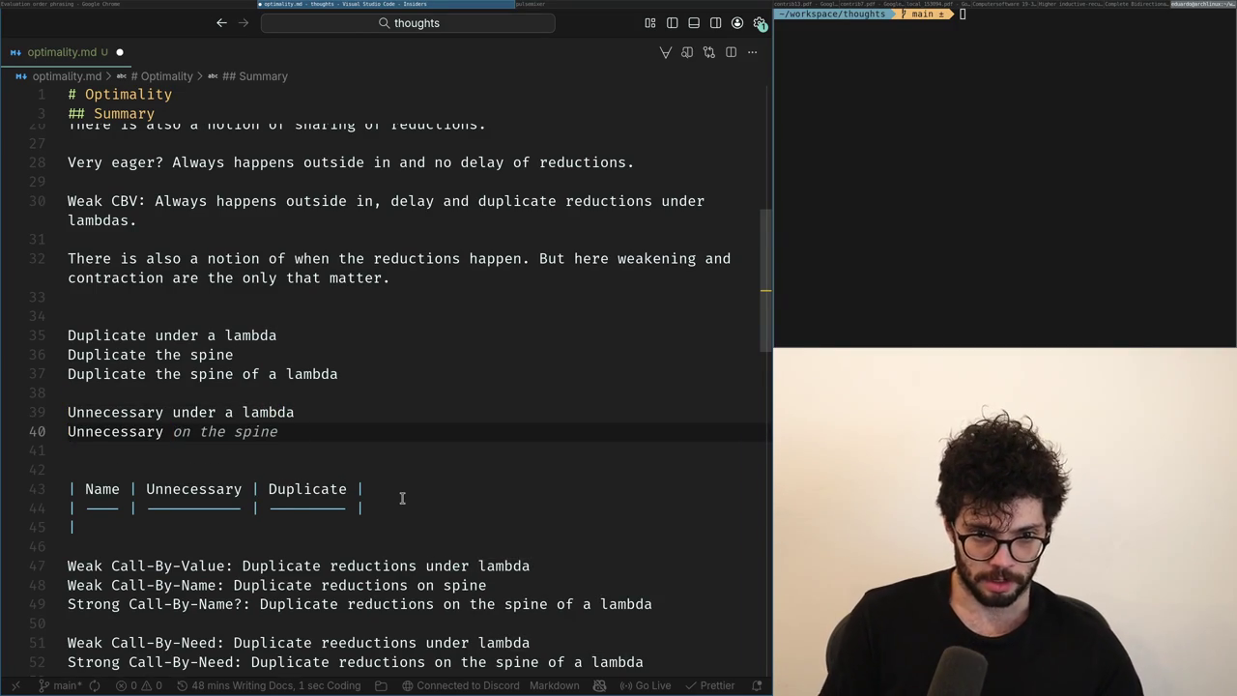
{"action": "key", "text": "Tab"}
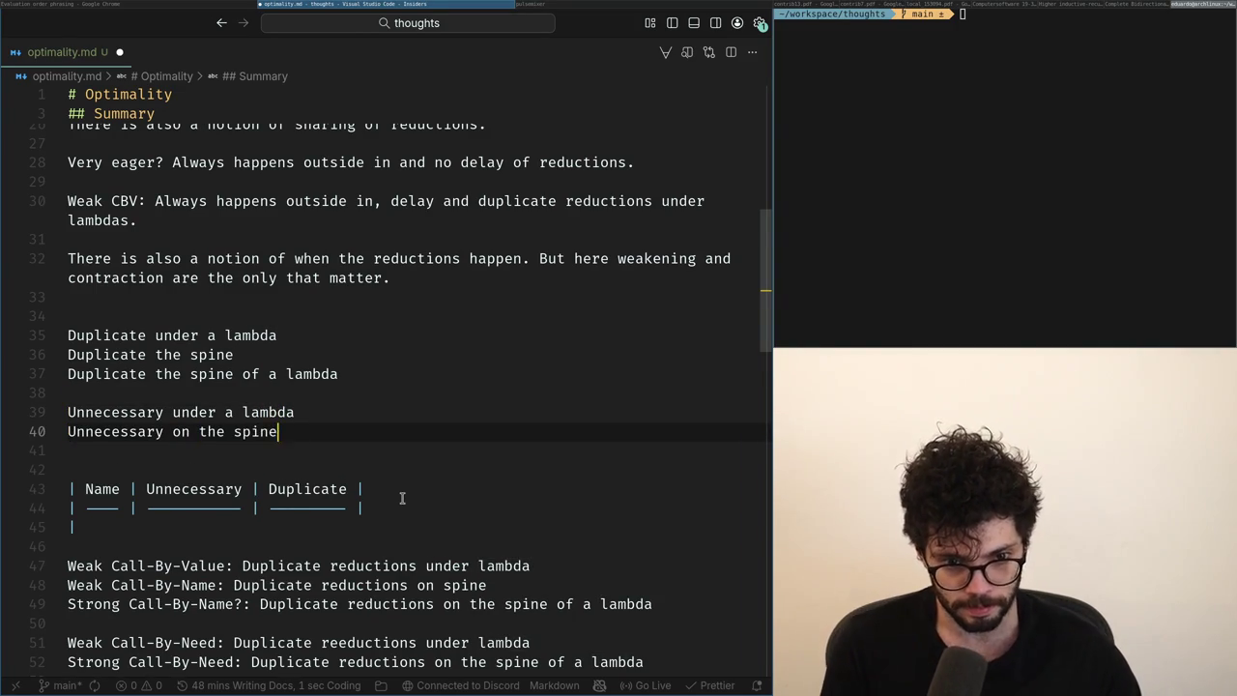
Insert 'on' into both Duplicate spine lines.
{"action": "key", "text": "Up"}
{"action": "key", "text": "Up"}
{"action": "key", "text": "Up"}
{"action": "key", "text": "Up"}
{"action": "key", "text": "ctrl+Left"}
{"action": "type", "text": "on"}
{"action": "key", "text": "Down"}
{"action": "key", "text": "ctrl+Left"}
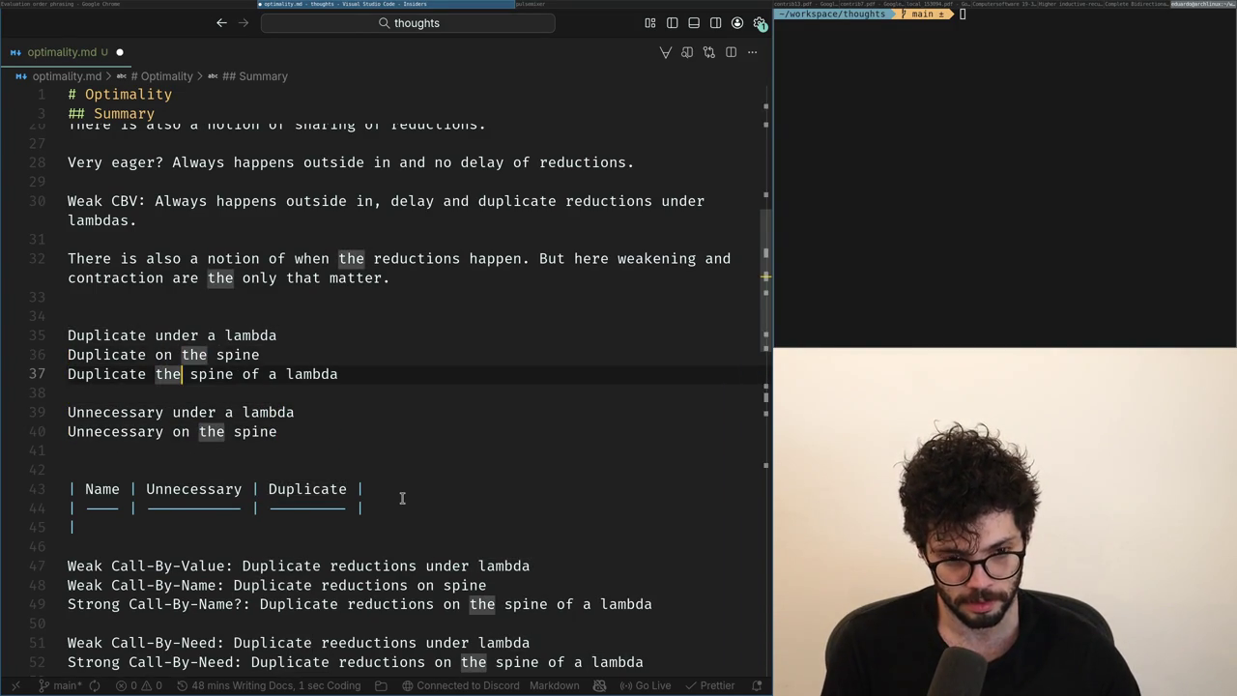
{"action": "type", "text": "on"}
{"action": "key", "text": "End"}
{"action": "key", "text": "ctrl+Left"}
{"action": "key", "text": "ctrl+Left"}
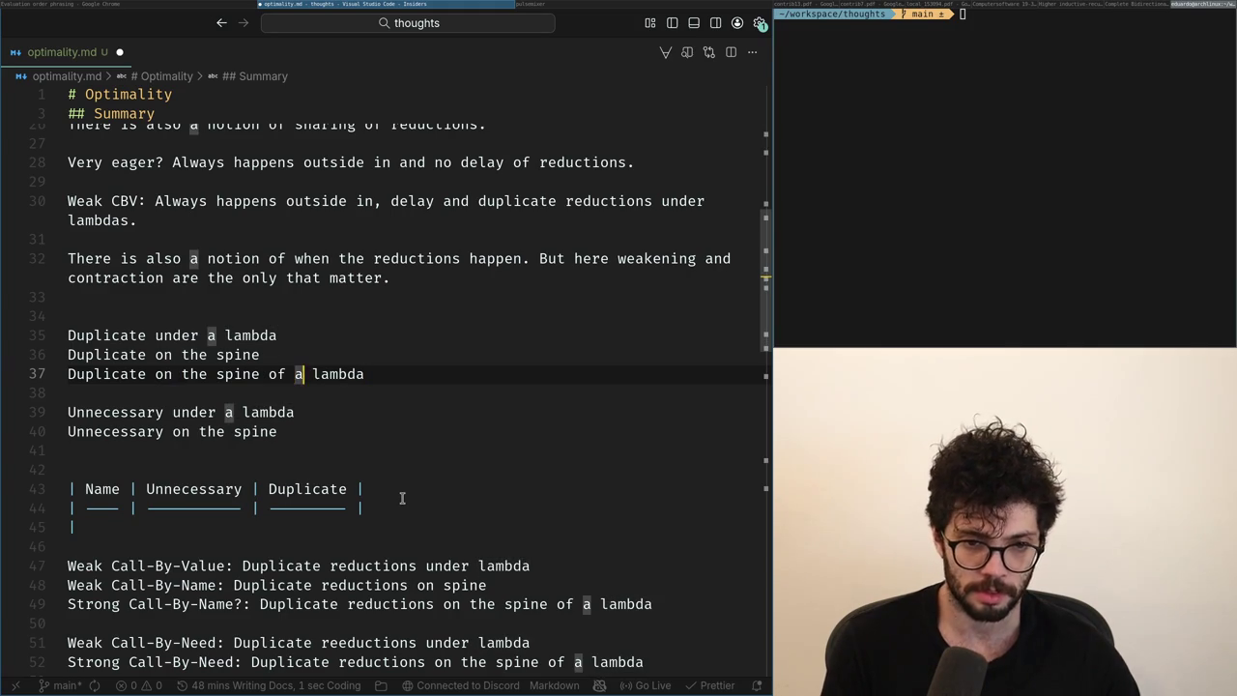
{"action": "key", "text": "Up"}
{"action": "key", "text": "Up"}
{"action": "key", "text": "ctrl+Left"}
{"action": "key", "text": "ctrl+Left"}
{"action": "key", "text": "Left"}
{"action": "key", "text": "Right"}
{"action": "key", "text": "Right"}
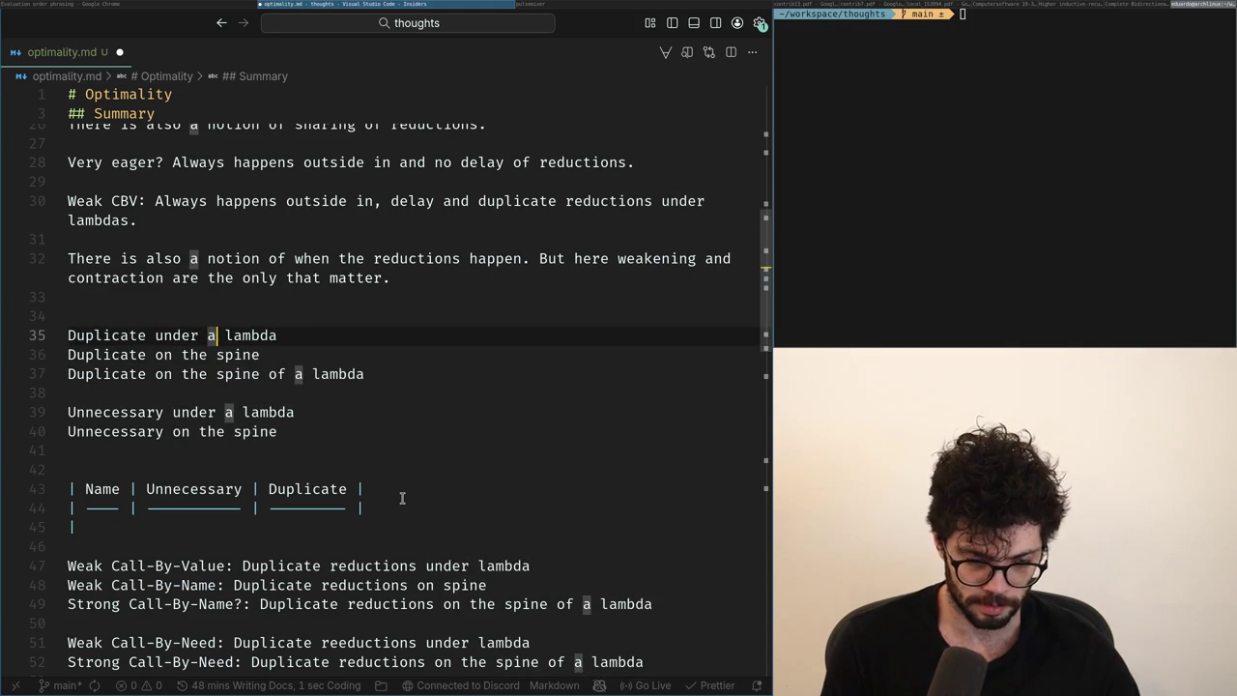
Add an 'Unnecessary on the spine of a lambda' line and correct the misspelled 'Unecessary'.
{"action": "key", "text": "Down"}
{"action": "key", "text": "Down"}
{"action": "key", "text": "Down"}
{"action": "key", "text": "Down"}
{"action": "key", "text": "Down"}
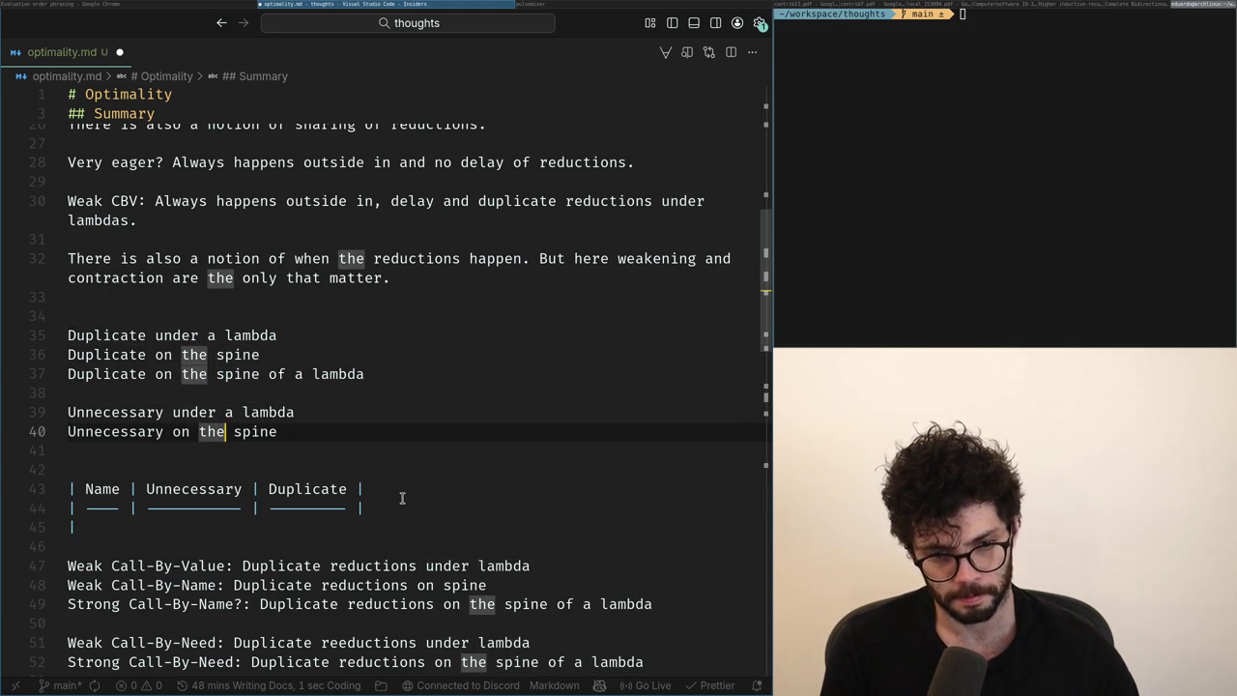
{"action": "key", "text": "End"}
{"action": "type", "text": "of"}
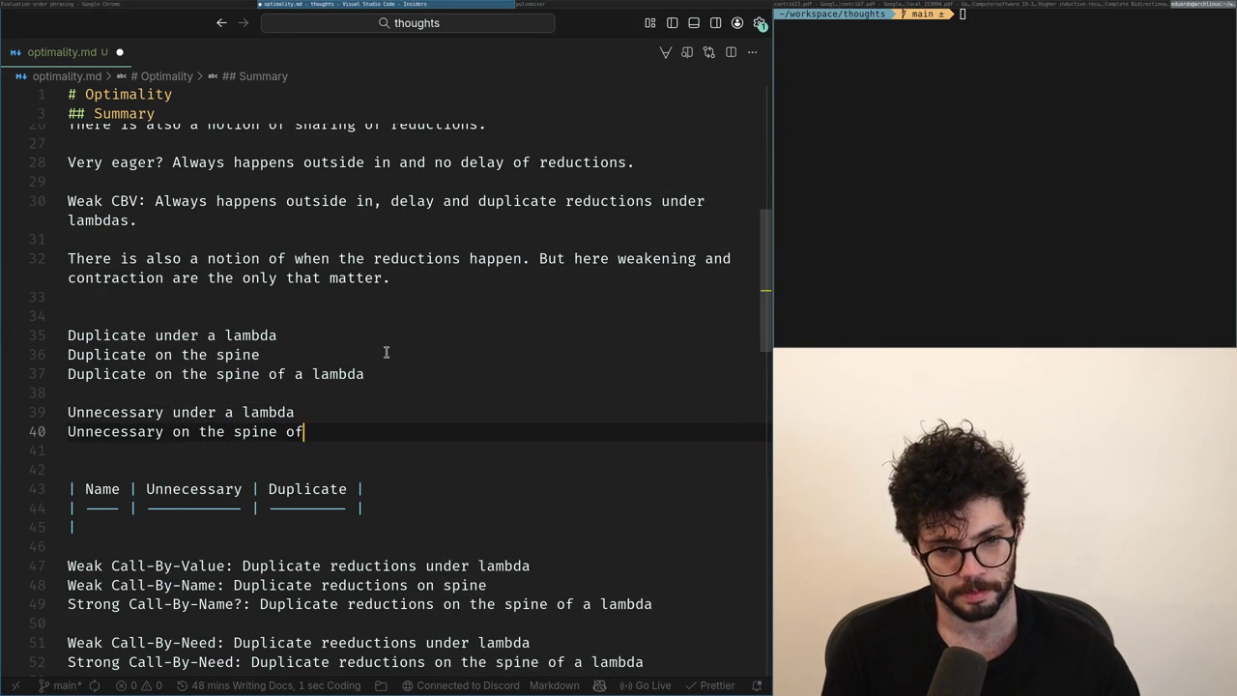
{"action": "key", "text": "ctrl+shift+Return"}
{"action": "type", "text": "Unecessary on the spine"}
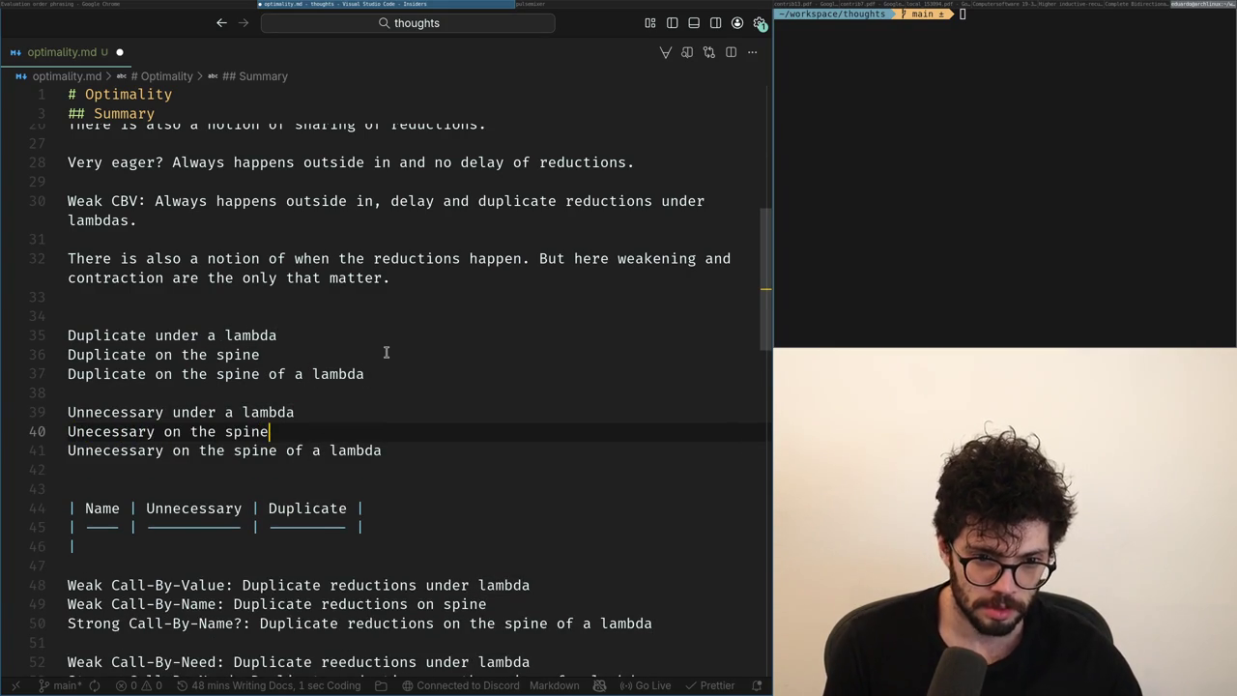
{"action": "key", "text": "Home"}
{"action": "key", "text": "ctrl+shift+Right"}
{"action": "key", "text": "BackSpace"}
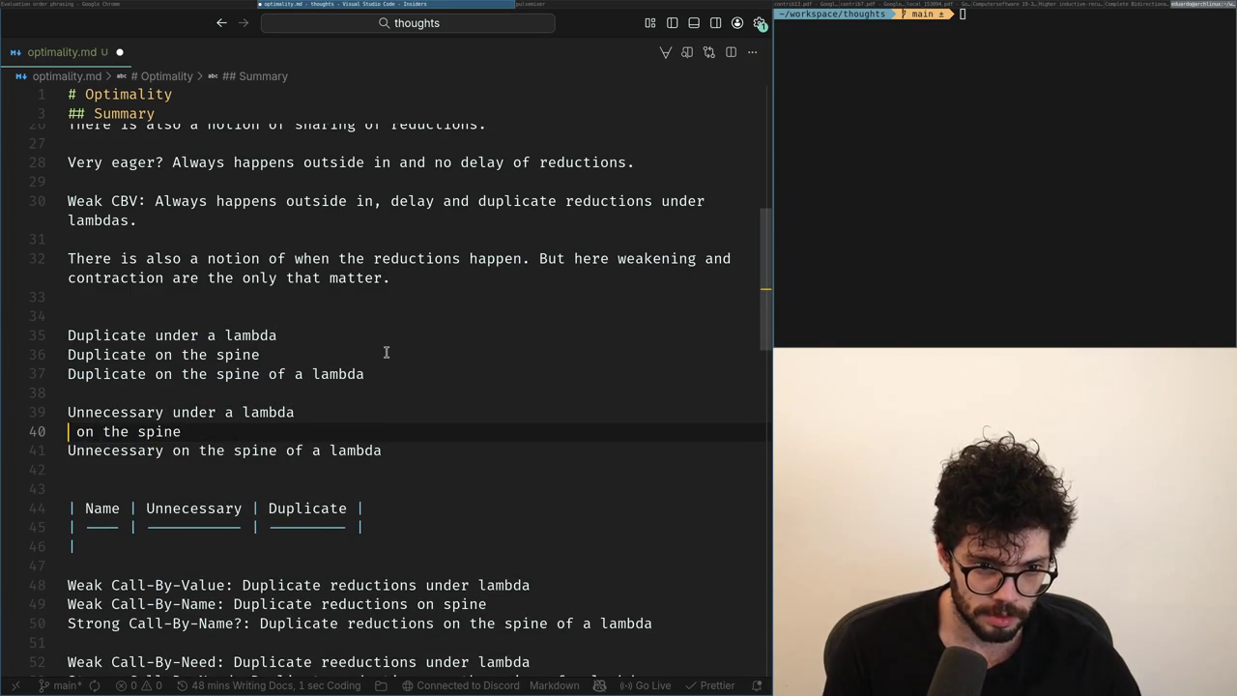
{"action": "type", "text": "Unnecessary"}
{"action": "key", "text": "Down"}
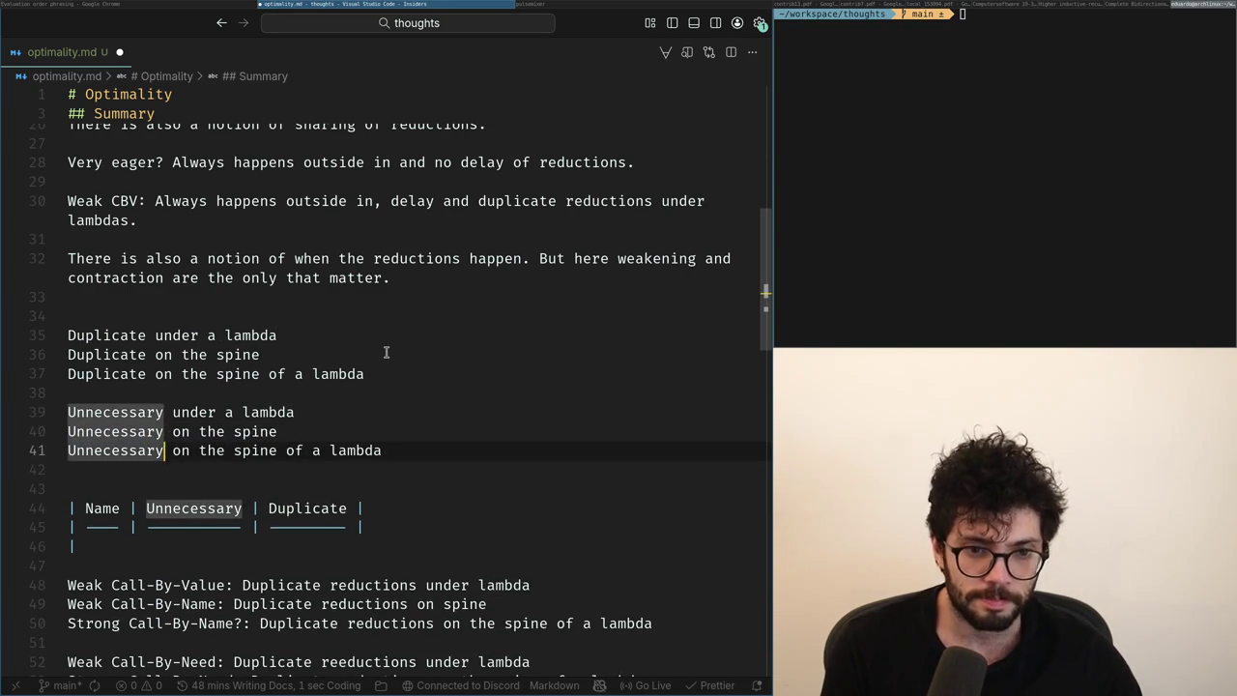
{"action": "key", "text": "Up"}
{"action": "key", "text": "Up"}
{"action": "key", "text": "Down"}
{"action": "key", "text": "Down"}
{"action": "key", "text": "Up"}
{"action": "key", "text": "Up"}
{"action": "key", "text": "Up"}
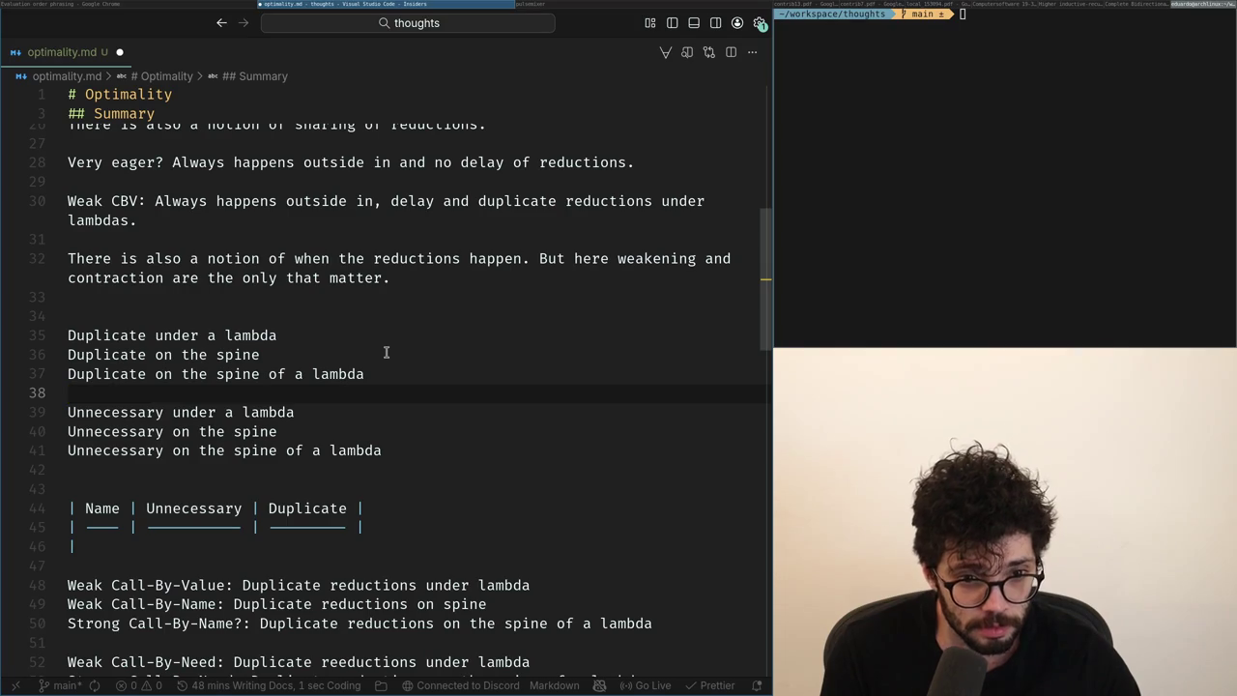
Add 'Never duplicate' above the Duplicate cases and 'Duplicate everything' below them.
{"action": "key", "text": "Up"}
{"action": "key", "text": "Up"}
{"action": "key", "text": "Up"}
{"action": "key", "text": "Up"}
{"action": "key", "text": "Return"}
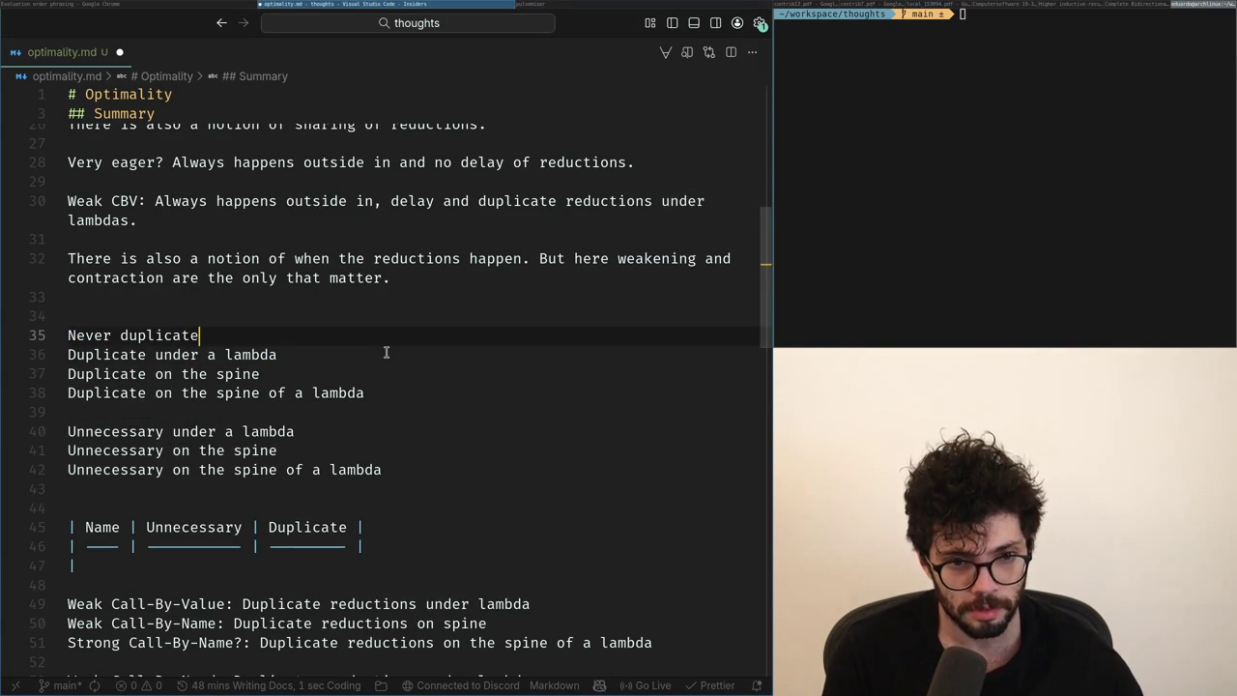
{"action": "key", "text": "Down"}
{"action": "key", "text": "Down"}
{"action": "key", "text": "Down"}
{"action": "key", "text": "Down"}
{"action": "key", "text": "Return"}
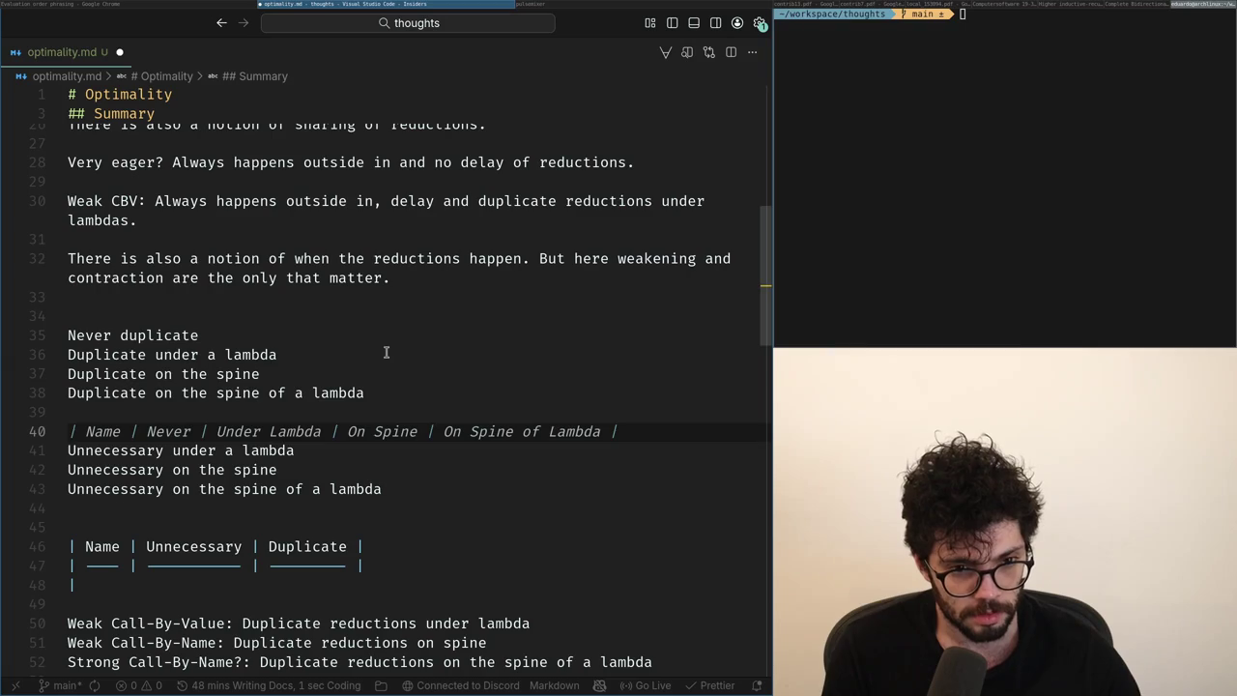
{"action": "key", "text": "Up"}
{"action": "key", "text": "Down"}
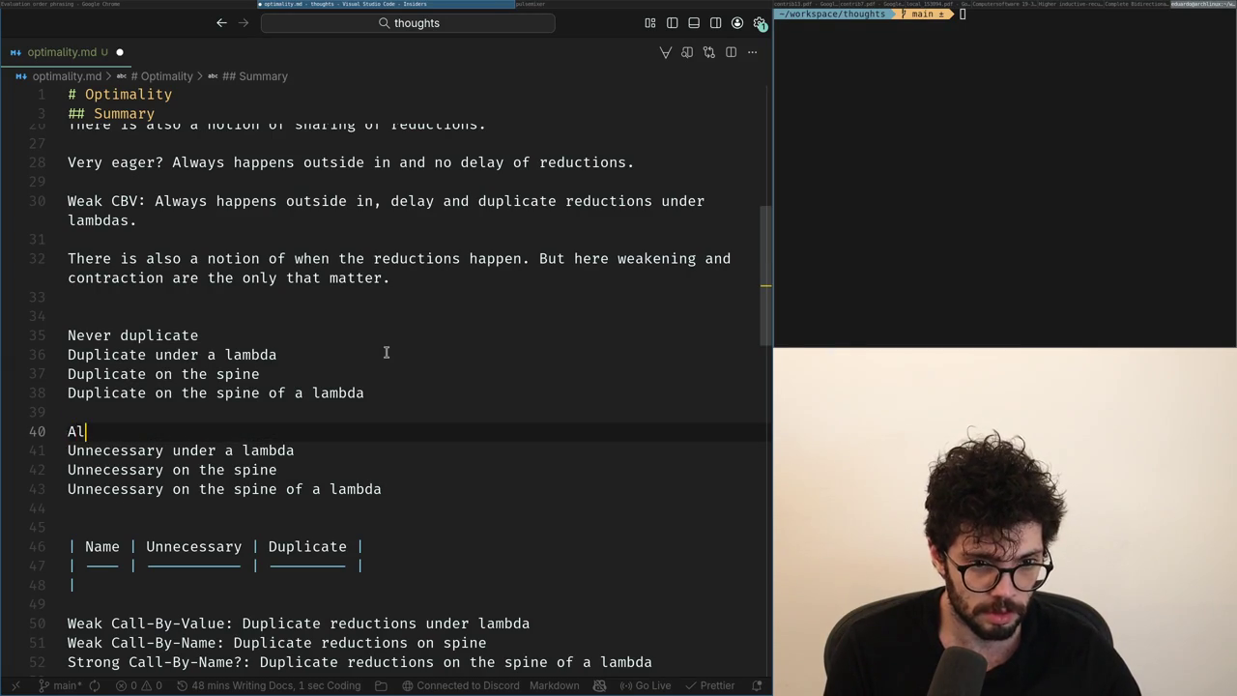
{"action": "key", "text": "Up"}
{"action": "type", "text": "A"}
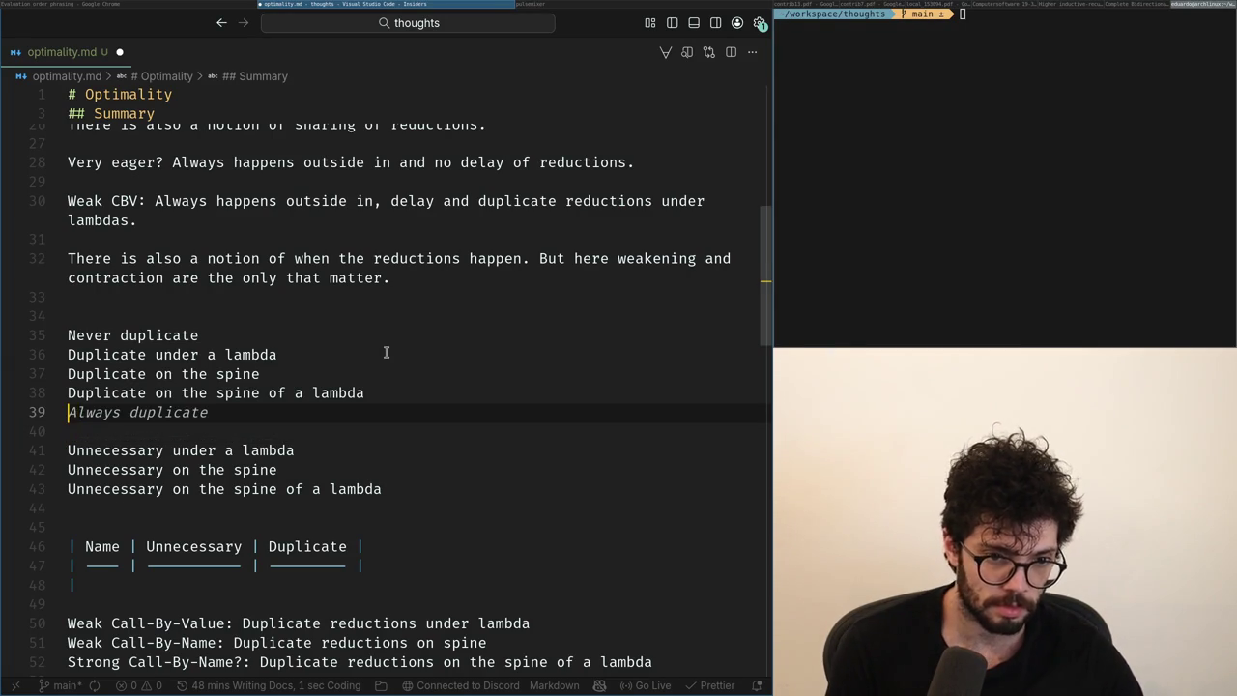
{"action": "key", "text": "Escape"}
{"action": "type", "text": "Duplicate"}
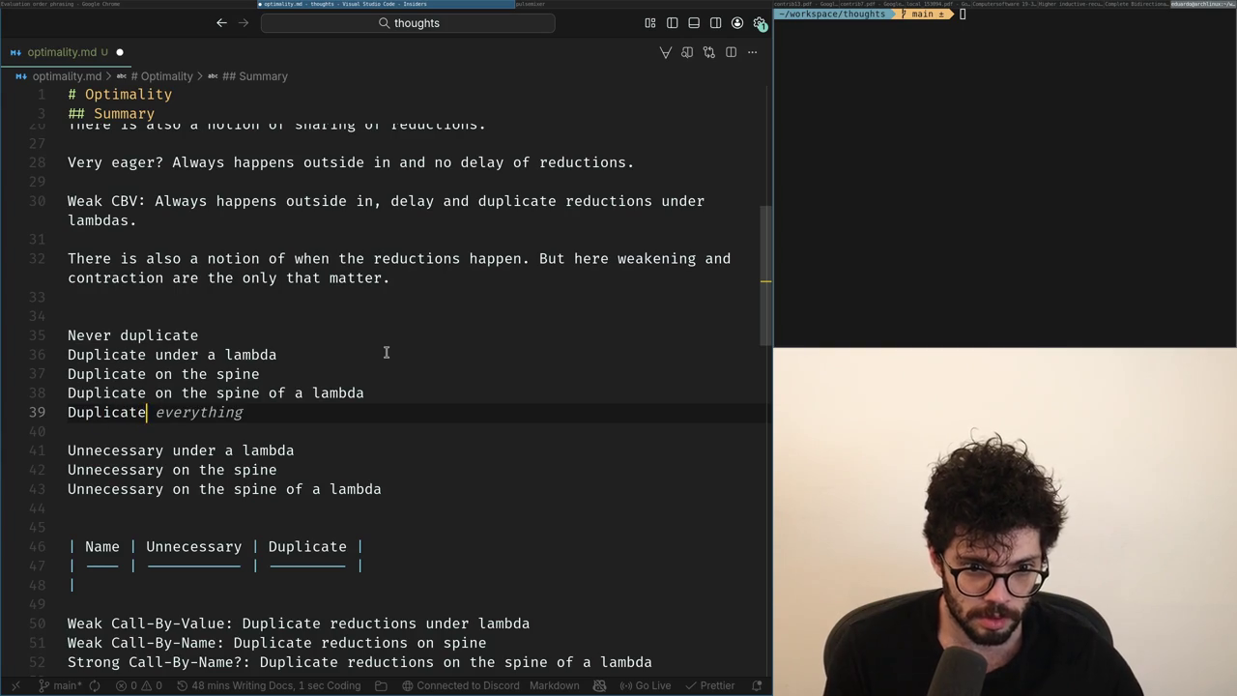
{"action": "key", "text": "Tab"}
{"action": "key", "text": "Down"}
{"action": "key", "text": "Down"}
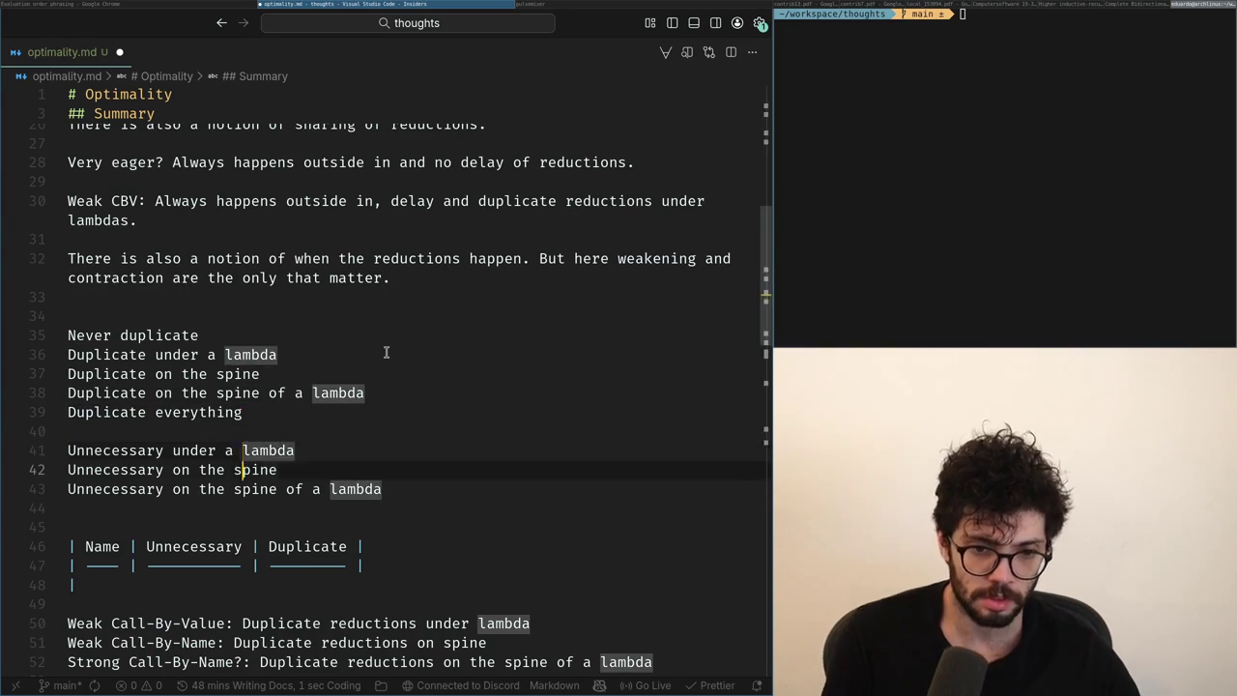
{"action": "key", "text": "Down"}
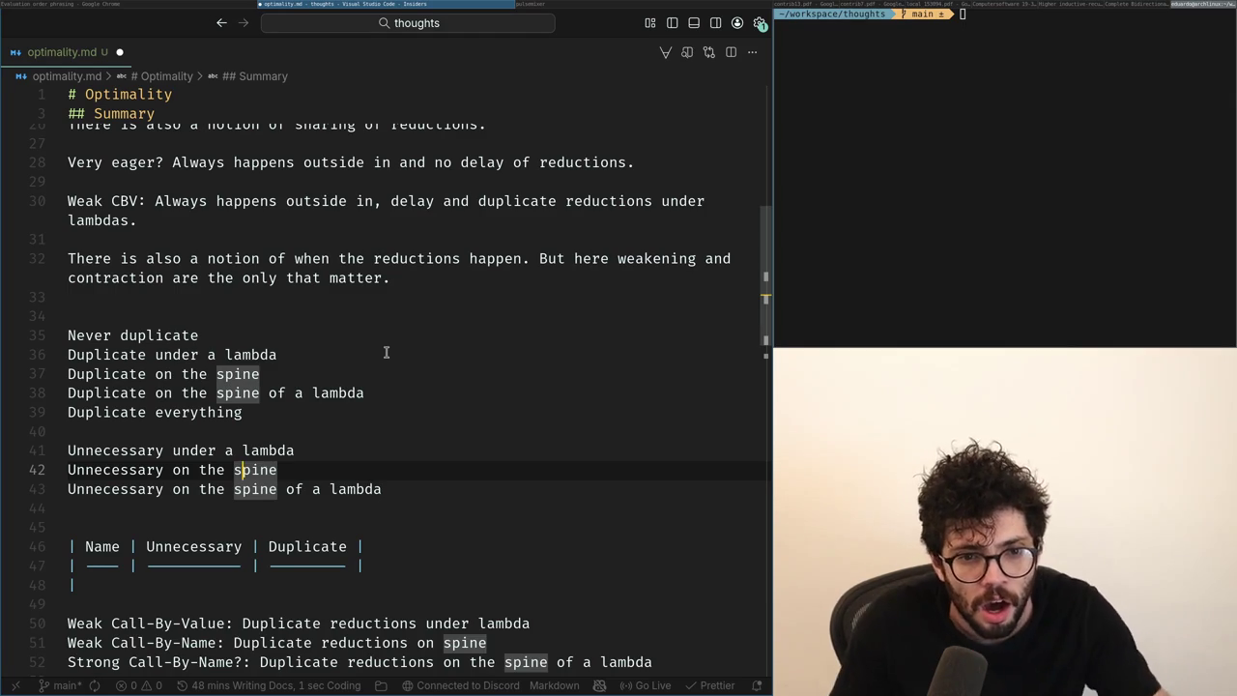
Add an 'Always does unecessary' line at the top of the Unnecessary list.
{"action": "key", "text": "Up"}
{"action": "key", "text": "End"}
{"action": "key", "text": "shift+Home"}
{"action": "type", "text": "Ne"}
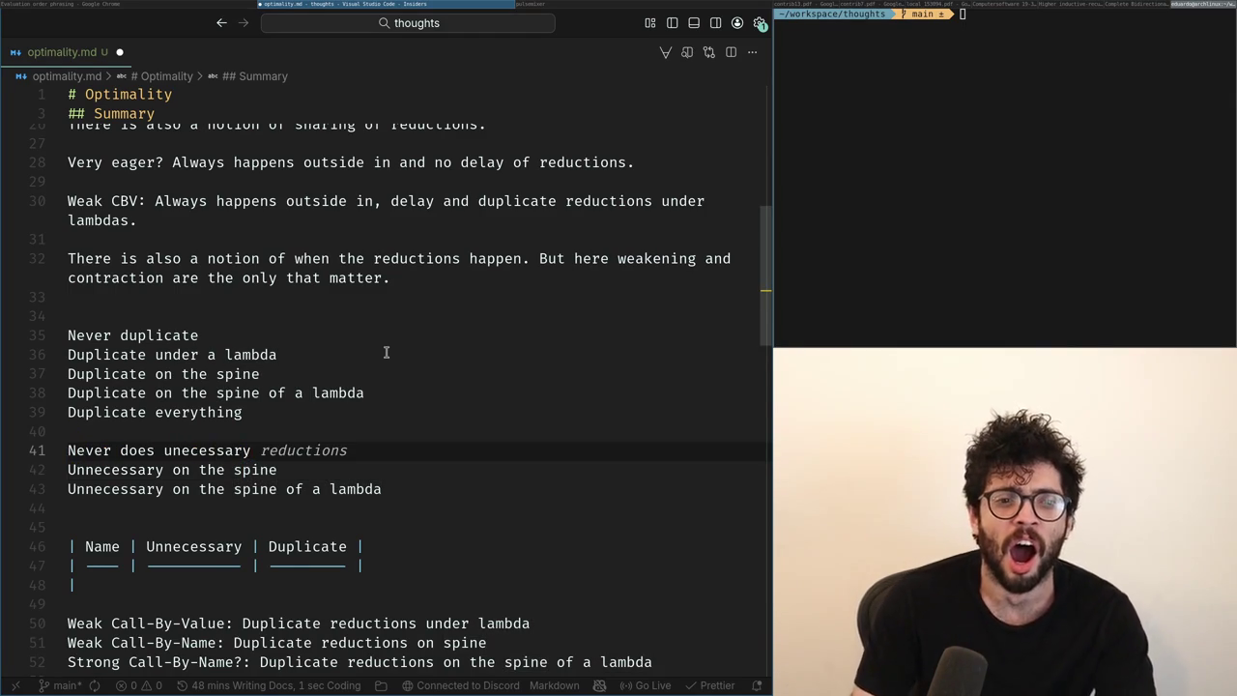
{"action": "key", "text": "ctrl+shift+Left"}
{"action": "key", "text": "ctrl+shift+Left"}
{"action": "key", "text": "ctrl+shift+Left"}
{"action": "type", "text": "Alw"}
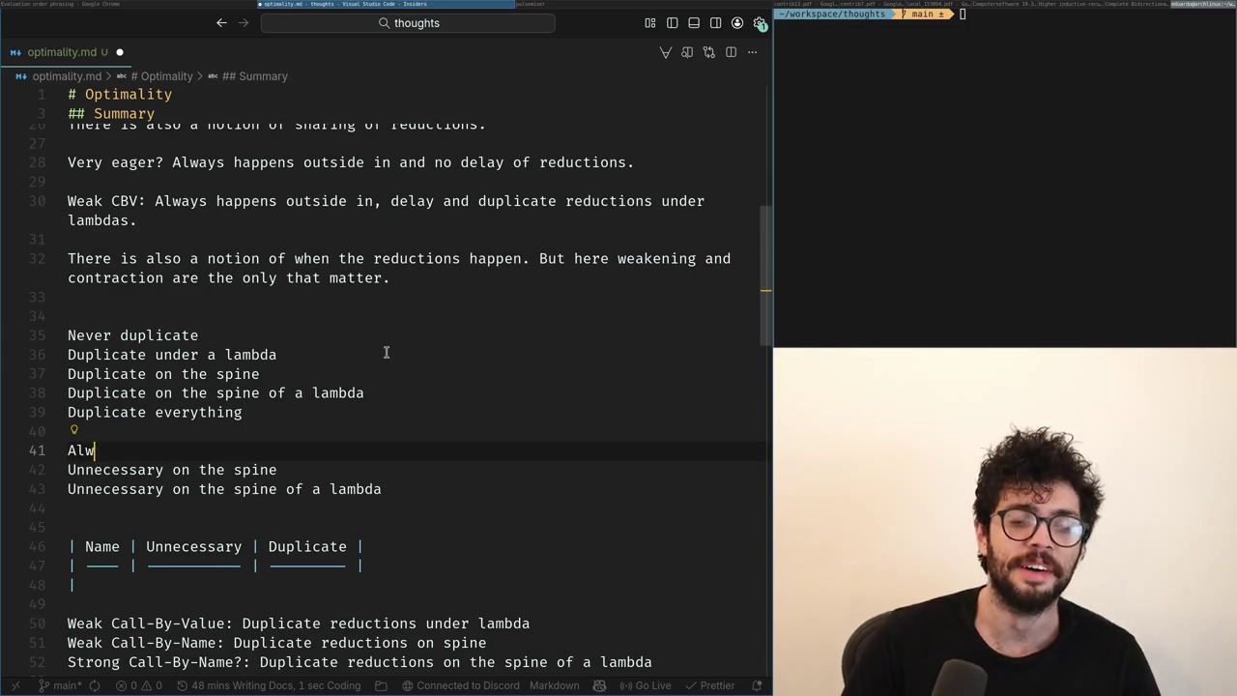
{"action": "type", "text": "ays does unecessary"}
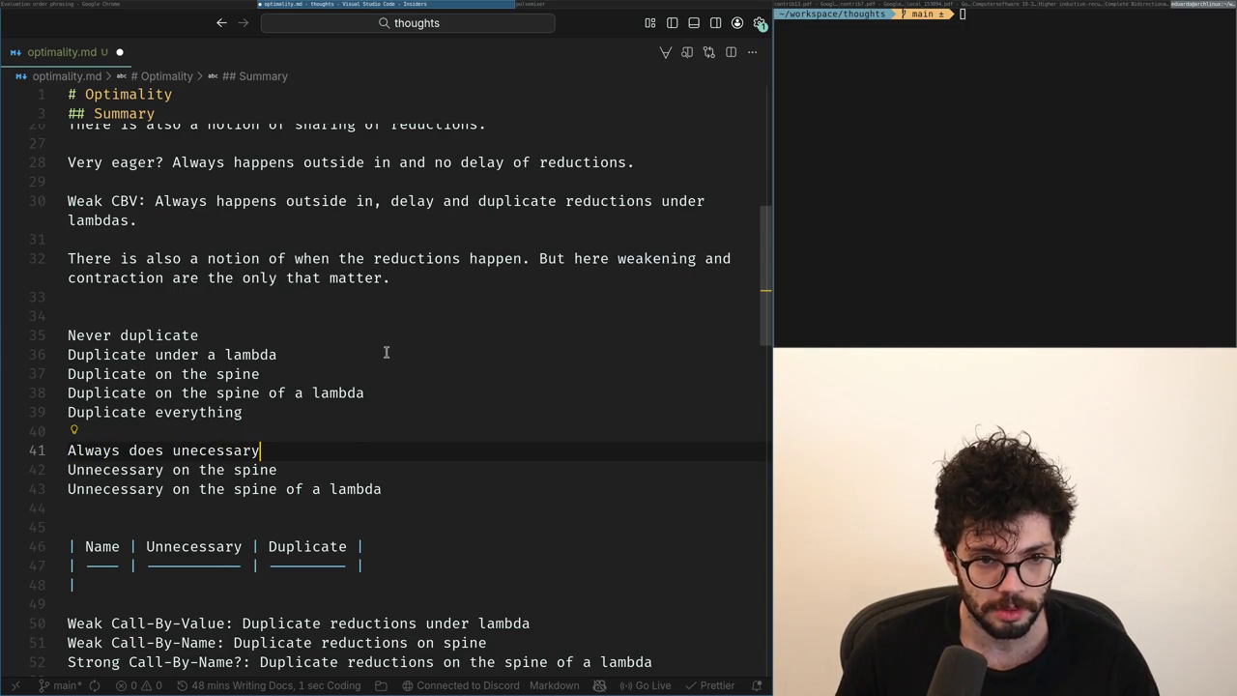
{"action": "key", "text": "Down"}
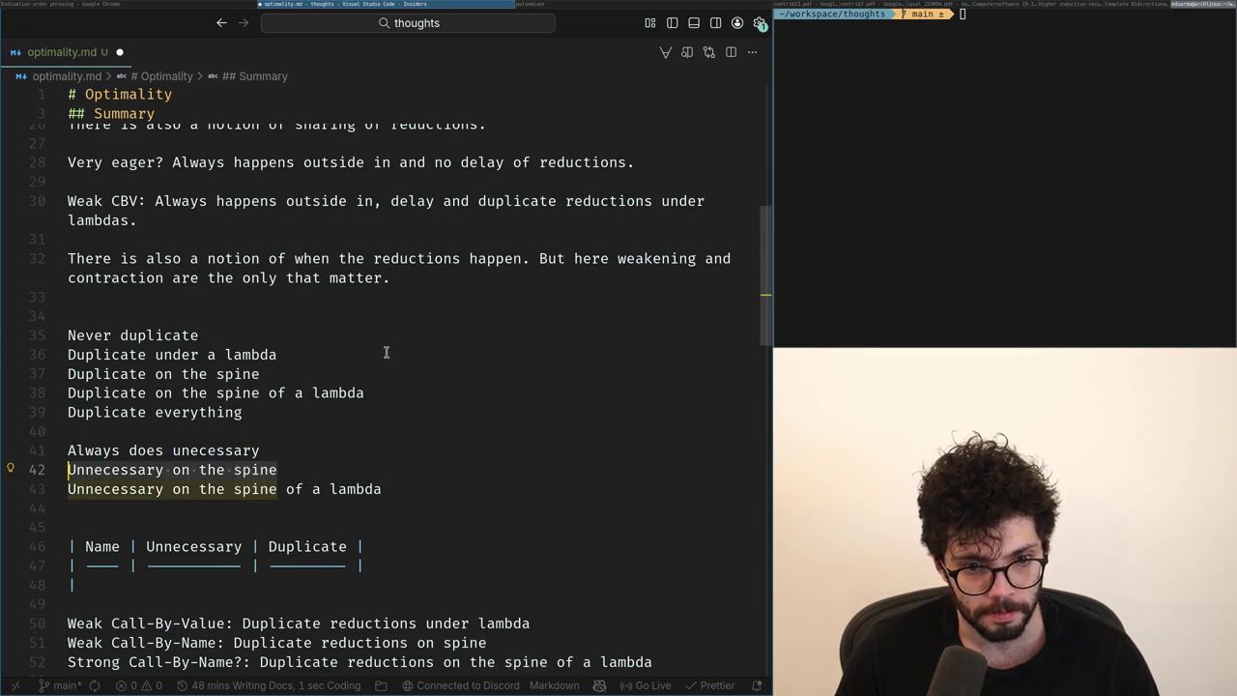
Duplicate the 'Unnecessary on the spine' line, glance at ChatGPT, and move down toward the table.
{"action": "key", "text": "shift+alt+Up"}
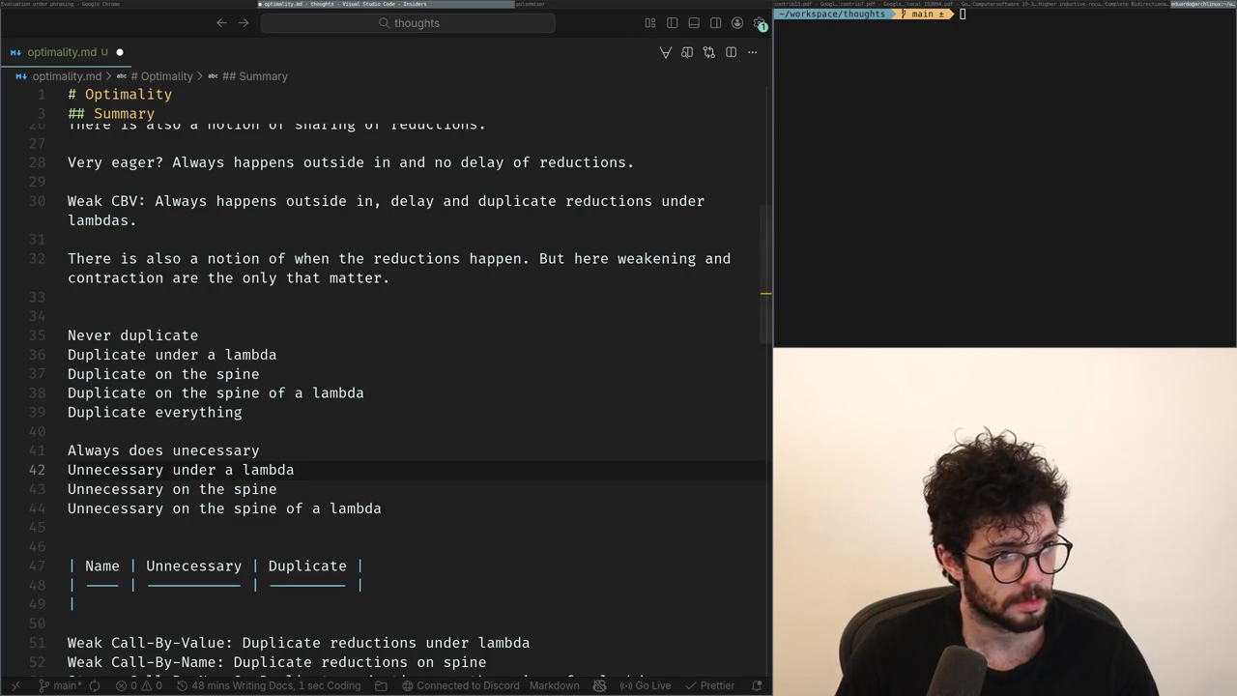
{"action": "key", "text": "super+Left"}
{"action": "key", "text": "super+Right"}
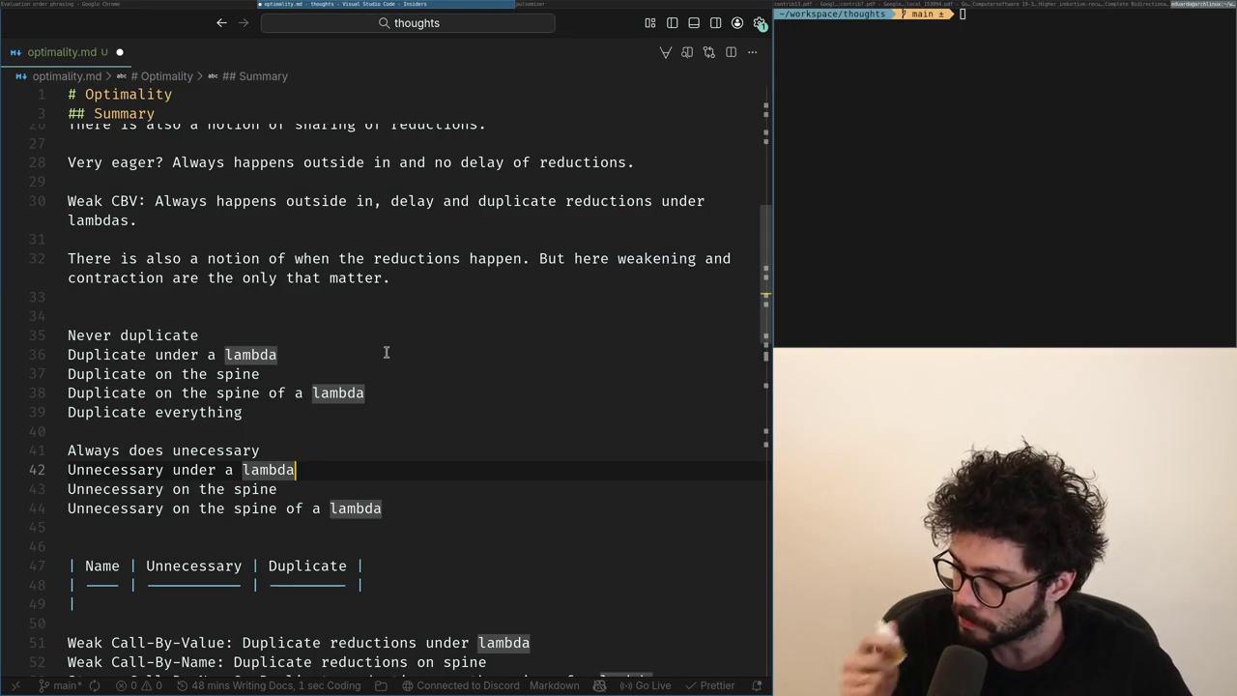
{"action": "key", "text": "Down"}
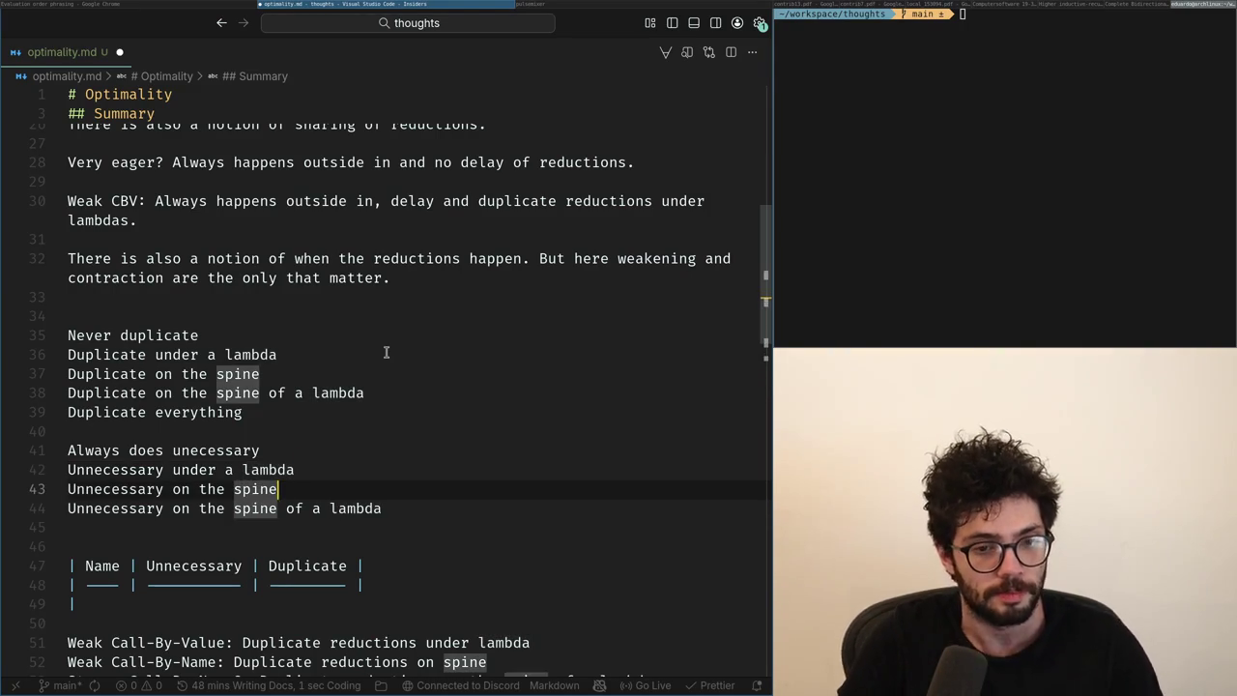
{"action": "key", "text": "Down"}
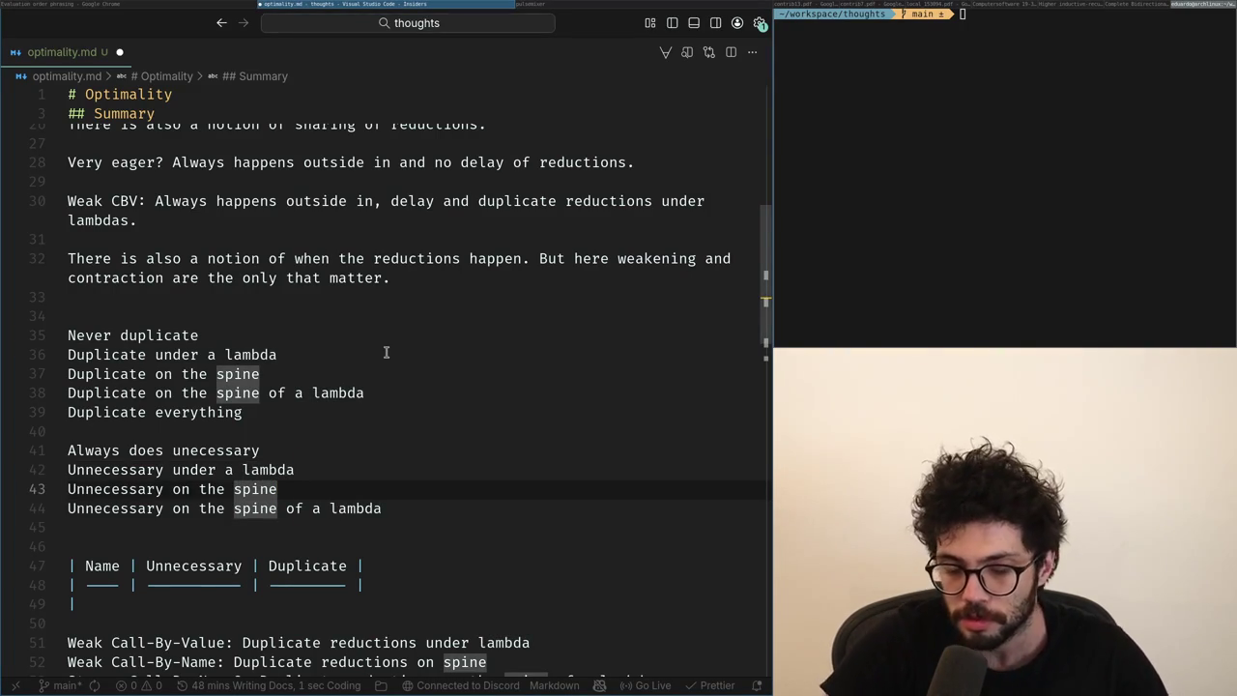
{"action": "key", "text": "Down"}
{"action": "key", "text": "Down"}
{"action": "key", "text": "Down"}
{"action": "key", "text": "Down"}
Move the duplicate-on-the-spine-of-a-lambda line below the Unnecessary list as its own group.
{"action": "key", "text": "Up"}
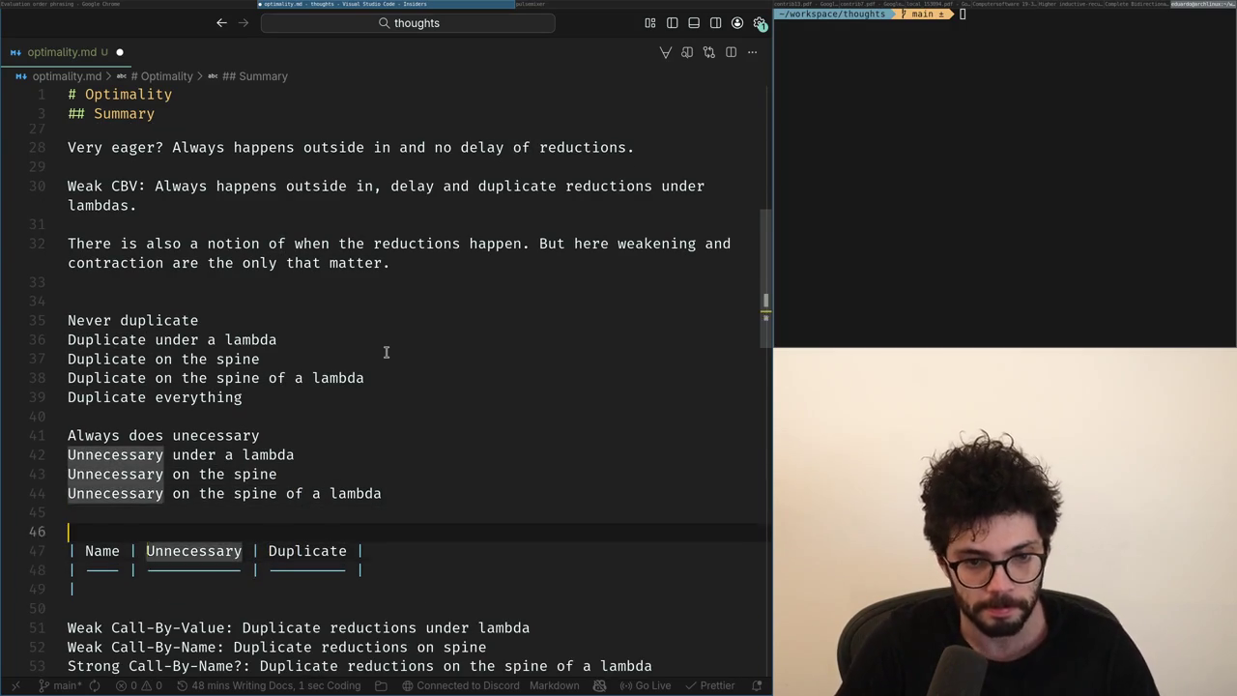
{"action": "key", "text": "Up"}
{"action": "key", "text": "Up"}
{"action": "key", "text": "Up"}
{"action": "key", "text": "Up"}
{"action": "key", "text": "Up"}
{"action": "key", "text": "Up"}
{"action": "key", "text": "Up"}
{"action": "key", "text": "Up"}
{"action": "key", "text": "Home"}
{"action": "key", "text": "shift+End"}
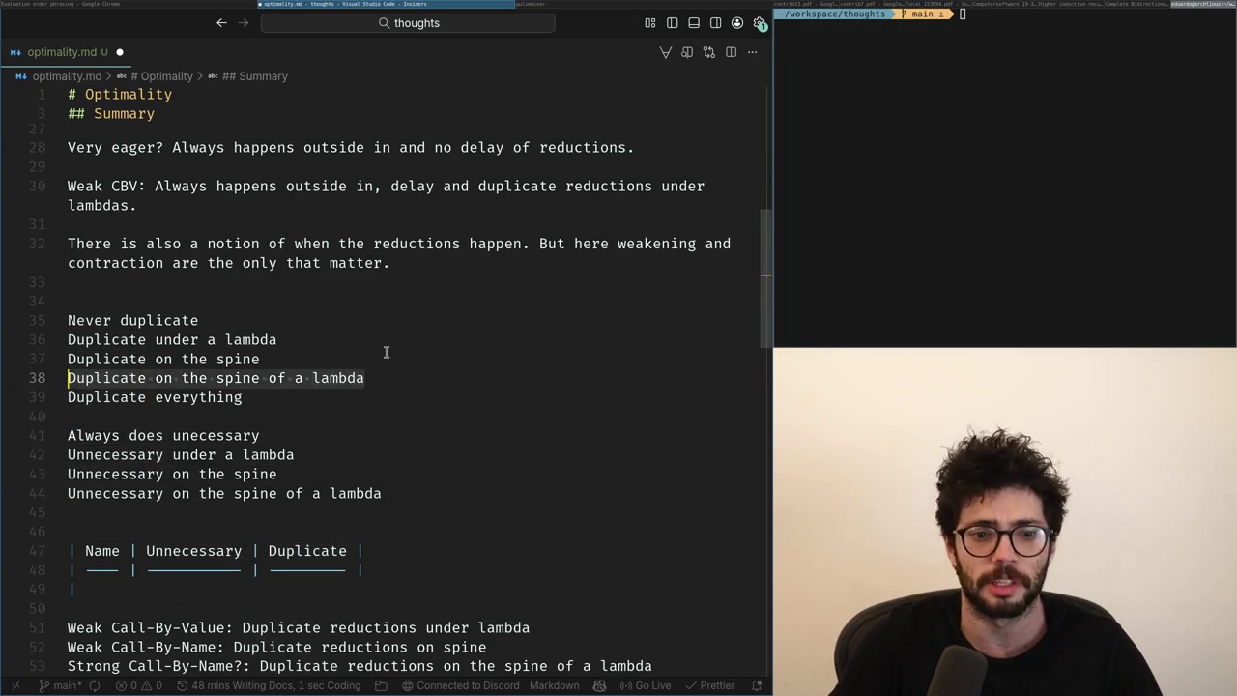
{"action": "key", "text": "BackSpace"}
{"action": "key", "text": "Down"}
{"action": "key", "text": "Down"}
{"action": "key", "text": "Down"}
{"action": "key", "text": "Down"}
{"action": "key", "text": "End"}
{"action": "key", "text": "Return"}
{"action": "key", "text": "Return"}
{"action": "type", "text": "Duplicate on the spine of a lambda"}
{"action": "key", "text": "Up"}
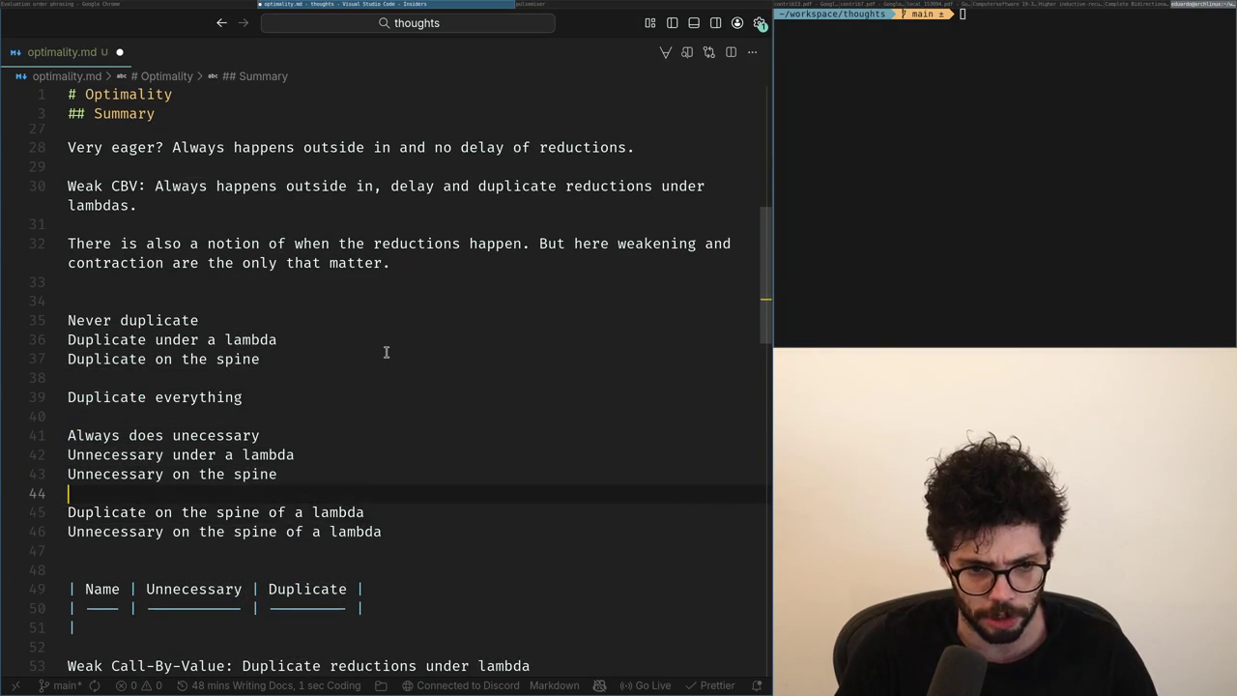
{"action": "key", "text": "Up"}
{"action": "key", "text": "Up"}
{"action": "key", "text": "Up"}
{"action": "key", "text": "Up"}
{"action": "key", "text": "Up"}
{"action": "key", "text": "Up"}
{"action": "key", "text": "BackSpace"}
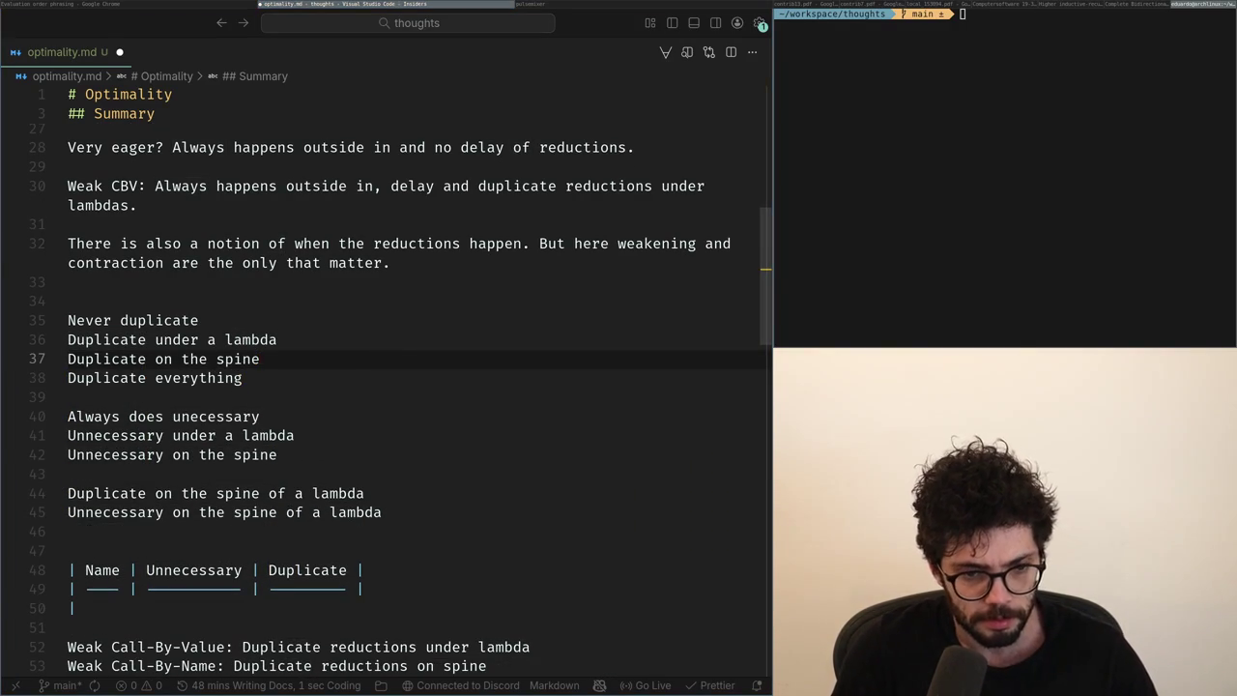
Add a 'Never does unecessary' line to the end of the Unnecessary list.
{"action": "key", "text": "Down"}
{"action": "key", "text": "Down"}
{"action": "key", "text": "Down"}
{"action": "key", "text": "Down"}
{"action": "key", "text": "Down"}
{"action": "key", "text": "End"}
{"action": "key", "text": "Return"}
{"action": "type", "text": "Ne"}
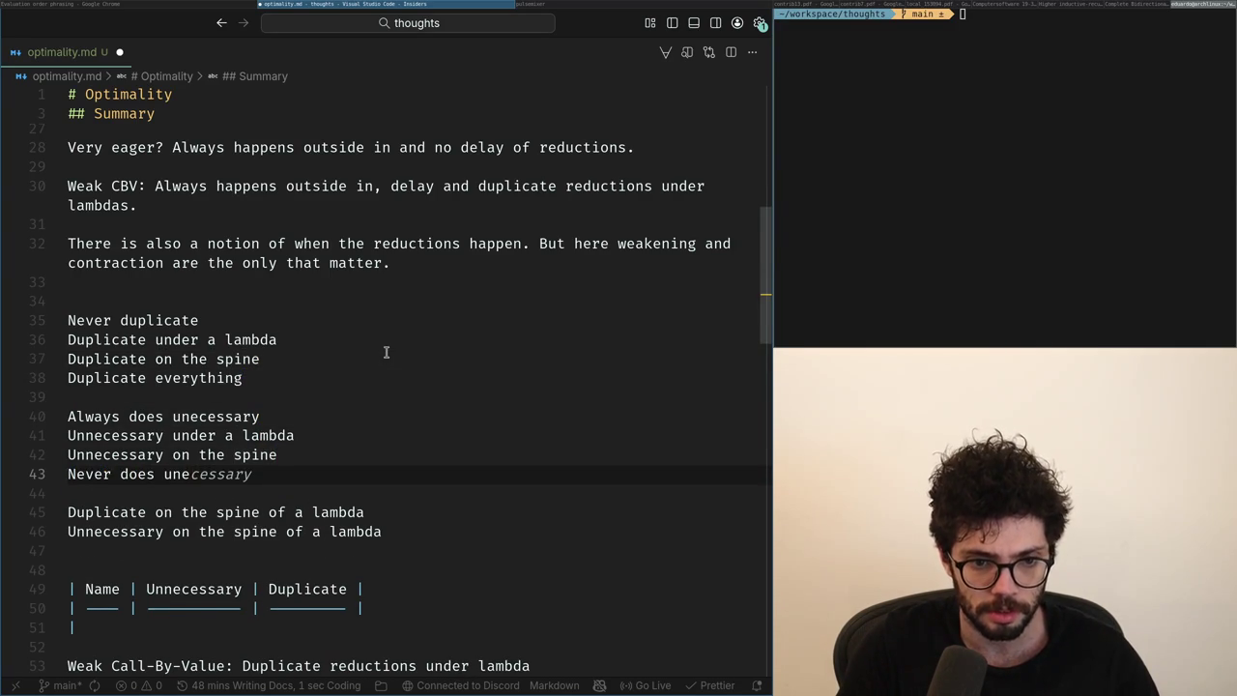
{"action": "key", "text": "Tab"}
Move the Name/Unnecessary/Duplicate table directly beneath the lists.
{"action": "key", "text": "Down"}
{"action": "key", "text": "Down"}
{"action": "key", "text": "Down"}
{"action": "key", "text": "Down"}
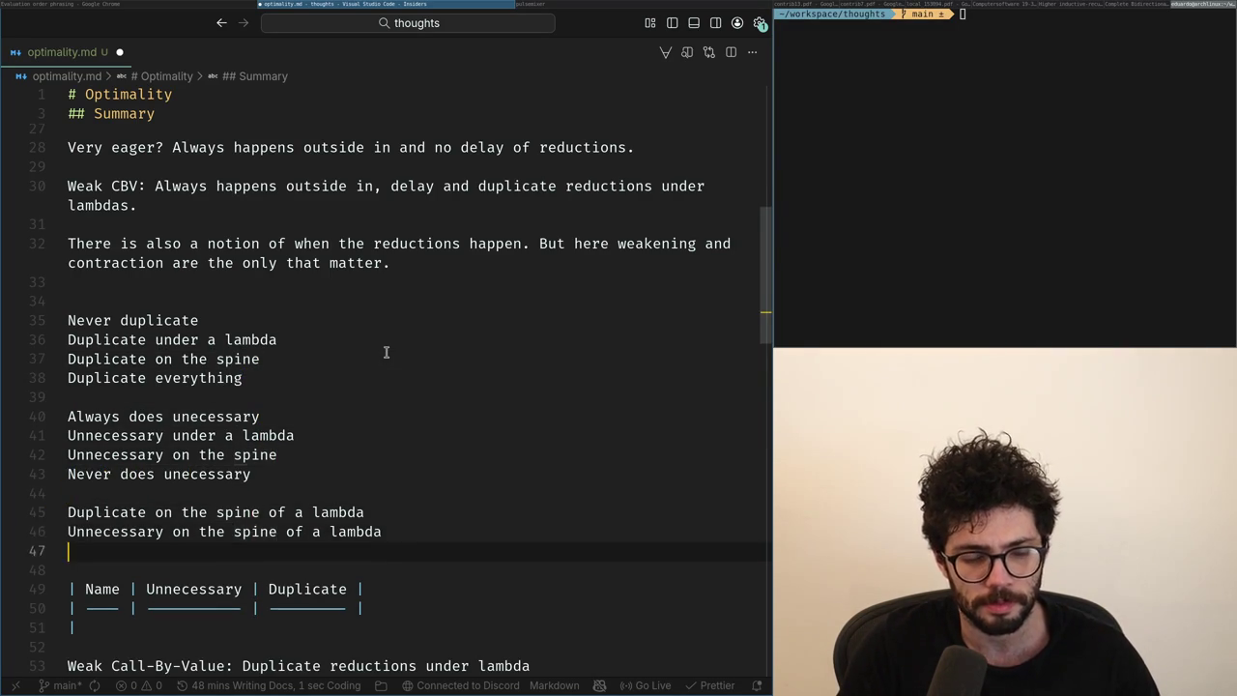
{"action": "key", "text": "Down"}
{"action": "key", "text": "Down"}
{"action": "key", "text": "Down"}
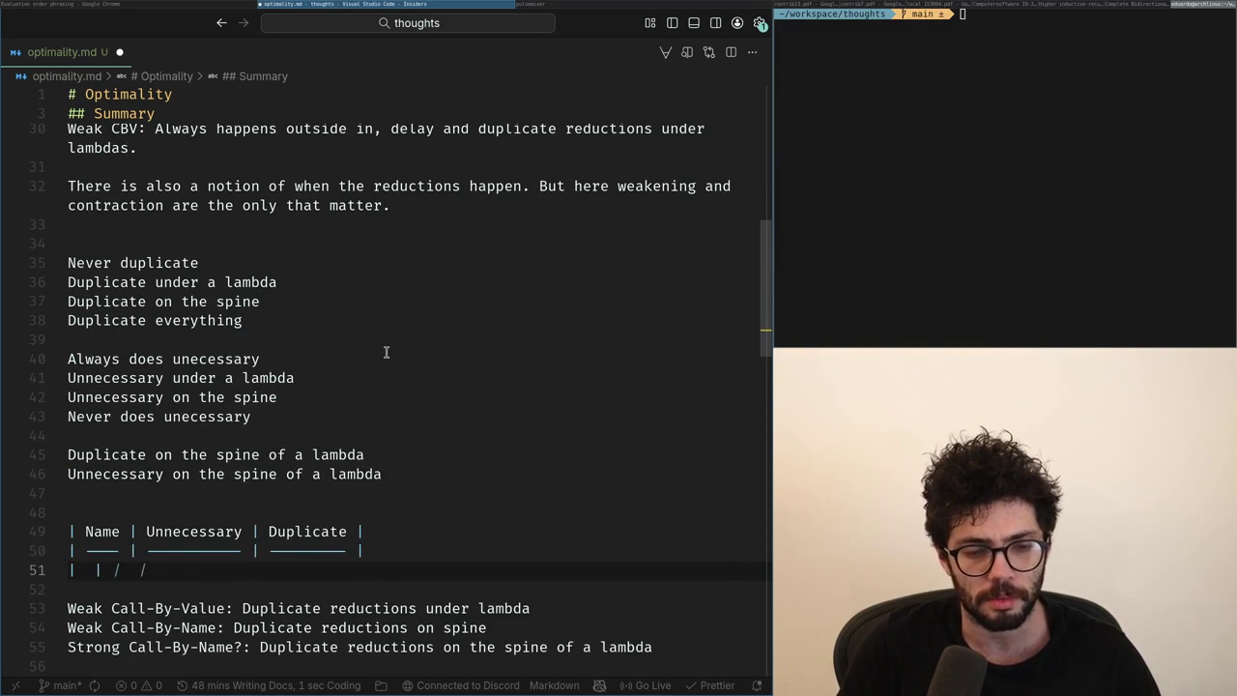
{"action": "key", "text": "Up"}
{"action": "key", "text": "shift+Down"}
{"action": "key", "text": "shift+Up"}
{"action": "key", "text": "shift+Up"}
{"action": "key", "text": "BackSpace"}
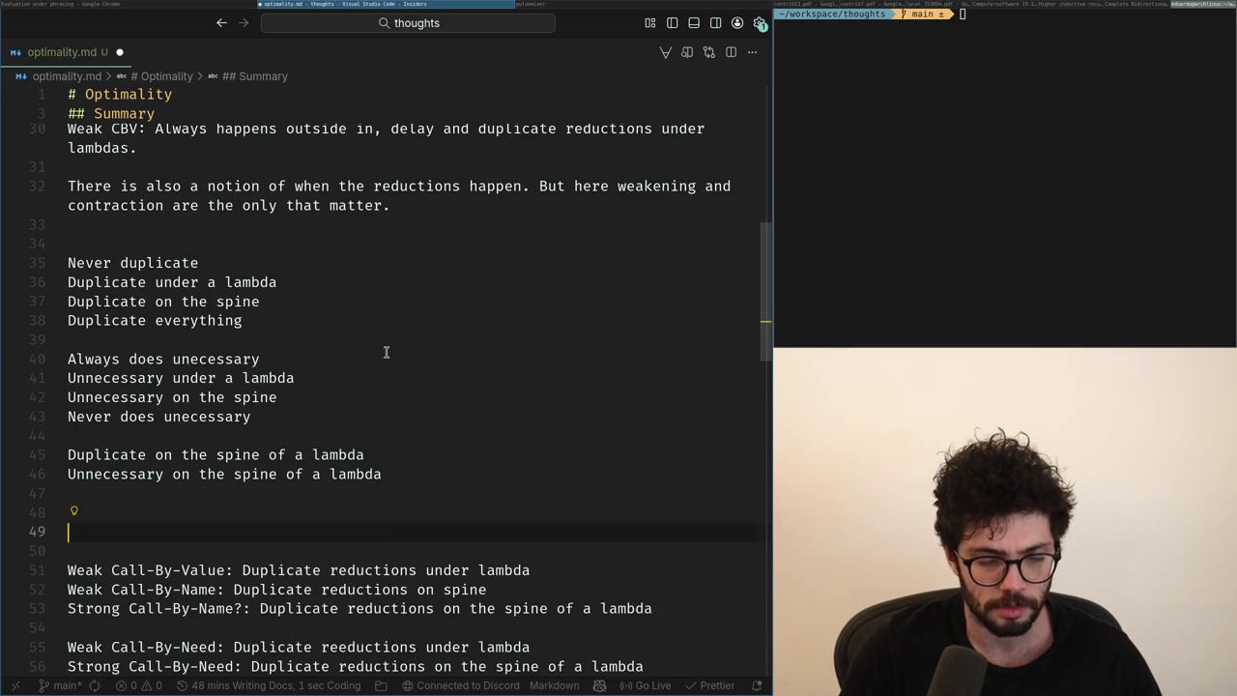
{"action": "key", "text": "Up"}
{"action": "key", "text": "Up"}
{"action": "key", "text": "Up"}
{"action": "key", "text": "Up"}
{"action": "key", "text": "ctrl+v"}
{"action": "key", "text": "Return"}
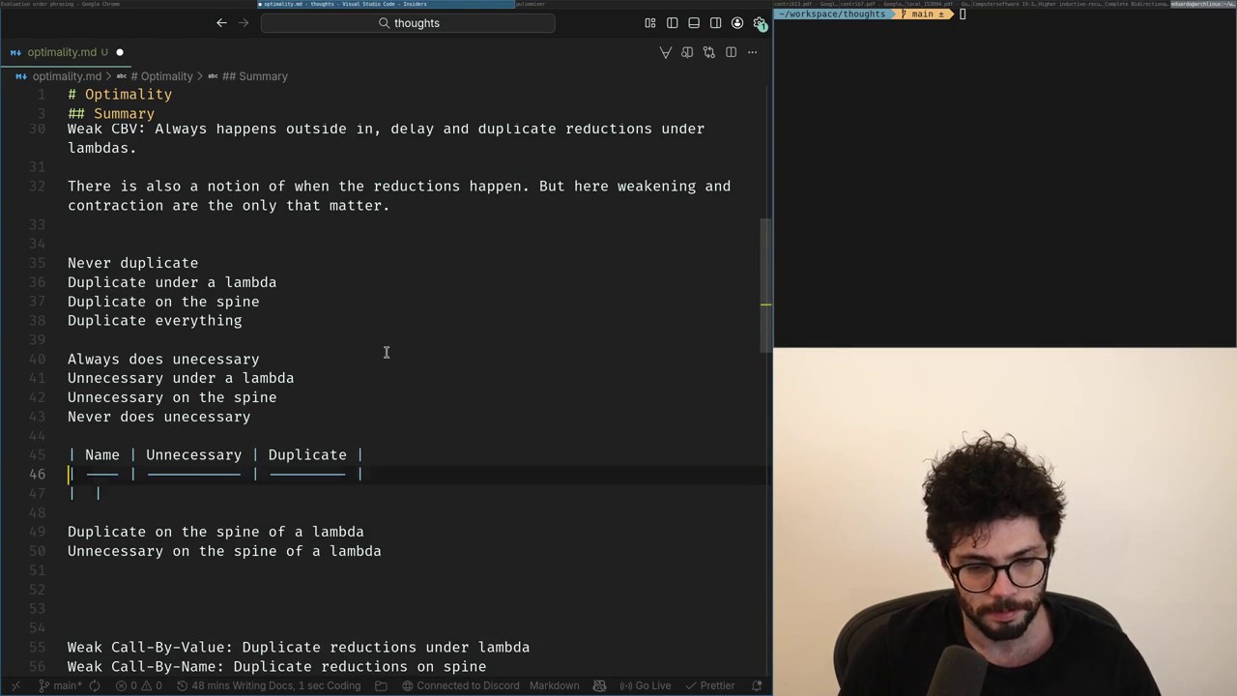
{"action": "key", "text": "Up"}
{"action": "key", "text": "Up"}
{"action": "key", "text": "Up"}
Rename the Unnecessary header cell to 'Under Lambda'.
{"action": "key", "text": "ctrl+Left"}
{"action": "key", "text": "ctrl+Left"}
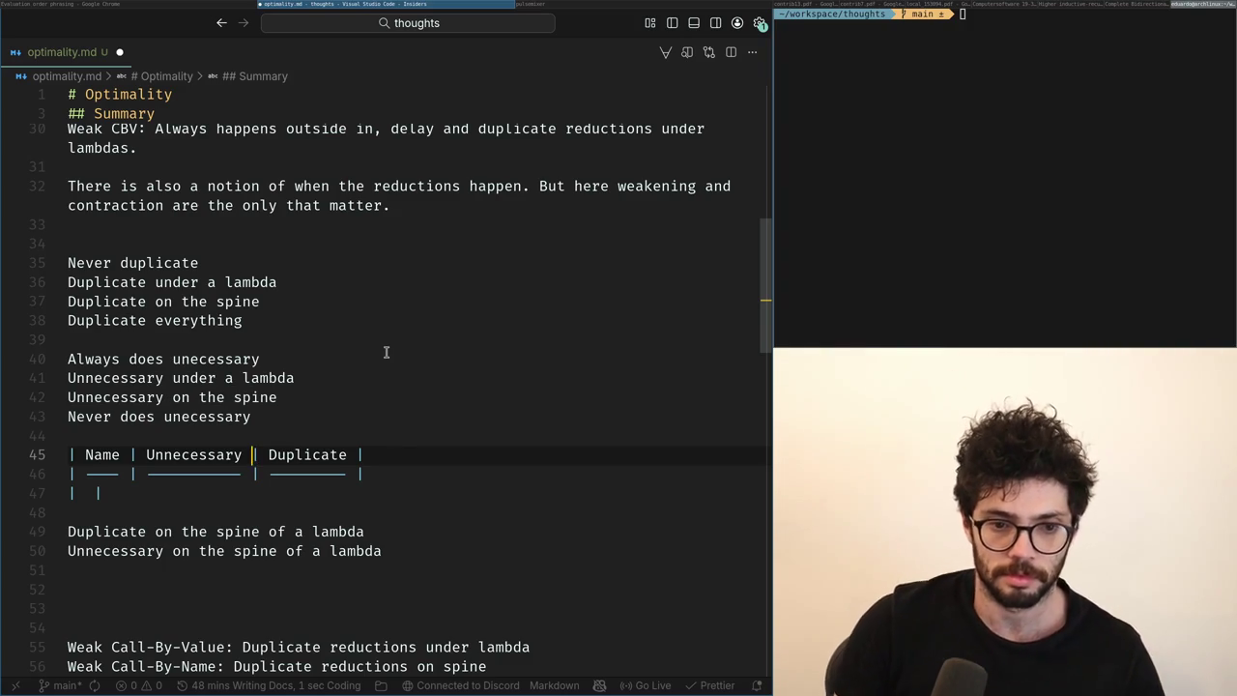
{"action": "type", "text": "nde"}
{"action": "key", "text": "BackSpace"}
{"action": "key", "text": "BackSpace"}
{"action": "key", "text": "BackSpace"}
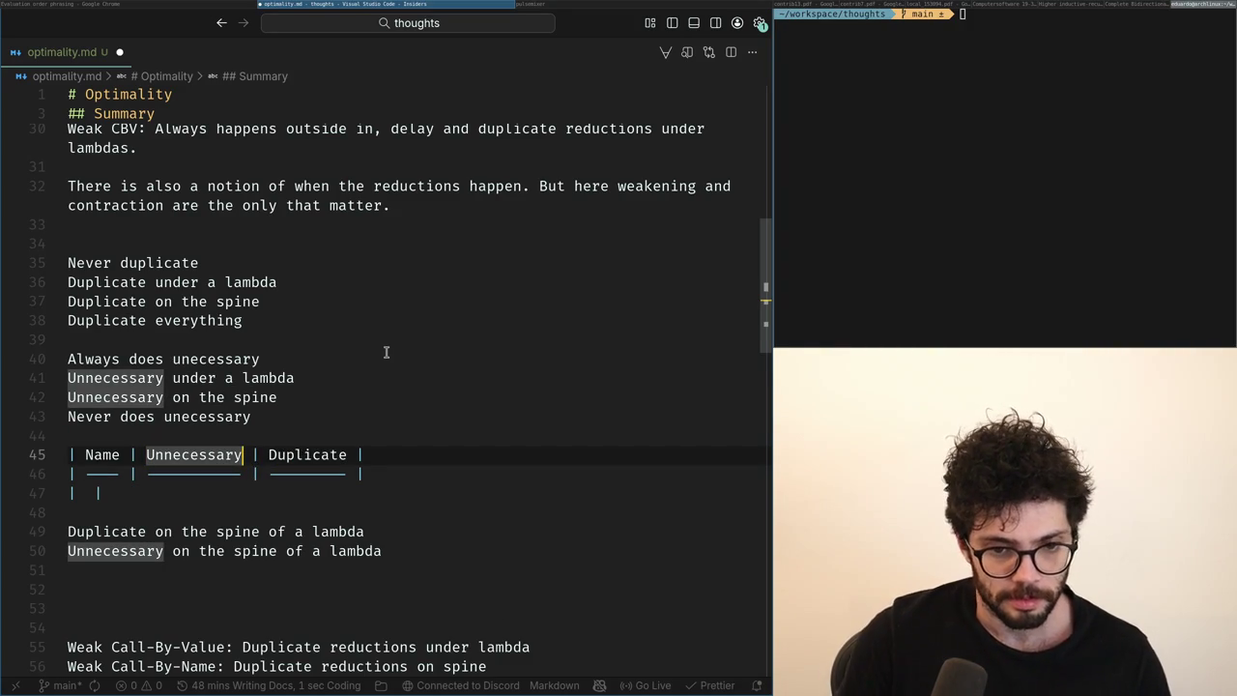
{"action": "key", "text": "BackSpace"}
{"action": "key", "text": "BackSpace"}
{"action": "key", "text": "BackSpace"}
{"action": "key", "text": "BackSpace"}
{"action": "type", "text": "nder Lamb"}
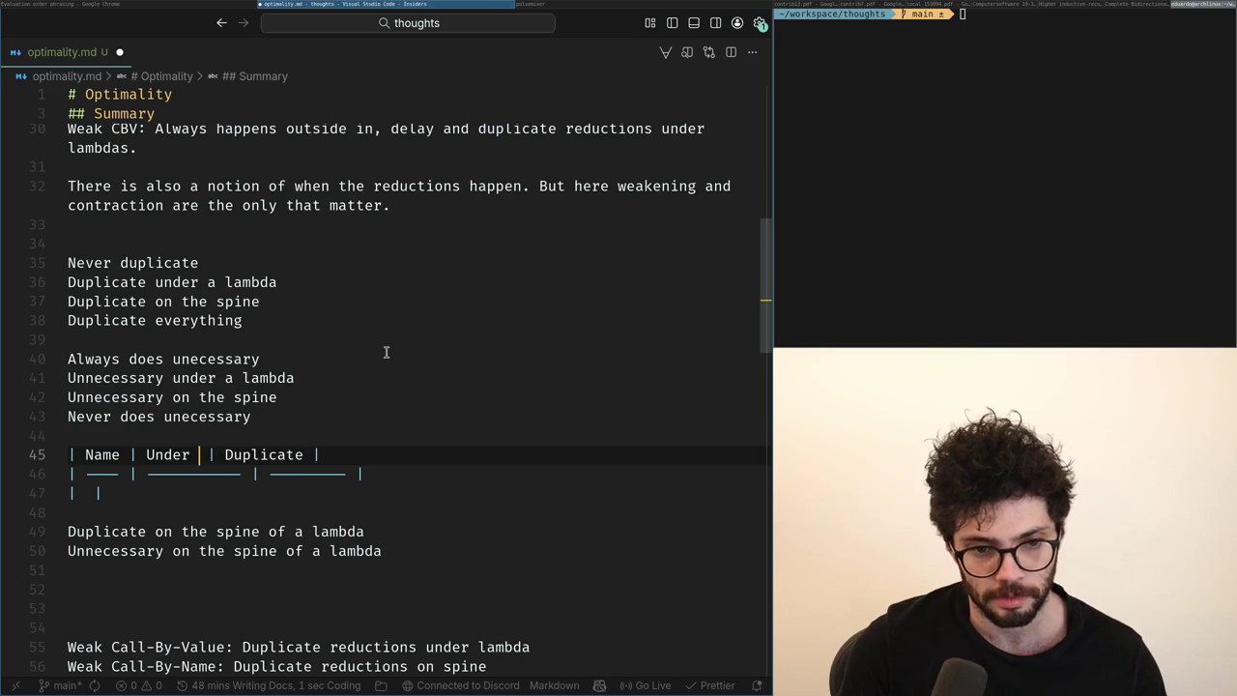
{"action": "type", "text": "da"}
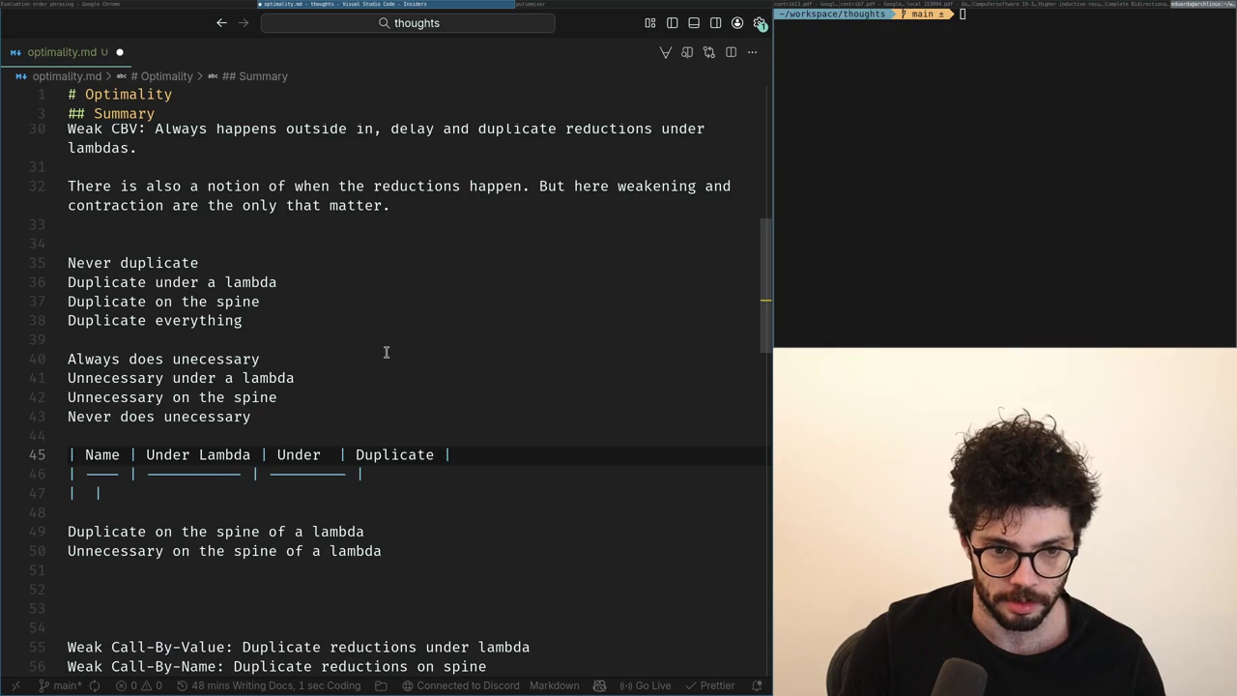
{"action": "key", "text": "Left"}
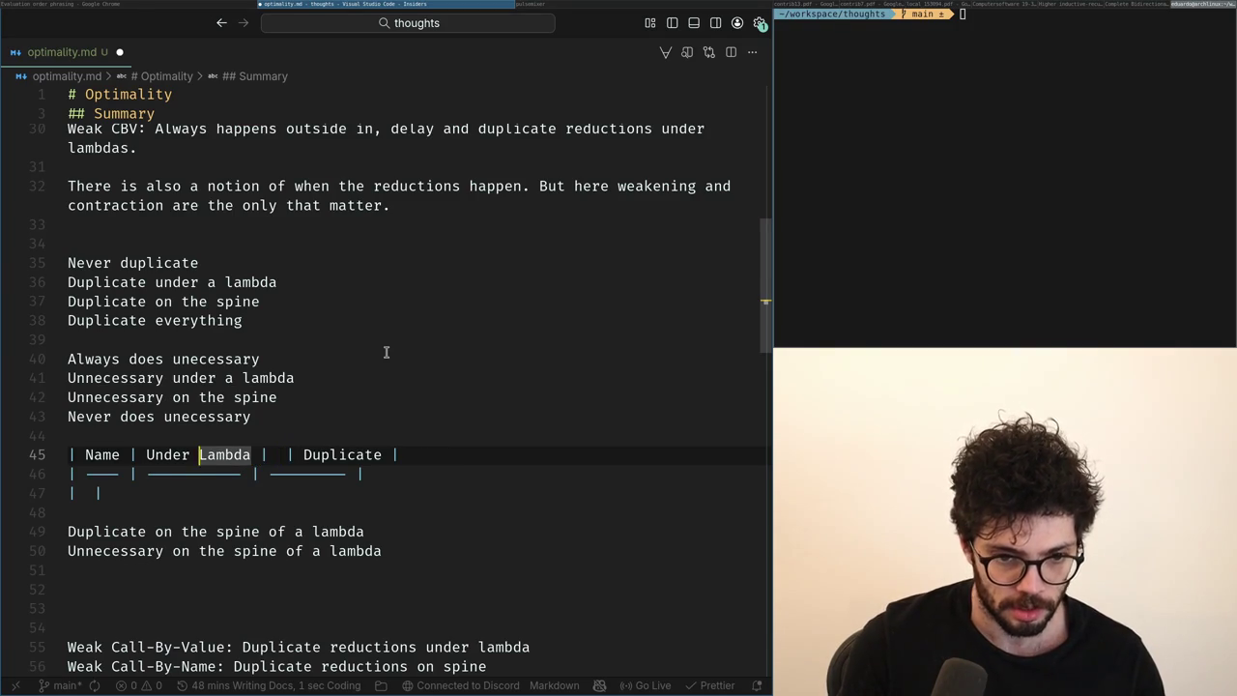
{"action": "key", "text": "ctrl+shift+Left"}
{"action": "type", "text": "On"}
{"action": "key", "text": "BackSpace"}
{"action": "key", "text": "BackSpace"}
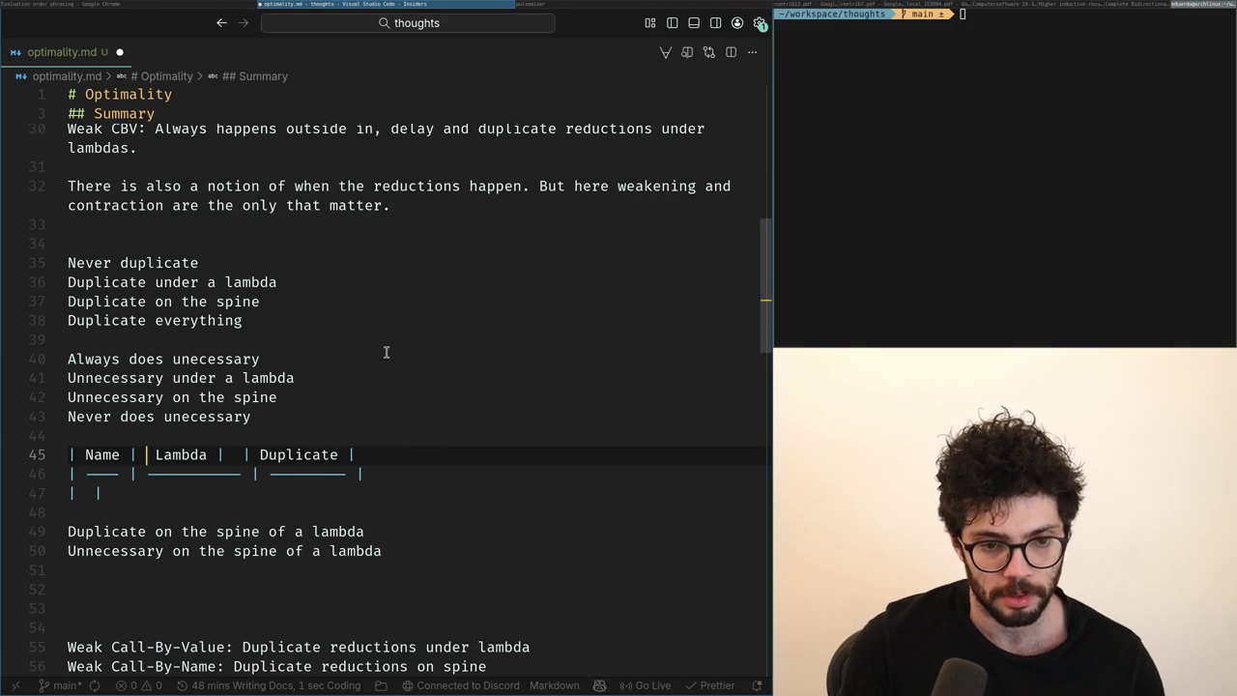
{"action": "key", "text": "Delete"}
{"action": "key", "text": "ctrl+Right"}
{"action": "type", "text": "Under"}
Add an 'On Weak Spine' column after Under Lambda, keeping the Under Lambda heading.
{"action": "key", "text": "ctrl+Right"}
{"action": "key", "text": "Right"}
{"action": "key", "text": "Right"}
{"action": "key", "text": "Right"}
{"action": "type", "text": "Under"}
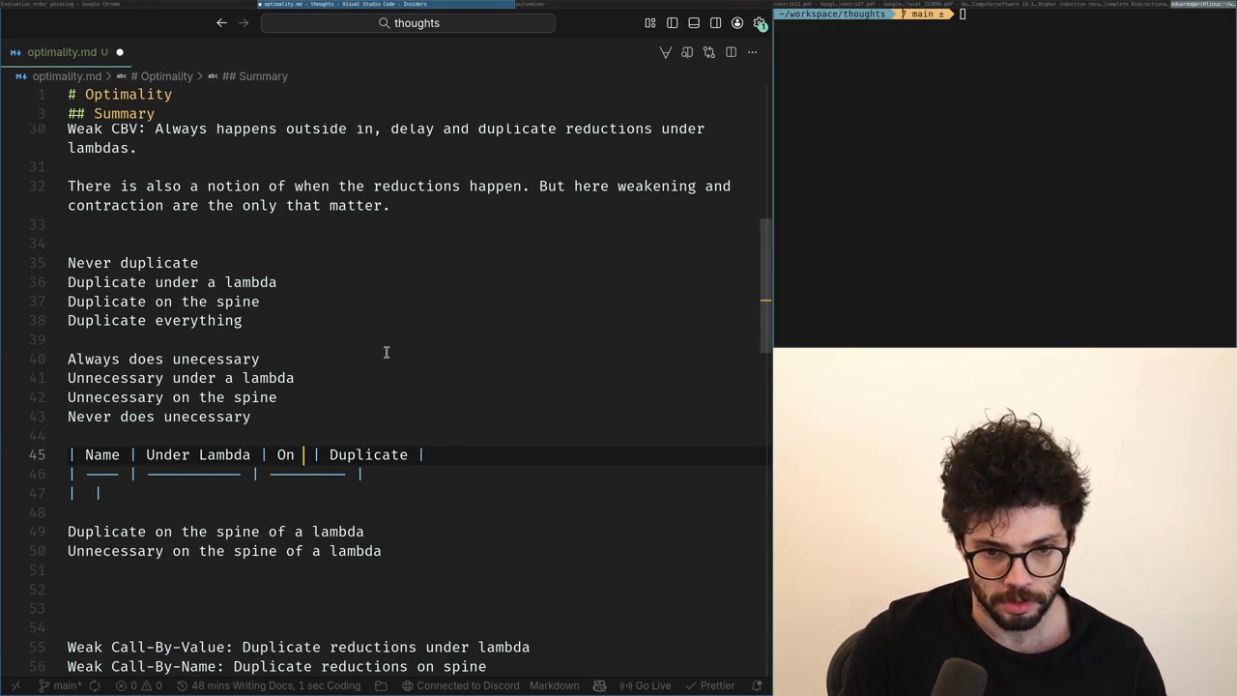
{"action": "type", "text": "Arg "}
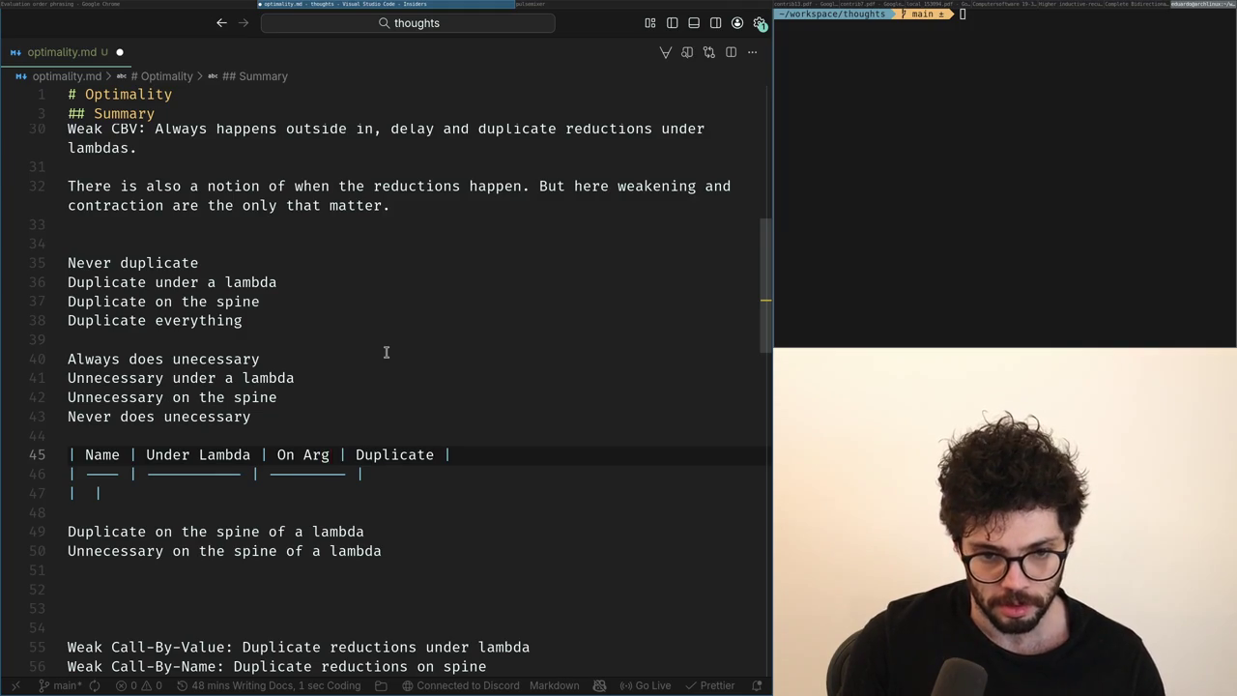
{"action": "type", "text": "e"}
{"action": "key", "text": "ctrl+Left"}
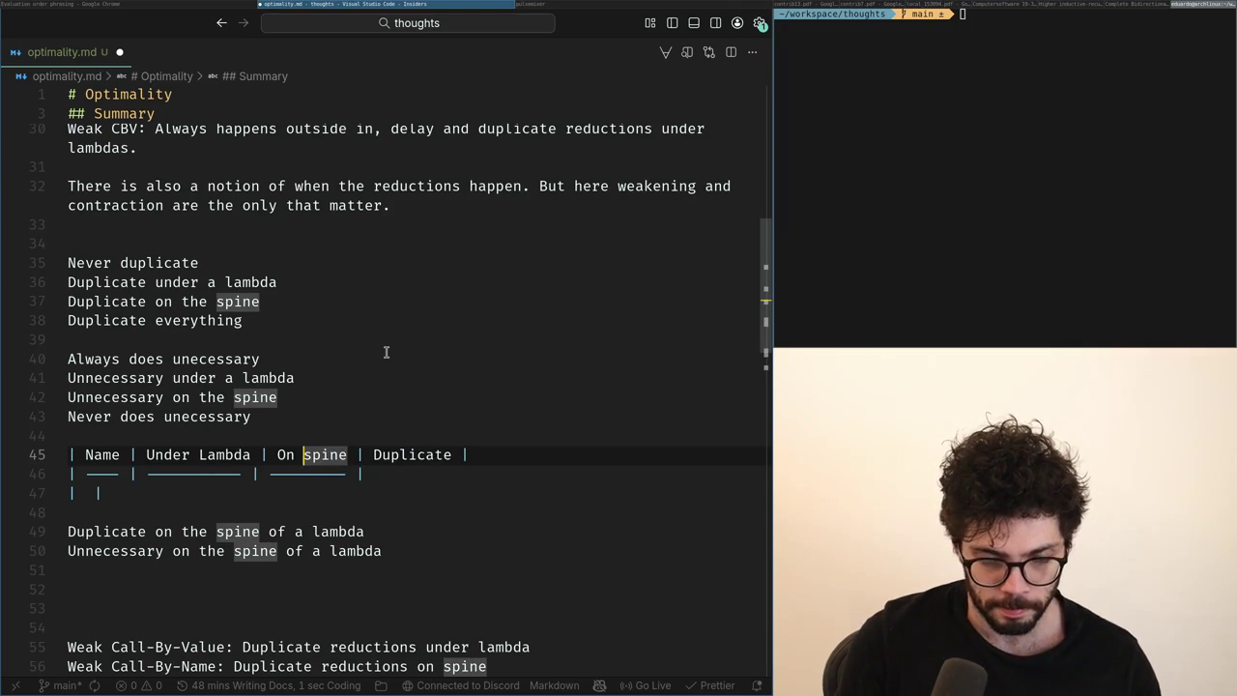
{"action": "key", "text": "ctrl+BackSpace"}
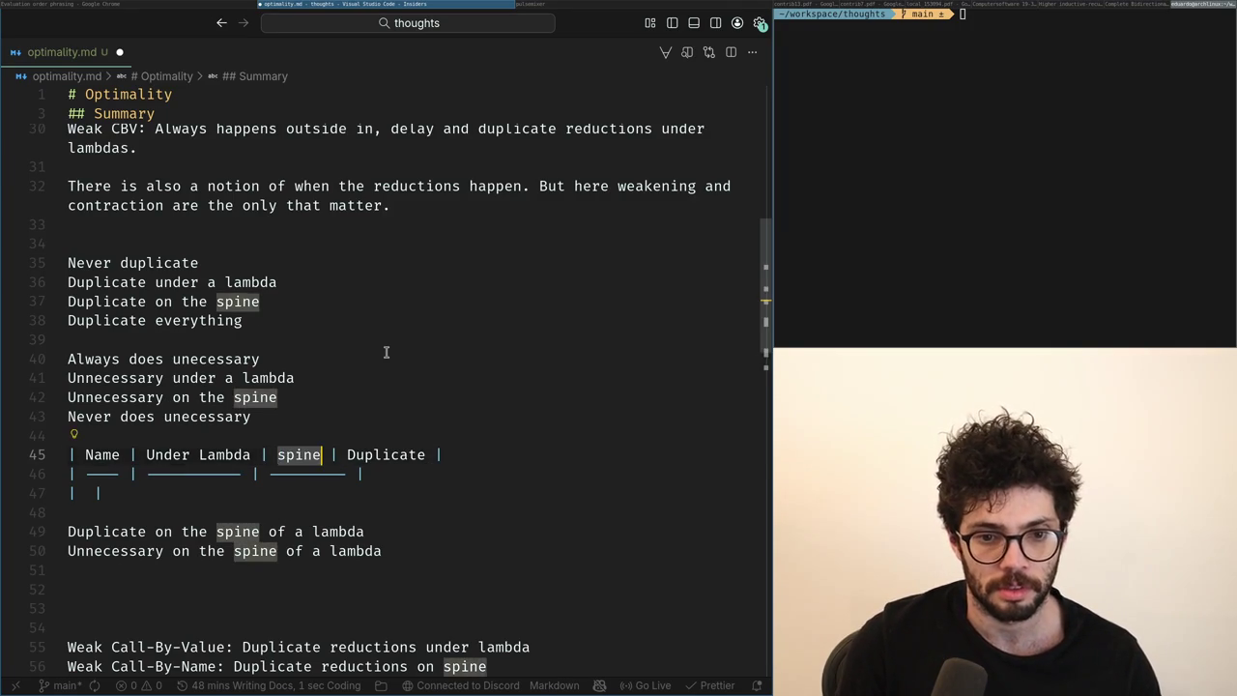
{"action": "key", "text": "ctrl+Delete"}
{"action": "type", "text": "On Weak"}
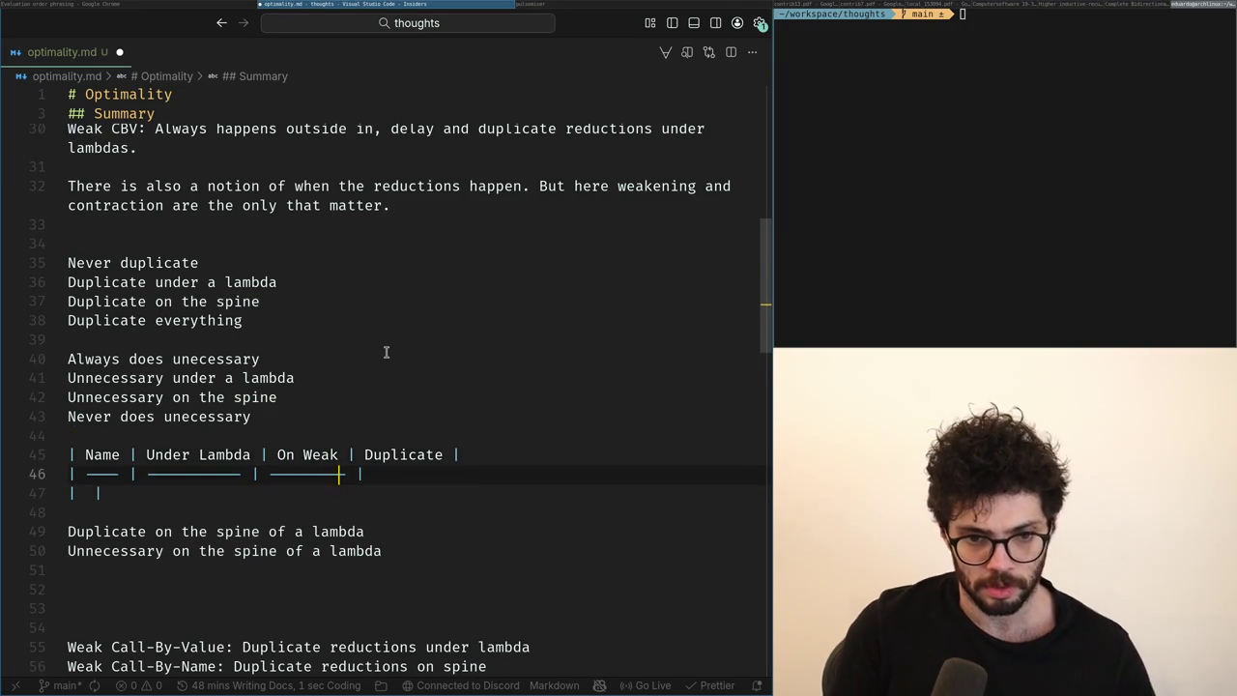
{"action": "type", "text": " Spine"}
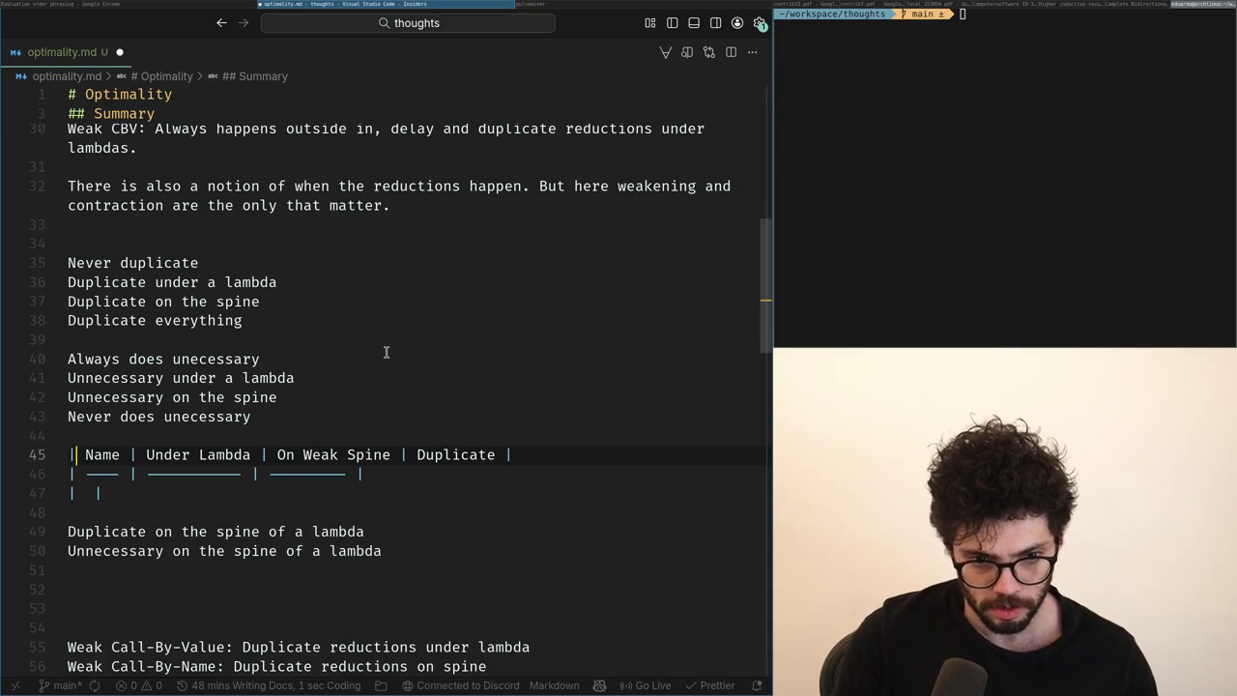
{"action": "key", "text": "ctrl+Delete"}
{"action": "key", "text": "ctrl+BackSpace"}
{"action": "type", "text": "O"}
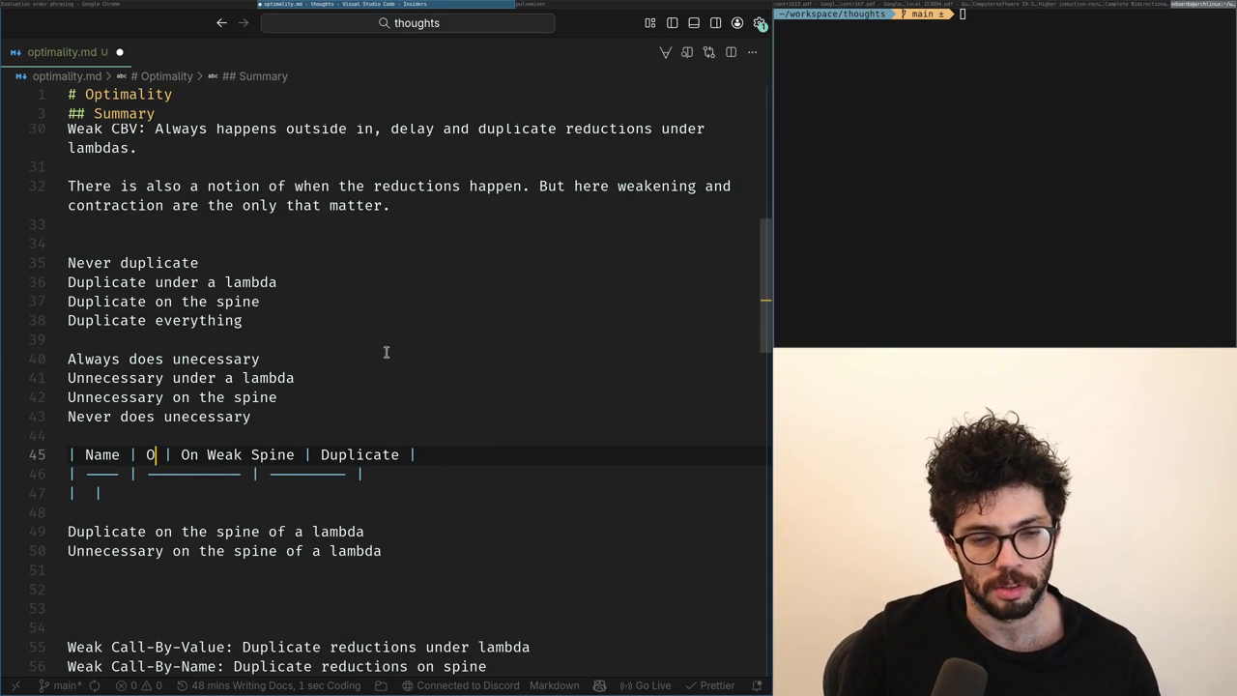
{"action": "type", "text": "n Strong Spin"}
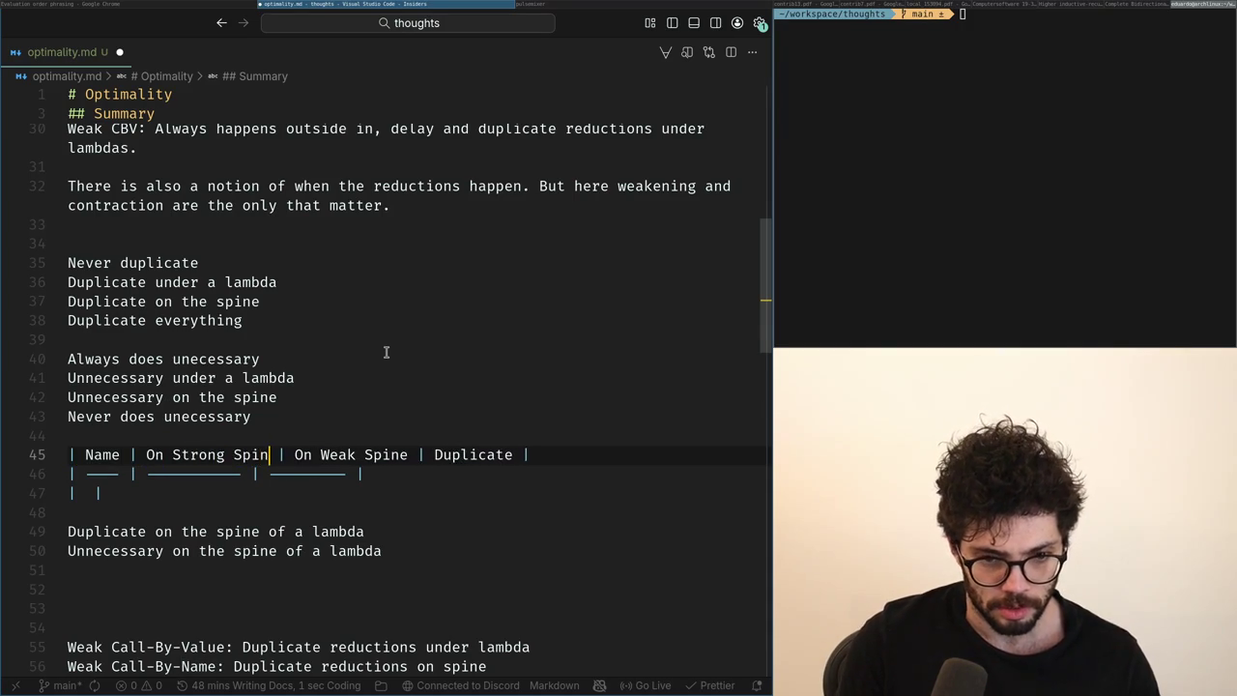
{"action": "key", "text": "ctrl+z"}
{"action": "key", "text": "ctrl+BackSpace"}
{"action": "type", "text": "Under Lambda"}
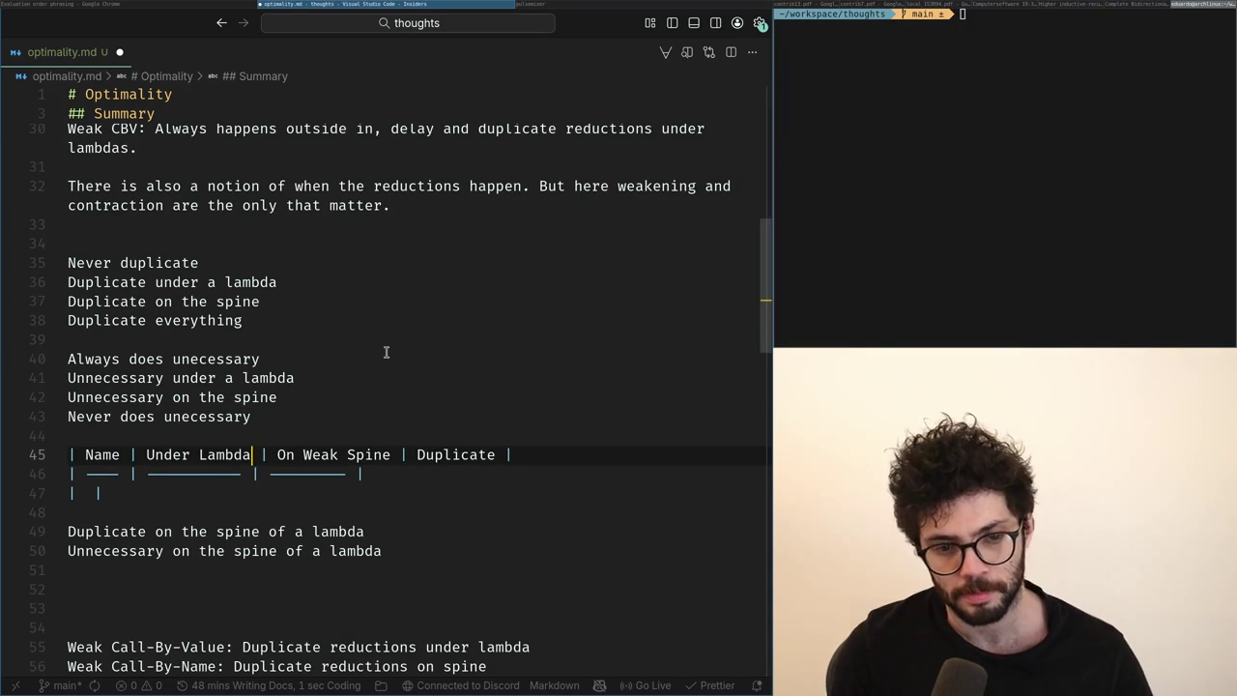
{"action": "key", "text": "Down"}
{"action": "key", "text": "Down"}
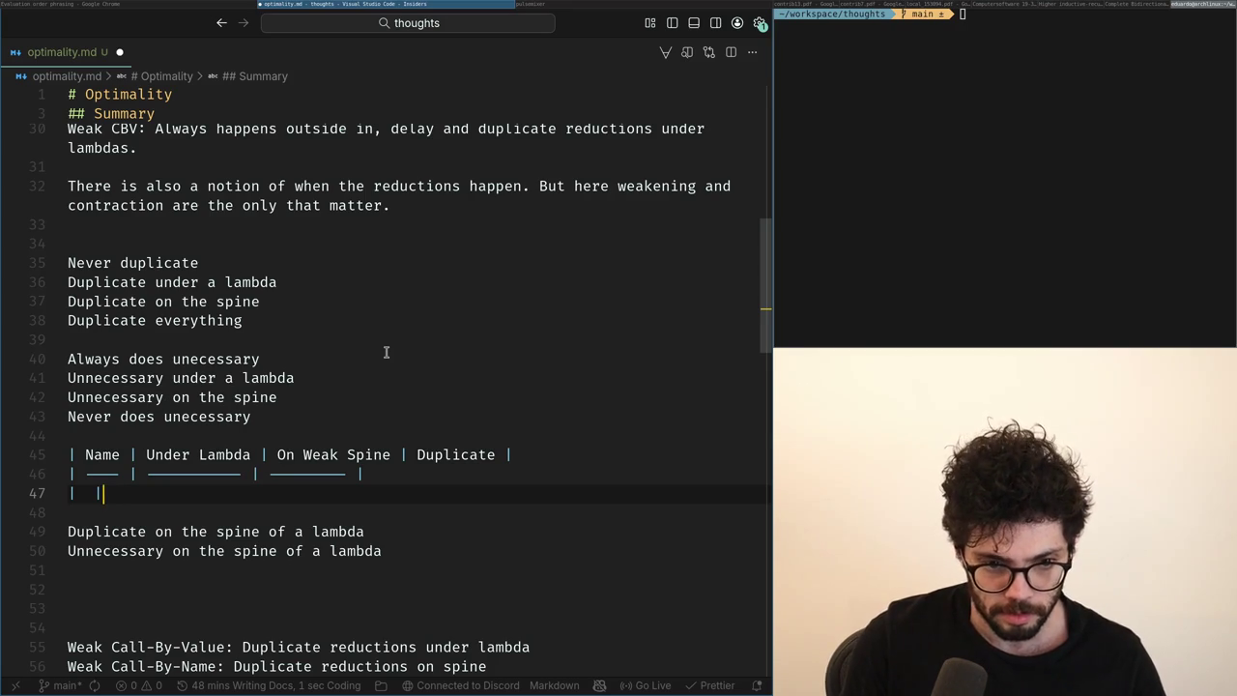
Save to reformat the table, then insert an empty line above it.
{"action": "key", "text": "ctrl+s"}
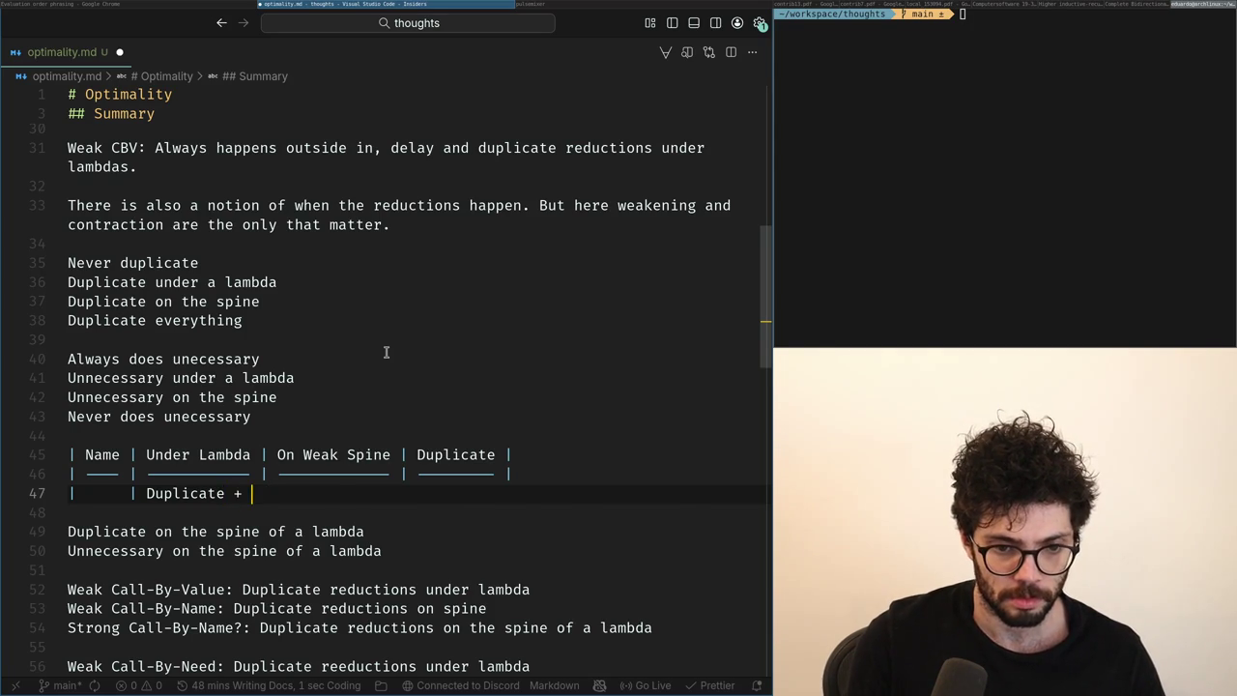
{"action": "key", "text": "BackSpace"}
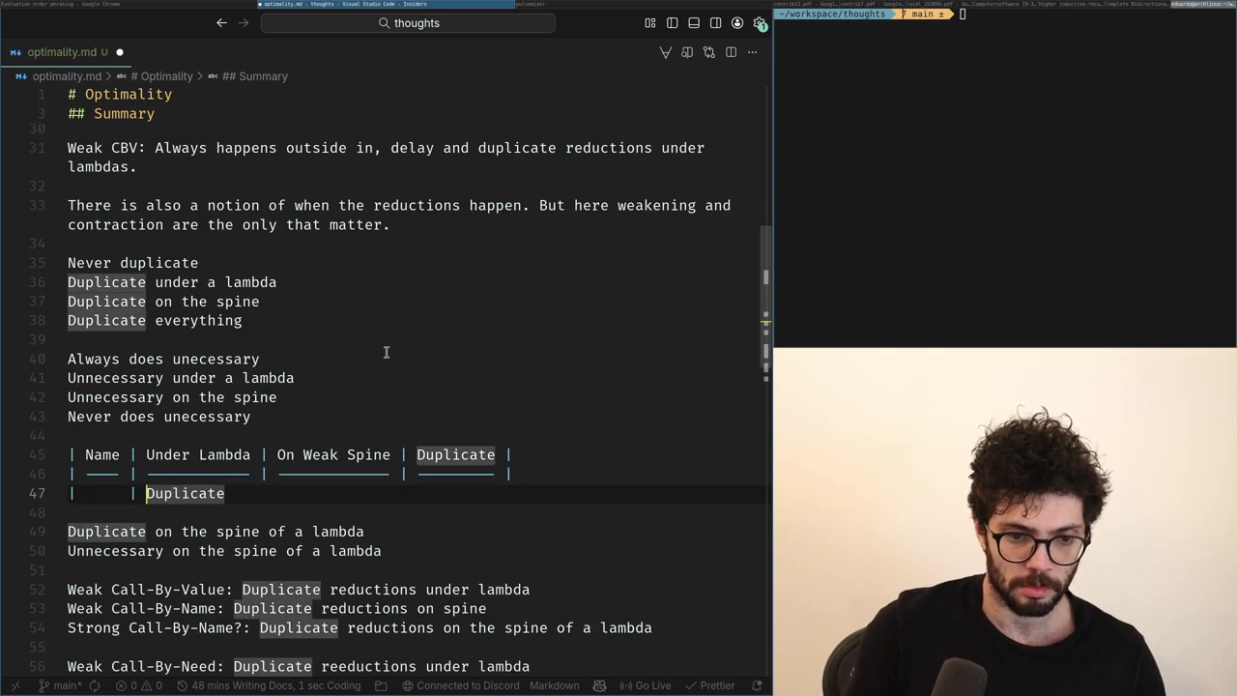
{"action": "type", "text": "|"}
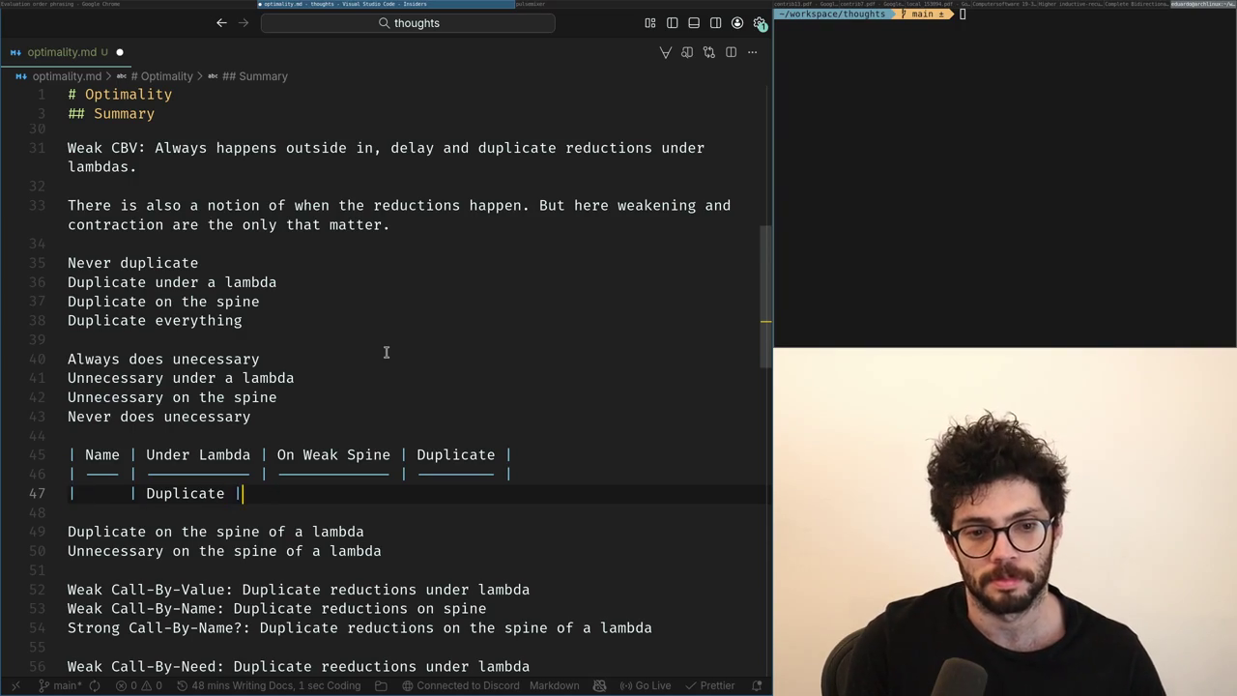
{"action": "key", "text": "shift+Up"}
{"action": "key", "text": "shift+Up"}
{"action": "key", "text": "shift+Home"}
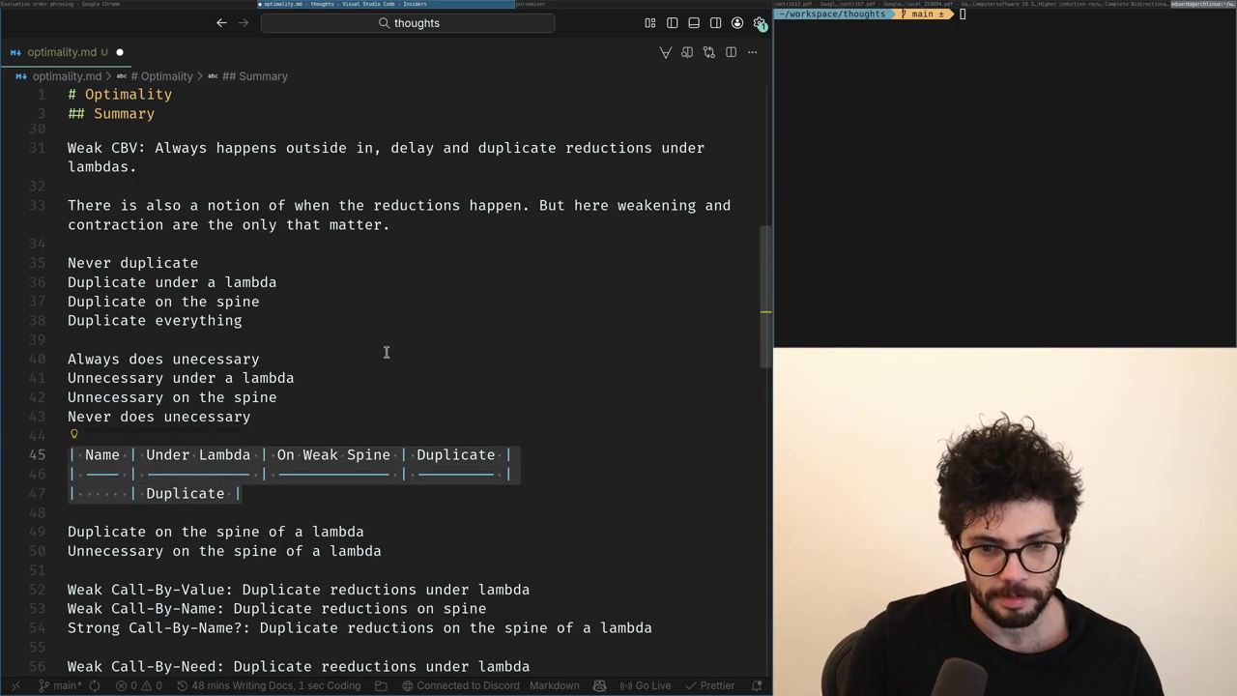
{"action": "key", "text": "Down"}
{"action": "key", "text": "Down"}
{"action": "key", "text": "End"}
{"action": "key", "text": "shift+Up"}
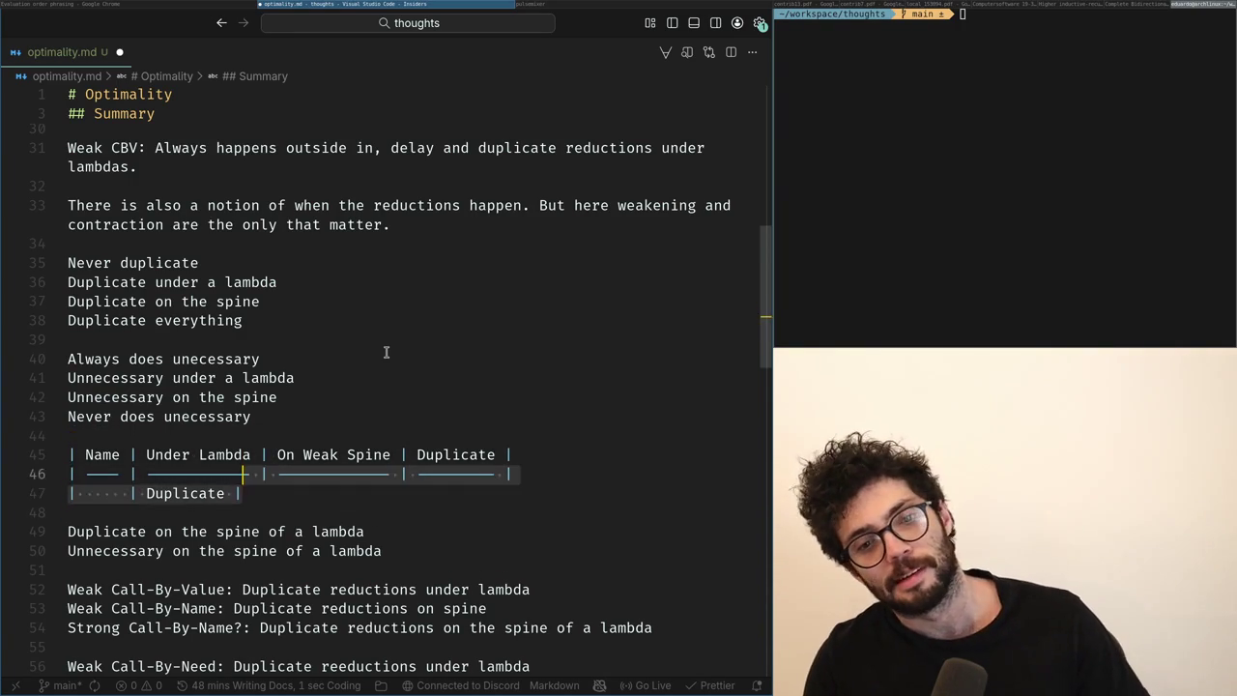
{"action": "key", "text": "Up"}
{"action": "key", "text": "Up"}
{"action": "key", "text": "Up"}
{"action": "key", "text": "Down"}
{"action": "key", "text": "Return"}
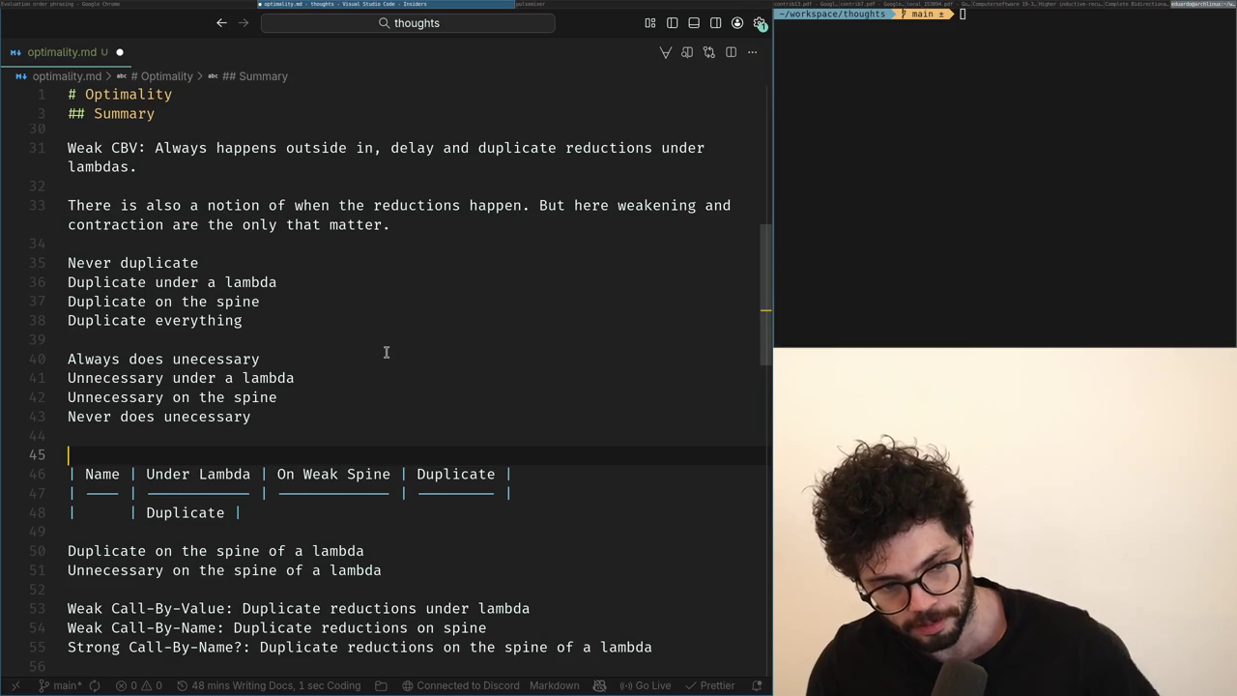
{"action": "key", "text": "Down"}
Copy the header row above the table, rename its second column to Duplicate, and begin a separator row.
{"action": "key", "text": "shift+alt+Down"}
{"action": "key", "text": "ctrl+shift+Return"}
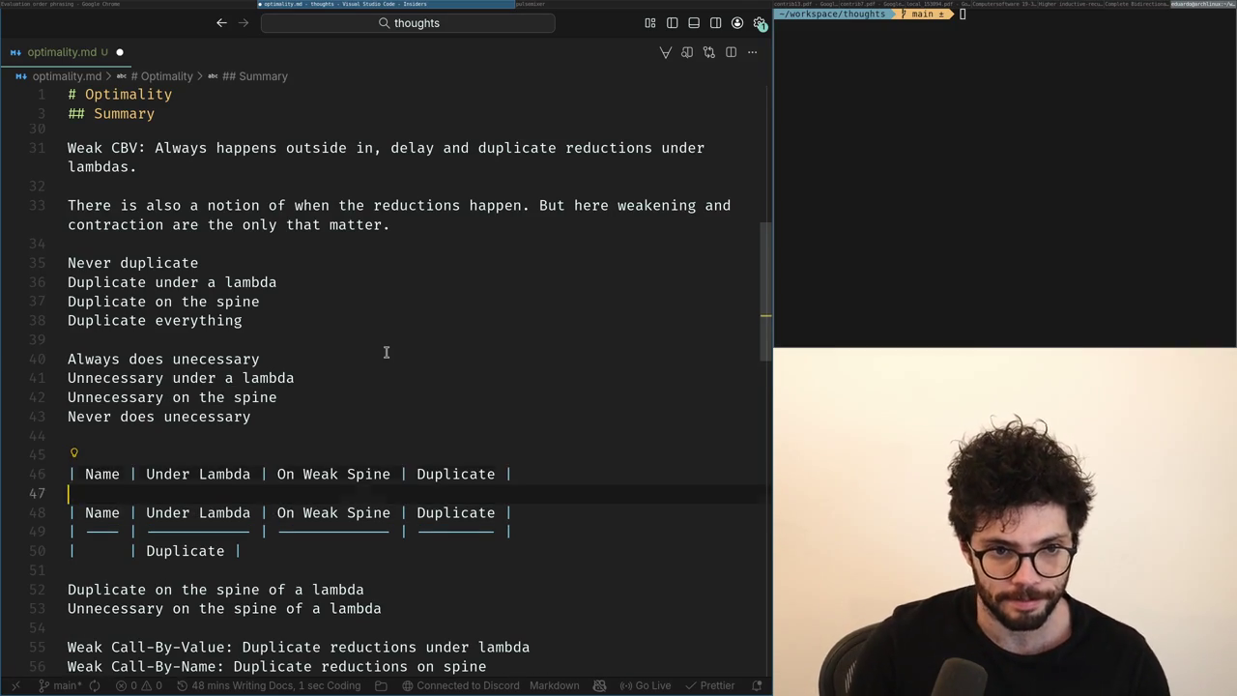
{"action": "key", "text": "Up"}
{"action": "key", "text": "ctrl+Right"}
{"action": "key", "text": "ctrl+Right"}
{"action": "key", "text": "ctrl+Right"}
{"action": "key", "text": "ctrl+shift+Right"}
{"action": "key", "text": "ctrl+shift+Right"}
{"action": "key", "text": "BackSpace"}
{"action": "type", "text": "Dupl"}
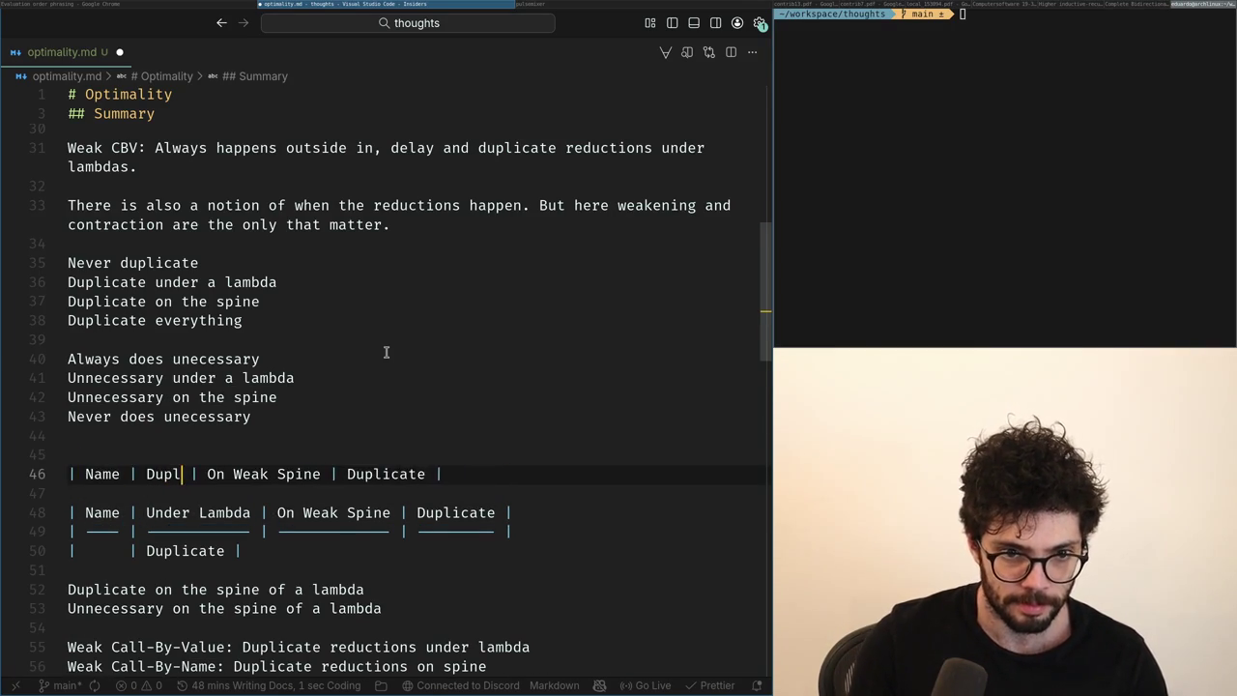
{"action": "type", "text": "icate"}
{"action": "key", "text": "ctrl+Right"}
{"action": "key", "text": "ctrl+Right"}
{"action": "key", "text": "ctrl+Left"}
{"action": "key", "text": "ctrl+Left"}
{"action": "key", "text": "Down"}
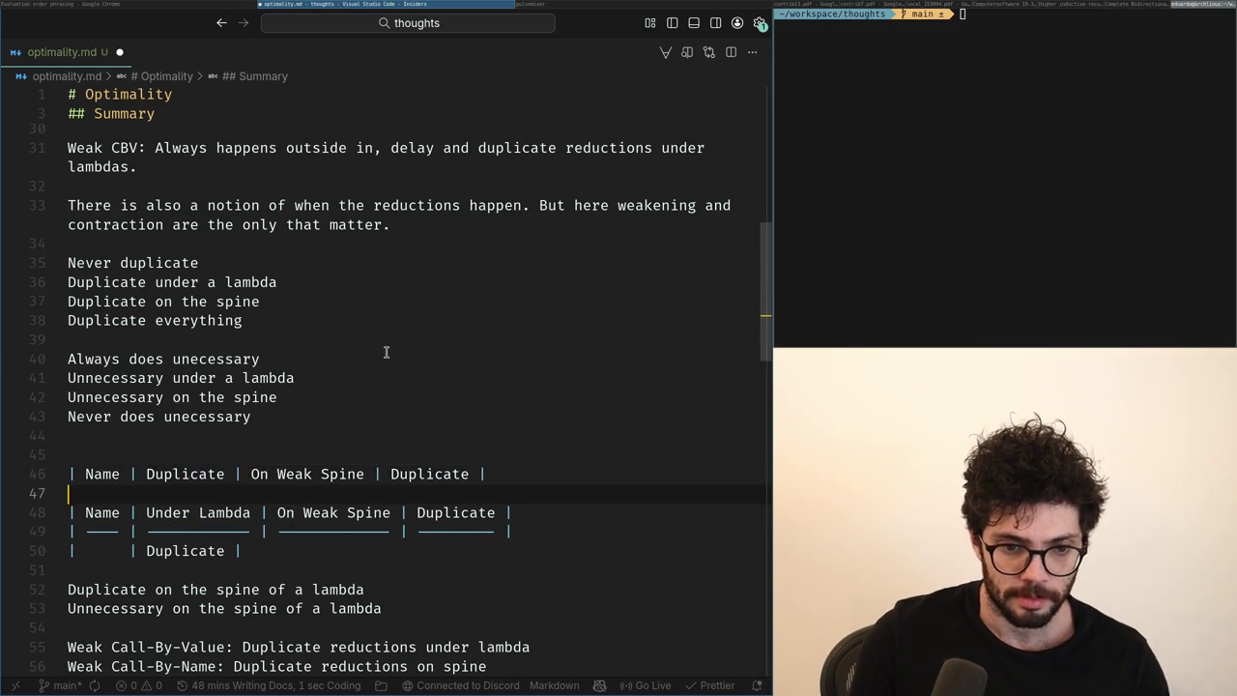
{"action": "type", "text": "|"}
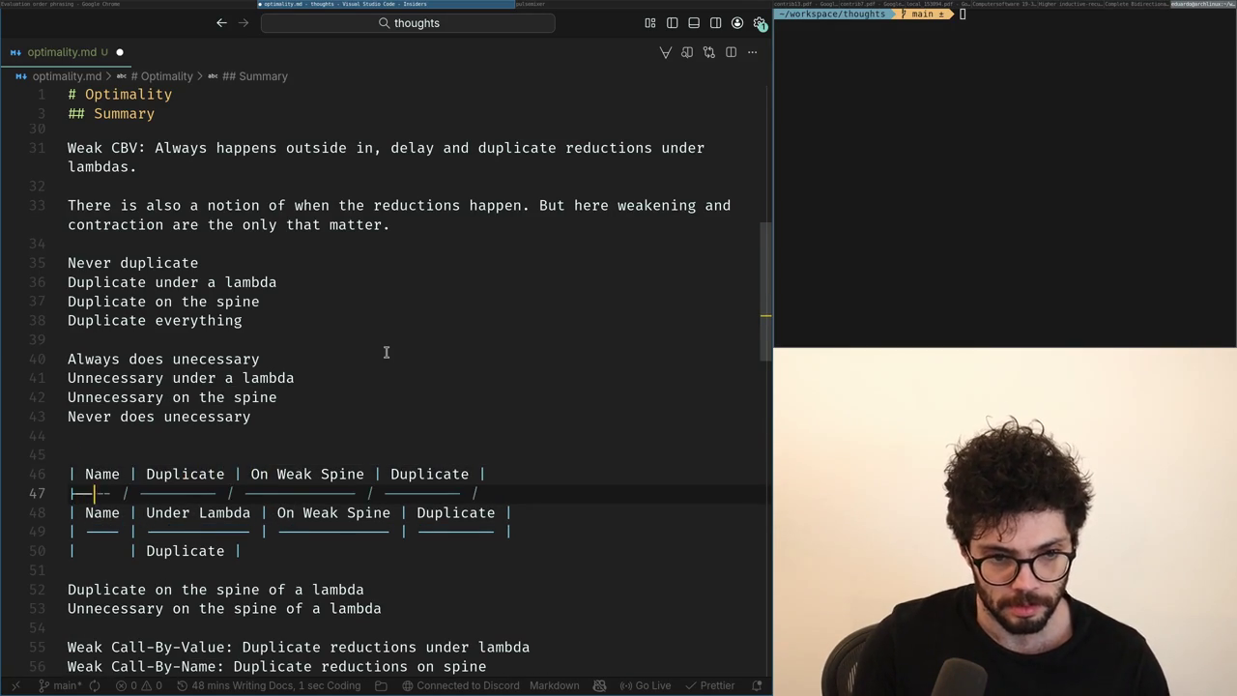
{"action": "key", "text": "BackSpace"}
{"action": "type", "text": "---- |"}
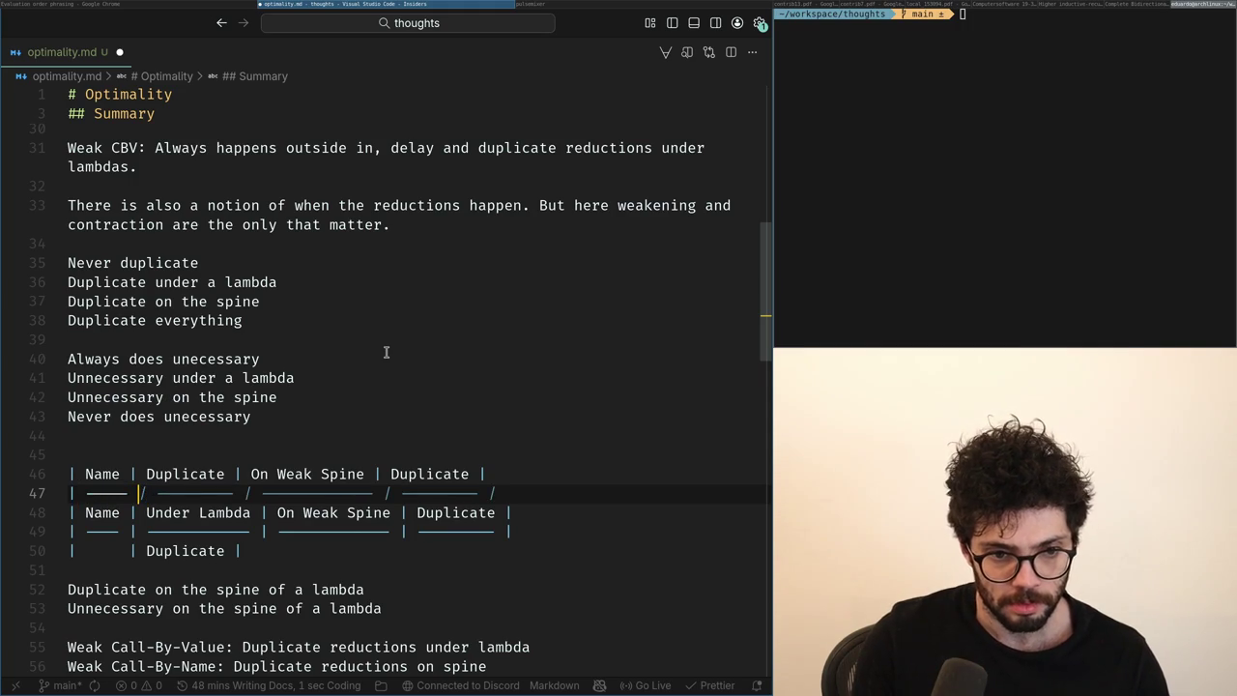
{"action": "key", "text": "BackSpace"}
{"action": "key", "text": "BackSpace"}
Trim the new header down to Name | Duplicate | unnecessary.
{"action": "key", "text": "Up"}
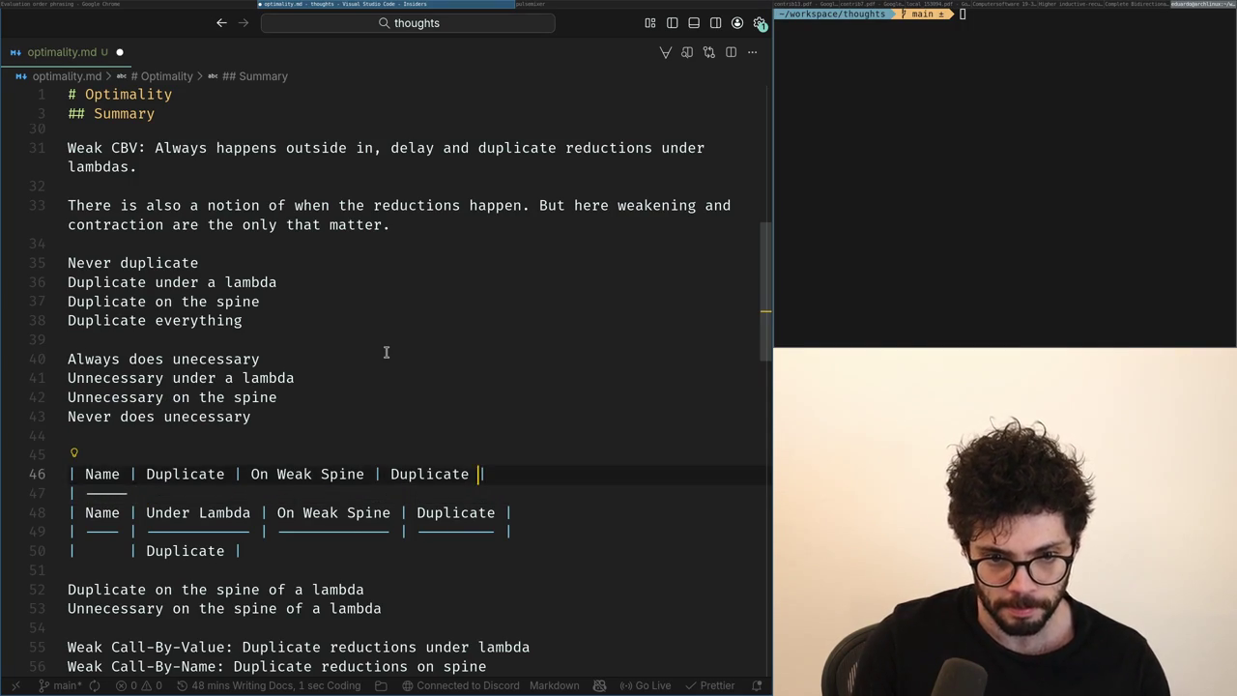
{"action": "key", "text": "ctrl+Left"}
{"action": "key", "text": "ctrl+Left"}
{"action": "key", "text": "ctrl+BackSpace"}
{"action": "key", "text": "ctrl+BackSpace"}
{"action": "key", "text": "BackSpace"}
{"action": "key", "text": "BackSpace"}
{"action": "key", "text": "BackSpace"}
{"action": "key", "text": "BackSpace"}
{"action": "key", "text": "BackSpace"}
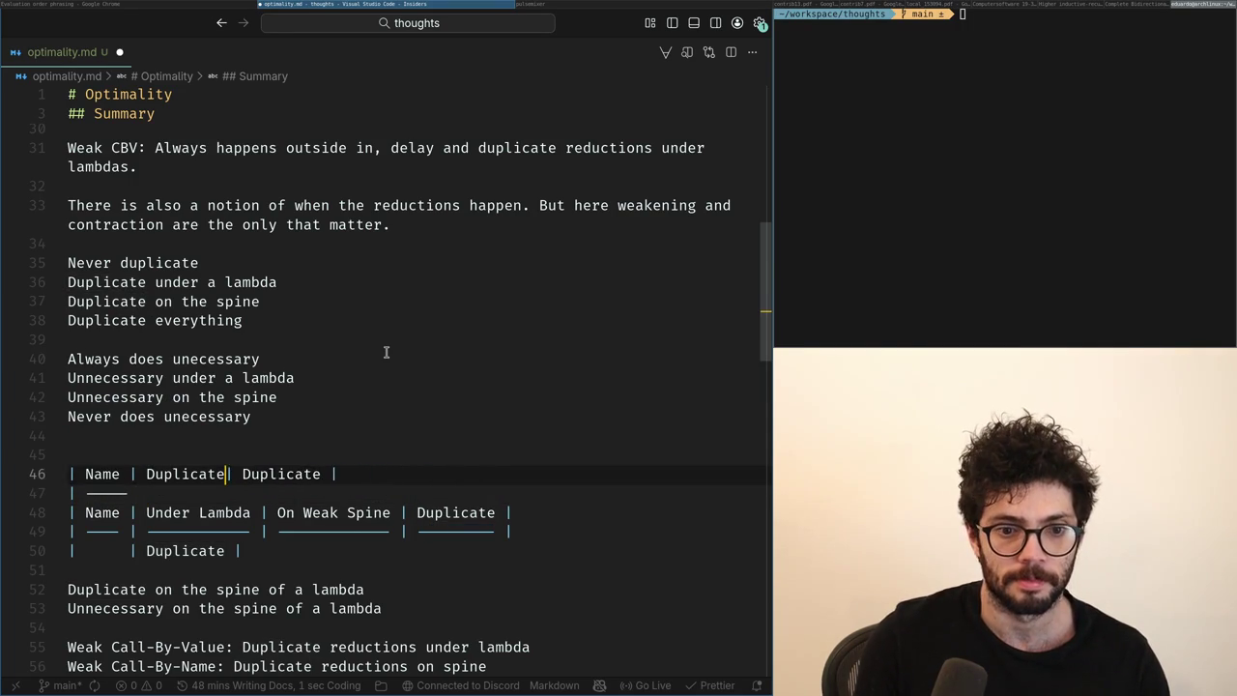
{"action": "type", "text": "|"}
{"action": "key", "text": "ctrl+Delete"}
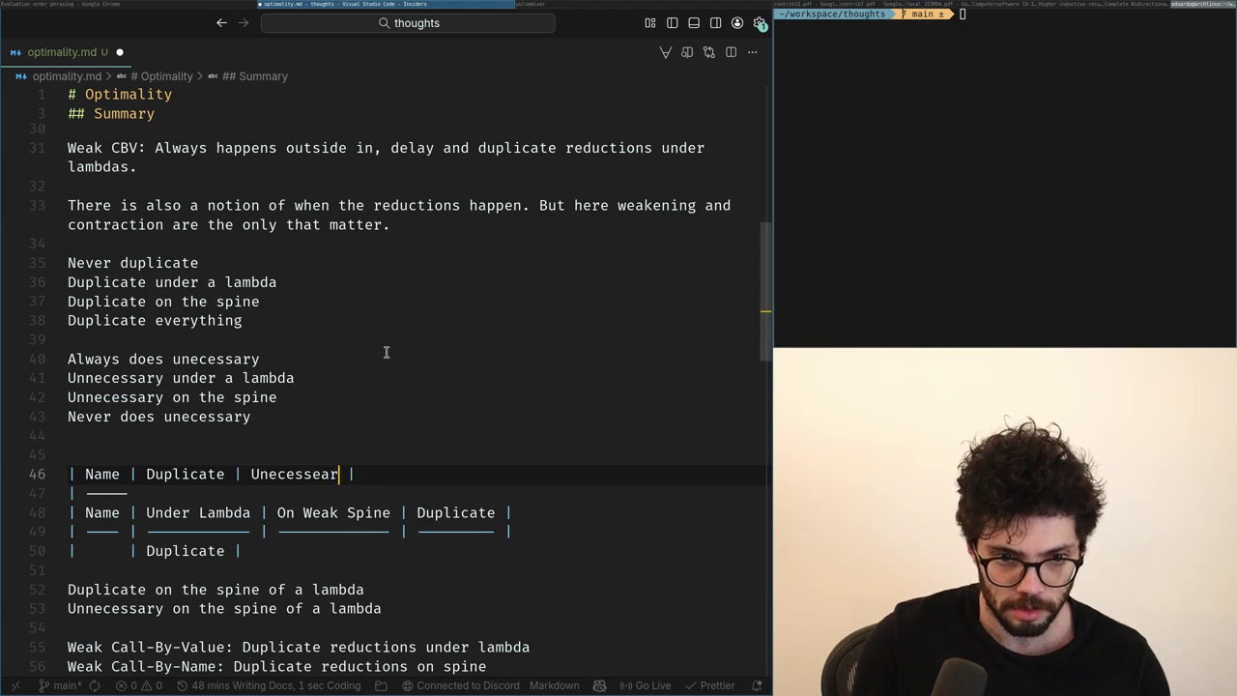
Check the spelling of 'unnecessary' online and fix the typo on line 43.
{"action": "key", "text": "Up"}
{"action": "key", "text": "Up"}
{"action": "key", "text": "Up"}
{"action": "key", "text": "ctrl+Left"}
{"action": "key", "text": "Right"}
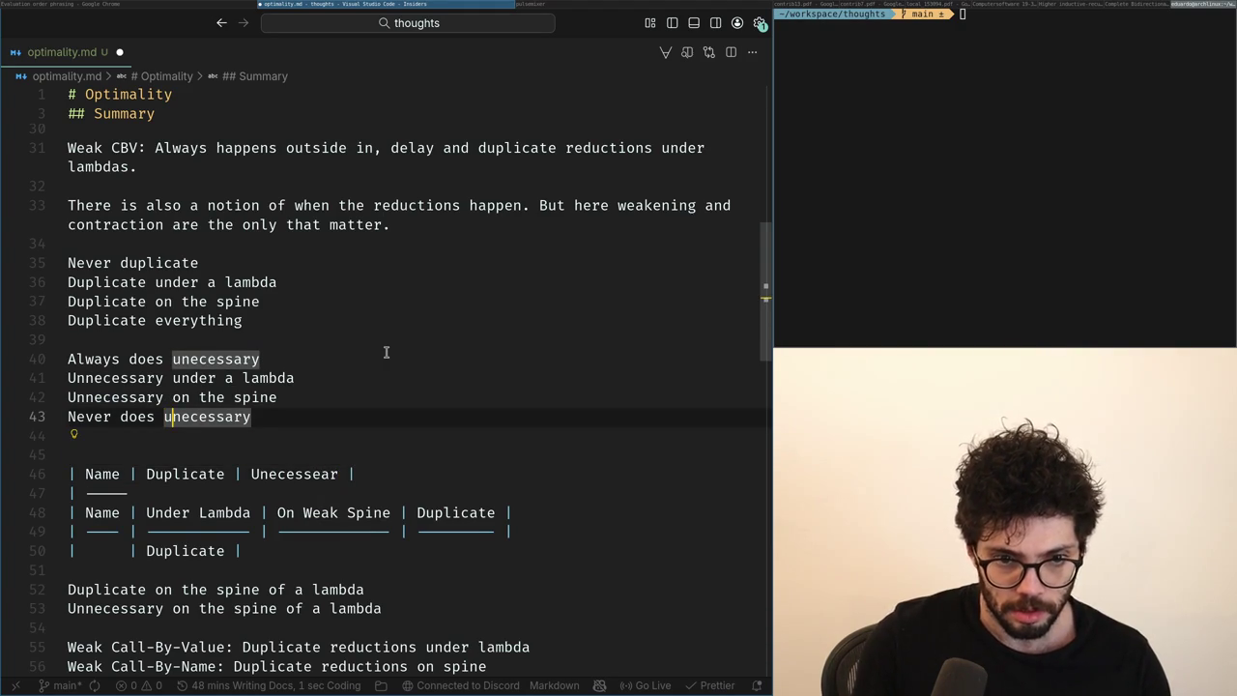
{"action": "type", "text": "n"}
{"action": "key", "text": "super+g"}
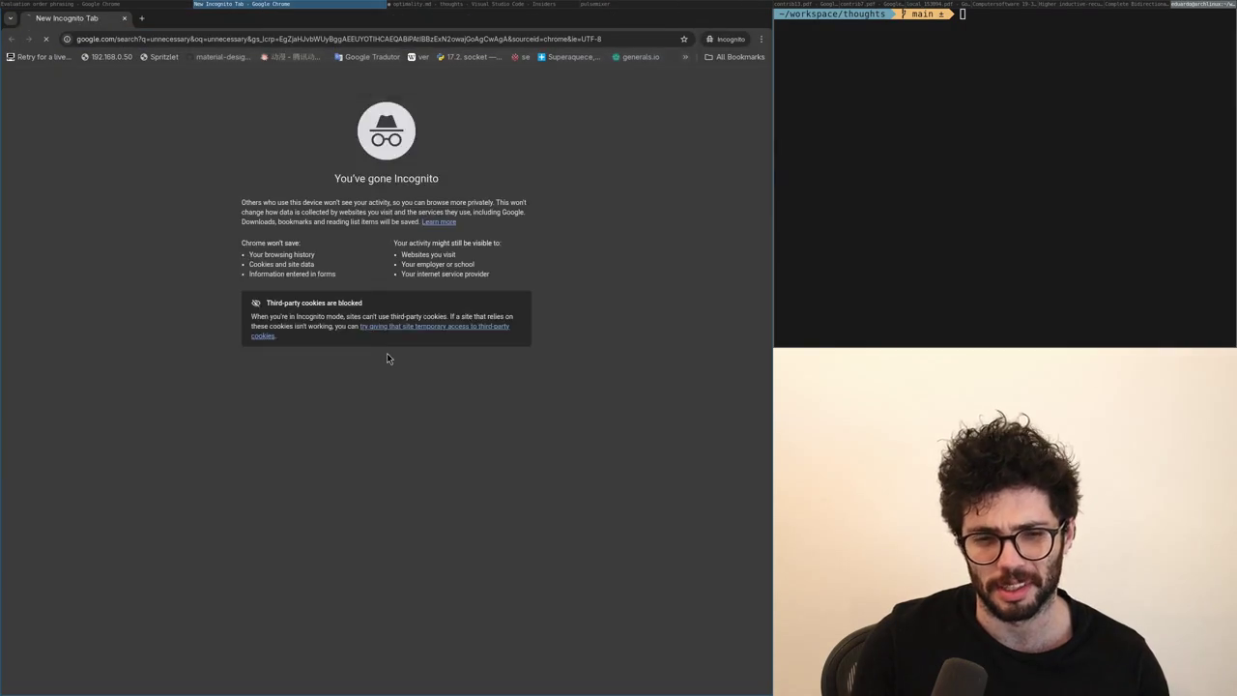
{"action": "key", "text": "ctrl+w"}
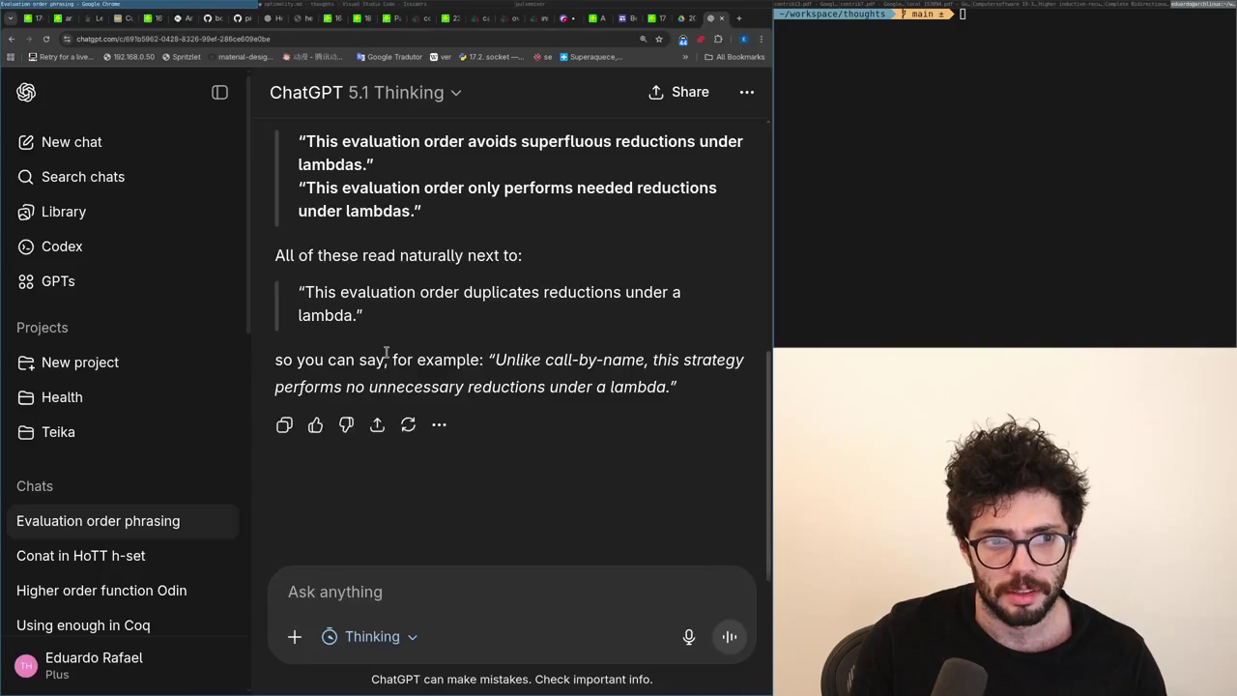
{"action": "key", "text": "alt+Tab"}
{"action": "key", "text": "ctrl+c"}
{"action": "key", "text": "Down"}
{"action": "key", "text": "Down"}
{"action": "key", "text": "Down"}
{"action": "key", "text": "ctrl+shift+Left"}
Correct the third column heading and capitalise it as 'Unnecessary'.
{"action": "key", "text": "ctrl+v"}
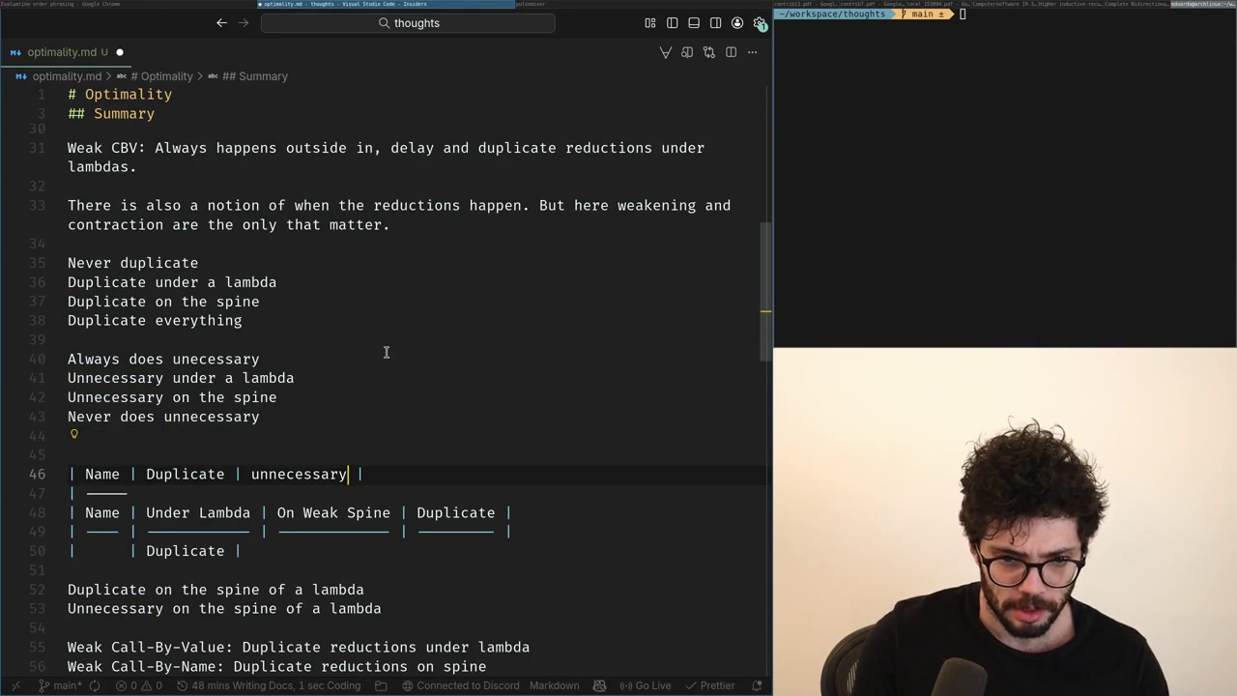
{"action": "key", "text": "ctrl+shift+Left"}
{"action": "key", "text": "Left"}
{"action": "key", "text": "Delete"}
{"action": "type", "text": "U"}
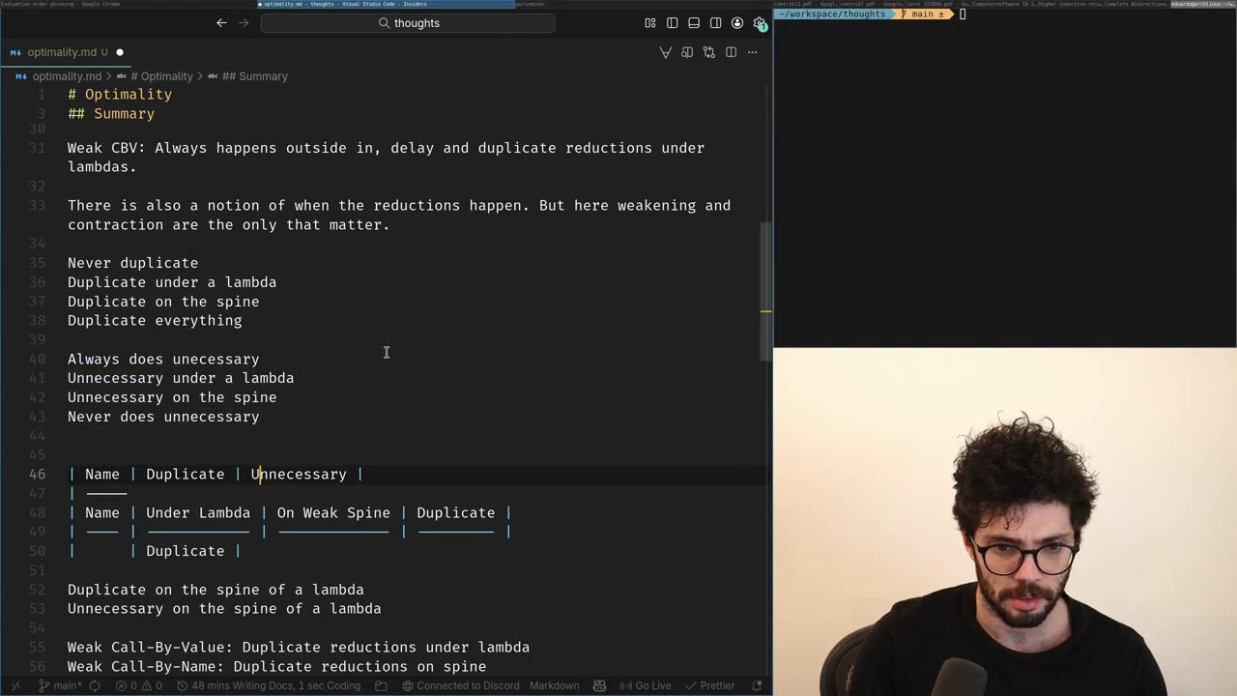
Accept the separator row and add a row reading 'Under a lambda | On spine'.
{"action": "key", "text": "Down"}
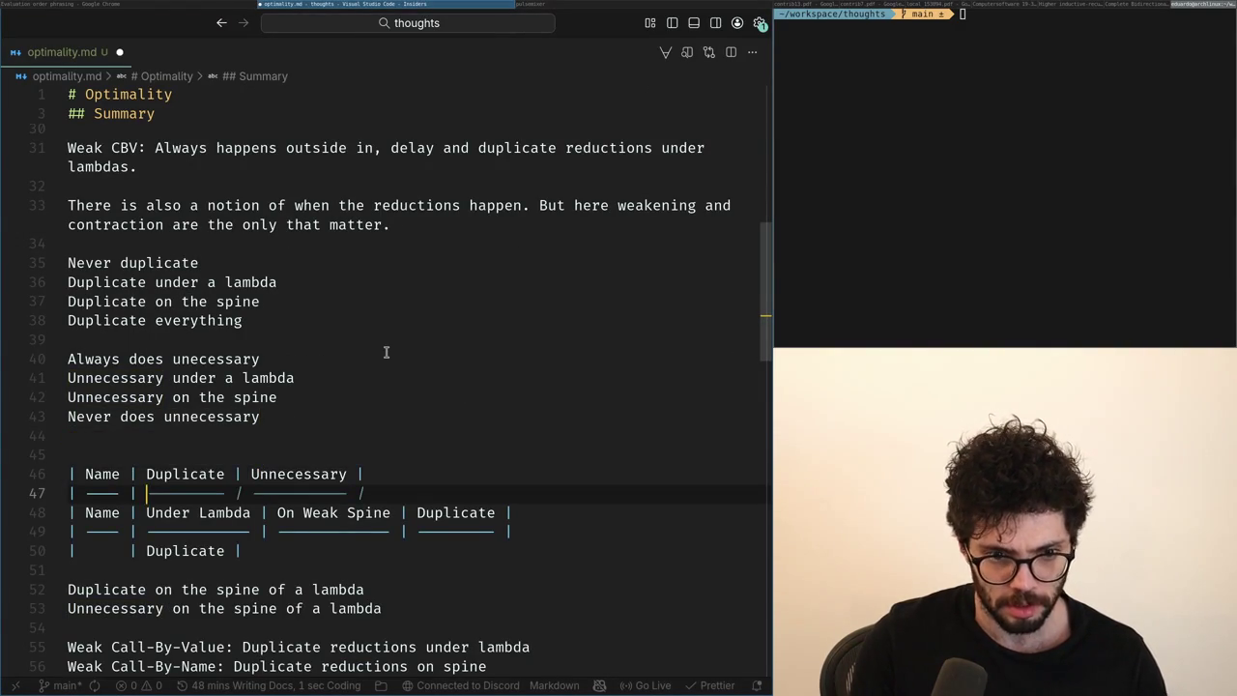
{"action": "key", "text": "Tab"}
{"action": "key", "text": "Return"}
{"action": "key", "text": "Tab"}
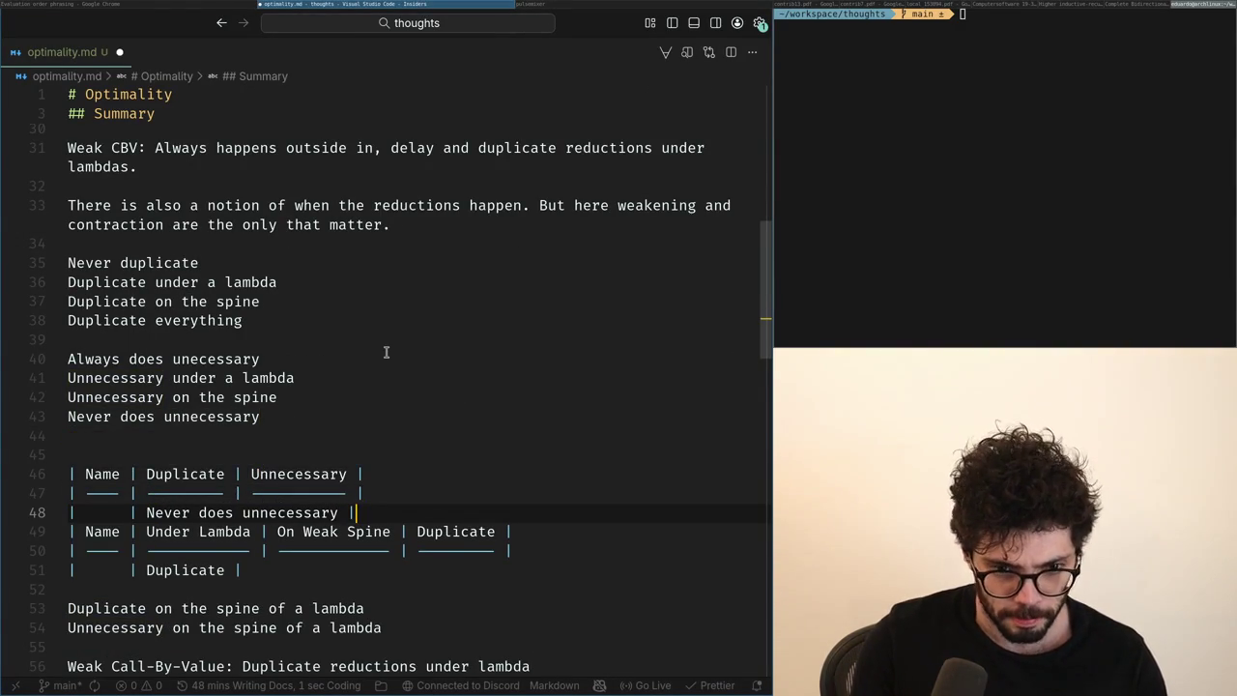
{"action": "key", "text": "ctrl+shift+Left"}
{"action": "key", "text": "BackSpace"}
{"action": "key", "text": "ctrl+BackSpace"}
{"action": "key", "text": "ctrl+BackSpace"}
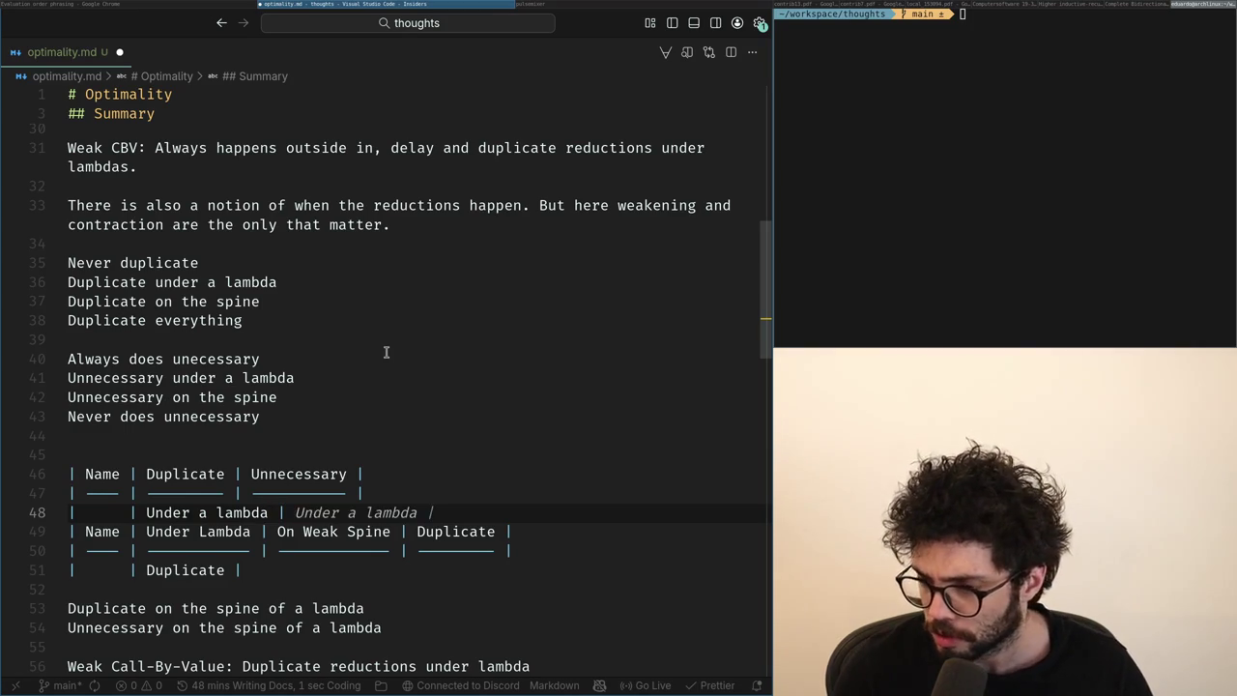
{"action": "type", "text": "On spine |"}
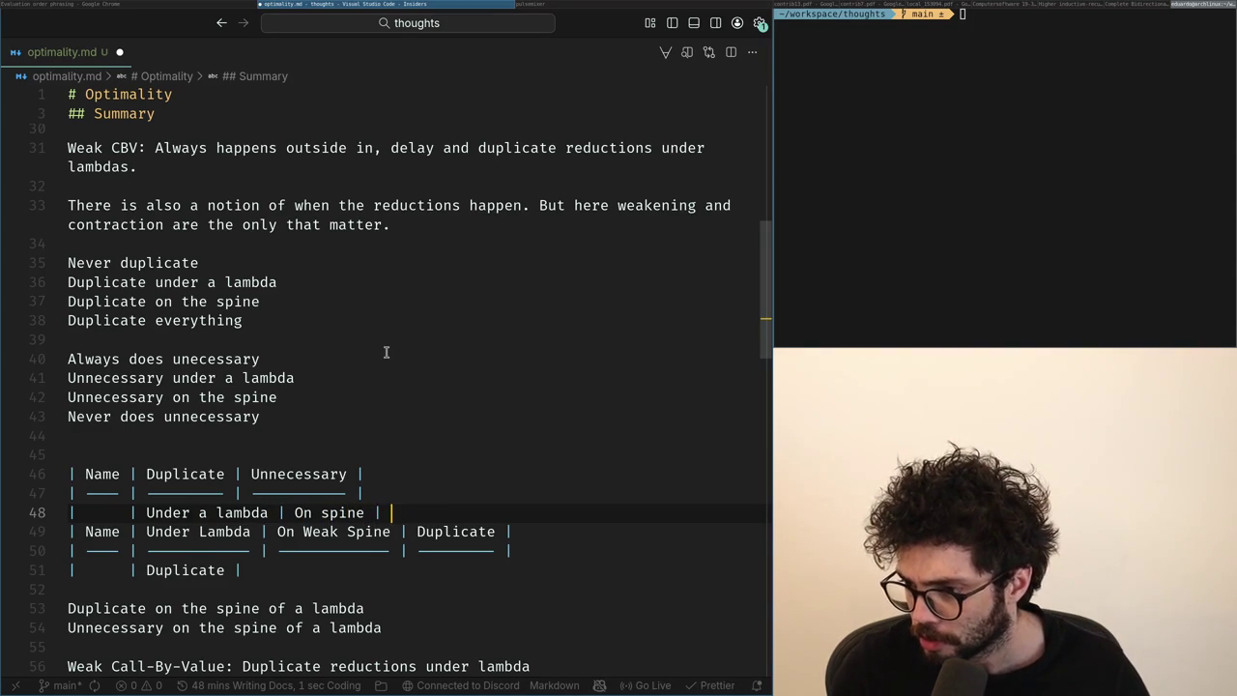
{"action": "key", "text": "Escape"}
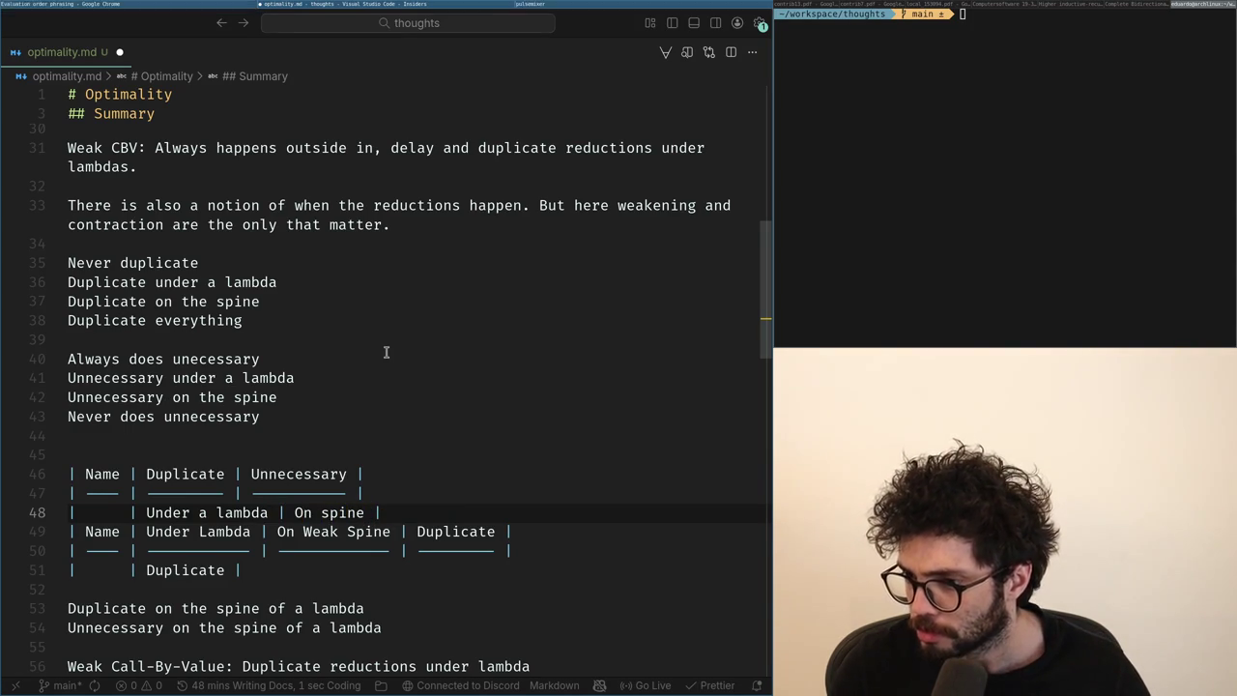
Review ChatGPT's phrasing suggestion 'performs no unnecessary reductions under a lambda'.
{"action": "key", "text": "alt+Tab"}
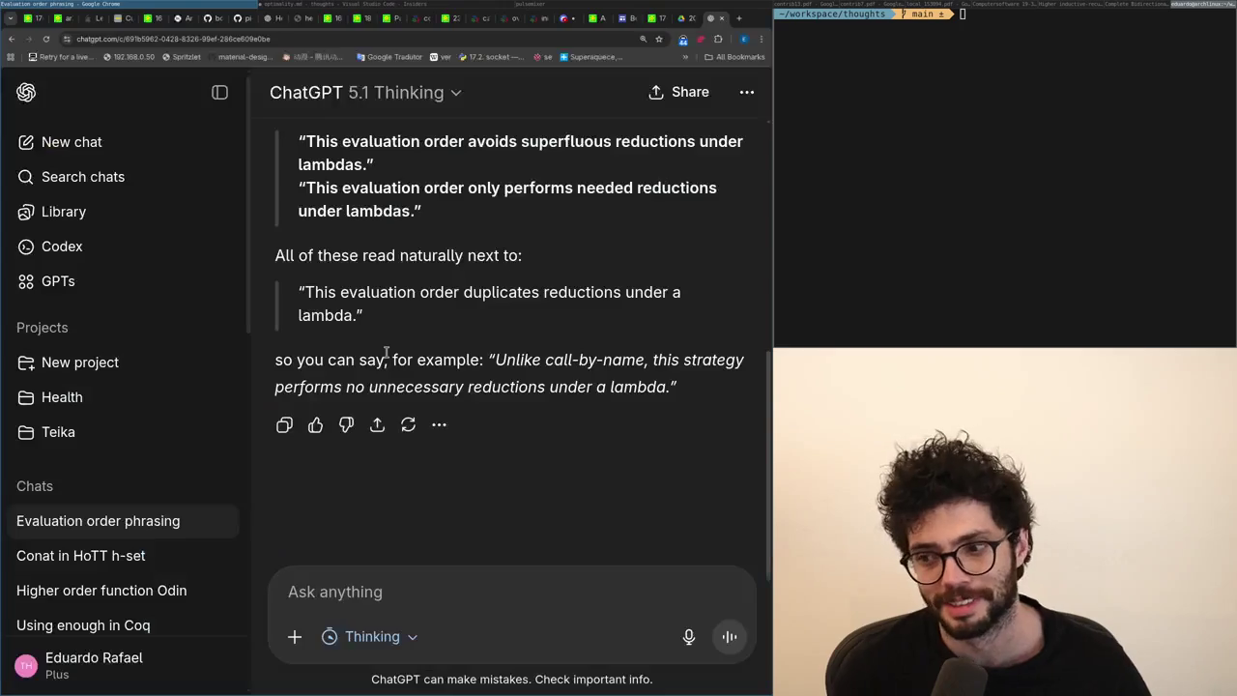
{"action": "key", "text": "alt+Tab"}
{"action": "key", "text": "alt+Tab"}
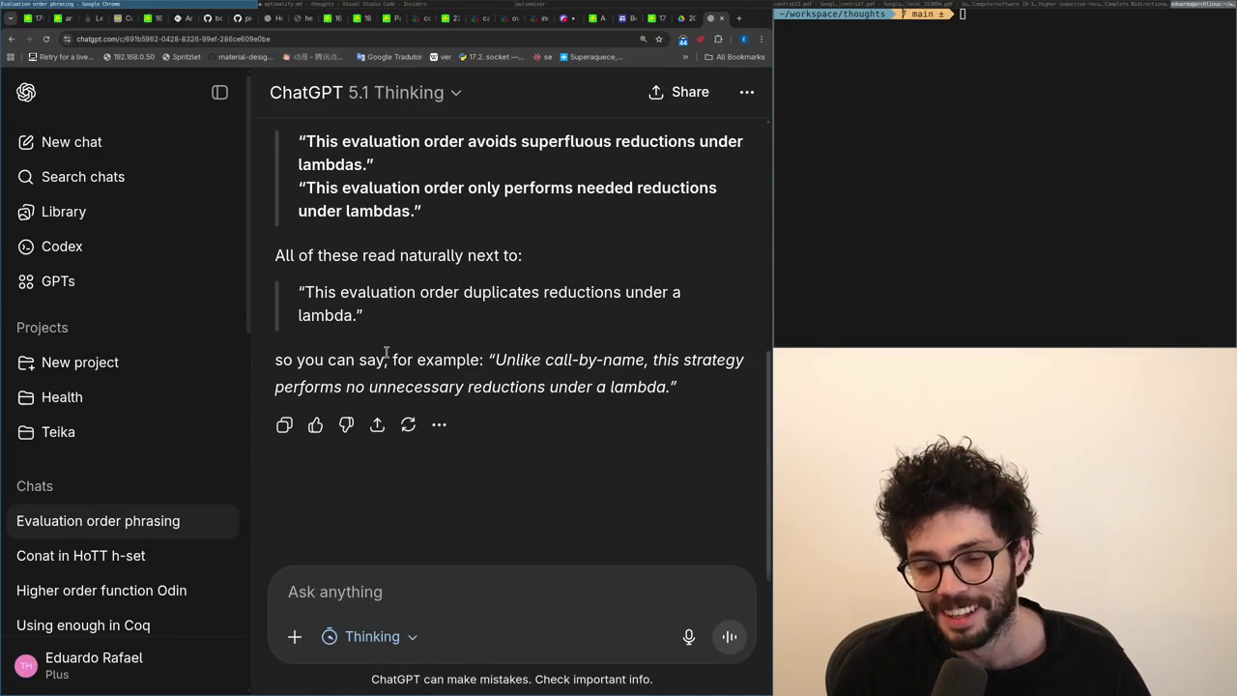
{"action": "key", "text": "alt+Tab"}
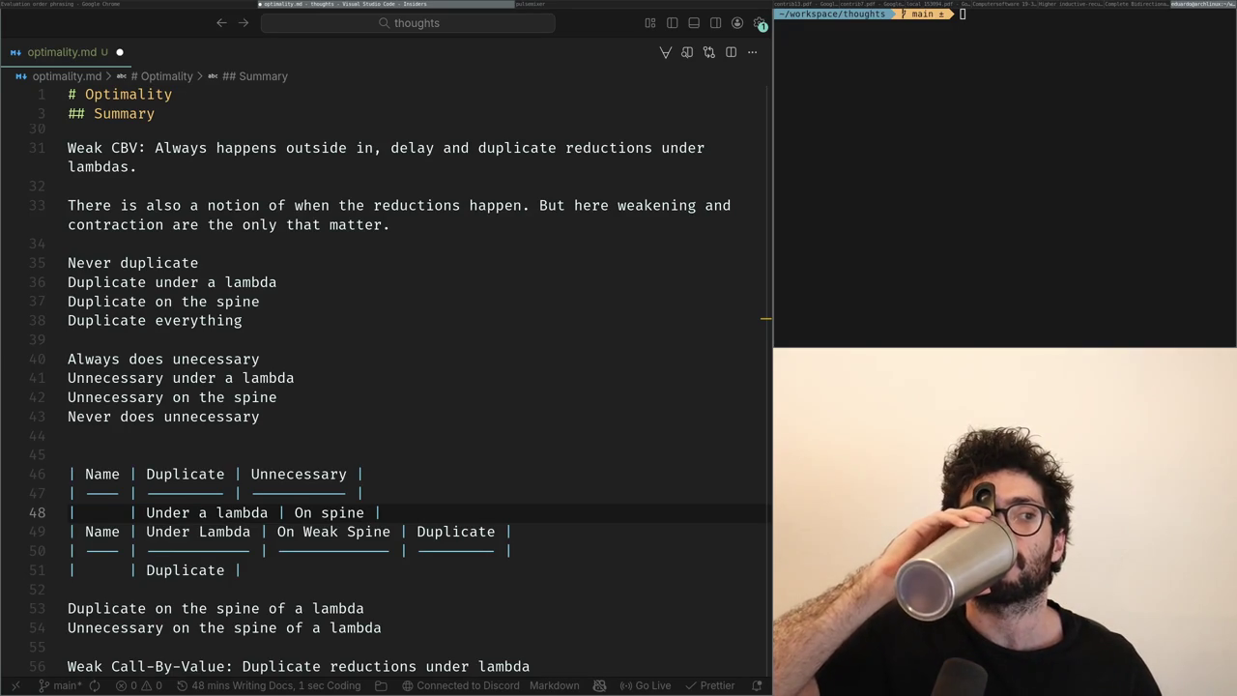
Add a new row below the Under a lambda row, name it Weak CBV, and save.
{"action": "left_click", "coordinate": [383, 469]}
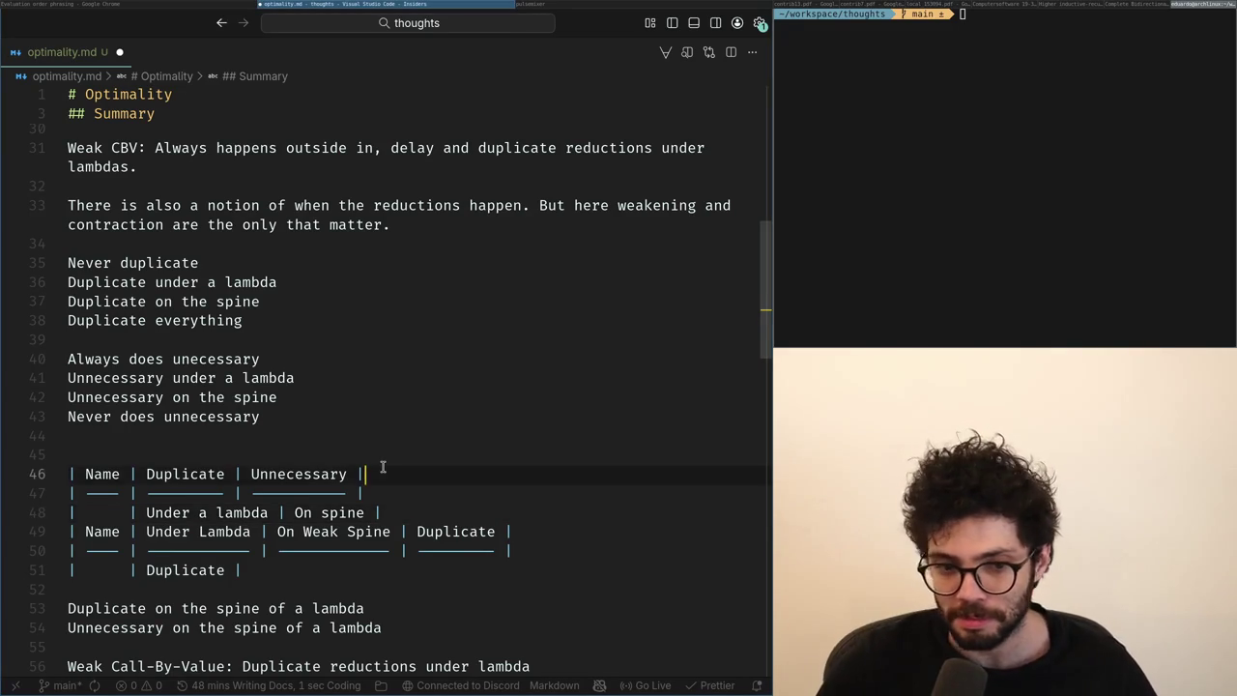
{"action": "left_click", "coordinate": [260, 494]}
{"action": "key", "text": "Down"}
{"action": "key", "text": "End"}
{"action": "key", "text": "Return"}
{"action": "key", "text": "ctrl+s"}
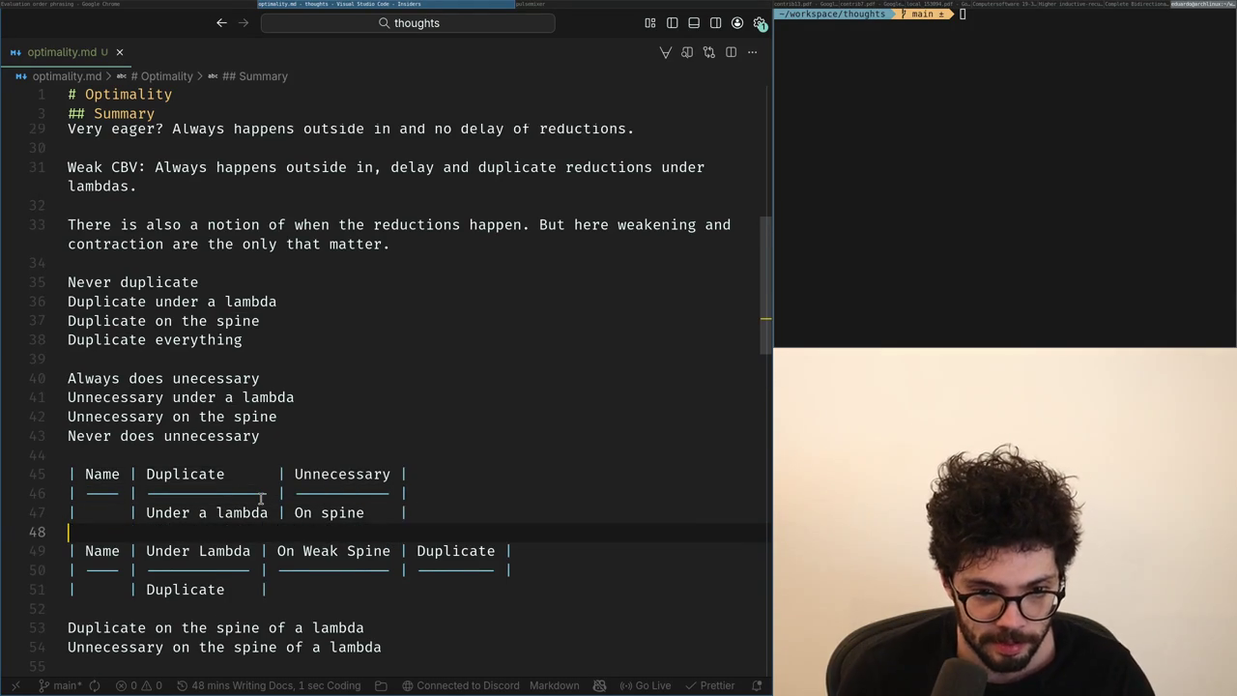
{"action": "key", "text": "Up"}
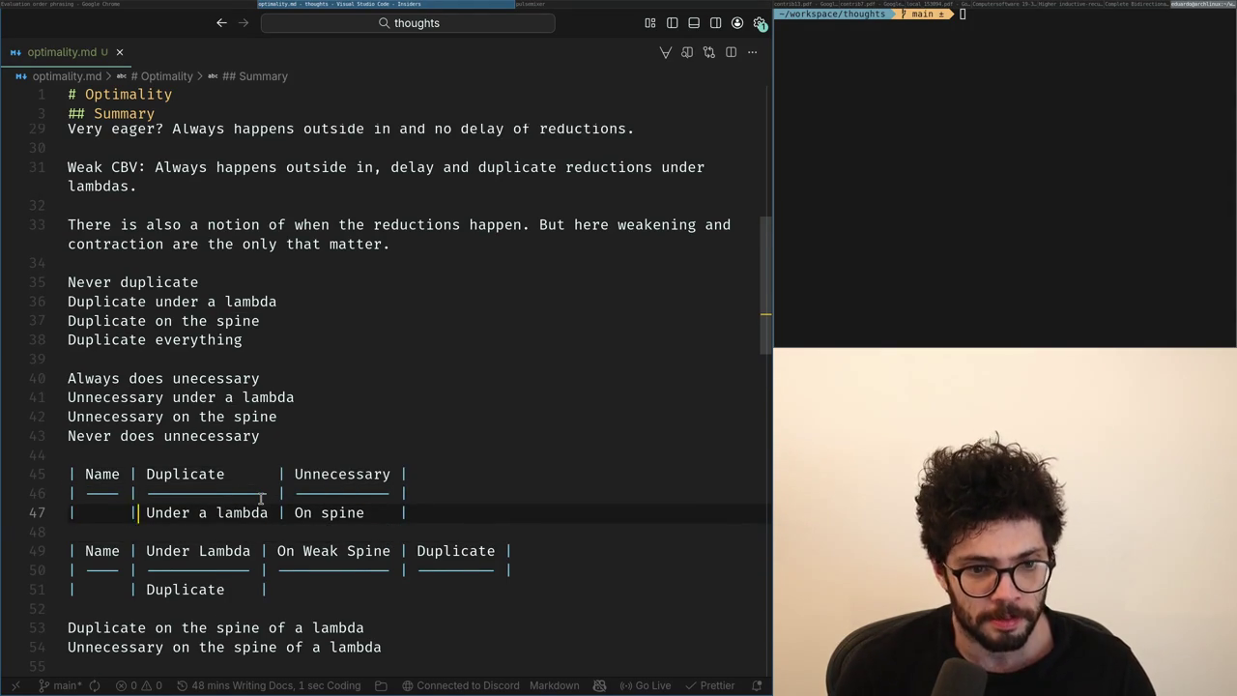
{"action": "key", "text": "BackSpace"}
{"action": "key", "text": "BackSpace"}
{"action": "key", "text": "BackSpace"}
{"action": "type", "text": "Weak"}
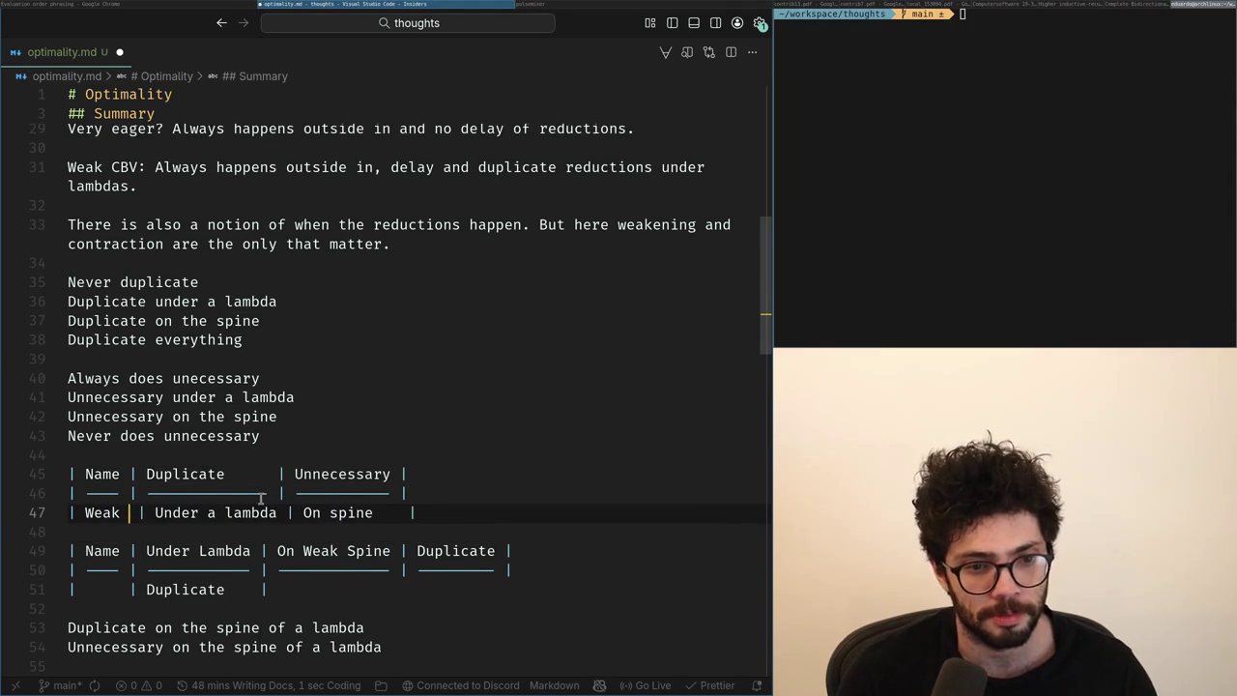
{"action": "type", "text": " CBV"}
{"action": "key", "text": "ctrl+s"}
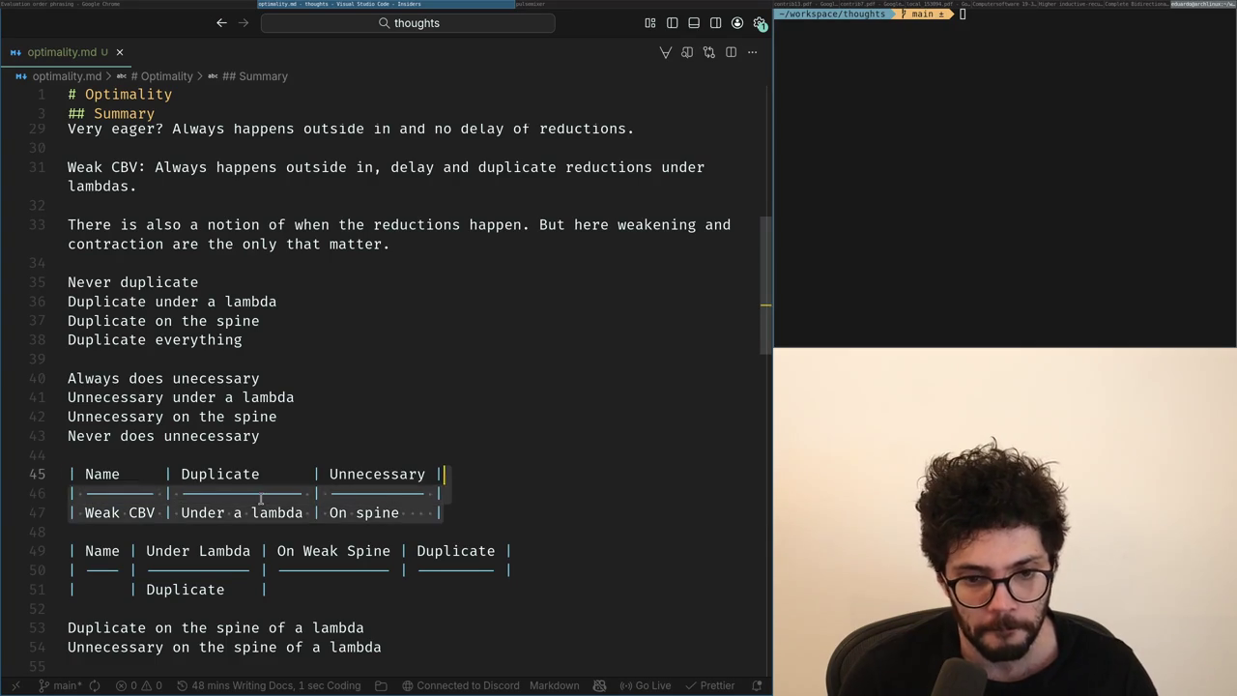
Duplicate the Weak CBV row and rename the copy to Weak CBN.
{"action": "key", "text": "Up"}
{"action": "key", "text": "Up"}
{"action": "key", "text": "Up"}
{"action": "key", "text": "Down"}
{"action": "key", "text": "Down"}
{"action": "key", "text": "Down"}
{"action": "key", "text": "shift+alt+Down"}
{"action": "key", "text": "Home"}
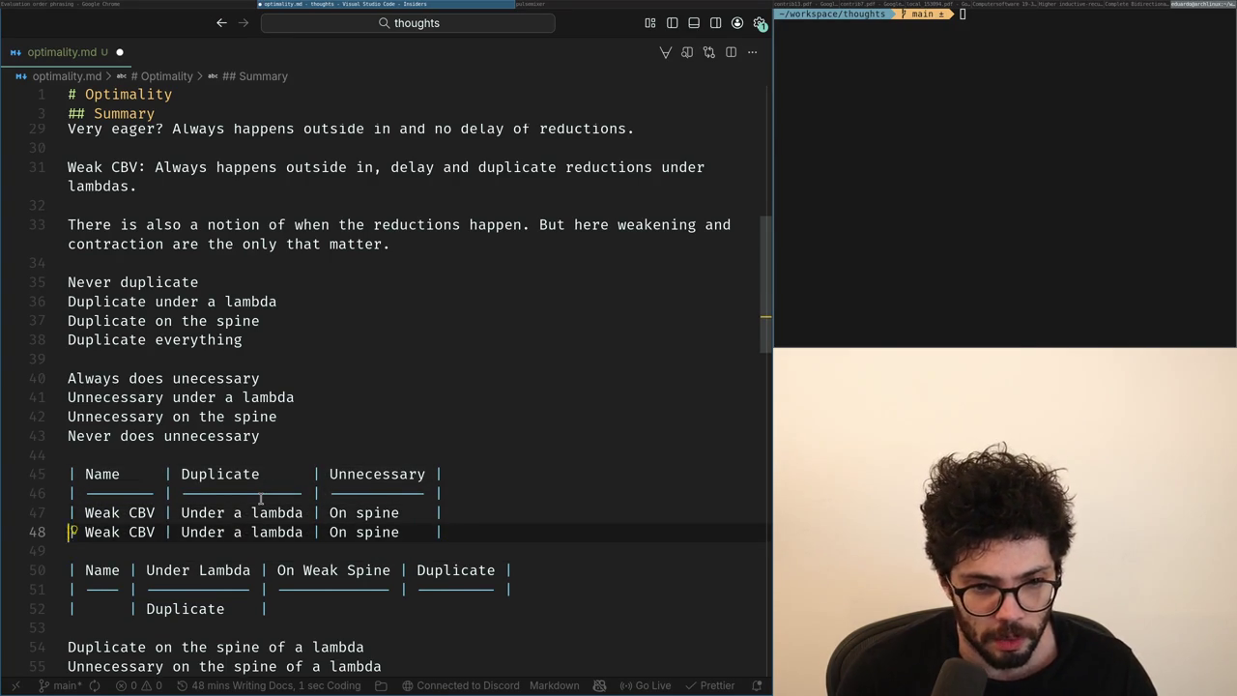
{"action": "key", "text": "ctrl+Right"}
{"action": "key", "text": "ctrl+Right"}
{"action": "key", "text": "BackSpace"}
{"action": "key", "text": "BackSpace"}
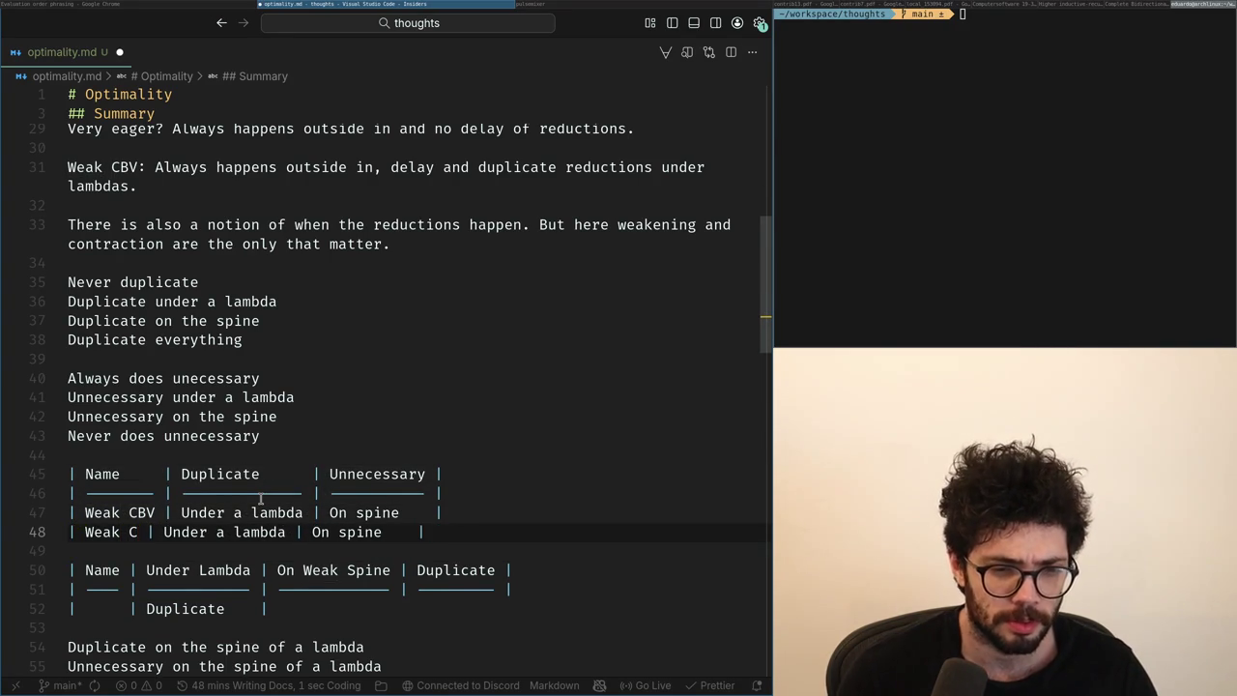
{"action": "type", "text": "BN"}
Replace the Under a lambda Duplicate cells with lambda and lambda + spine, then save.
{"action": "key", "text": "ctrl+Right"}
{"action": "key", "text": "ctrl+Right"}
{"action": "key", "text": "ctrl+Right"}
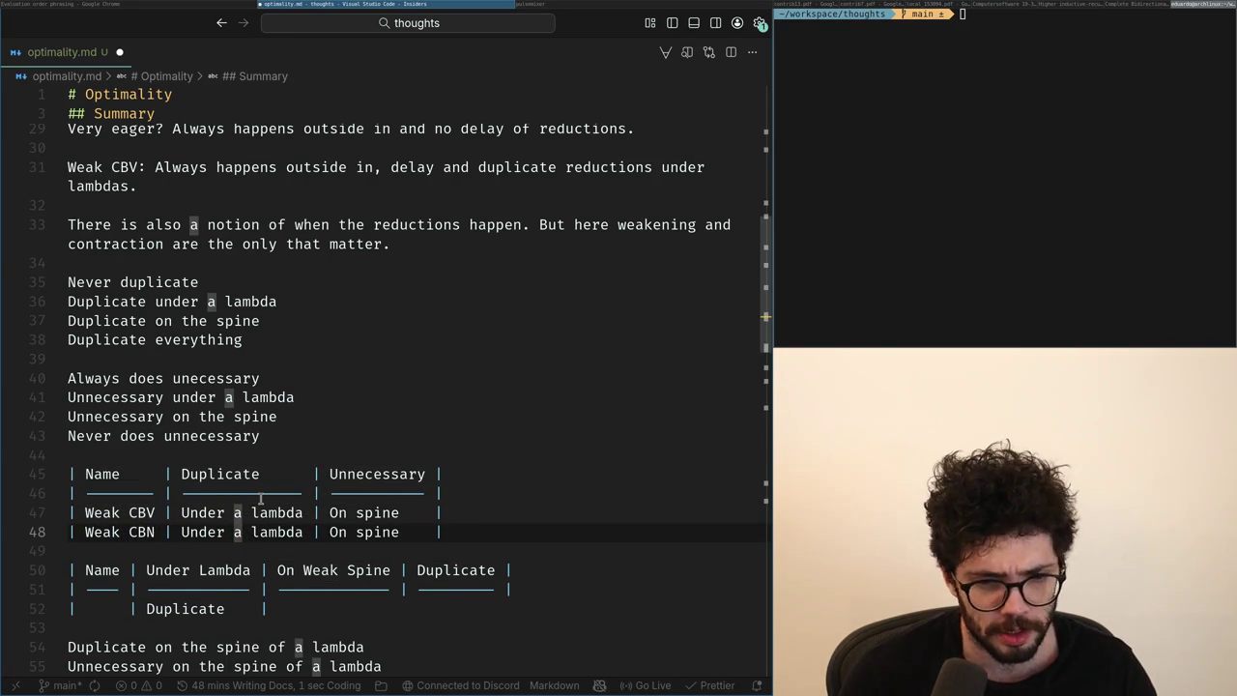
{"action": "key", "text": "ctrl+Right"}
{"action": "key", "text": "ctrl+BackSpace"}
{"action": "key", "text": "ctrl+BackSpace"}
{"action": "key", "text": "ctrl+BackSpace"}
{"action": "type", "text": "L"}
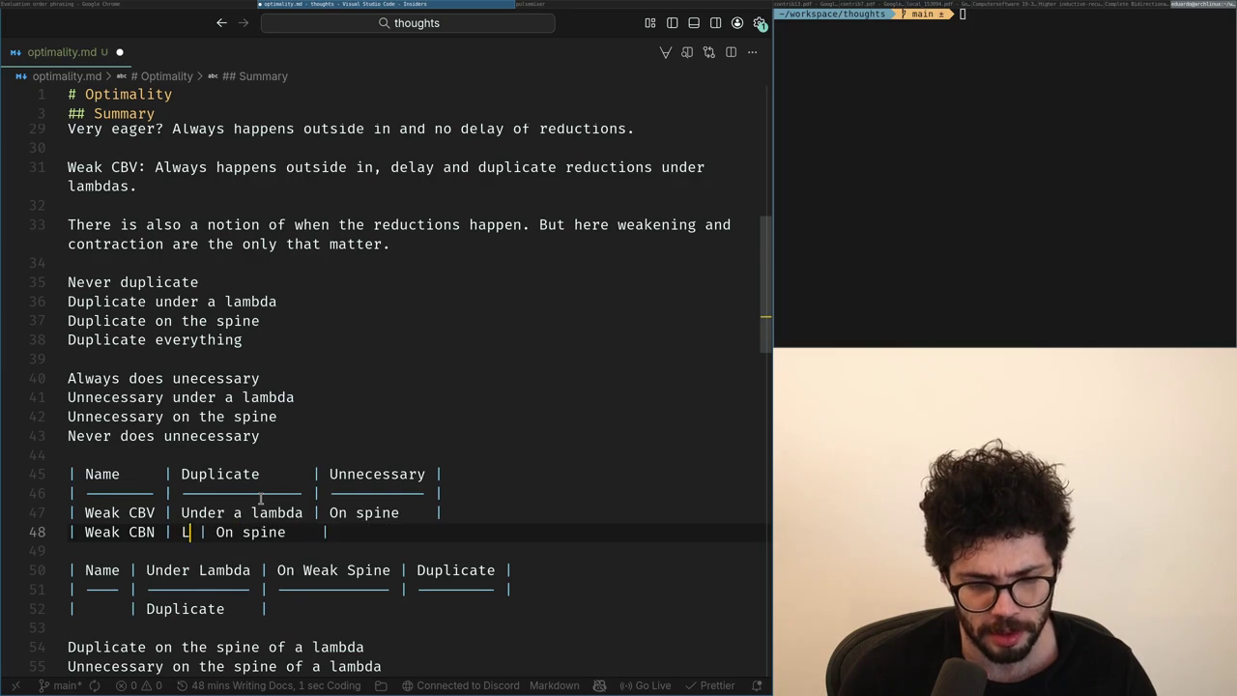
{"action": "type", "text": "ambda"}
{"action": "key", "text": "Up"}
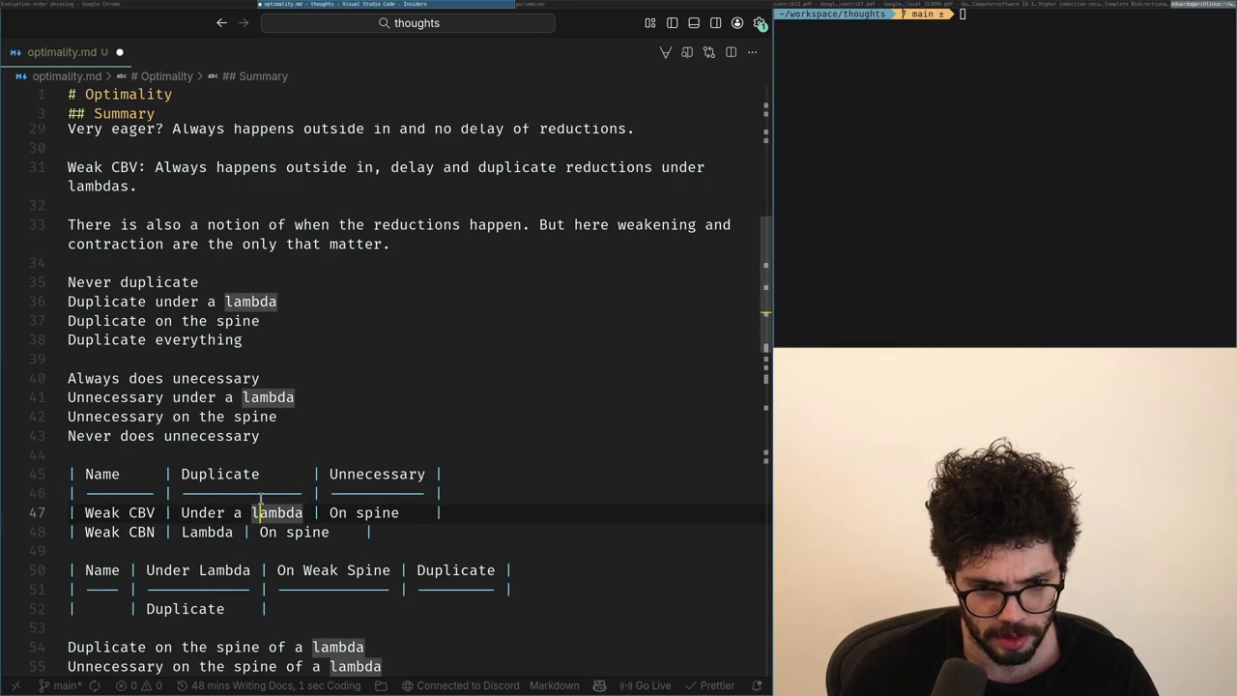
{"action": "key", "text": "ctrl+Left"}
{"action": "key", "text": "ctrl+Left"}
{"action": "key", "text": "shift+Right"}
{"action": "key", "text": "shift+Right"}
{"action": "key", "text": "shift+Right"}
{"action": "type", "text": "L"}
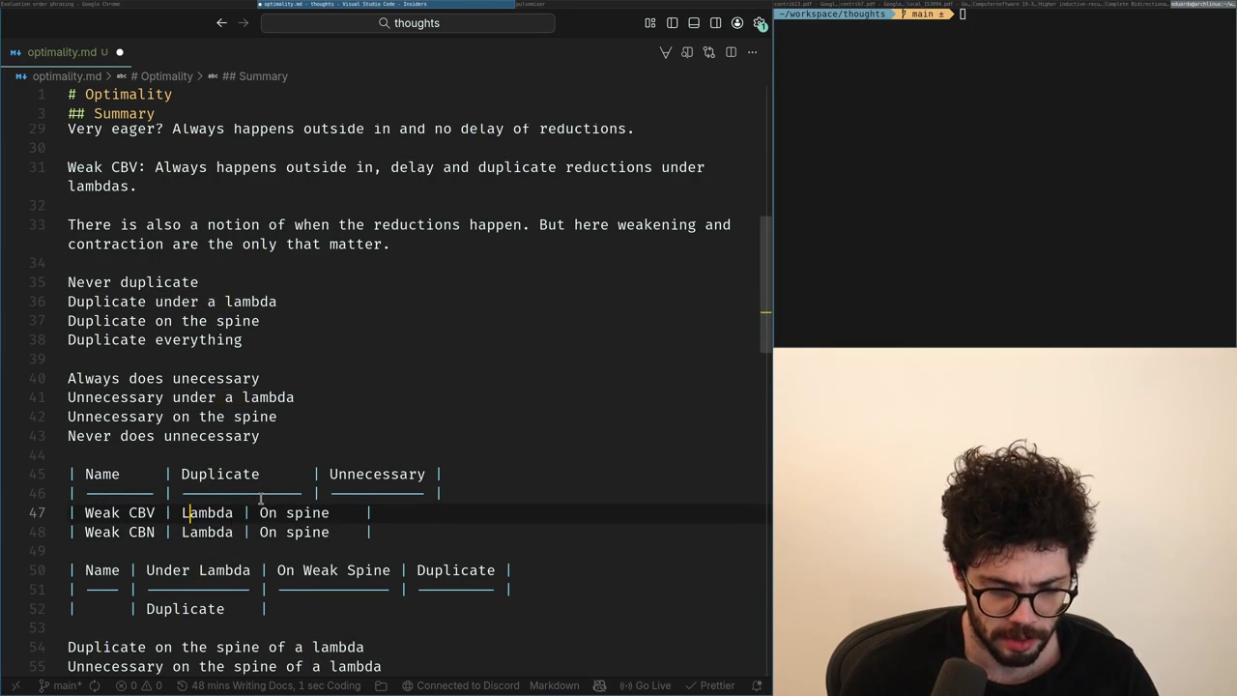
{"action": "key", "text": "ctrl+z"}
{"action": "key", "text": "ctrl+z"}
{"action": "key", "text": "ctrl+z"}
{"action": "key", "text": "ctrl+z"}
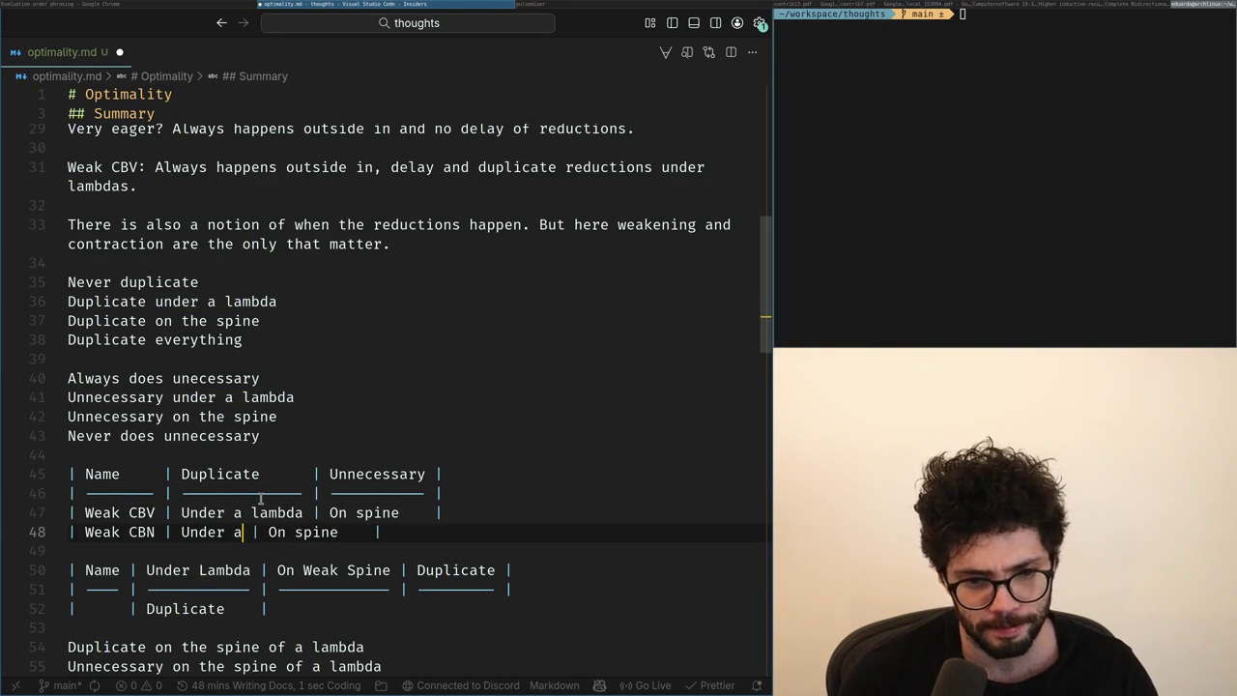
{"action": "key", "text": "BackSpace"}
{"action": "type", "text": "lambda + spine"}
{"action": "key", "text": "ctrl+s"}
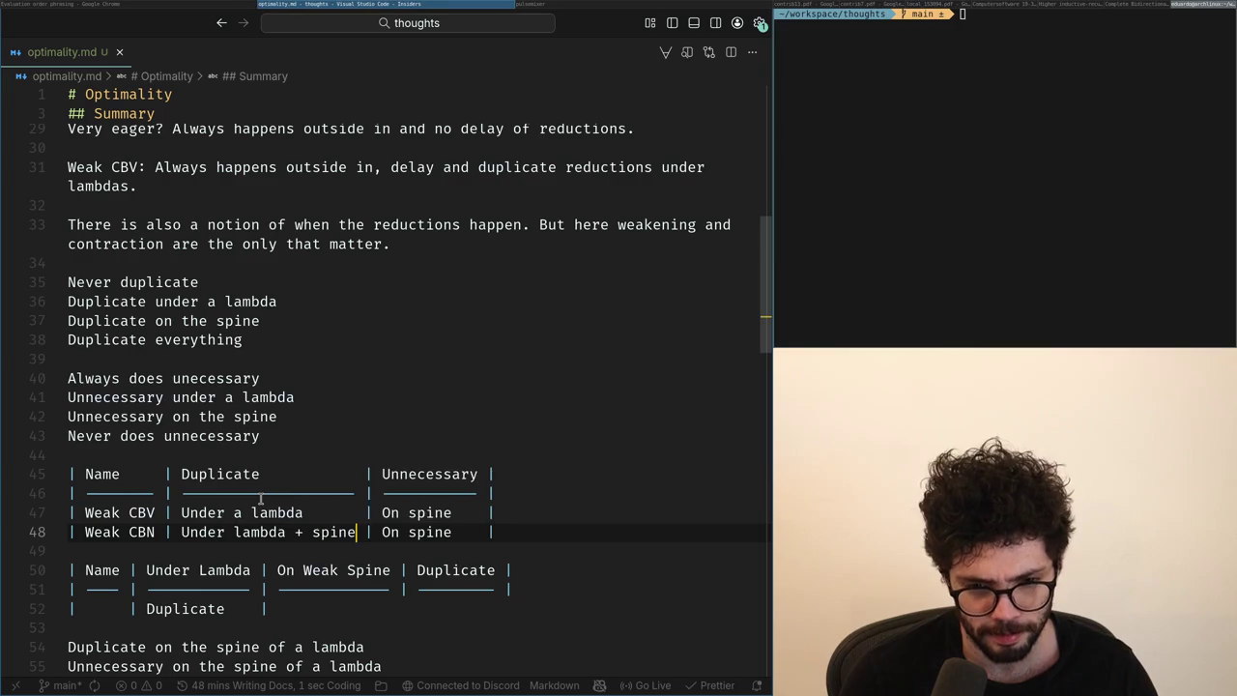
Capitalise the Duplicate cells to Lambda and Lambda + Spine in the Weak CBV and Weak CBN rows.
{"action": "key", "text": "ctrl+Left"}
{"action": "key", "text": "ctrl+Left"}
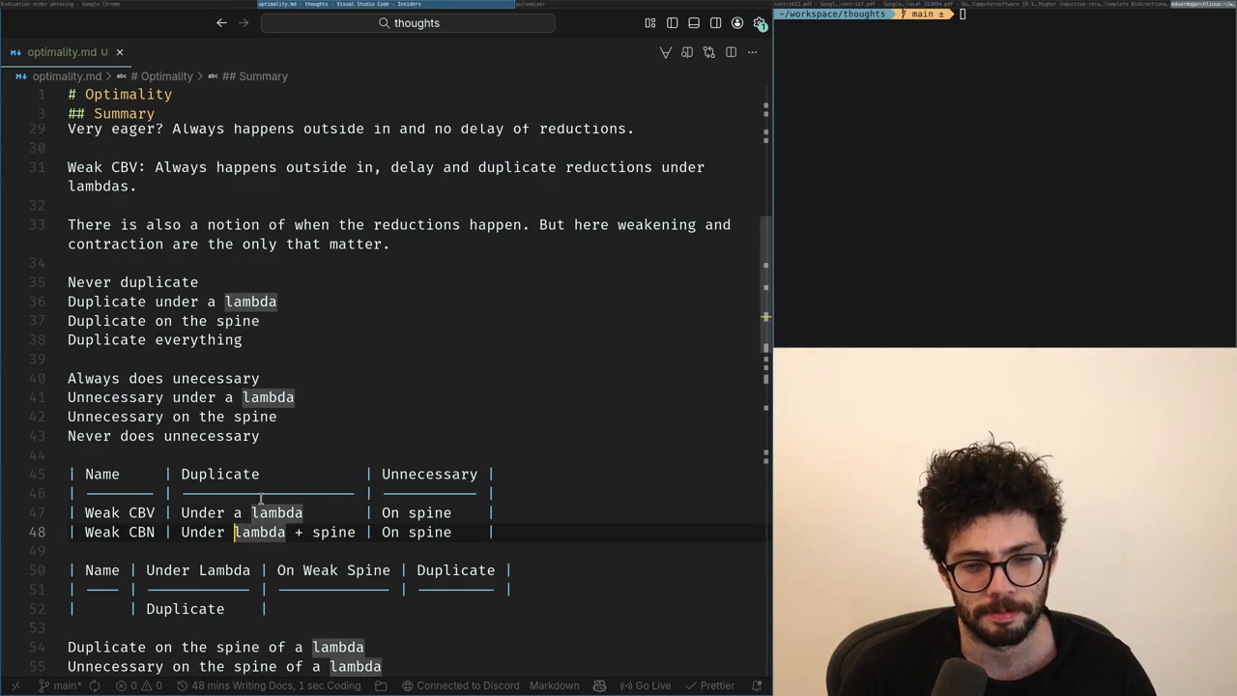
{"action": "key", "text": "ctrl+BackSpace"}
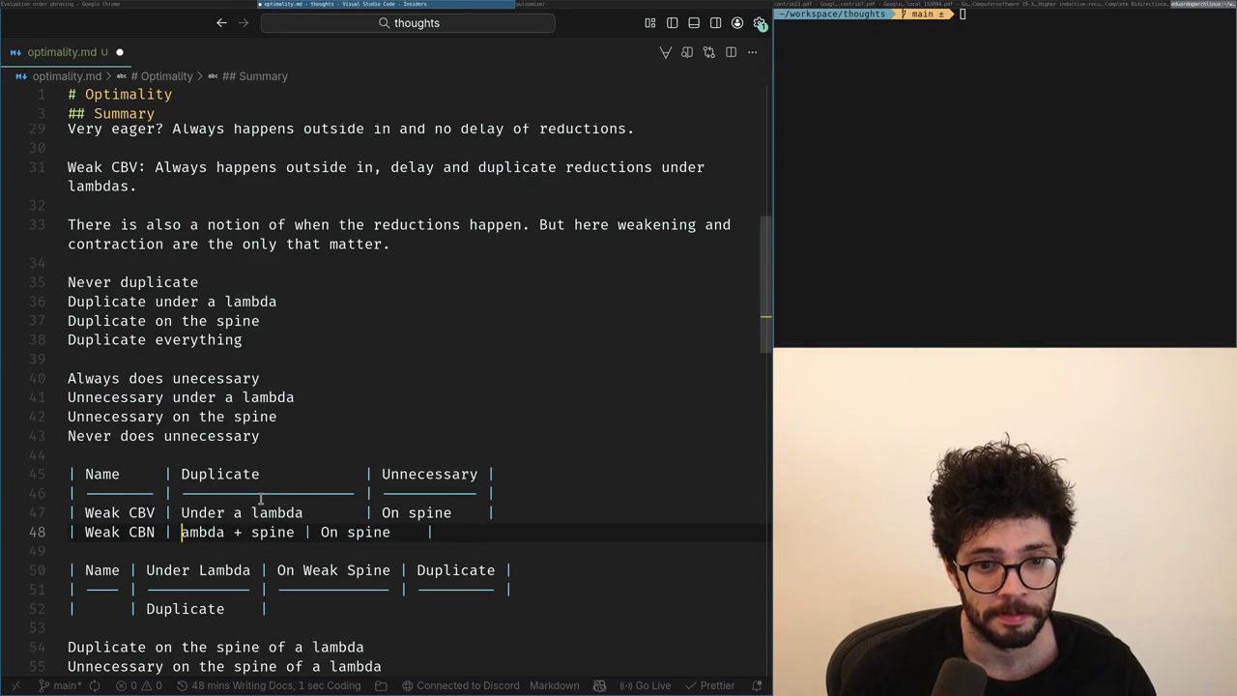
{"action": "key", "text": "Delete"}
{"action": "type", "text": "L"}
{"action": "key", "text": "Up"}
{"action": "key", "text": "Down"}
{"action": "key", "text": "ctrl+Right"}
{"action": "key", "text": "ctrl+Right"}
{"action": "key", "text": "Delete"}
{"action": "type", "text": "S"}
{"action": "key", "text": "Up"}
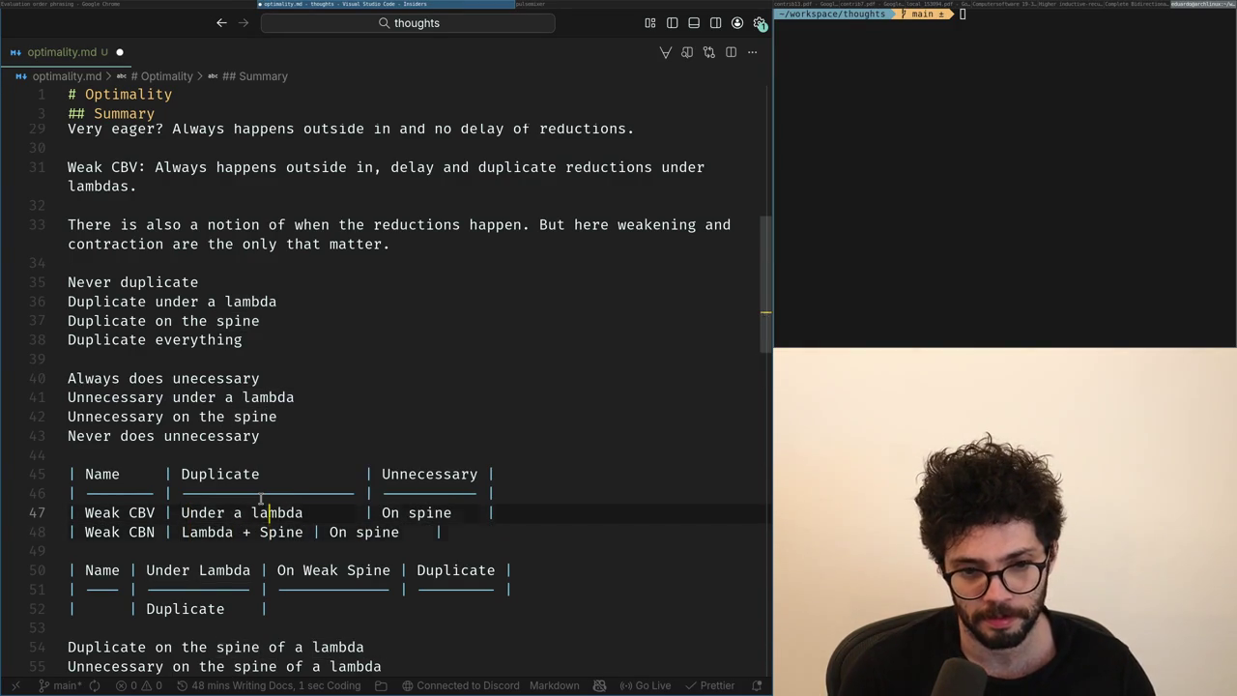
{"action": "key", "text": "ctrl+BackSpace"}
{"action": "key", "text": "ctrl+BackSpace"}
{"action": "key", "text": "Delete"}
{"action": "type", "text": "L"}
{"action": "key", "text": "ctrl+s"}
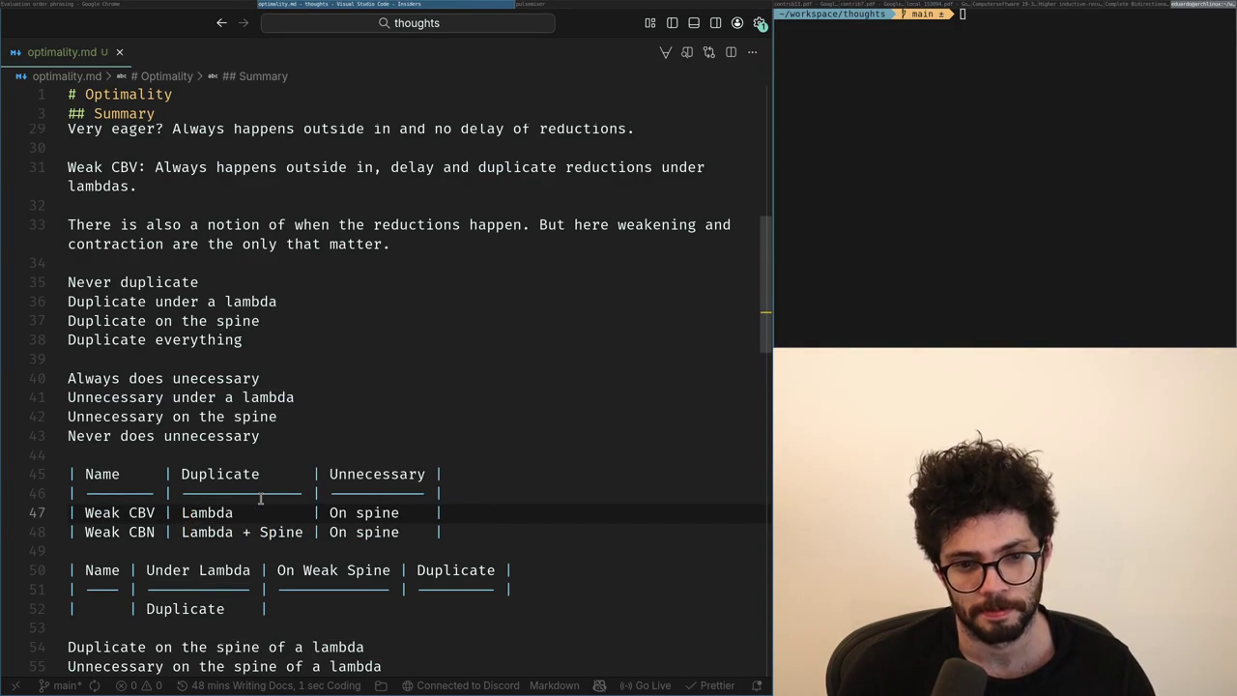
Clear the old 'On s…' text from the Weak CBV and Weak CBN Unnecessary cells.
{"action": "key", "text": "End"}
{"action": "key", "text": "Left"}
{"action": "key", "text": "Left"}
{"action": "key", "text": "Left"}
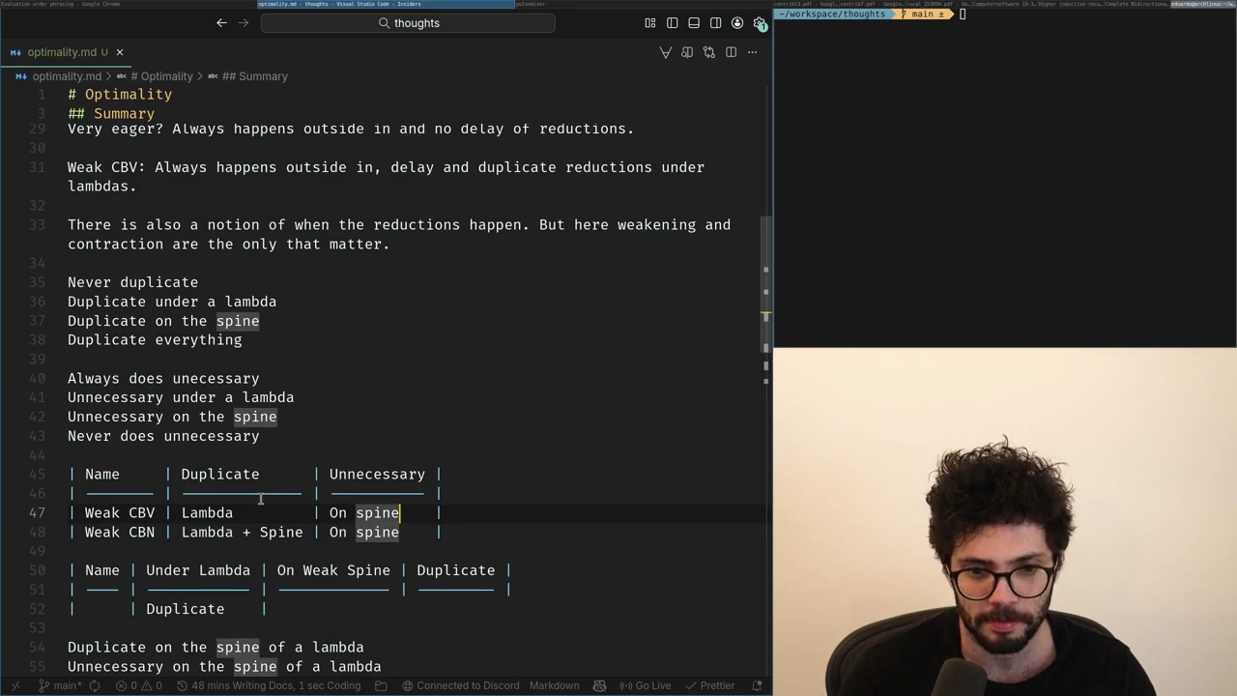
{"action": "key", "text": "ctrl+BackSpace"}
{"action": "key", "text": "Delete"}
{"action": "type", "text": "S"}
{"action": "key", "text": "ctrl+s"}
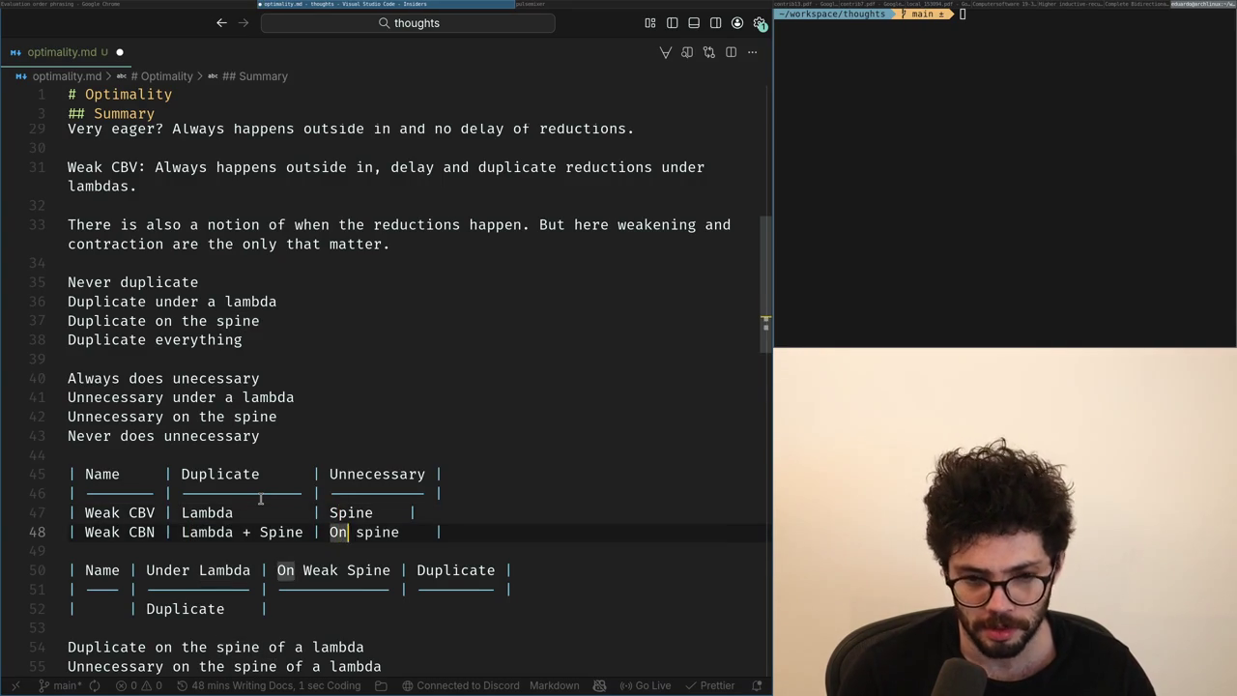
{"action": "key", "text": "Down"}
{"action": "key", "text": "Right"}
{"action": "key", "text": "Right"}
{"action": "key", "text": "Right"}
{"action": "key", "text": "BackSpace"}
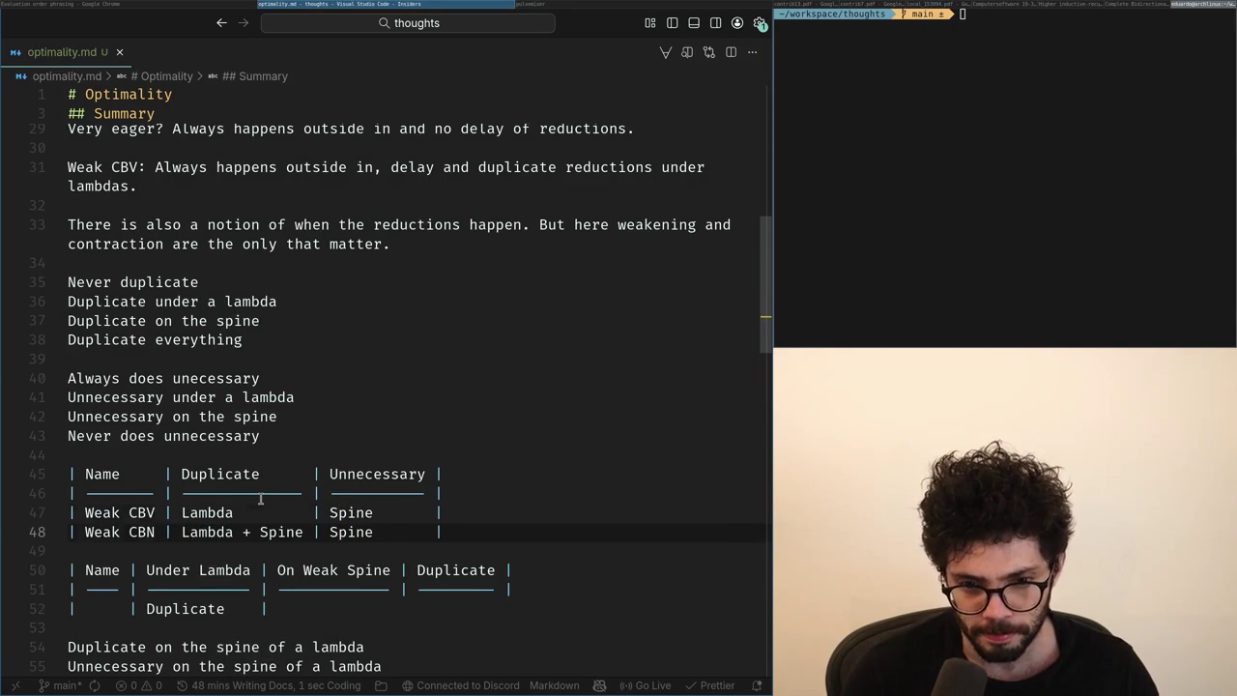
Enter Arg in both Weak rows' Unnecessary cells and begin a new row below.
{"action": "key", "text": "ctrl+s"}
{"action": "key", "text": "Up"}
{"action": "key", "text": "ctrl+d"}
{"action": "type", "text": "Arg"}
{"action": "key", "text": "Down"}
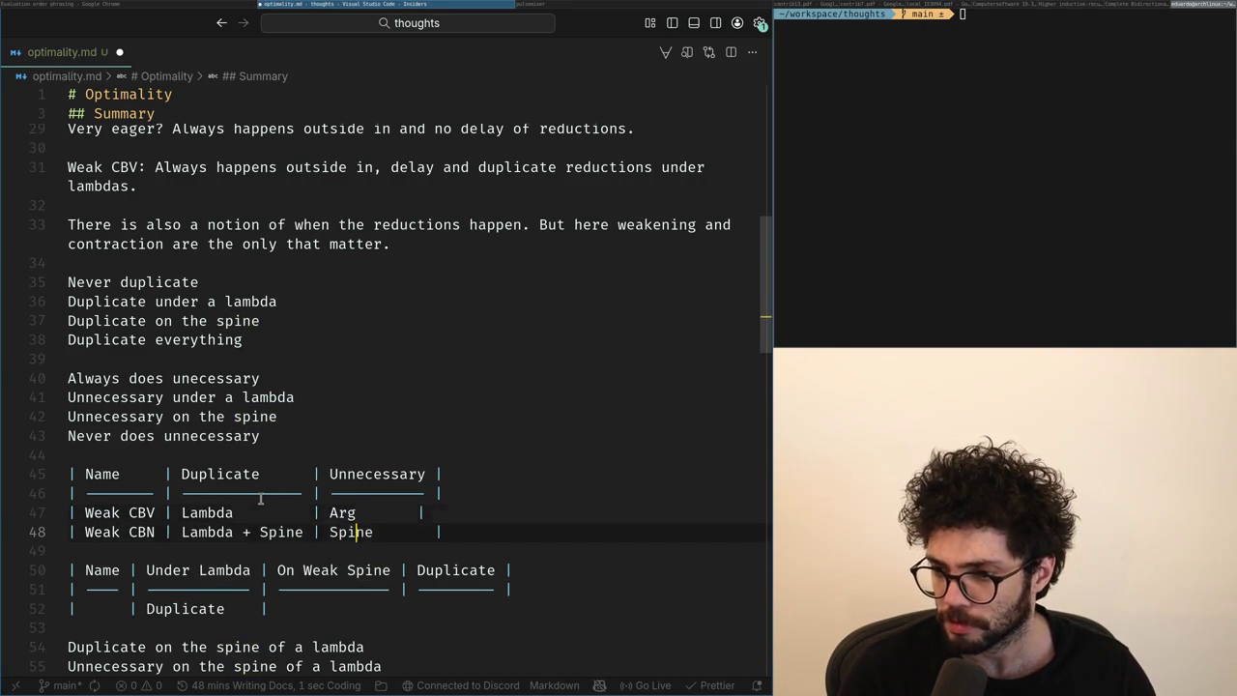
{"action": "key", "text": "ctrl+d"}
{"action": "key", "text": "BackSpace"}
{"action": "type", "text": "Arg"}
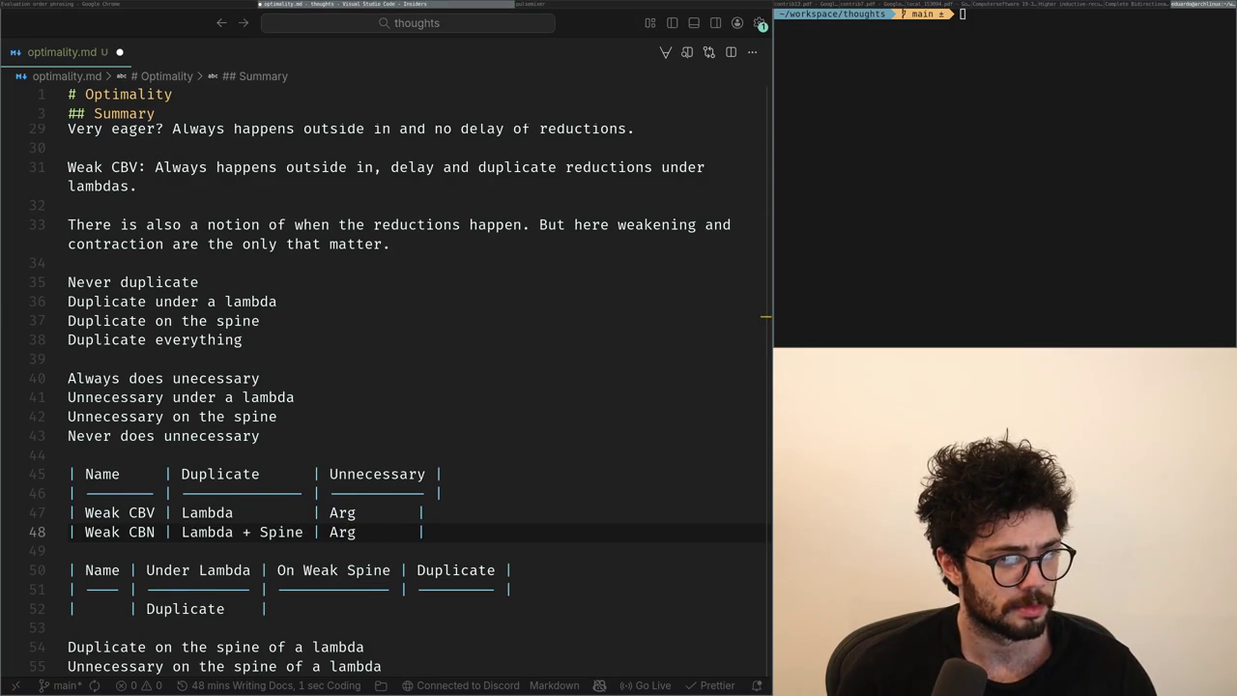
{"action": "key", "text": "End"}
{"action": "key", "text": "Return"}
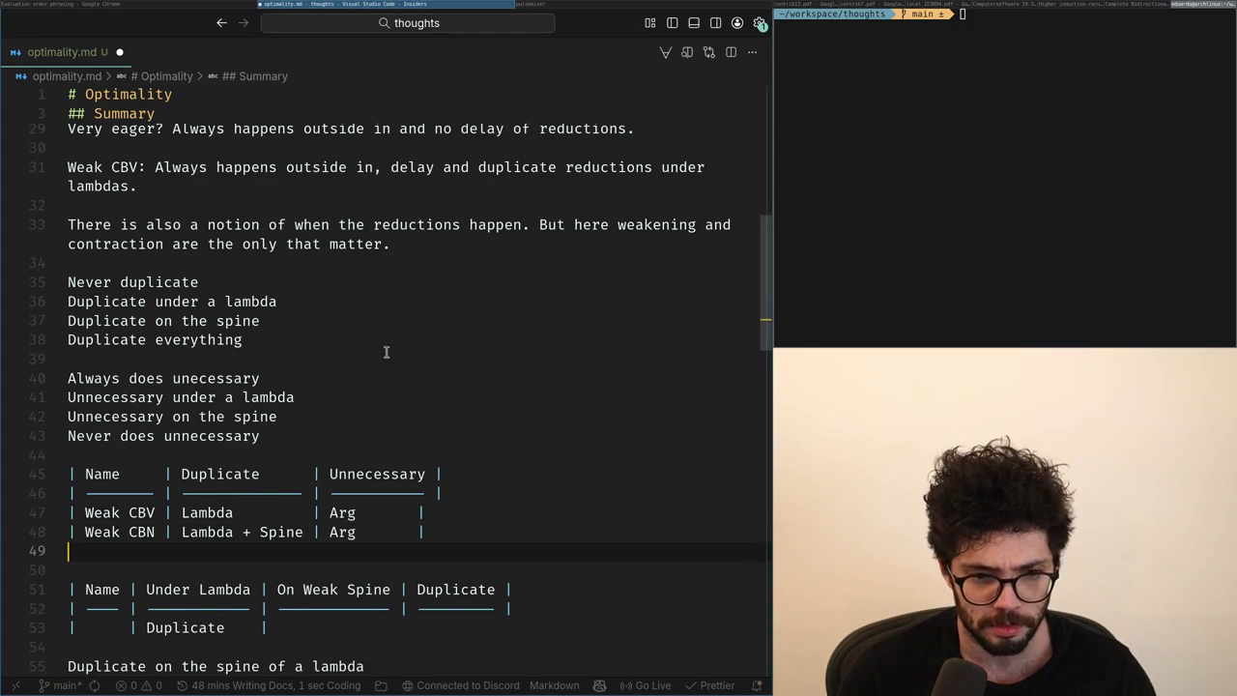
Begin the empty row and rename Weak CBN to Weak By Name.
{"action": "type", "text": "|"}
{"action": "key", "text": "Up"}
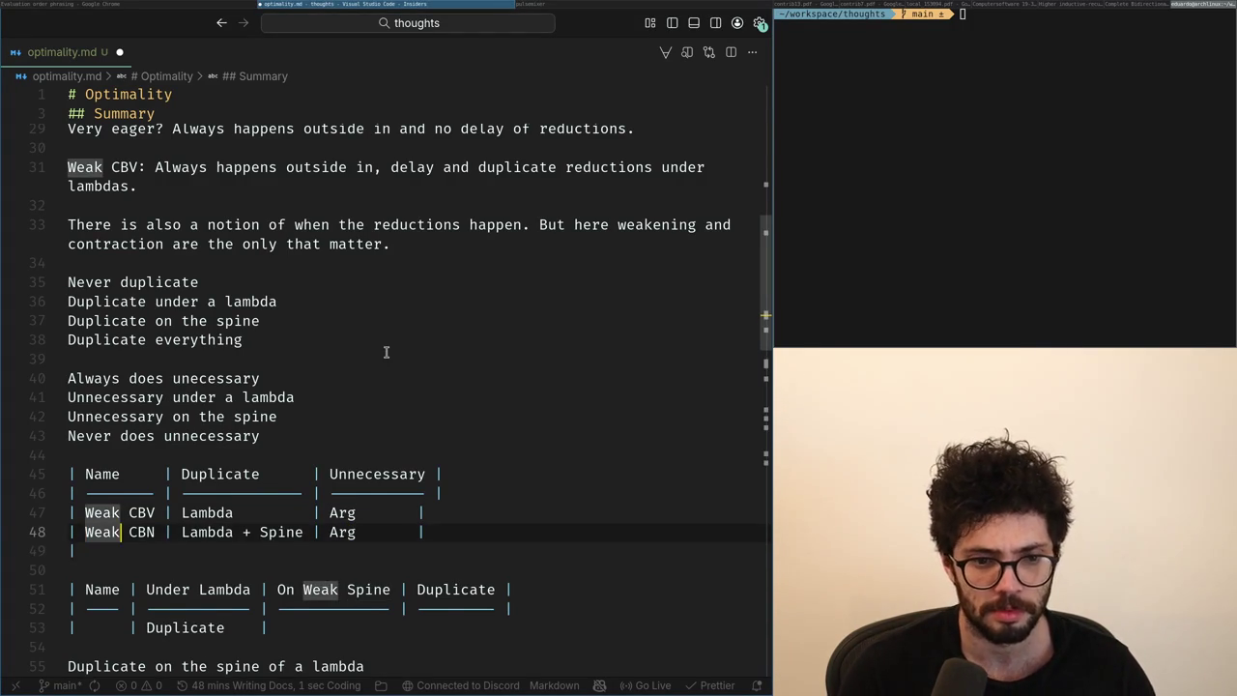
{"action": "key", "text": "ctrl+Right"}
{"action": "key", "text": "ctrl+Right"}
{"action": "key", "text": "ctrl+shift+Left"}
{"action": "type", "text": "Cc"}
{"action": "key", "text": "BackSpace"}
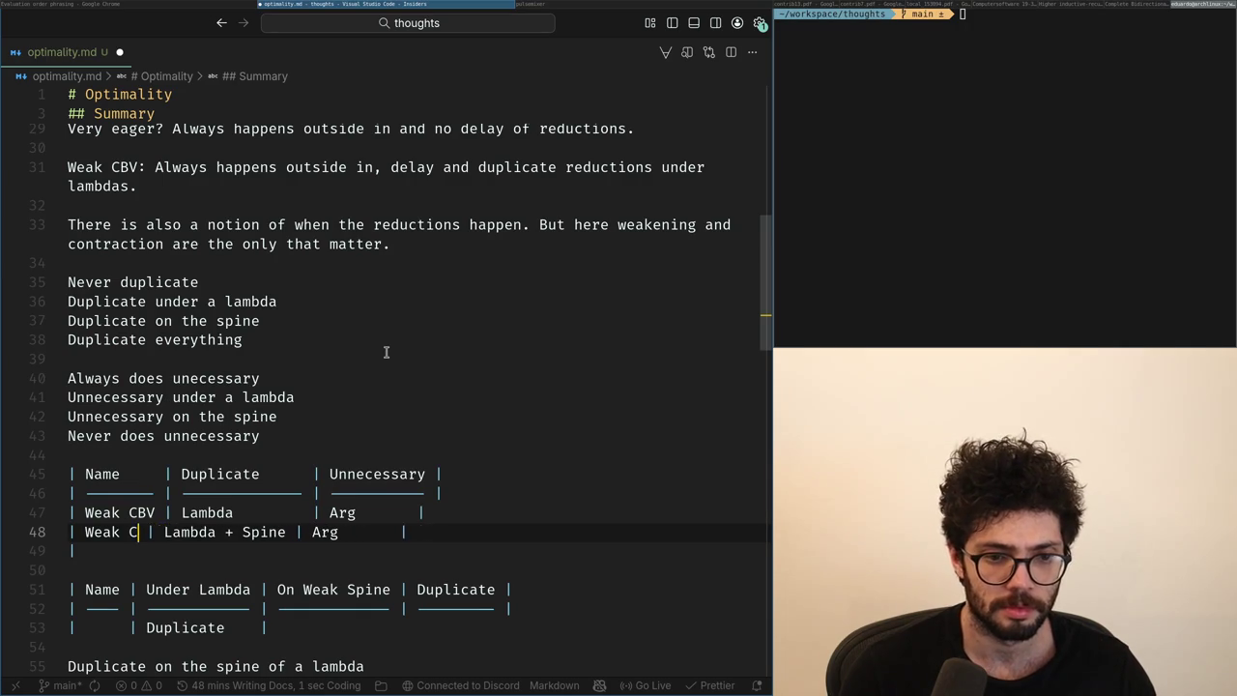
{"action": "type", "text": "all-by"}
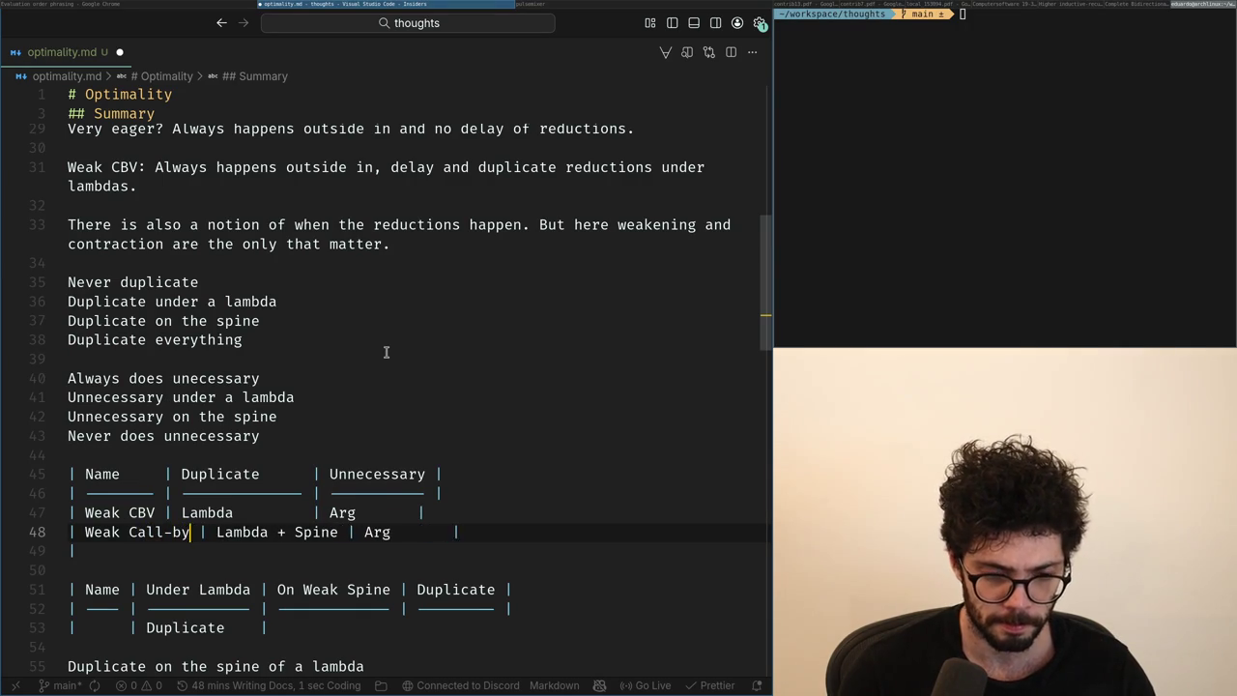
{"action": "type", "text": "-Neme"}
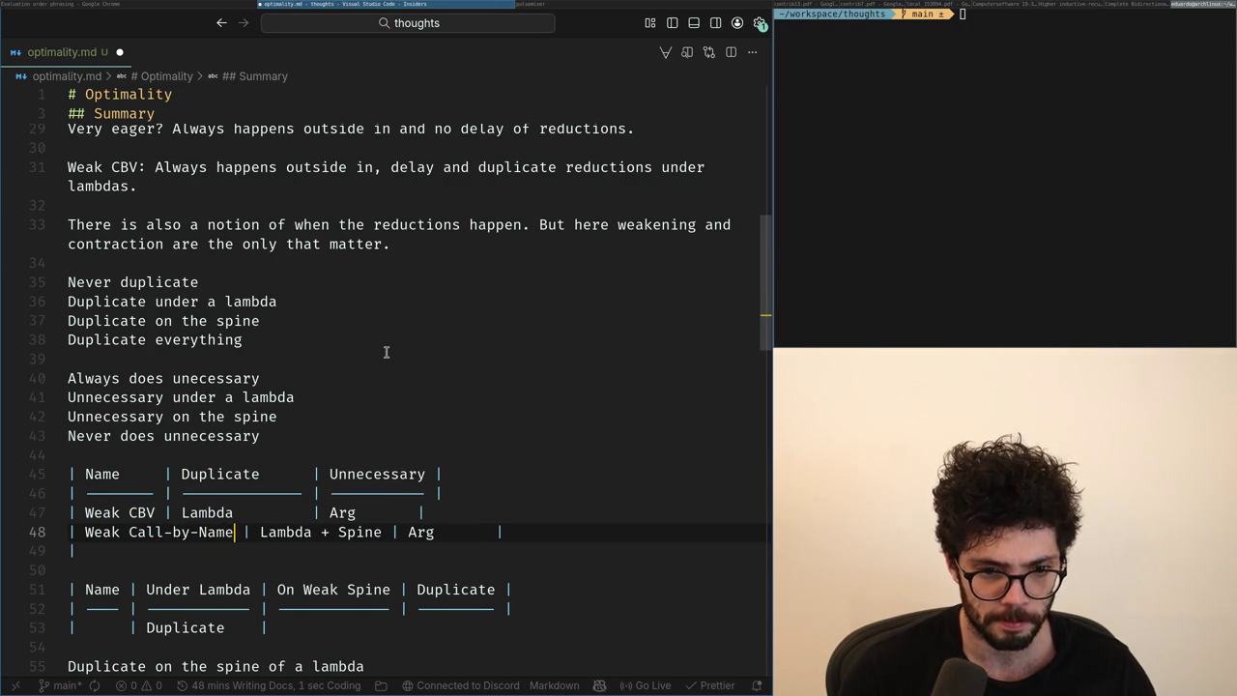
{"action": "key", "text": "Down"}
{"action": "key", "text": "Up"}
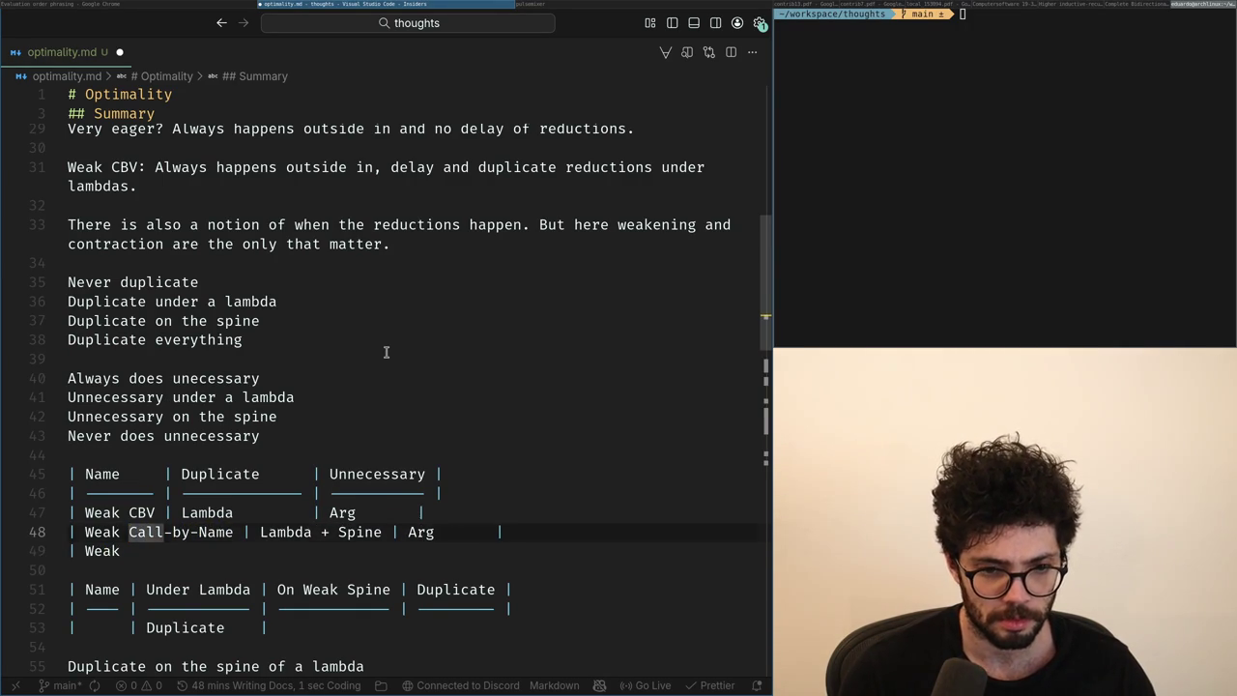
{"action": "key", "text": "shift+ctrl+Right"}
{"action": "key", "text": "shift+ctrl+Right"}
{"action": "key", "text": "shift+Right"}
{"action": "type", "text": "By"}
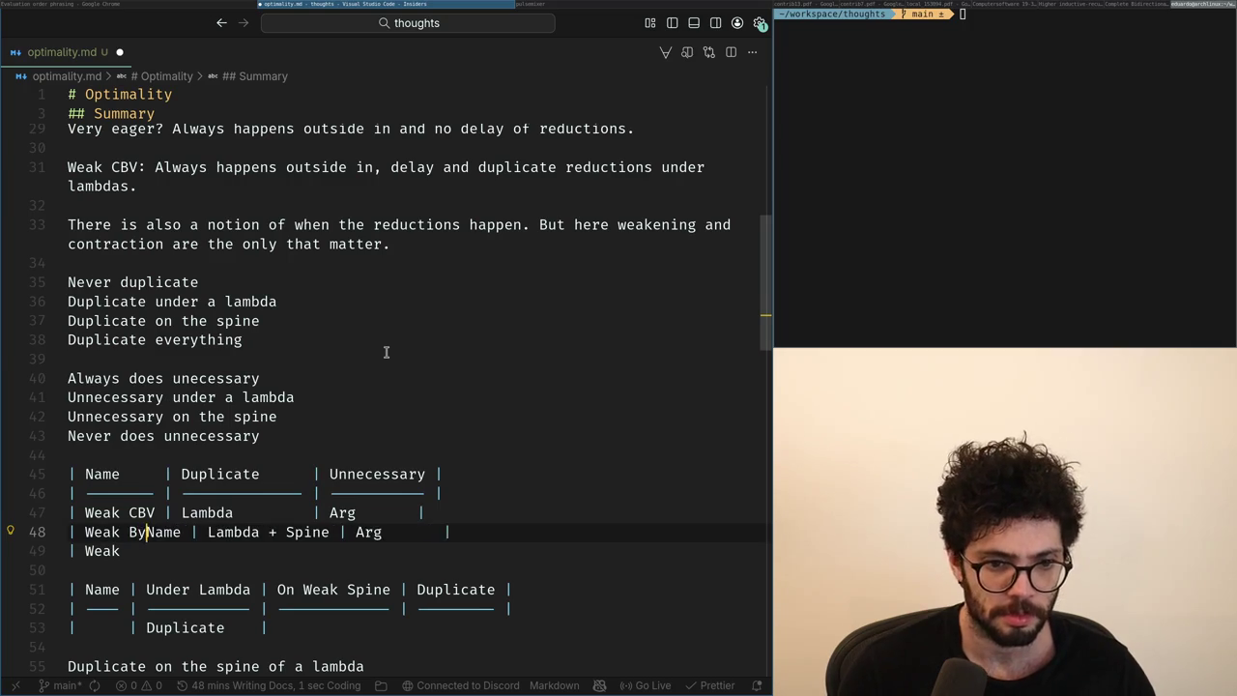
Spell out the row names as Weak Call By Value and Weak Call By Name.
{"action": "key", "text": "Up"}
{"action": "key", "text": "shift+ctrl+Left"}
{"action": "key", "text": "BackSpace"}
{"action": "type", "text": "B"}
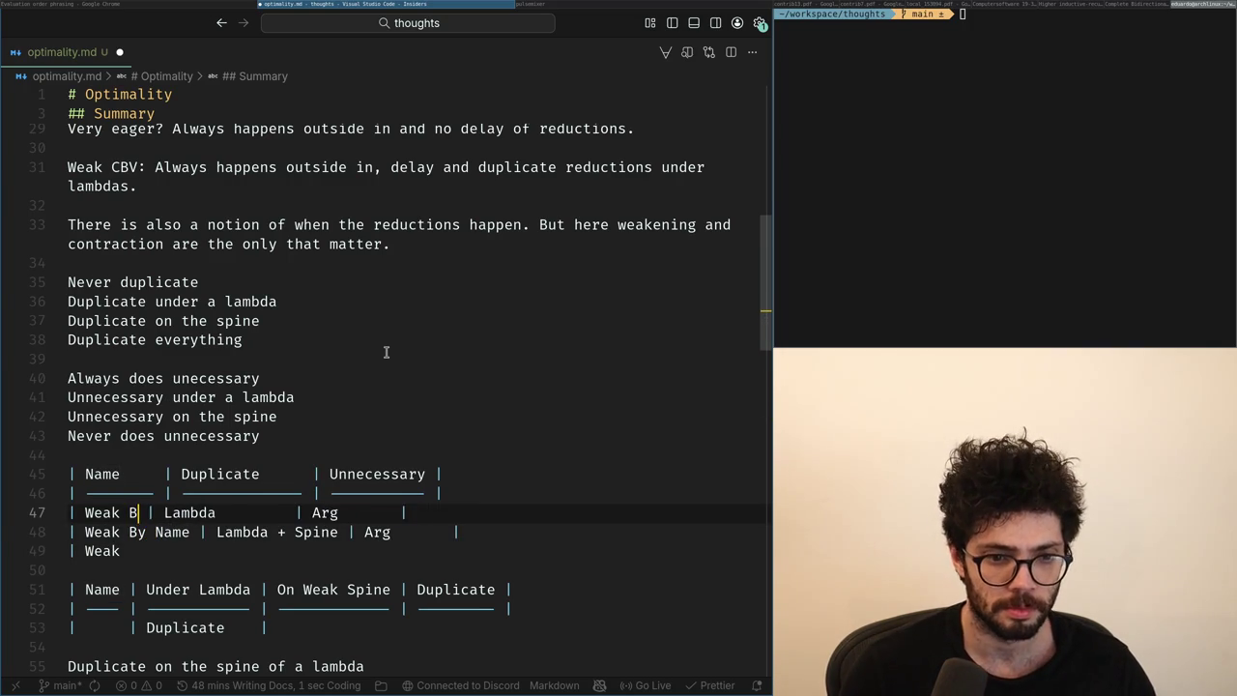
{"action": "type", "text": "y Value"}
{"action": "key", "text": "Down"}
{"action": "key", "text": "Down"}
{"action": "key", "text": "Up"}
{"action": "key", "text": "Up"}
{"action": "key", "text": "Home"}
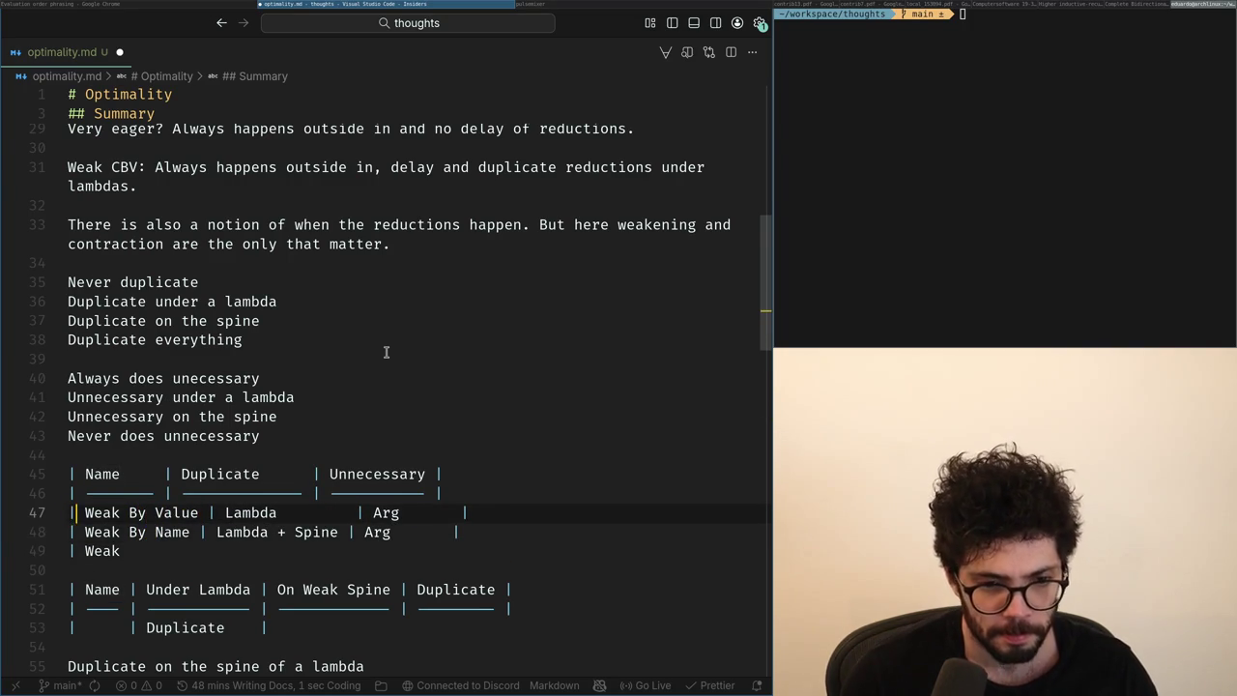
{"action": "key", "text": "ctrl+Right"}
{"action": "type", "text": "Call"}
{"action": "key", "text": "Down"}
{"action": "key", "text": "ctrl+Left"}
{"action": "key", "text": "ctrl+Left"}
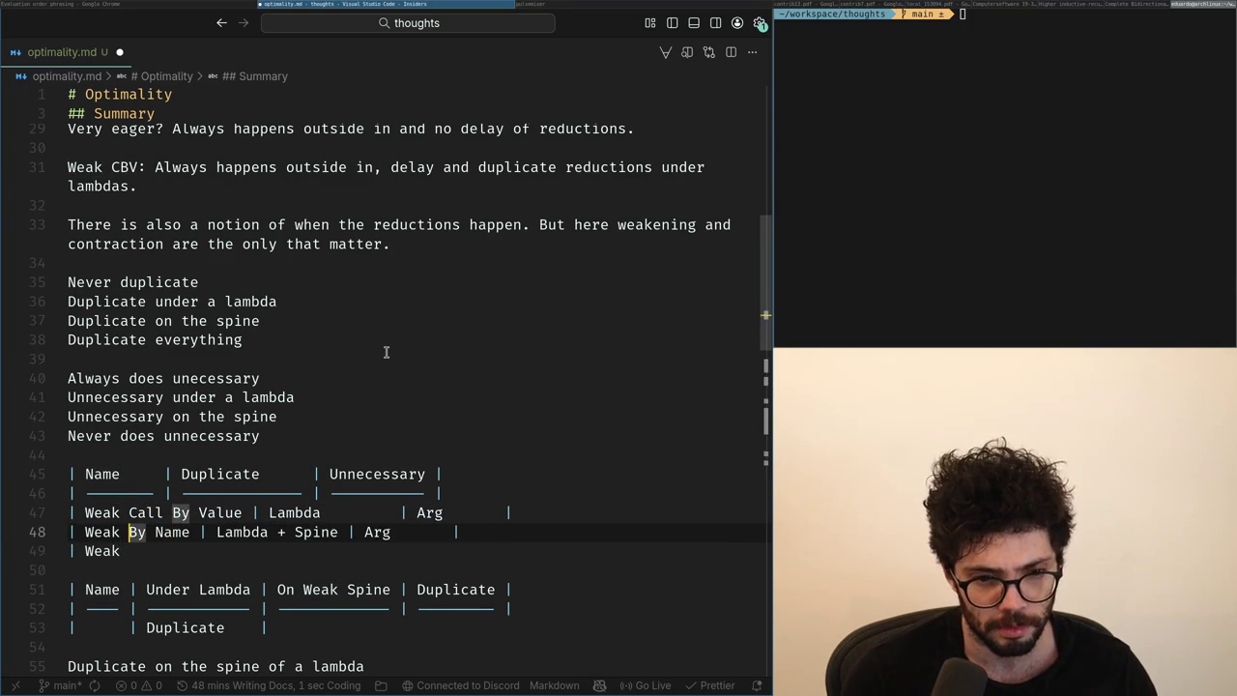
{"action": "type", "text": "Call"}
Add a Weak Call By Need row with Lambda and None, save to realign, and start another row.
{"action": "key", "text": "Down"}
{"action": "type", "text": "Call "}
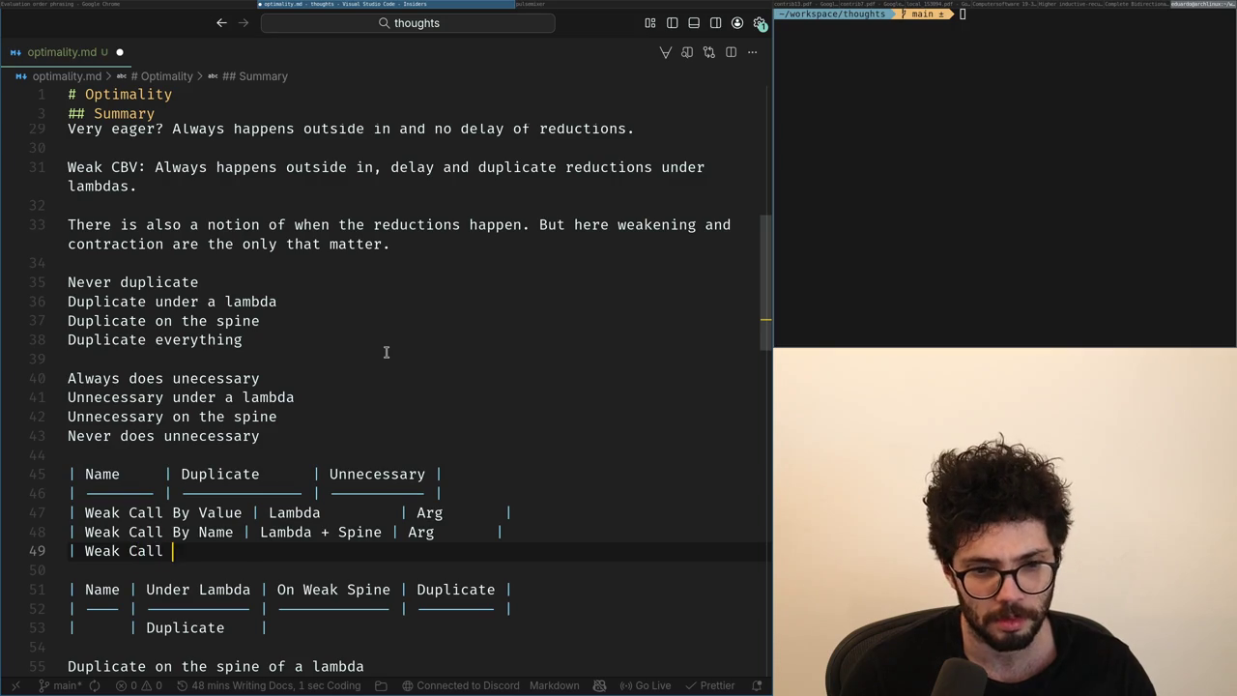
{"action": "type", "text": "By Need | La"}
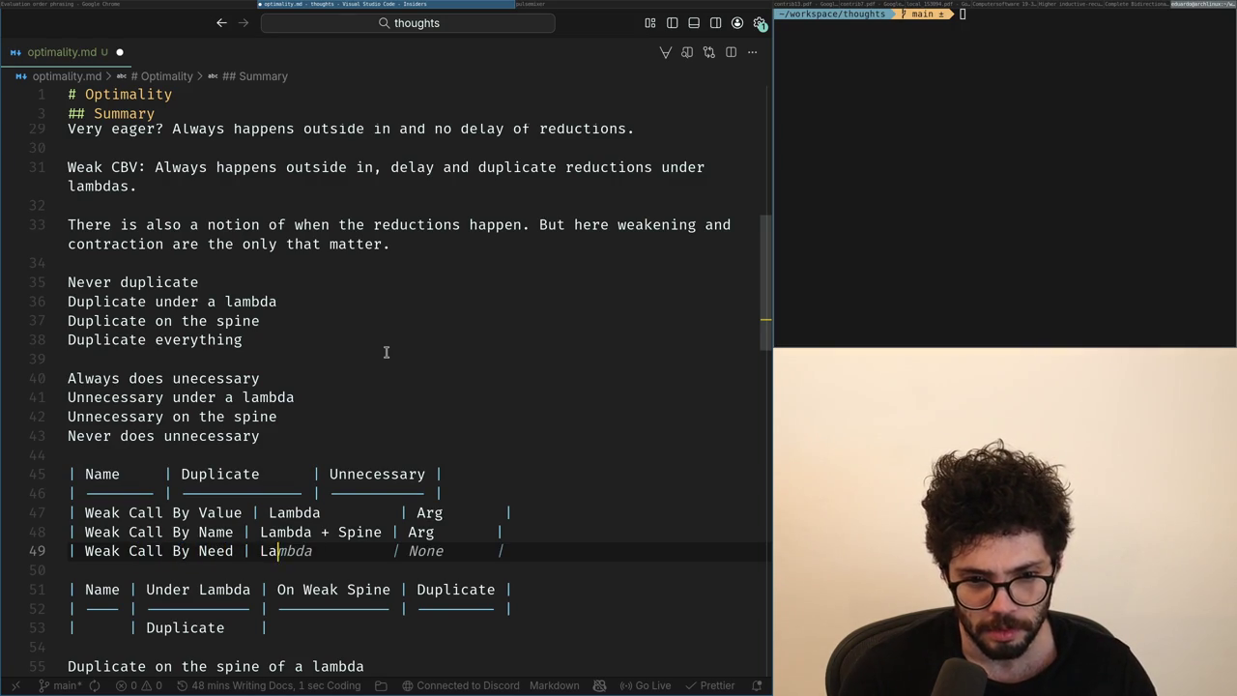
{"action": "key", "text": "Tab"}
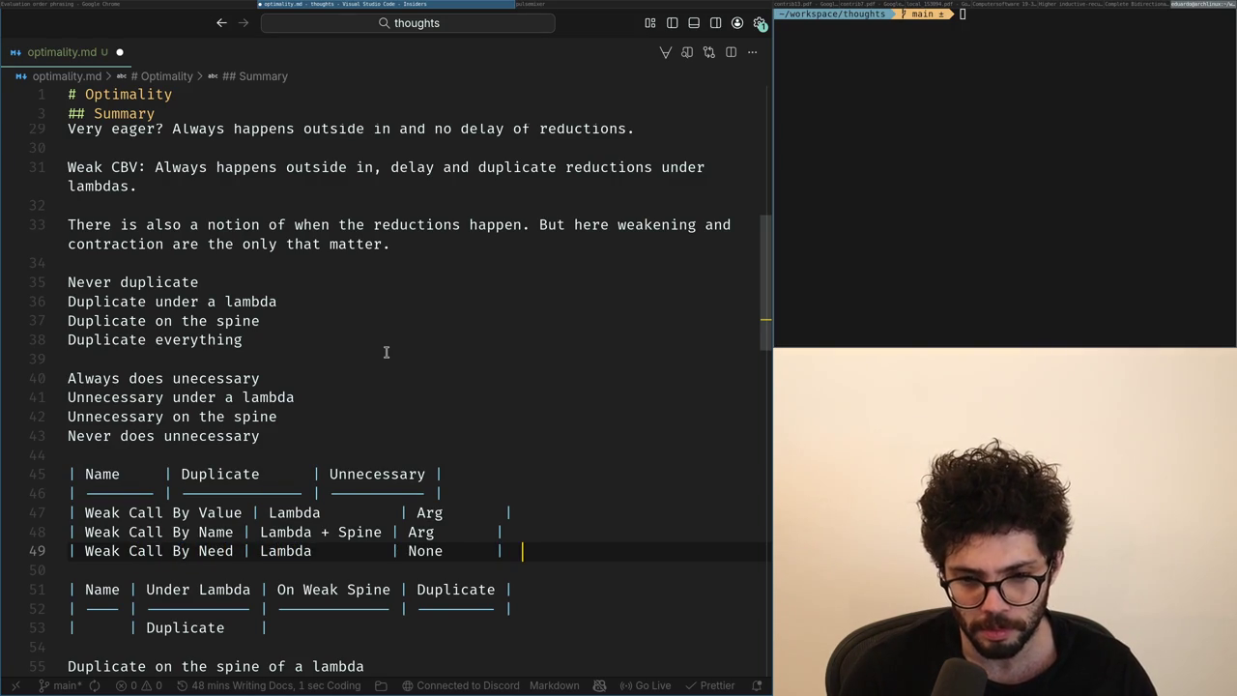
{"action": "key", "text": "ctrl+s"}
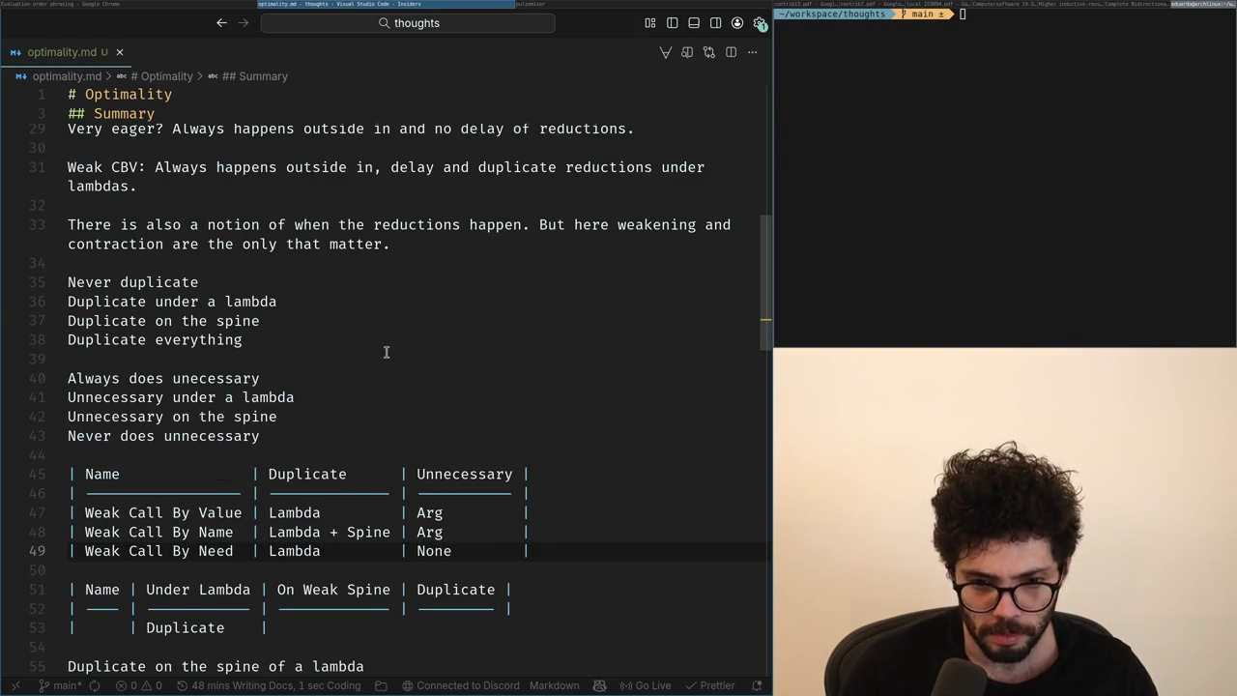
{"action": "key", "text": "Return"}
{"action": "type", "text": "| Strong Call"}
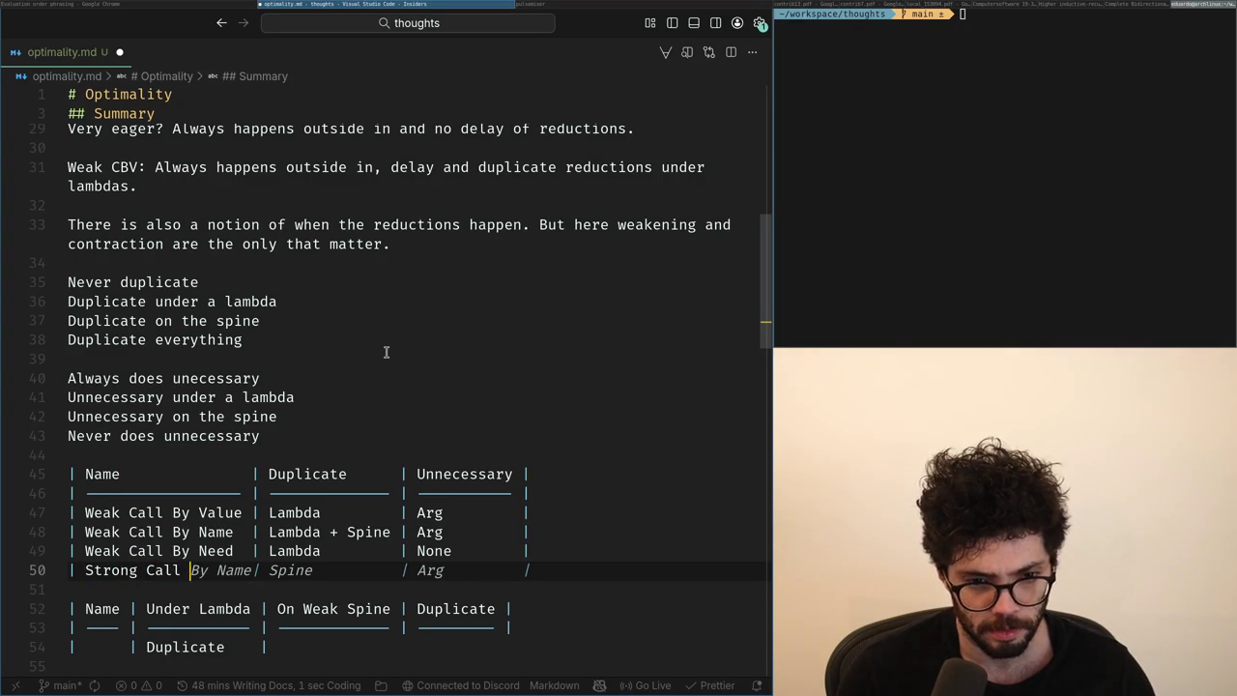
Type a Strong Call By Value row with Duplicate None, declining Copilot's completion, and start a row above it.
{"action": "type", "text": "By Value"}
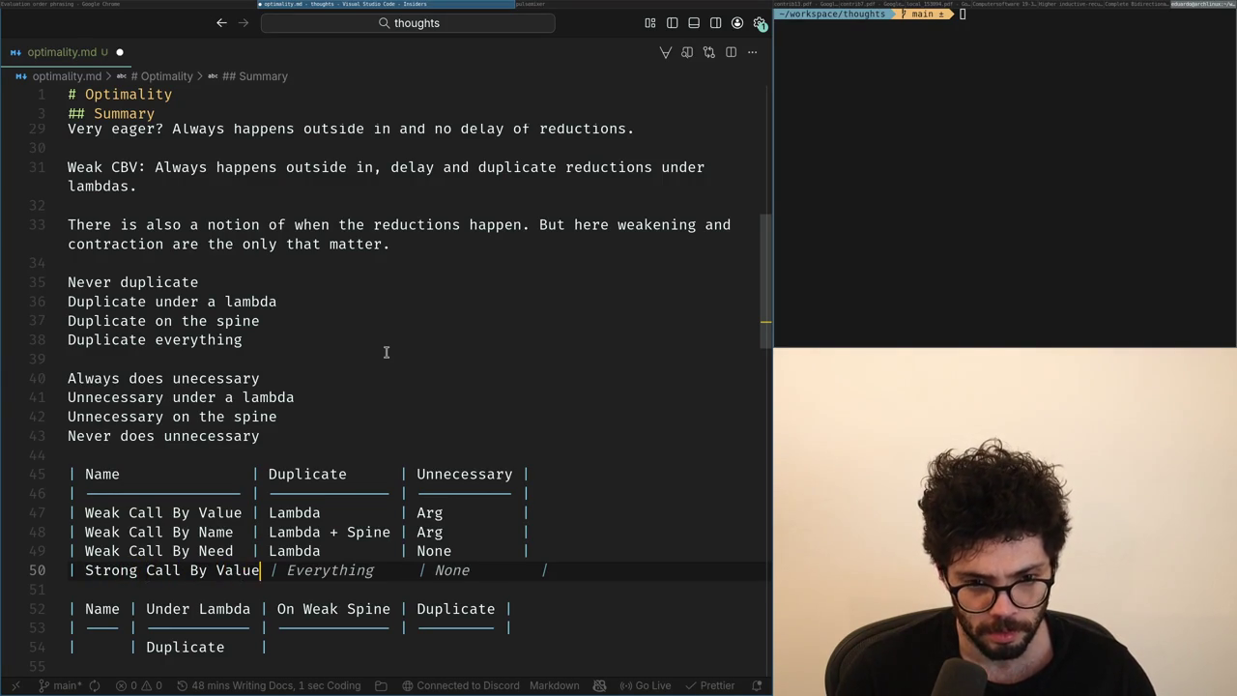
{"action": "type", "text": " | None |"}
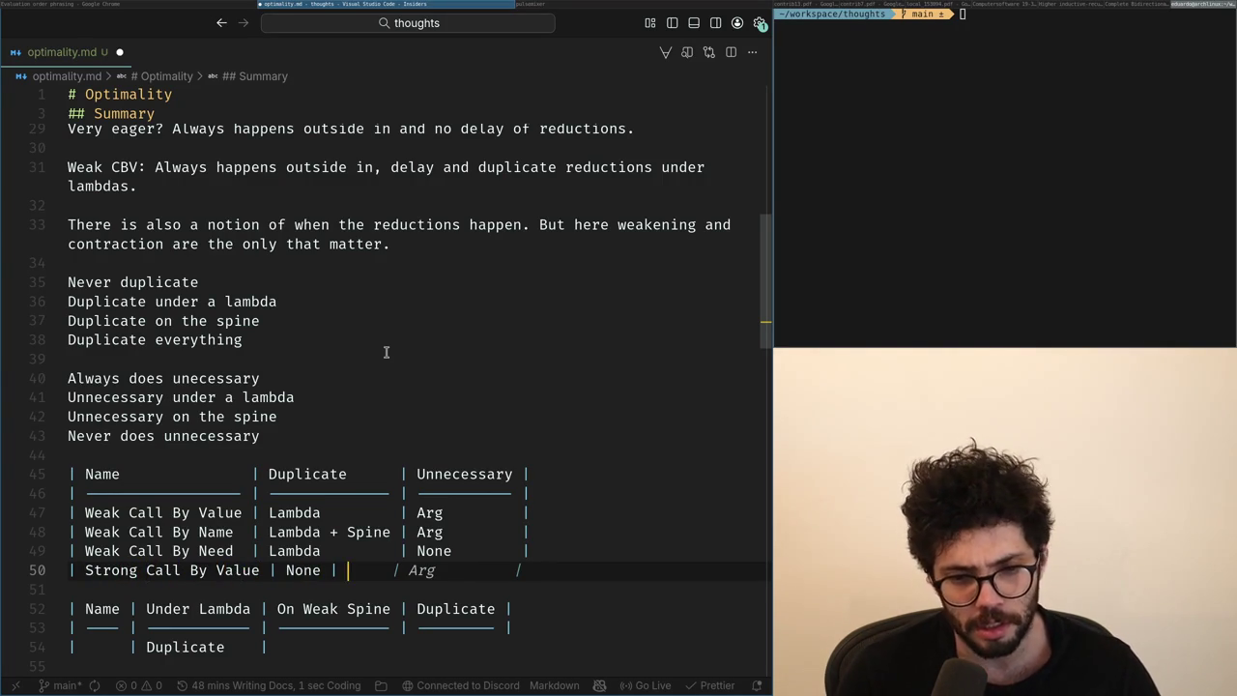
{"action": "key", "text": "Escape"}
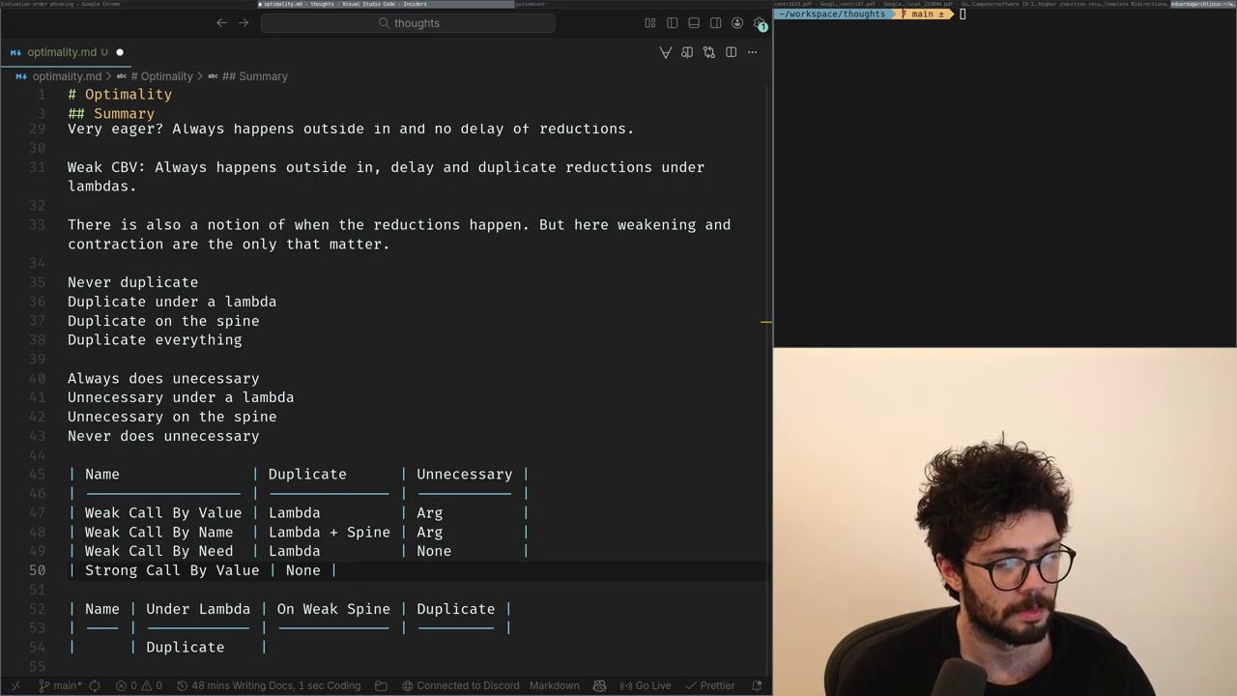
{"action": "key", "text": "Up"}
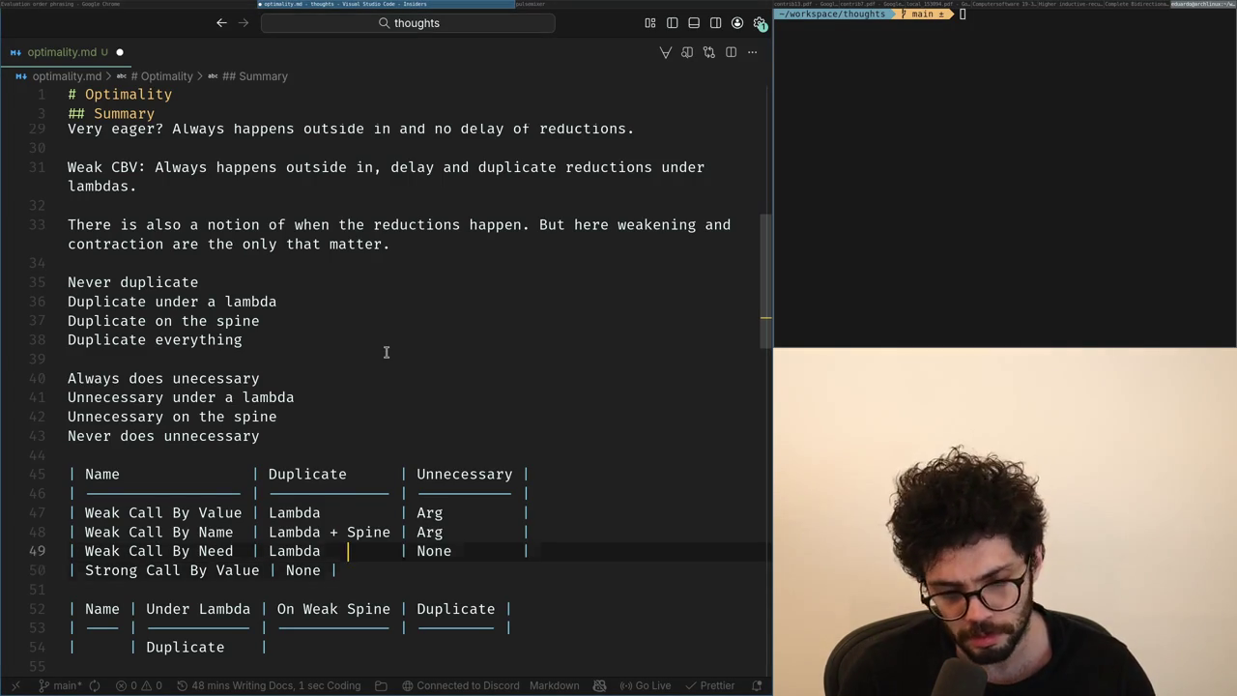
{"action": "key", "text": "End"}
{"action": "key", "text": "Return"}
{"action": "type", "text": "|"}
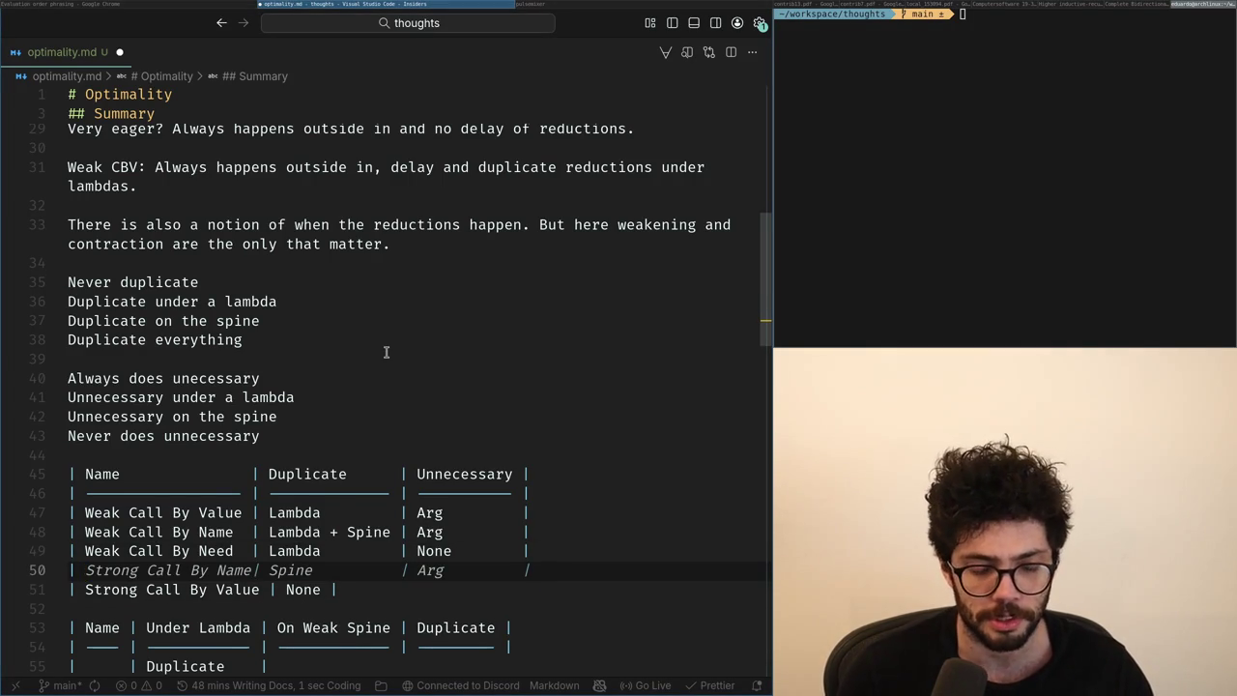
Review the table and decline Copilot's suggested Strong Call By Name row.
{"action": "scroll", "coordinate": [402, 332], "scroll_direction": "down", "scroll_amount": 3}
{"action": "scroll", "coordinate": [319, 326], "scroll_direction": "down", "scroll_amount": 2}
{"action": "scroll", "coordinate": [235, 322], "scroll_direction": "up", "scroll_amount": 2}
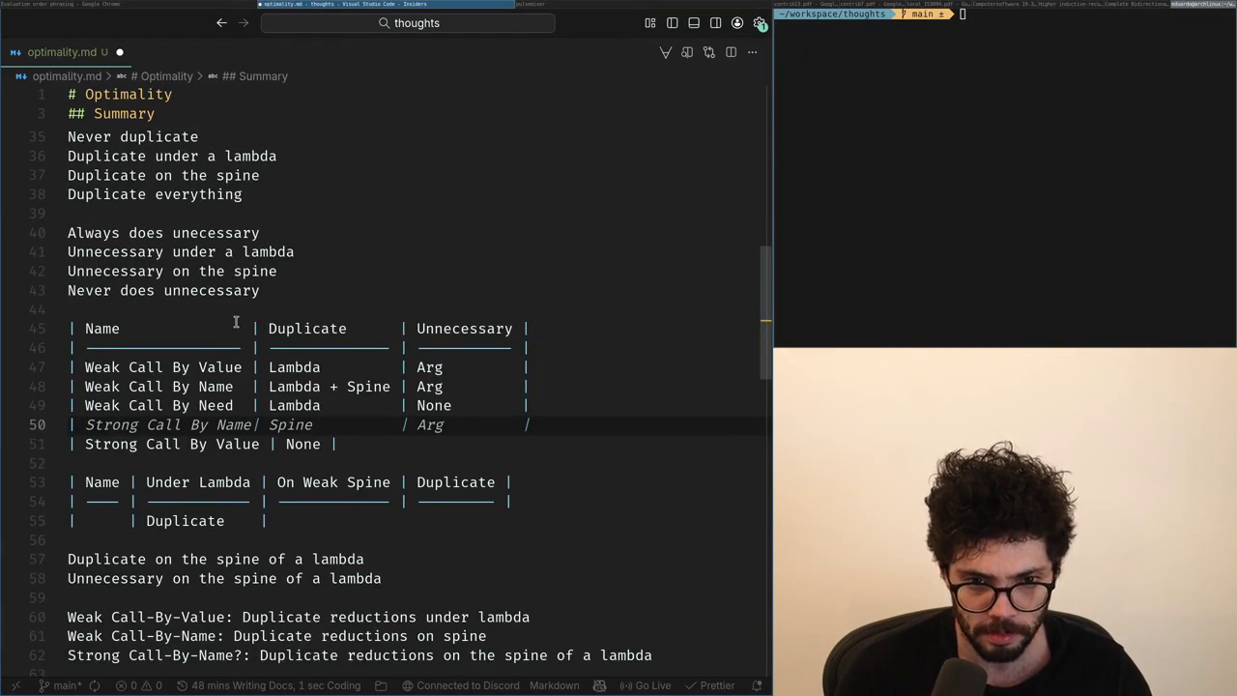
{"action": "scroll", "coordinate": [364, 309], "scroll_direction": "down", "scroll_amount": 2}
{"action": "scroll", "coordinate": [434, 226], "scroll_direction": "down", "scroll_amount": 6}
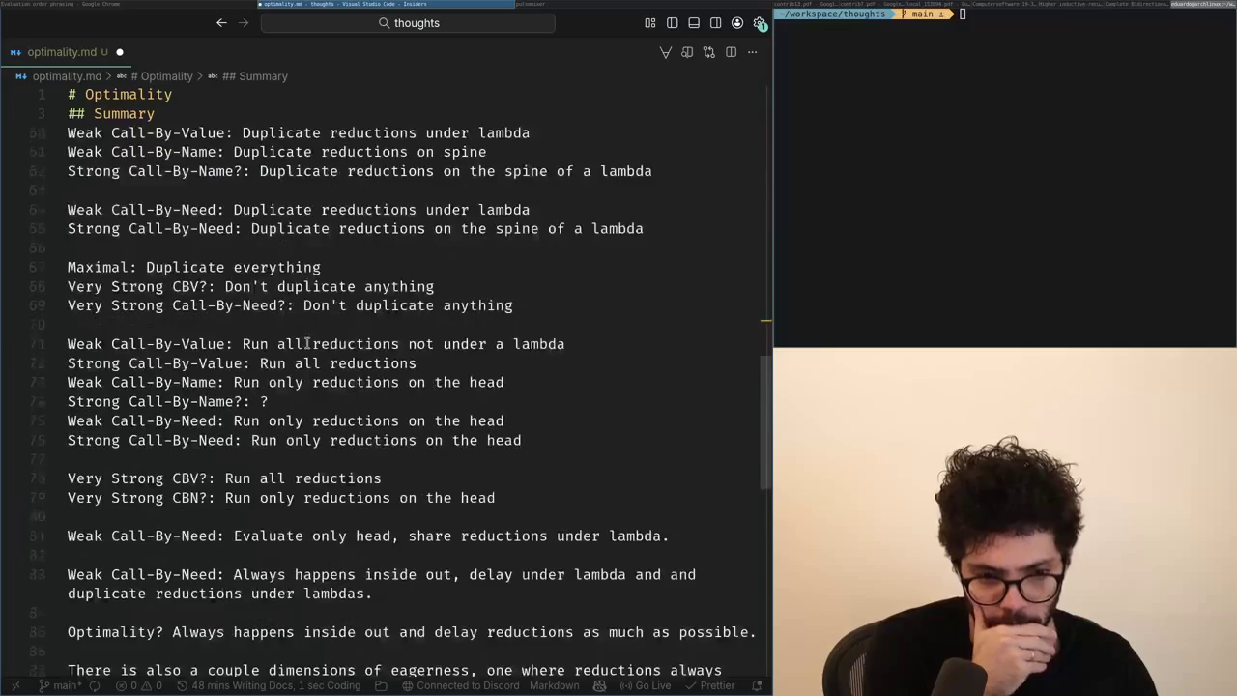
{"action": "scroll", "coordinate": [313, 340], "scroll_direction": "up", "scroll_amount": 1}
{"action": "scroll", "coordinate": [311, 337], "scroll_direction": "up", "scroll_amount": 3}
{"action": "scroll", "coordinate": [309, 334], "scroll_direction": "up", "scroll_amount": 3}
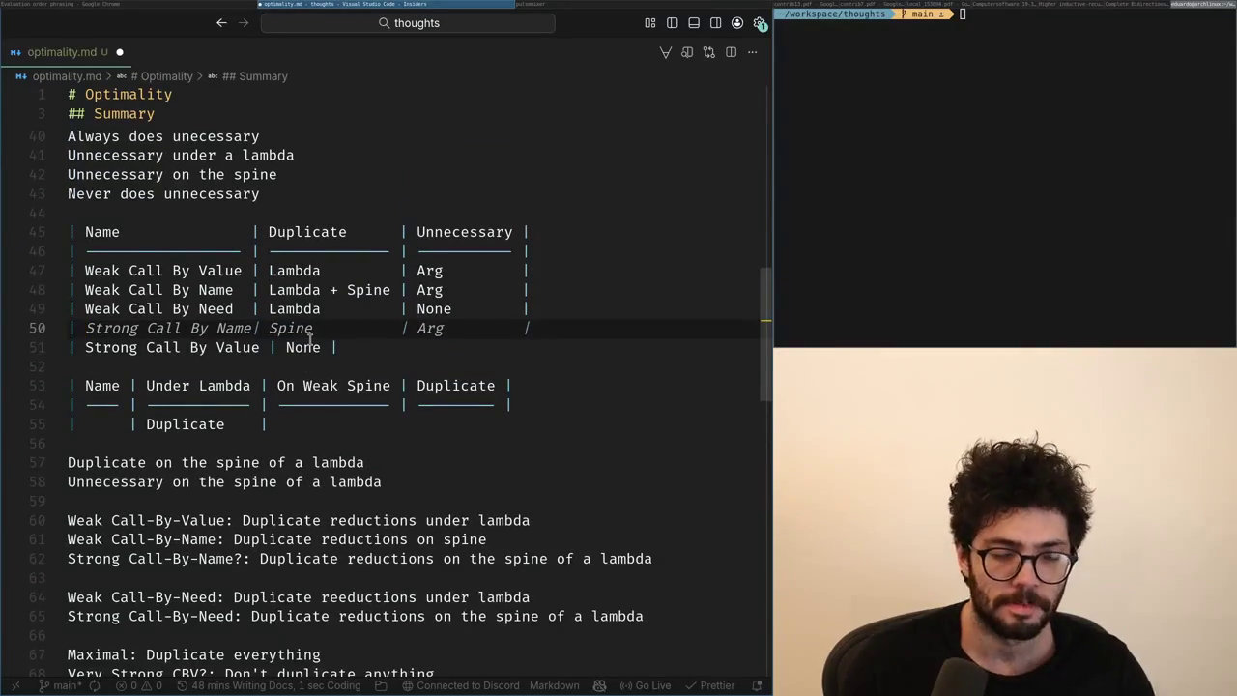
{"action": "key", "text": "Escape"}
{"action": "type", "text": "Very Strong Call By Need"}
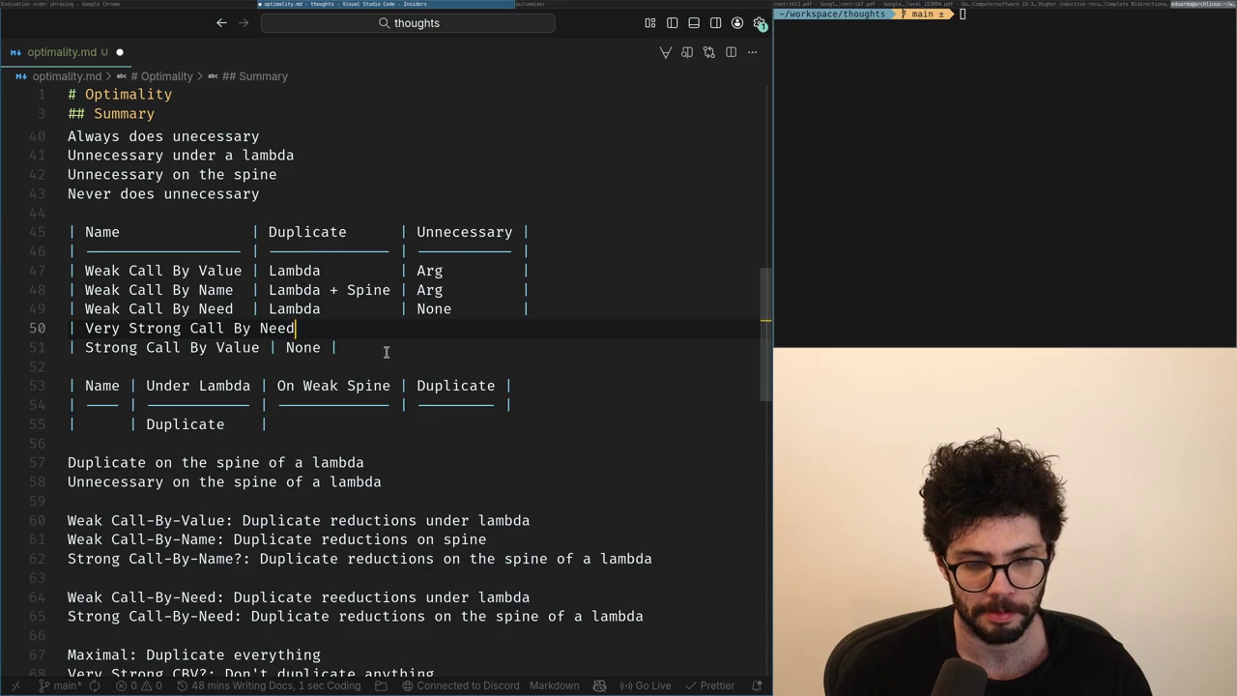
Insert another draft row above the Very Strong Call By Need row.
{"action": "key", "text": "Up"}
{"action": "key", "text": "End"}
{"action": "key", "text": "Return"}
{"action": "type", "text": "| "}
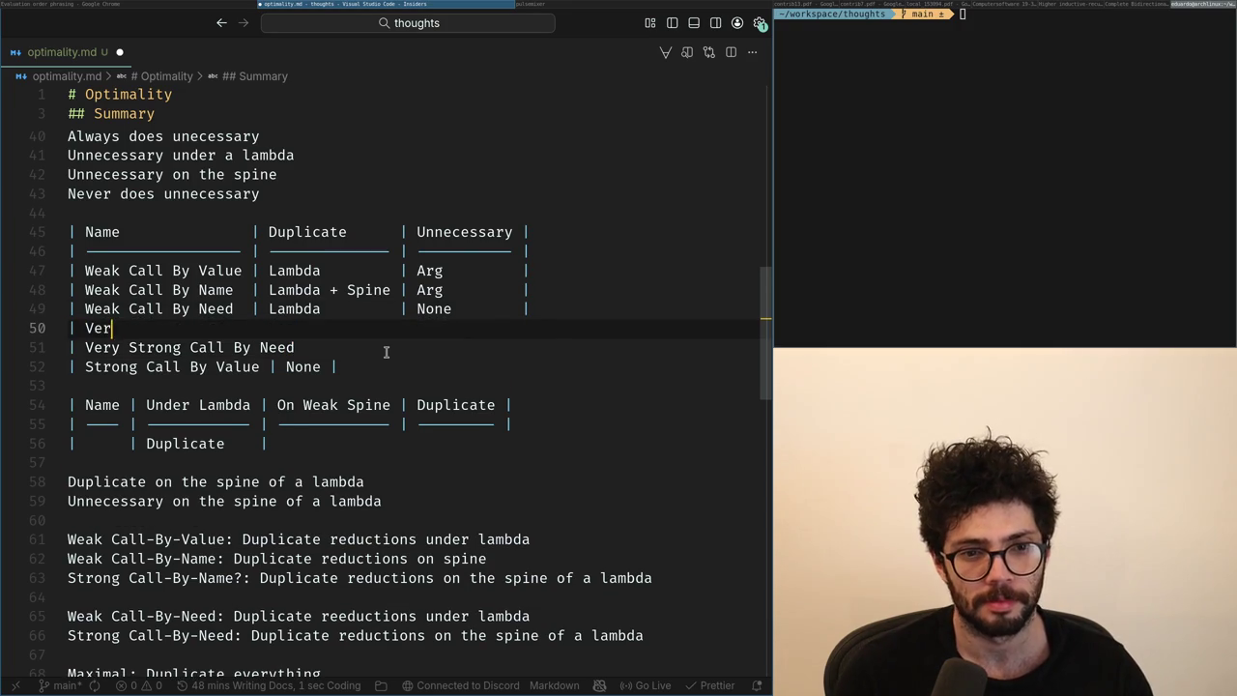
{"action": "type", "text": "y Str"}
{"action": "type", "text": "By Value |"}
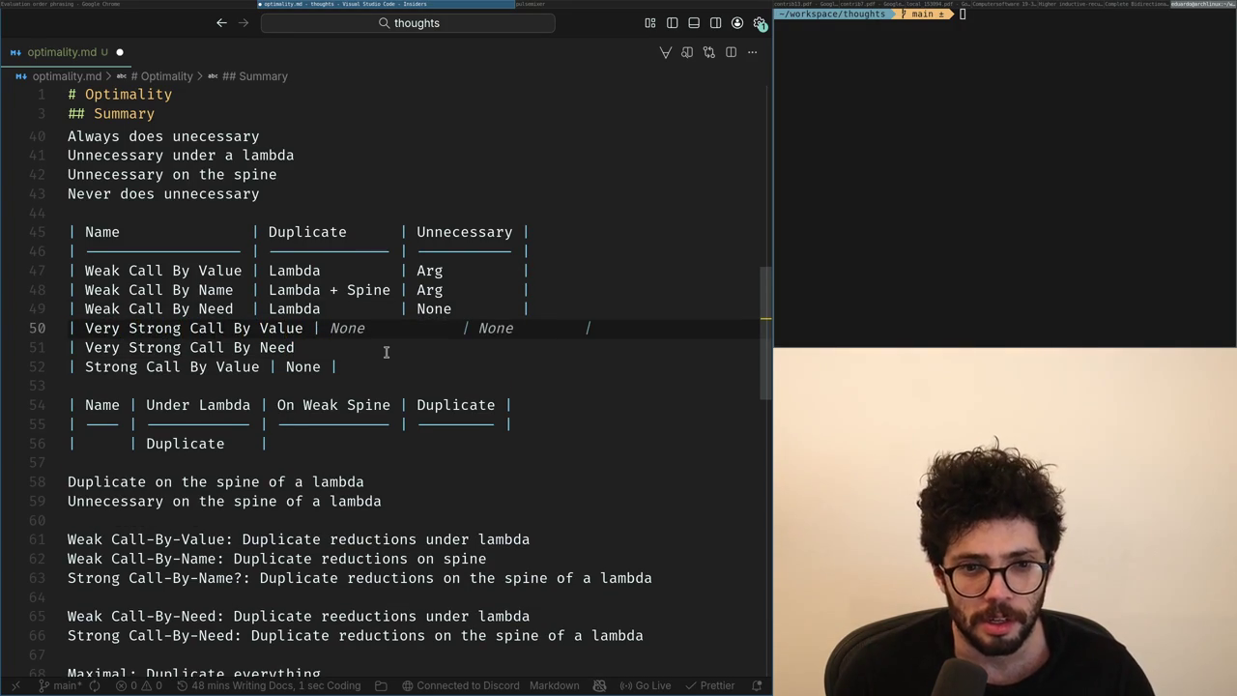
{"action": "type", "text": "ne | Lambda + A"}
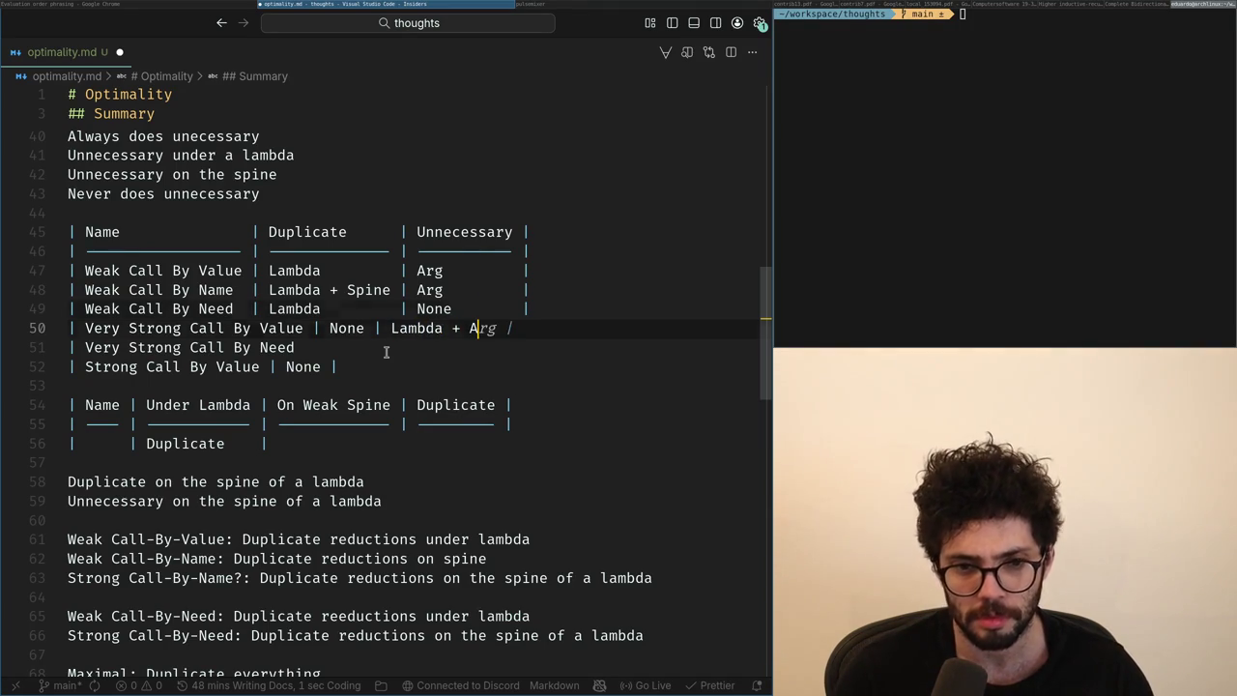
{"action": "key", "text": "Up"}
{"action": "key", "text": "Up"}
Delete 'Spine' from the Weak Call By Name row, finish the Very Strong Call By Value row, and save.
{"action": "key", "text": "ctrl+Right"}
{"action": "key", "text": "ctrl+Right"}
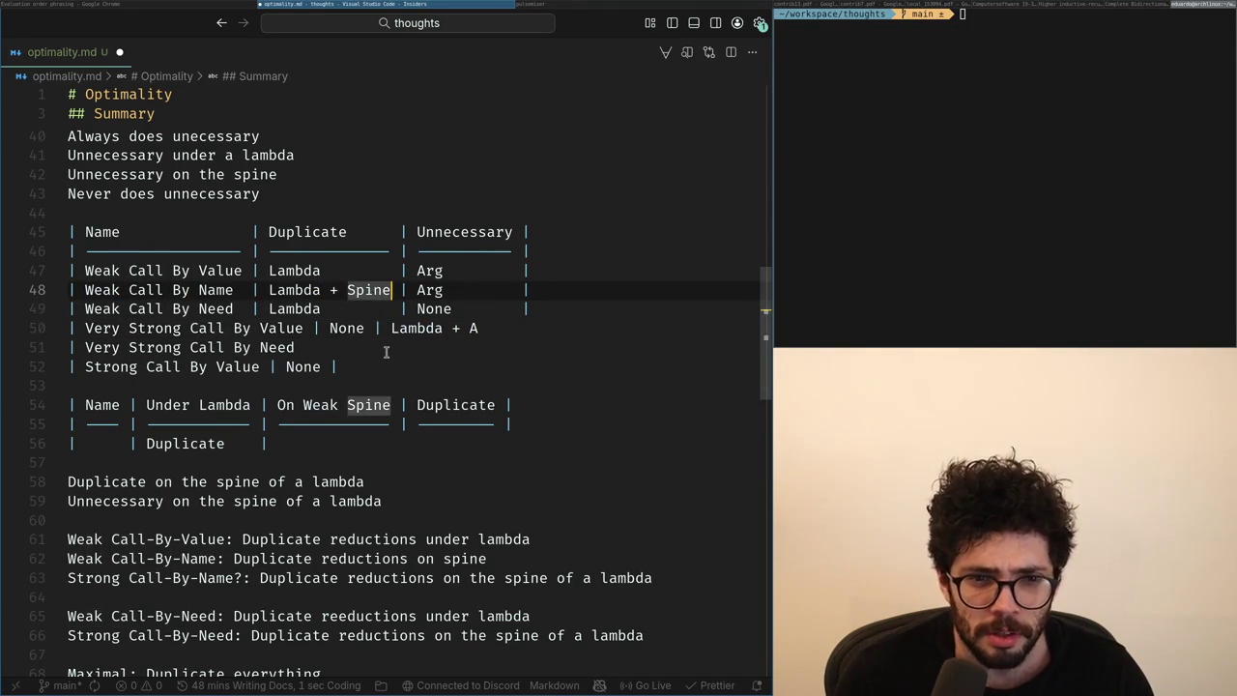
{"action": "key", "text": "ctrl+BackSpace"}
{"action": "key", "text": "ctrl+BackSpace"}
{"action": "left_click", "coordinate": [483, 329]}
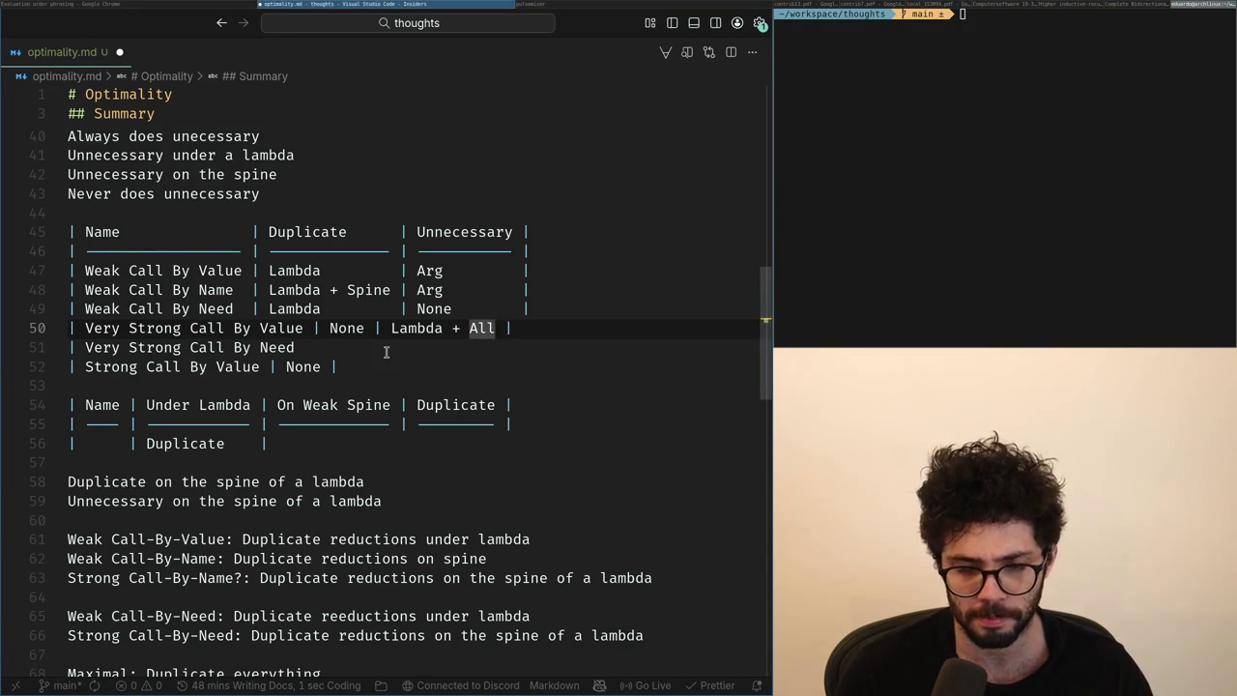
{"action": "type", "text": "g"}
{"action": "key", "text": "ctrl+s"}
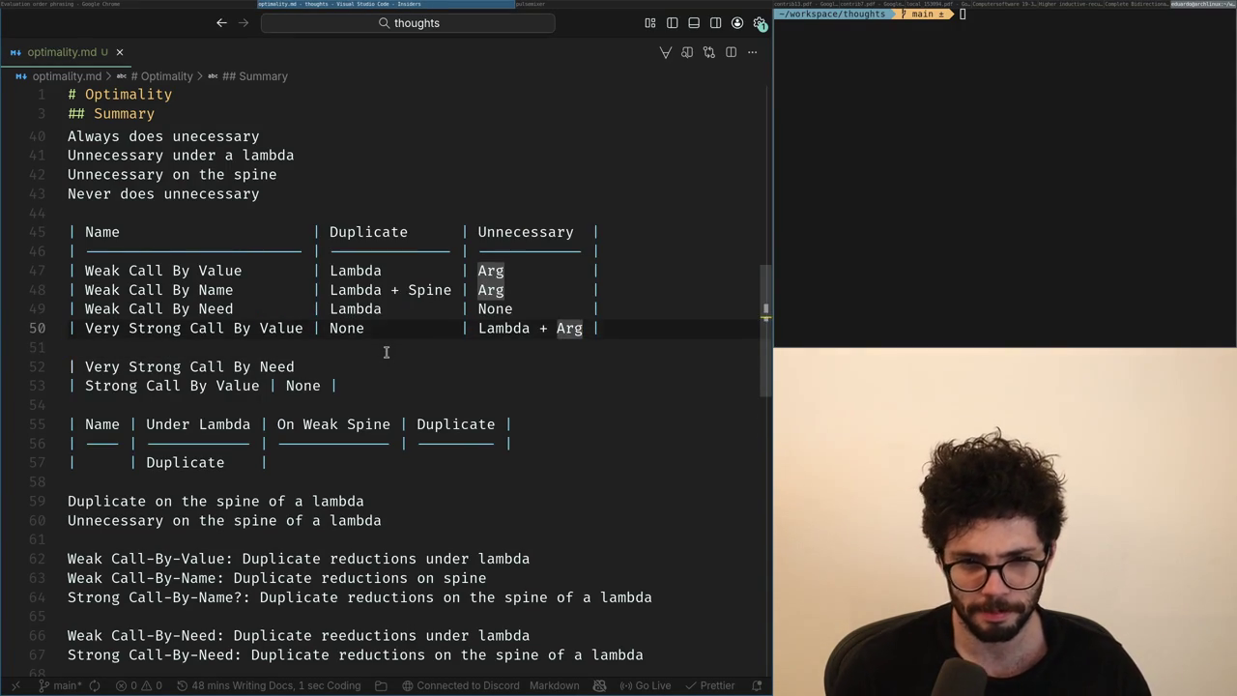
Change Arg to Args in the weak rows.
{"action": "key", "text": "Up"}
{"action": "key", "text": "Up"}
{"action": "key", "text": "Up"}
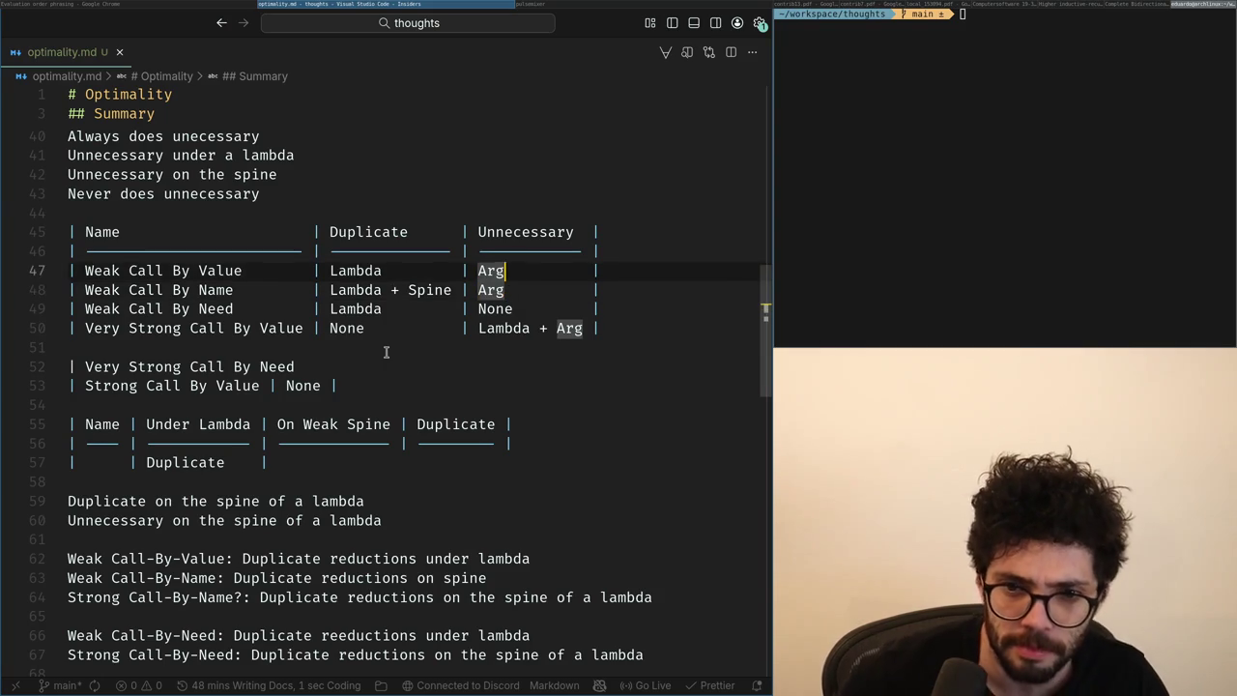
{"action": "type", "text": "s"}
{"action": "key", "text": "Down"}
{"action": "type", "text": "s"}
{"action": "key", "text": "Down"}
{"action": "key", "text": "Down"}
{"action": "key", "text": "End"}
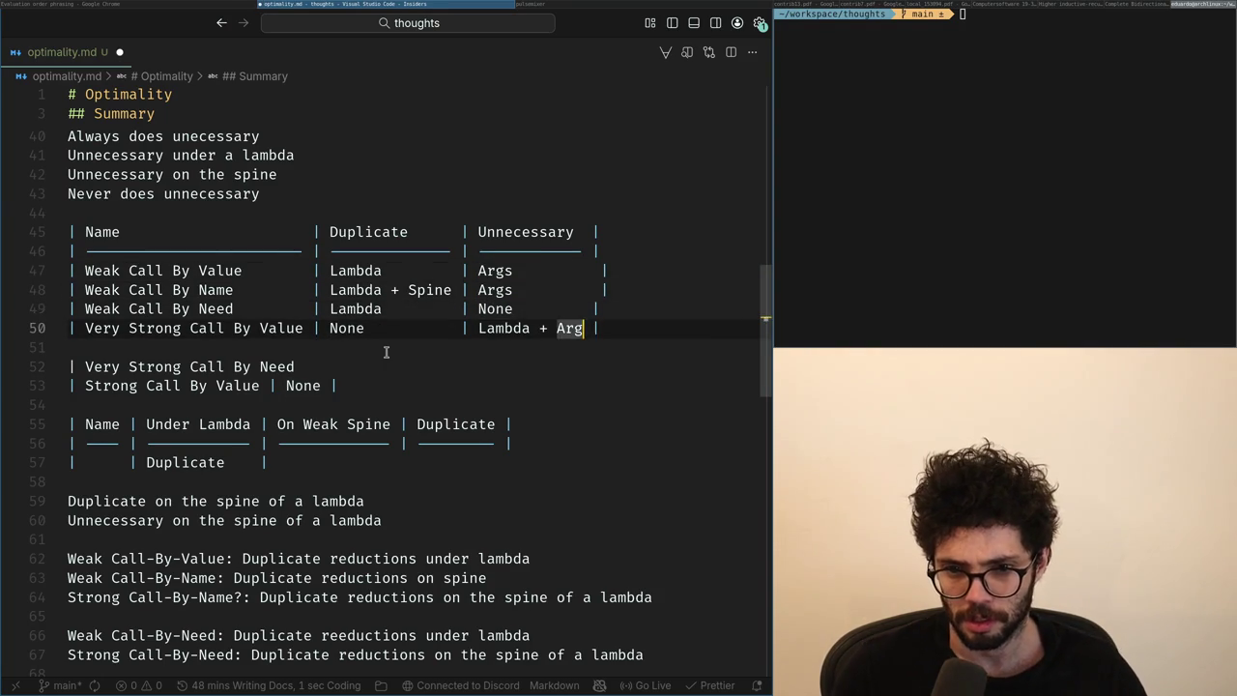
{"action": "type", "text": "s"}
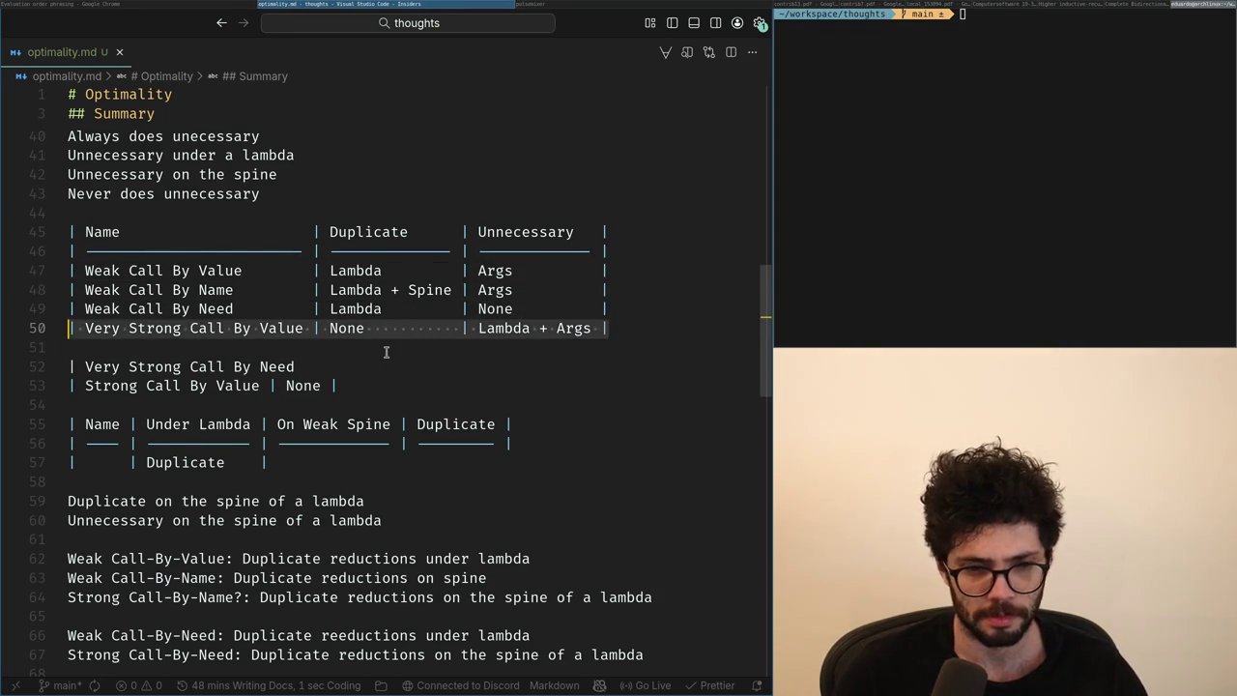
Duplicate the Very Strong Call By Value row as a Call By Need row and save.
{"action": "key", "text": "shift+alt+Down"}
{"action": "key", "text": "ctrl+Right"}
{"action": "key", "text": "ctrl+Right"}
{"action": "key", "text": "ctrl+Right"}
{"action": "key", "text": "ctrl+Right"}
{"action": "key", "text": "ctrl+Right"}
{"action": "key", "text": "ctrl+BackSpace"}
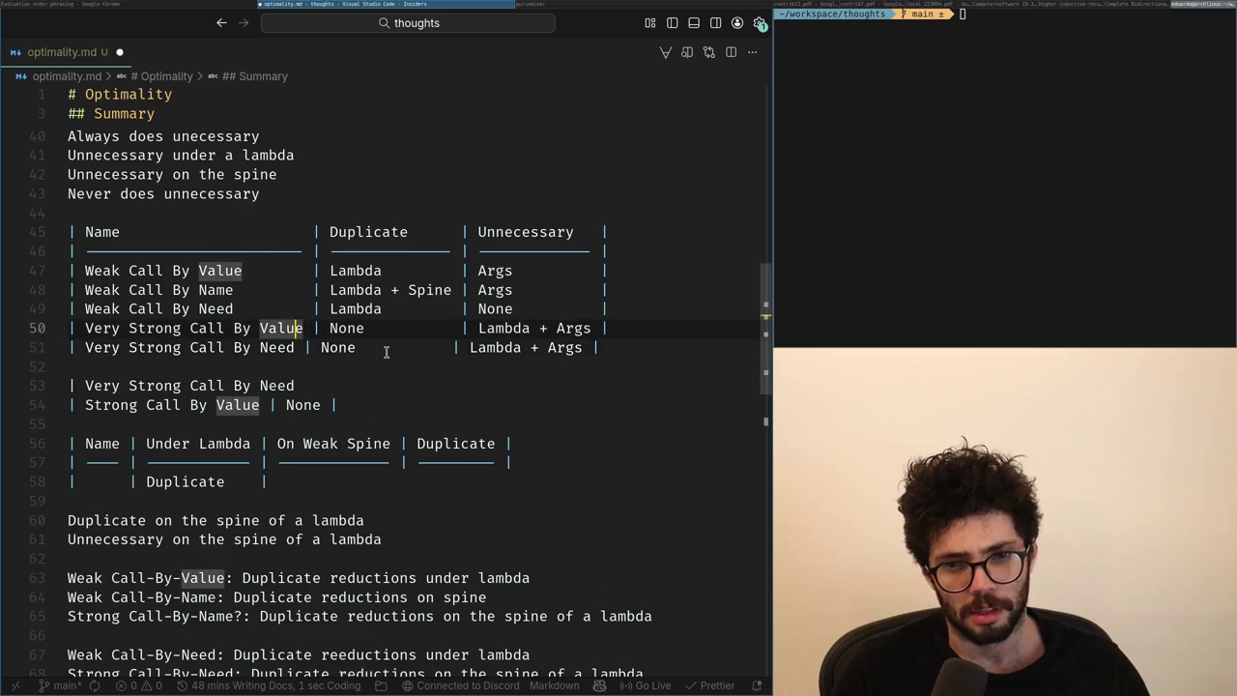
{"action": "key", "text": "ctrl+s"}
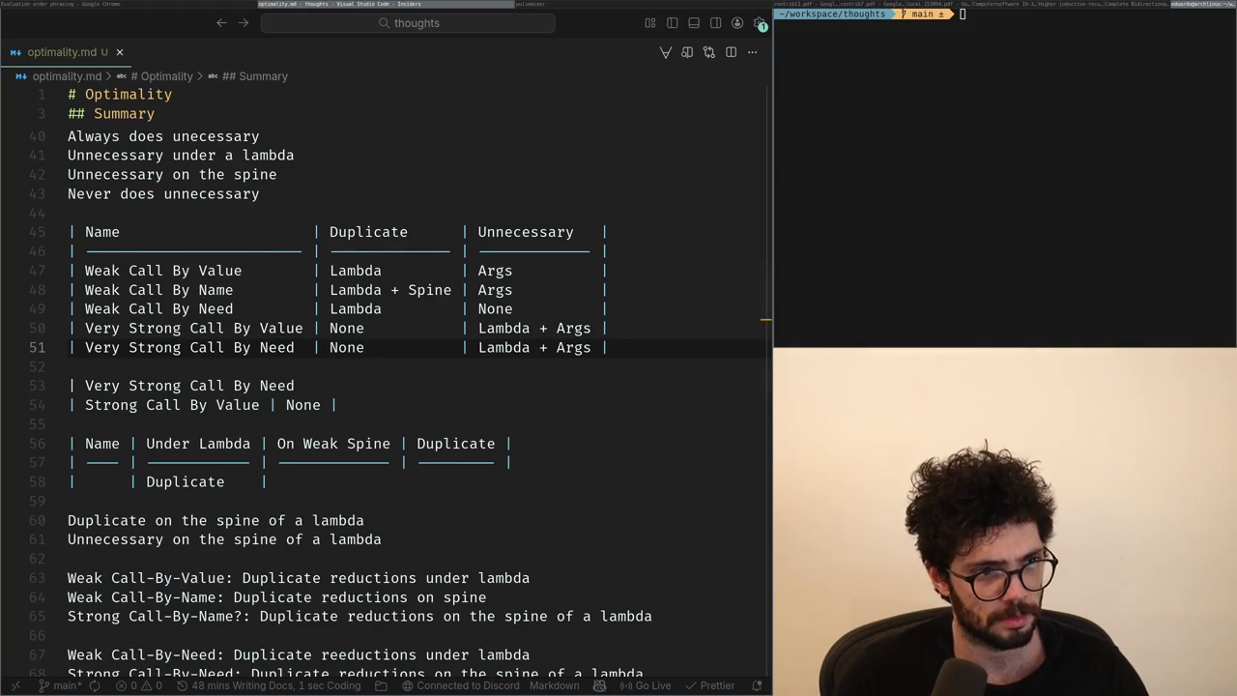
Clear the Lambda + Args cell in the Call By Need row and add a blank line below Very Strong Call By Value.
{"action": "key", "text": "Left"}
{"action": "key", "text": "Left"}
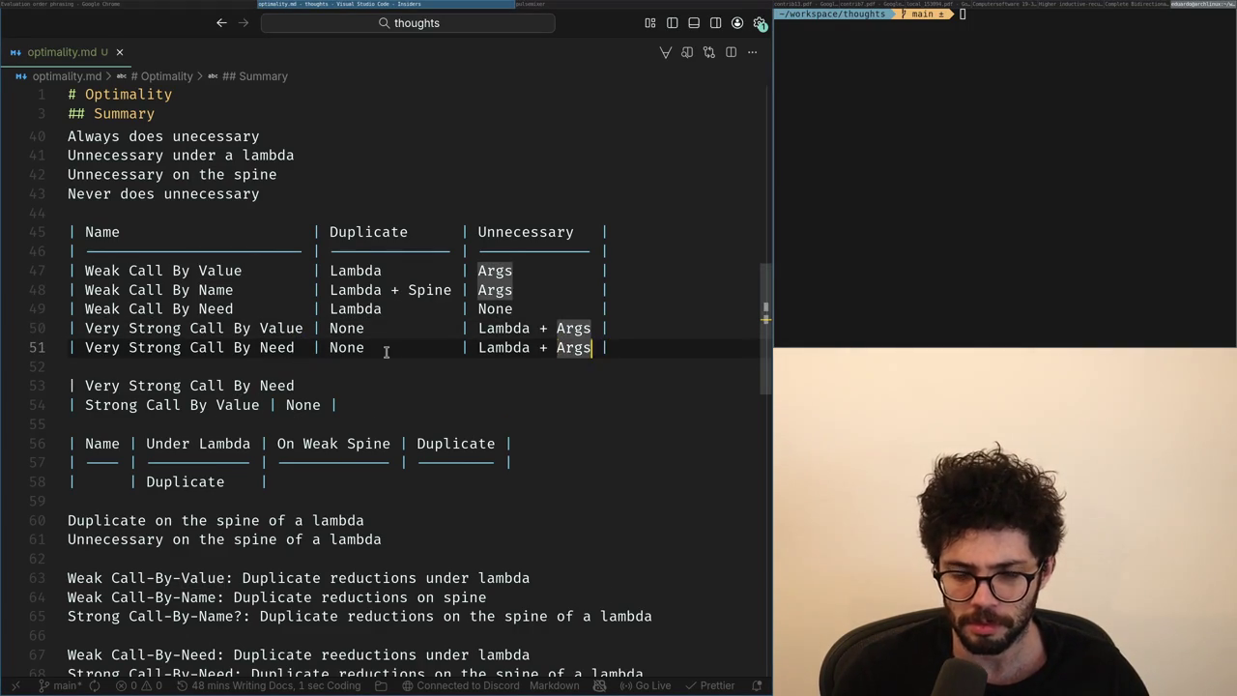
{"action": "key", "text": "ctrl+BackSpace"}
{"action": "key", "text": "ctrl+BackSpace"}
{"action": "key", "text": "ctrl+BackSpace"}
{"action": "type", "text": "None"}
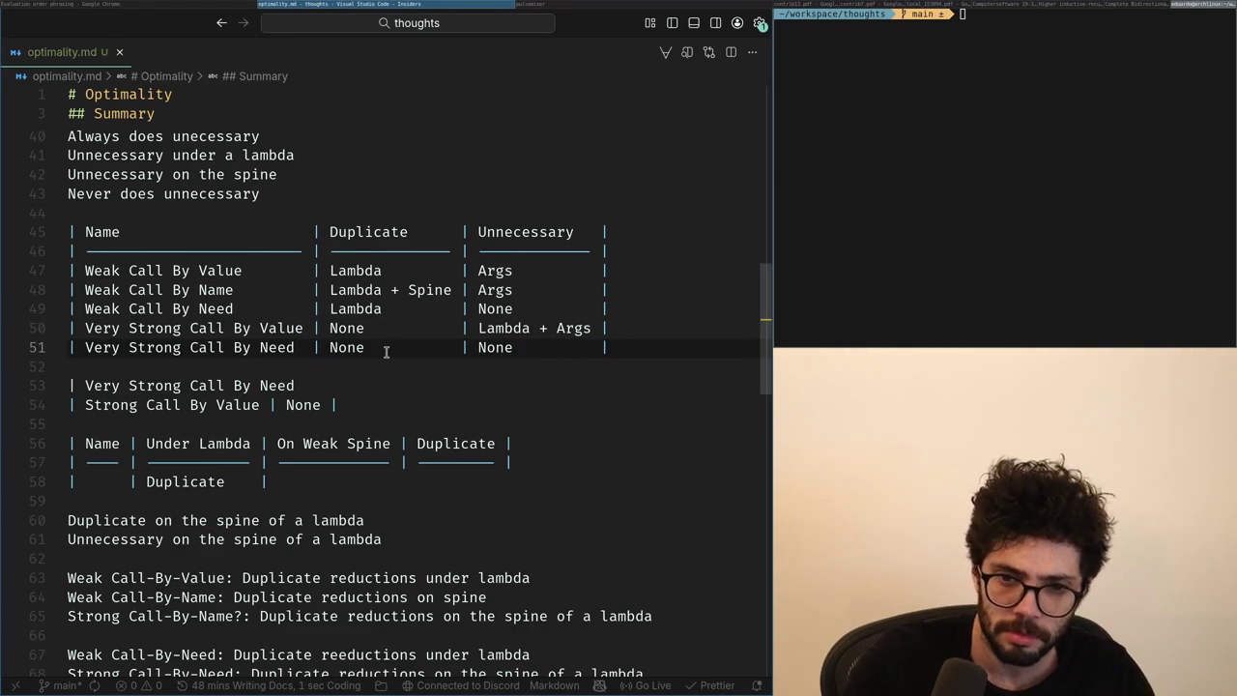
{"action": "key", "text": "Up"}
{"action": "key", "text": "End"}
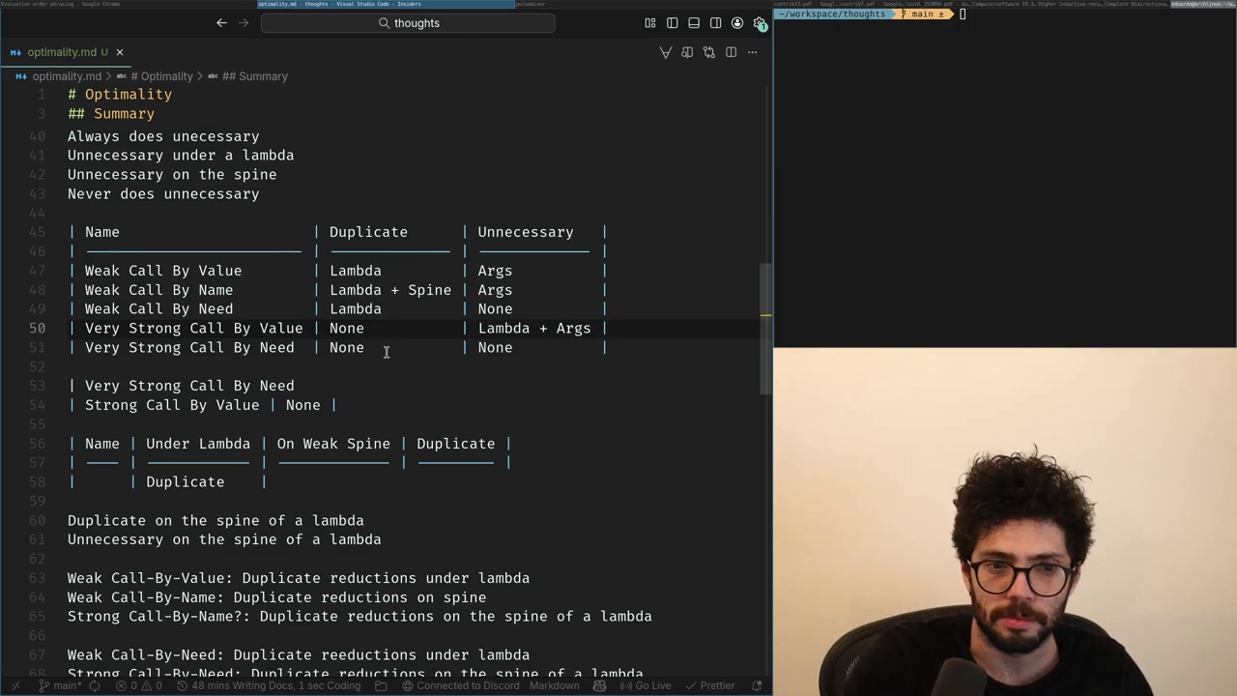
{"action": "key", "text": "shift+Home"}
{"action": "key", "text": "ctrl+Return"}
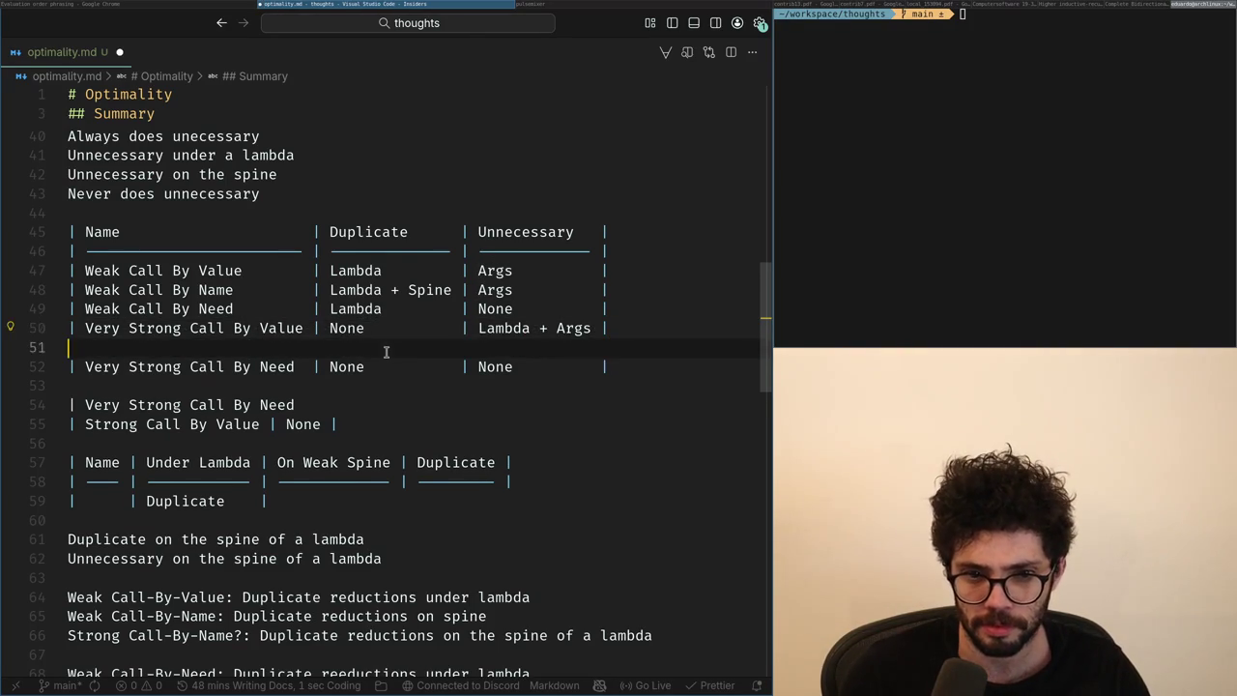
Type 'No' into the cell after Args in the Weak Call By Name row.
{"action": "key", "text": "Up"}
{"action": "key", "text": "Up"}
{"action": "key", "text": "Up"}
{"action": "key", "text": "End"}
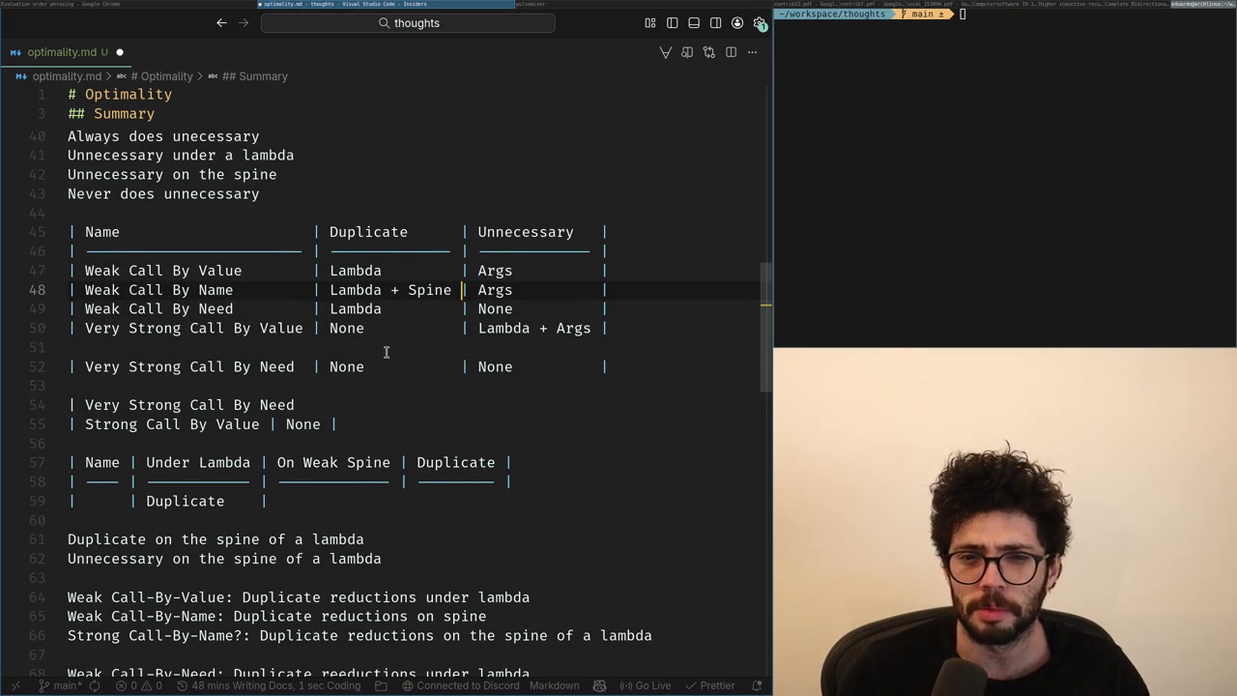
{"action": "key", "text": "Right"}
{"action": "key", "text": "Right"}
{"action": "key", "text": "ctrl+shift+Right"}
{"action": "type", "text": "No"}
Replace Spine with Args so Weak Call By Name's Duplicate cell reads Lambda + Args.
{"action": "key", "text": "Down"}
{"action": "key", "text": "Down"}
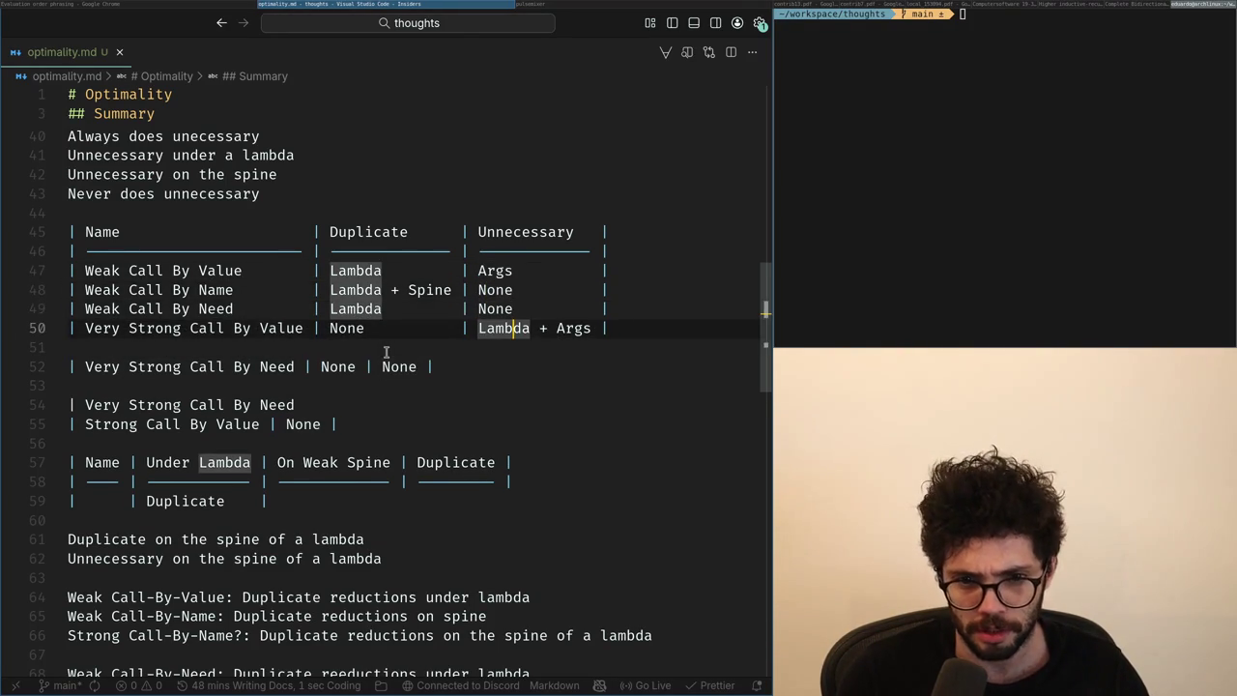
{"action": "key", "text": "Up"}
{"action": "key", "text": "Up"}
{"action": "key", "text": "Down"}
{"action": "key", "text": "Down"}
{"action": "key", "text": "Up"}
{"action": "key", "text": "Up"}
{"action": "key", "text": "End"}
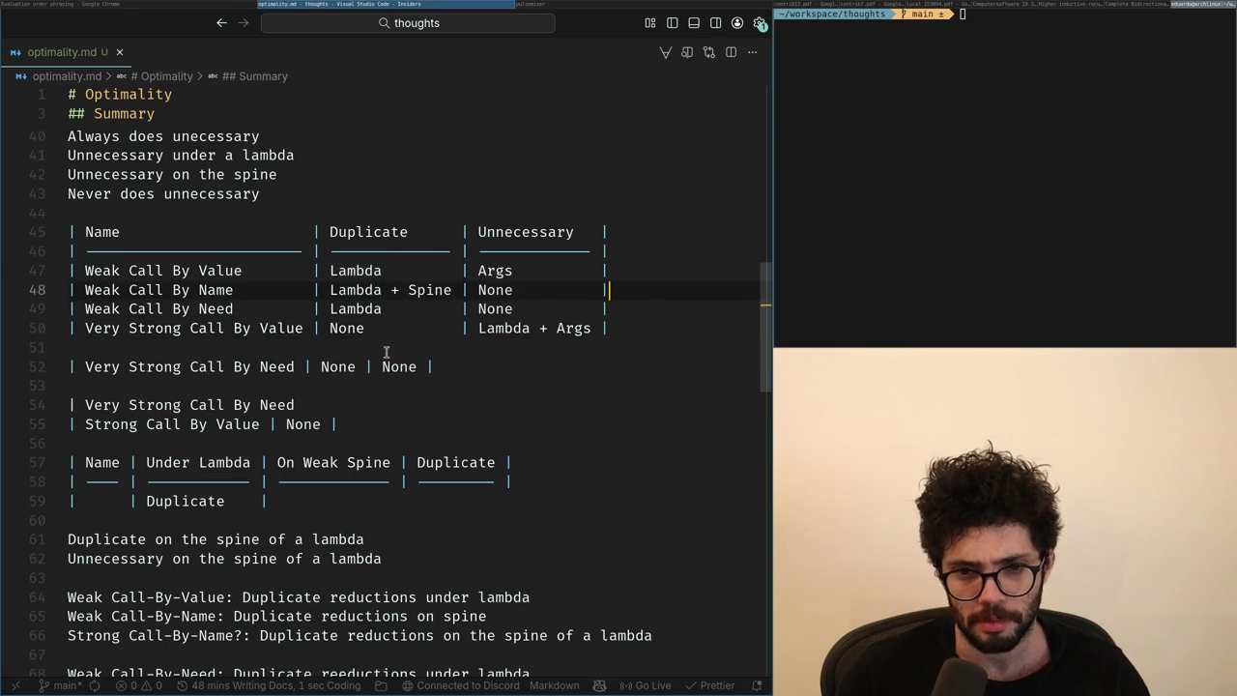
{"action": "key", "text": "Home"}
{"action": "key", "text": "ctrl+Right"}
{"action": "key", "text": "ctrl+Right"}
{"action": "key", "text": "ctrl+Right"}
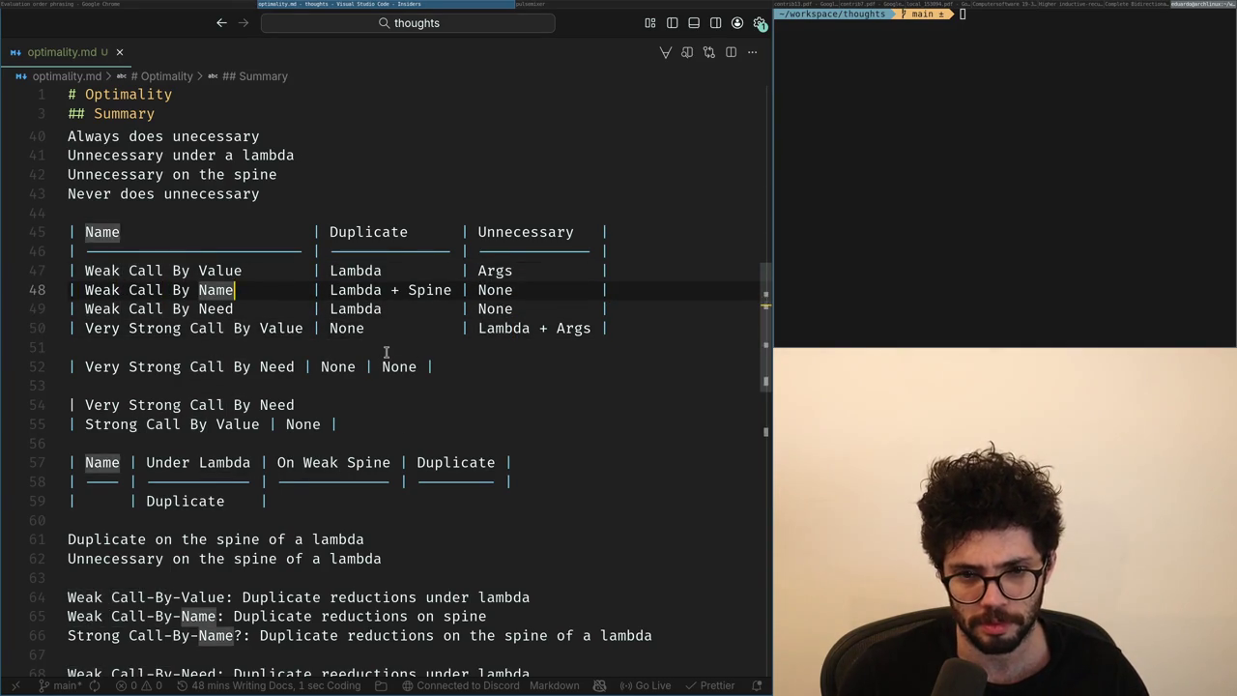
{"action": "key", "text": "ctrl+Right"}
{"action": "key", "text": "ctrl+Right"}
{"action": "key", "text": "ctrl+Right"}
{"action": "key", "text": "ctrl+shift+Left"}
{"action": "type", "text": "A"}
Move the Very Strong Call By Value row above Weak Call By Need.
{"action": "key", "text": "ctrl+shift+i"}
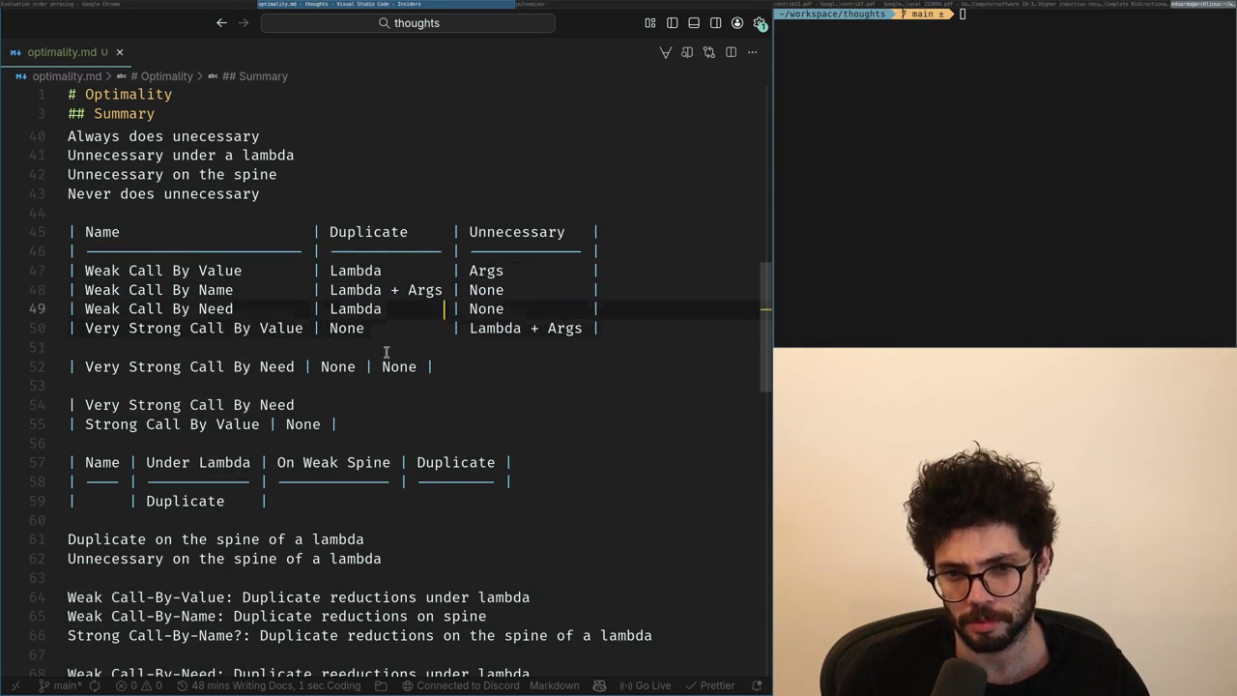
{"action": "key", "text": "Down"}
{"action": "key", "text": "Down"}
{"action": "key", "text": "shift+Home"}
{"action": "key", "text": "ctrl+x"}
{"action": "key", "text": "Up"}
{"action": "key", "text": "Up"}
{"action": "key", "text": "End"}
{"action": "key", "text": "Return"}
{"action": "key", "text": "ctrl+v"}
Separate Weak Call By Need with a blank line, then check the ChatGPT chat on evaluation order.
{"action": "key", "text": "shift+Up"}
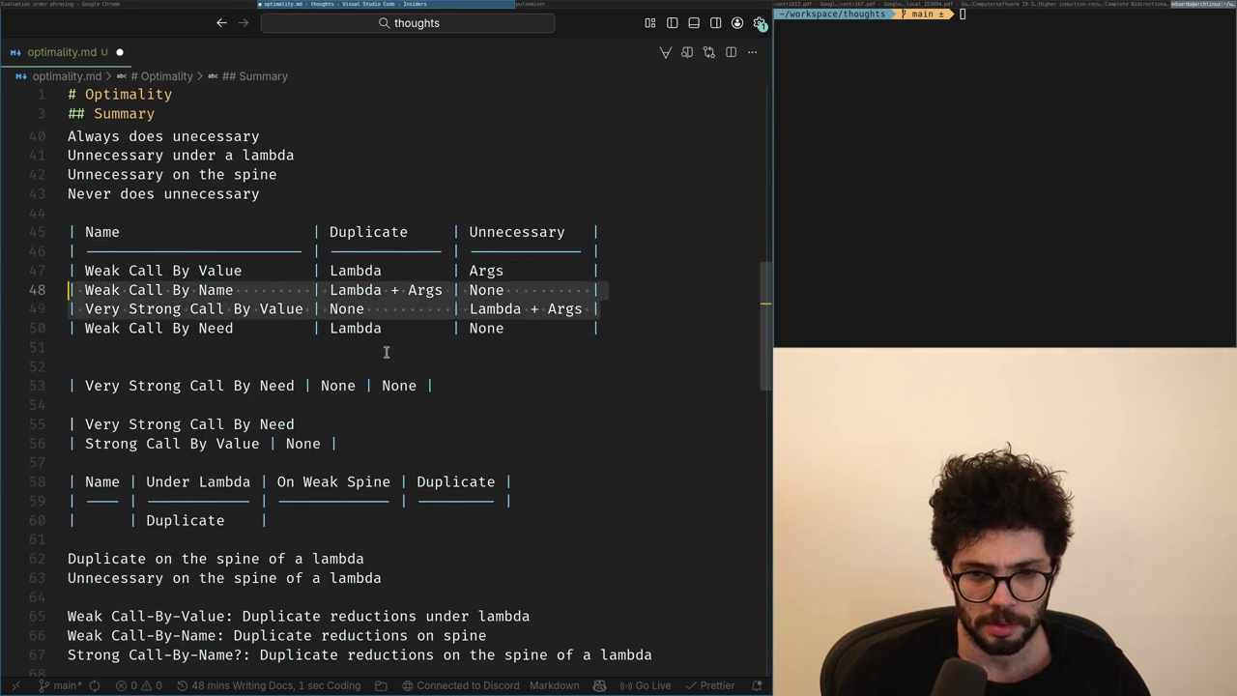
{"action": "key", "text": "Down"}
{"action": "key", "text": "Down"}
{"action": "key", "text": "Home"}
{"action": "key", "text": "Return"}
{"action": "key", "text": "Up"}
{"action": "key", "text": "Up"}
{"action": "key", "text": "ctrl+Right"}
{"action": "key", "text": "ctrl+Right"}
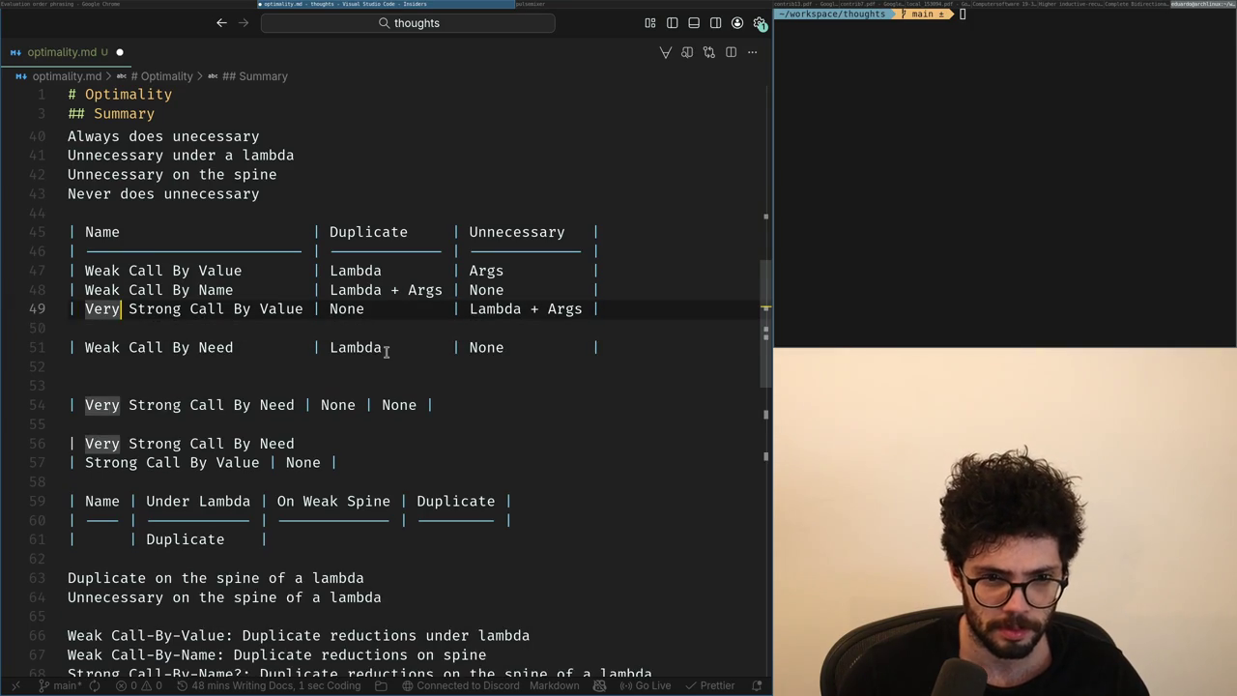
{"action": "key", "text": "Right"}
{"action": "key", "text": "End"}
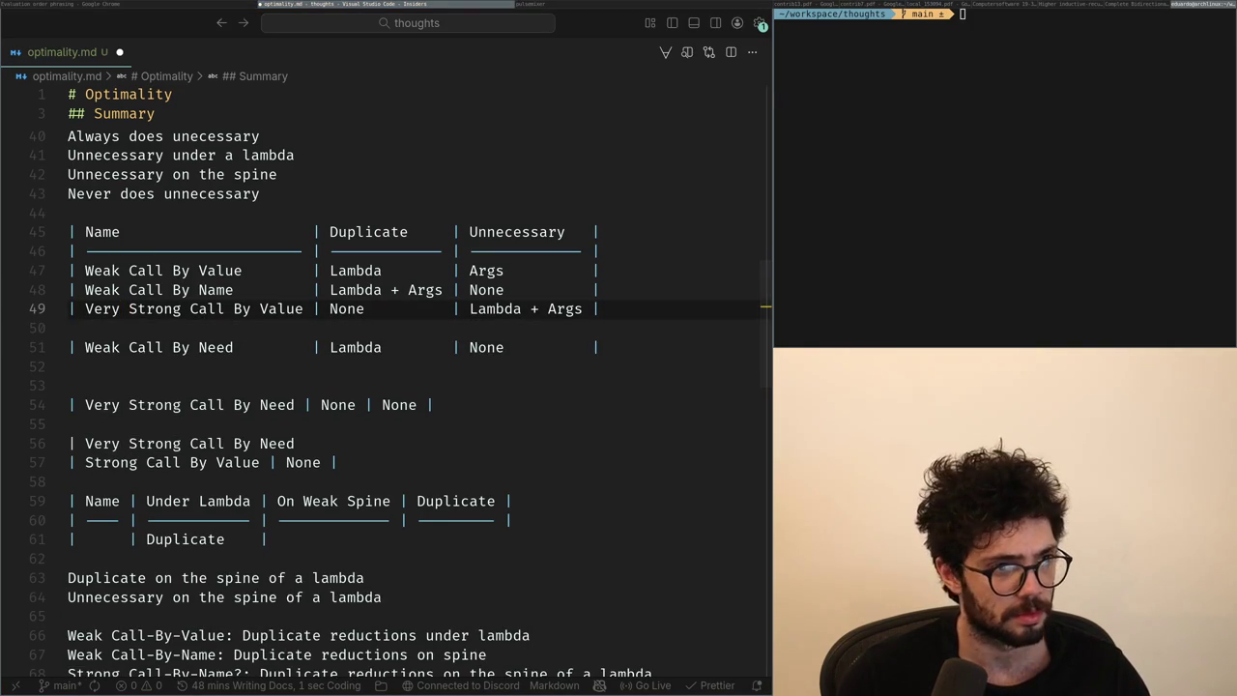
{"action": "key", "text": "alt+Tab"}
{"action": "key", "text": "alt+Tab"}
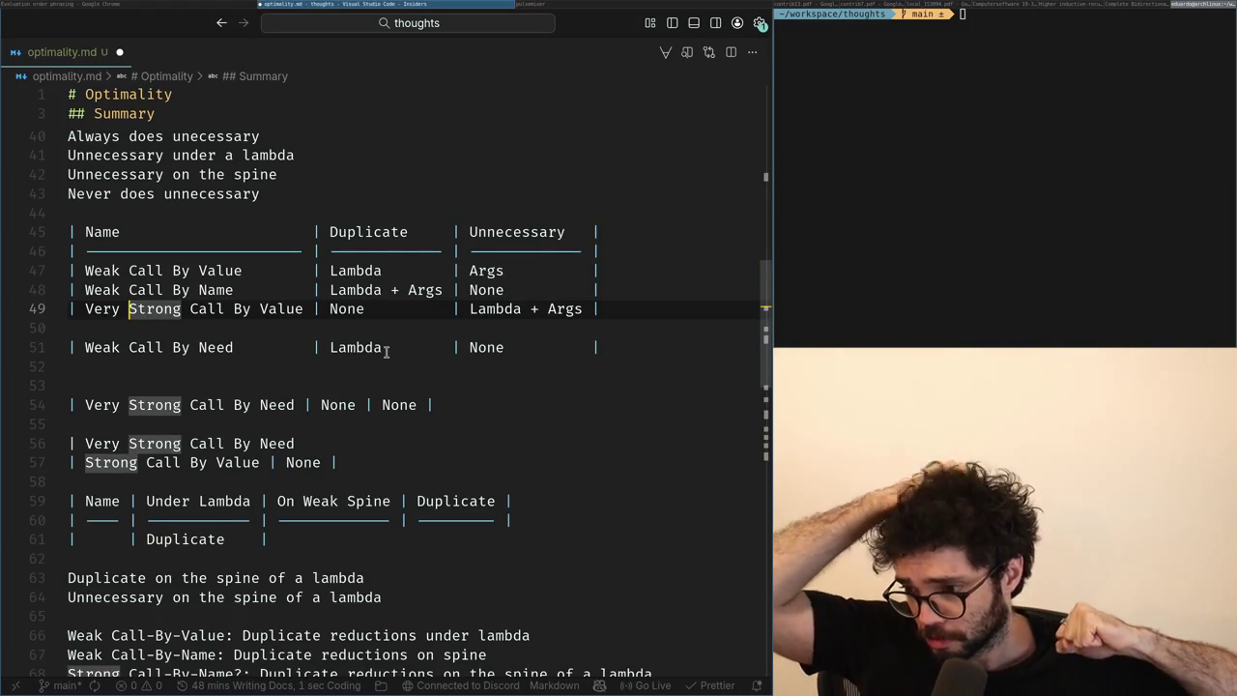
{"action": "key", "text": "Up"}
{"action": "key", "text": "Up"}
{"action": "key", "text": "Up"}
Insert a line above the table reading 'TODO: Strong Call By Value vs Lazy Strong Call By Value'.
{"action": "key", "text": "Up"}
{"action": "key", "text": "Up"}
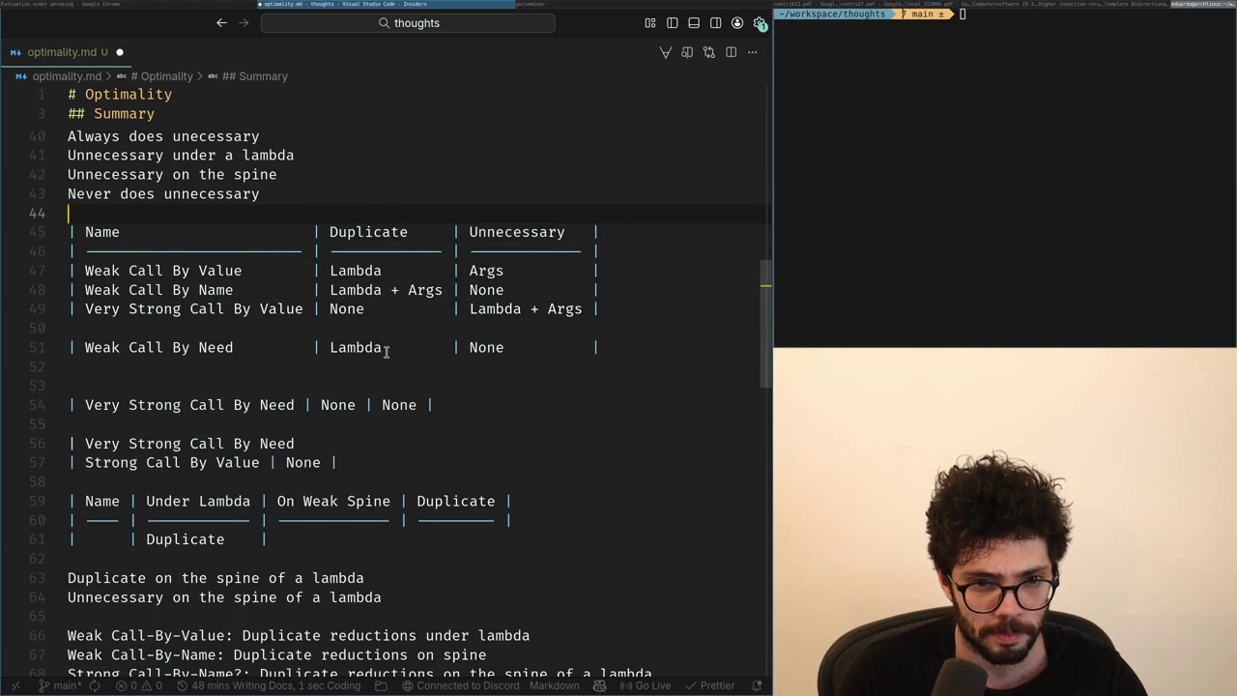
{"action": "key", "text": "Return"}
{"action": "key", "text": "Return"}
{"action": "key", "text": "Up"}
{"action": "type", "text": "//"}
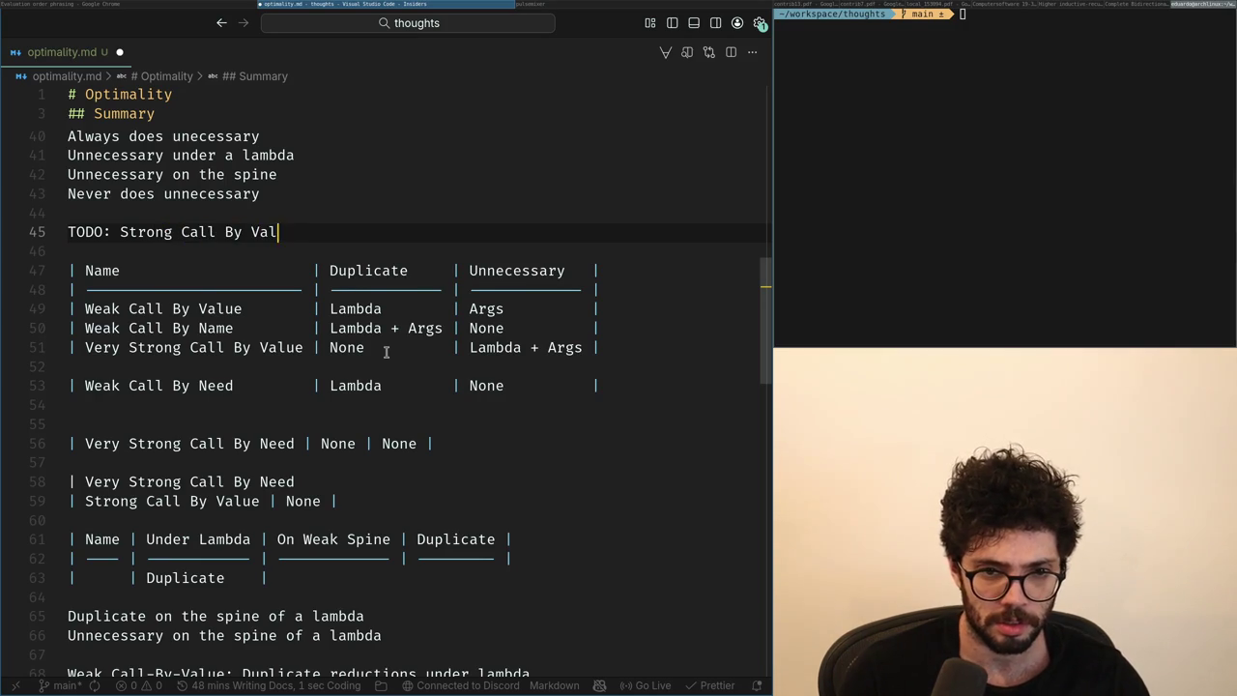
{"action": "type", "text": "ue"}
{"action": "key", "text": "Return"}
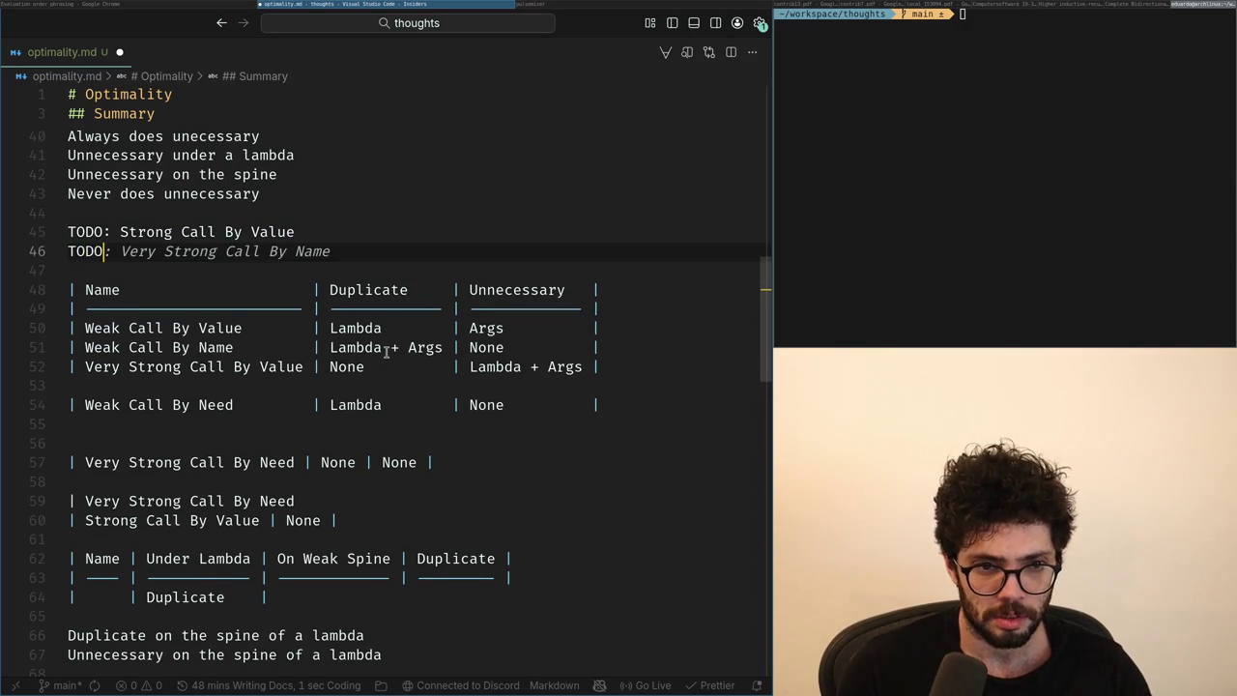
{"action": "key", "text": "BackSpace"}
{"action": "key", "text": "BackSpace"}
{"action": "type", "text": "Lazy Strong Call By Val"}
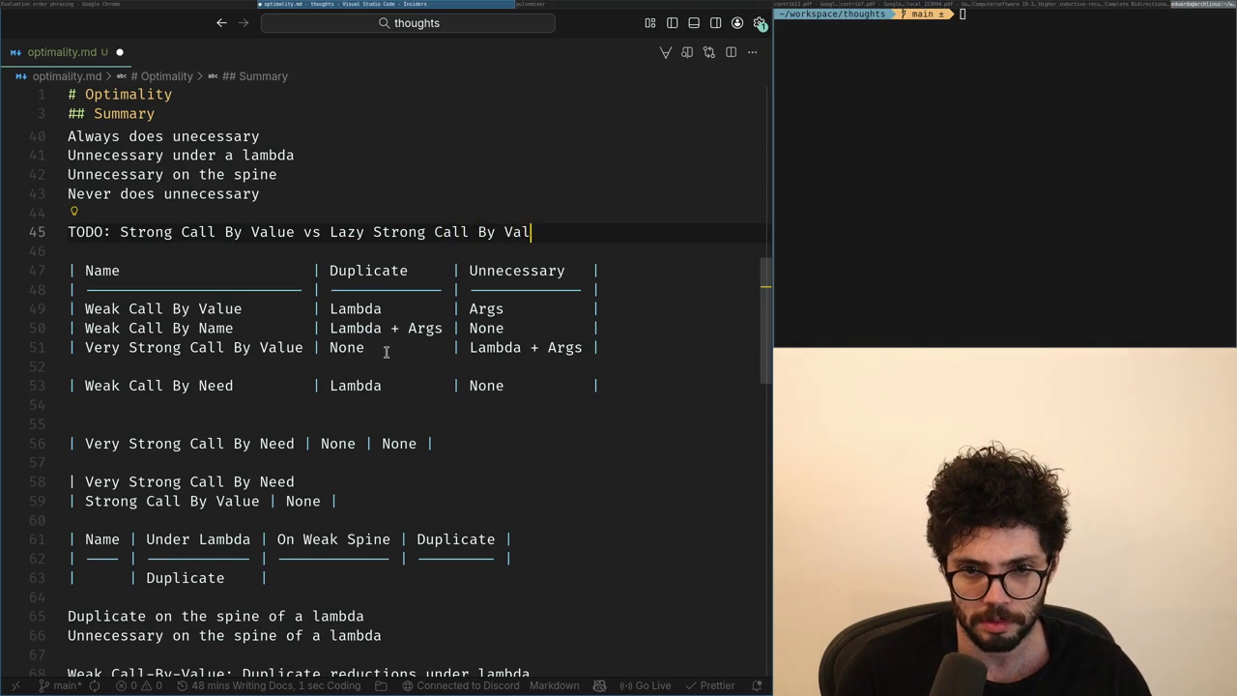
{"action": "type", "text": "ue"}
{"action": "key", "text": "ctrl+Left"}
{"action": "key", "text": "ctrl+Left"}
{"action": "key", "text": "ctrl+Left"}
{"action": "key", "text": "ctrl+BackSpace"}
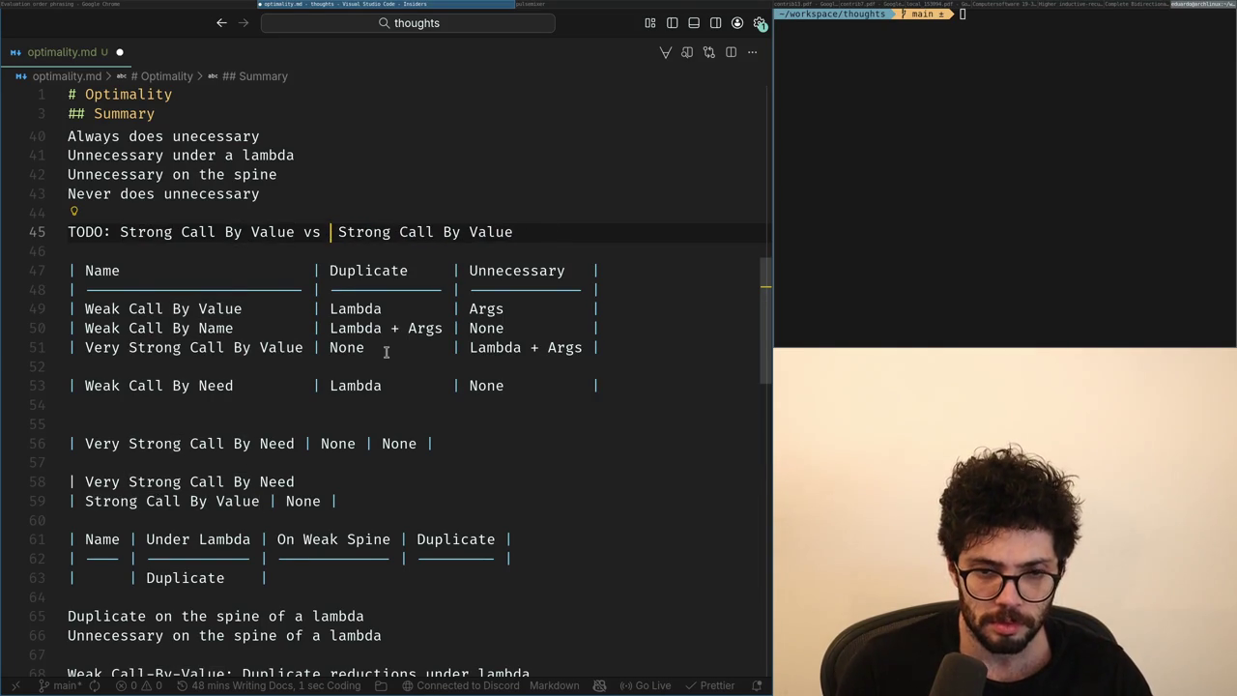
{"action": "type", "text": "Laz"}
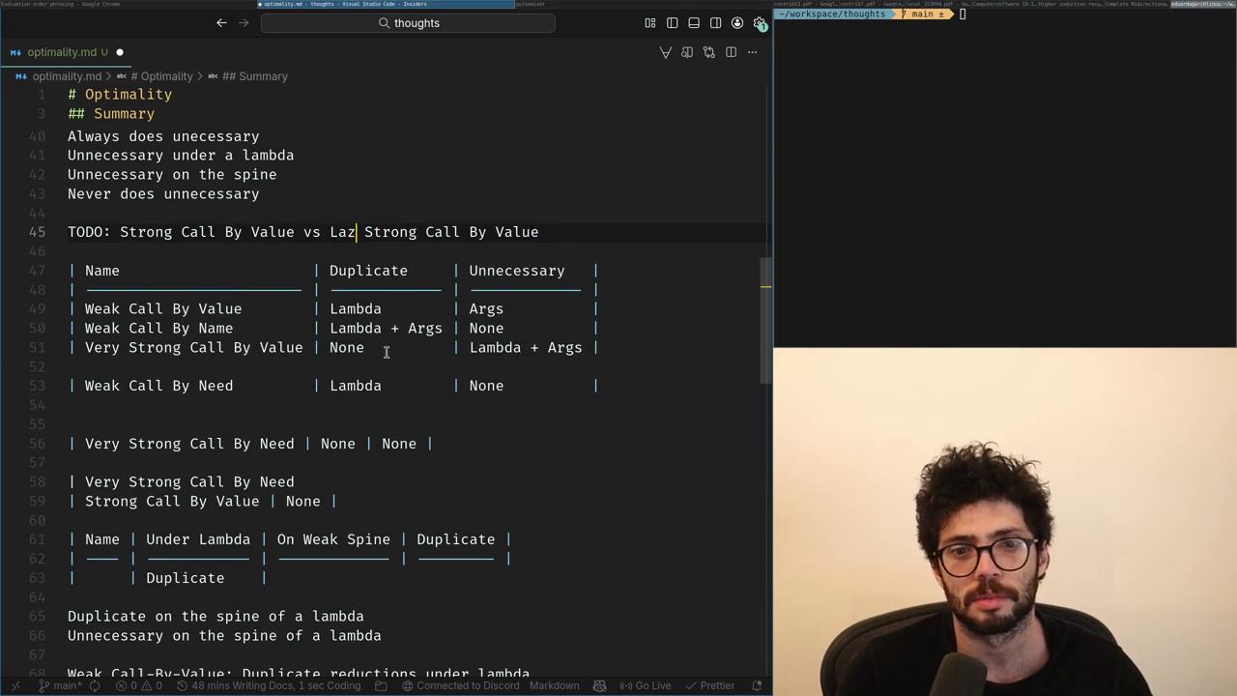
{"action": "type", "text": "y"}
{"action": "key", "text": "Down"}
{"action": "key", "text": "Down"}
{"action": "key", "text": "Down"}
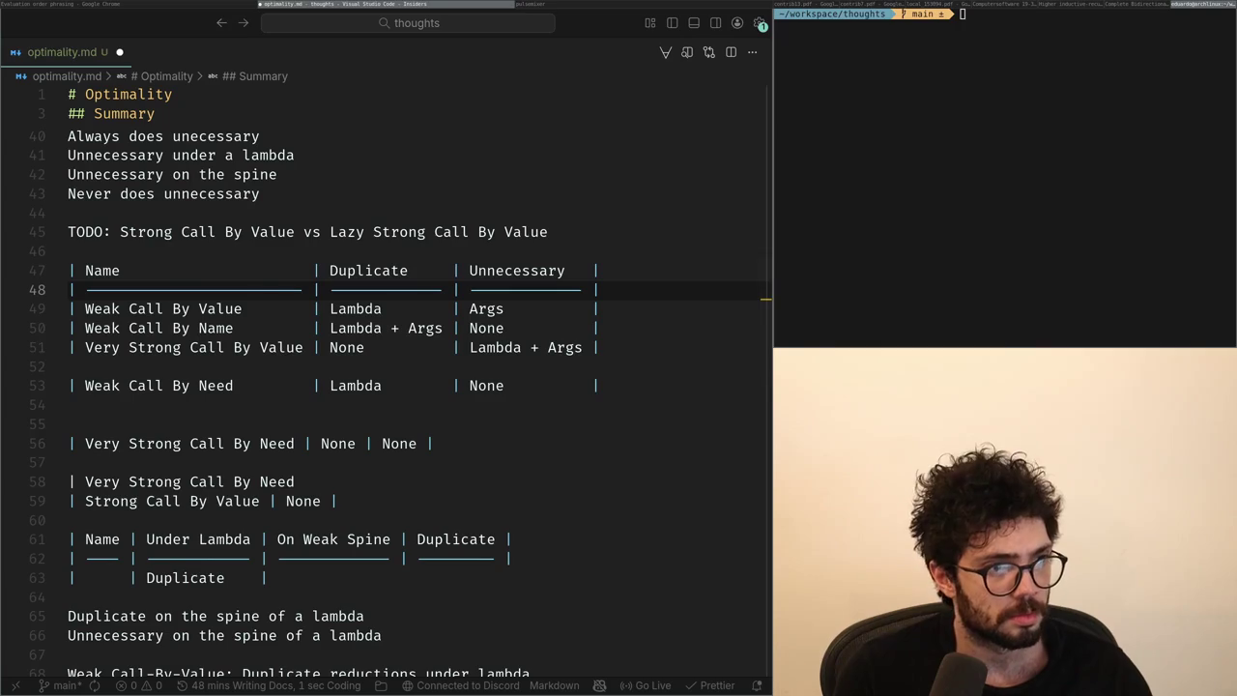
Rename Very Strong Call By Value to Strong Call By Value, move it above Weak Call By Name, and save.
{"action": "key", "text": "Down"}
{"action": "key", "text": "Down"}
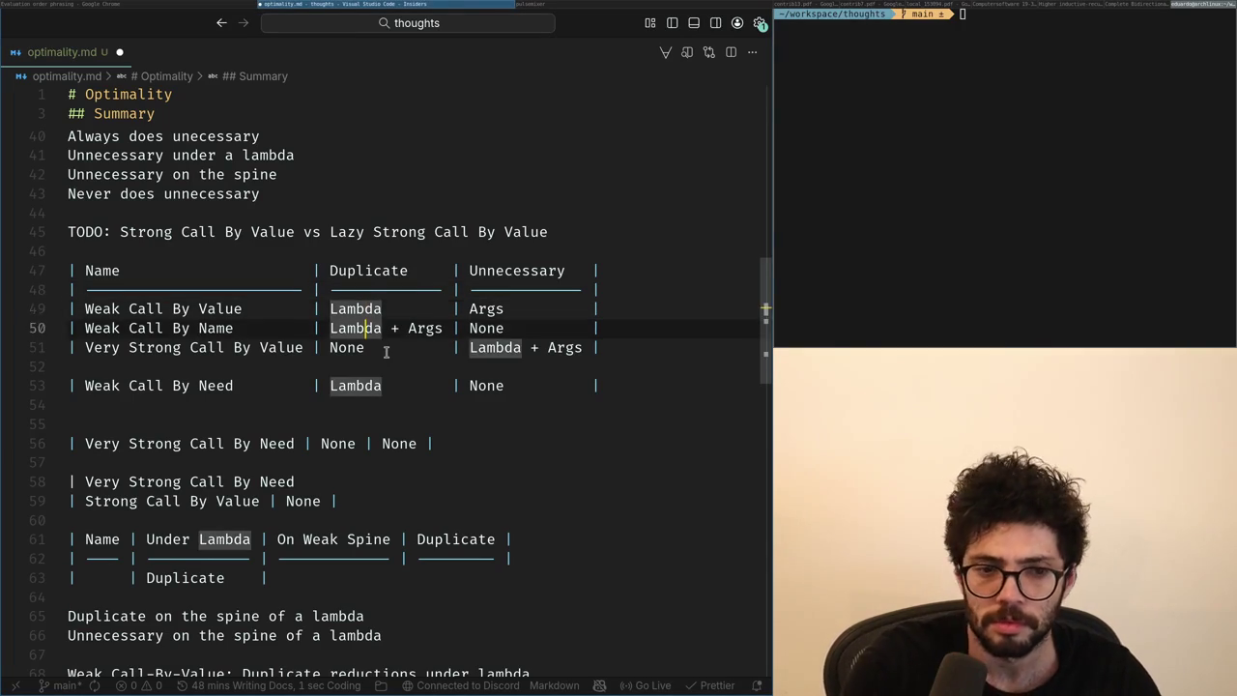
{"action": "key", "text": "Down"}
{"action": "key", "text": "ctrl+Left"}
{"action": "key", "text": "ctrl+Left"}
{"action": "key", "text": "ctrl+Left"}
{"action": "key", "text": "ctrl+Left"}
{"action": "key", "text": "ctrl+Left"}
{"action": "key", "text": "ctrl+Left"}
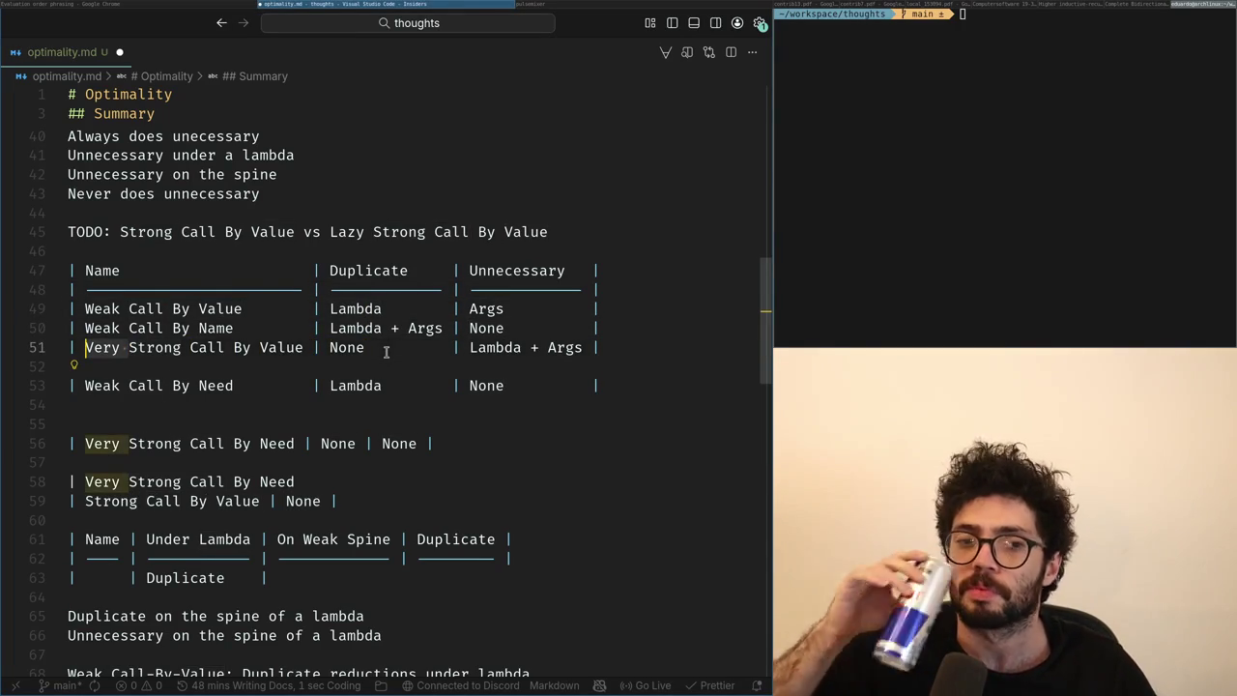
{"action": "key", "text": "ctrl+Delete"}
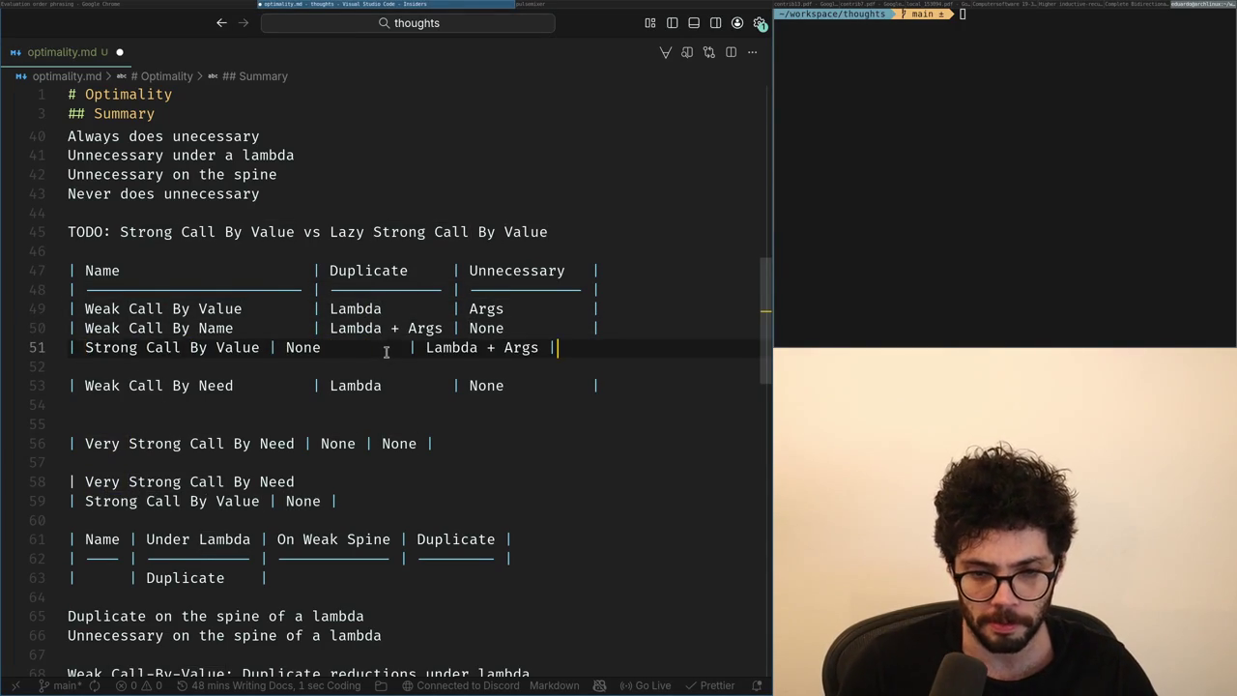
{"action": "key", "text": "alt+Up"}
{"action": "key", "text": "ctrl+s"}
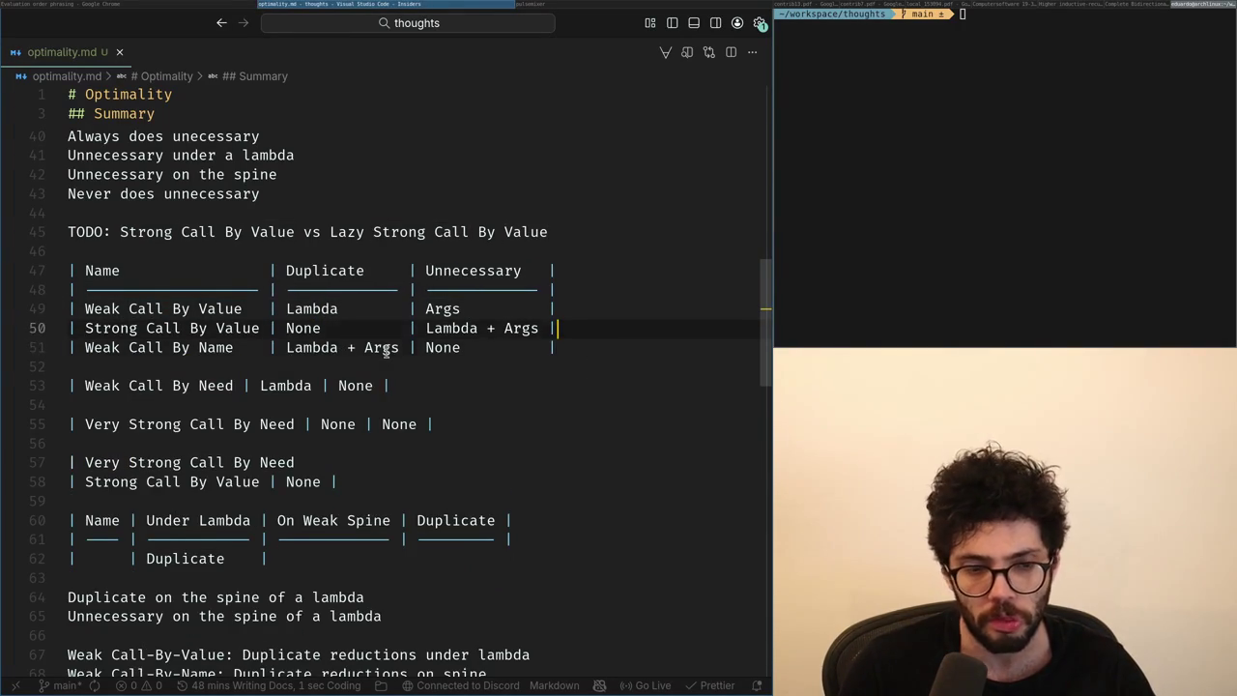
{"action": "key", "text": "Down"}
{"action": "key", "text": "Up"}
{"action": "key", "text": "Down"}
{"action": "key", "text": "Down"}
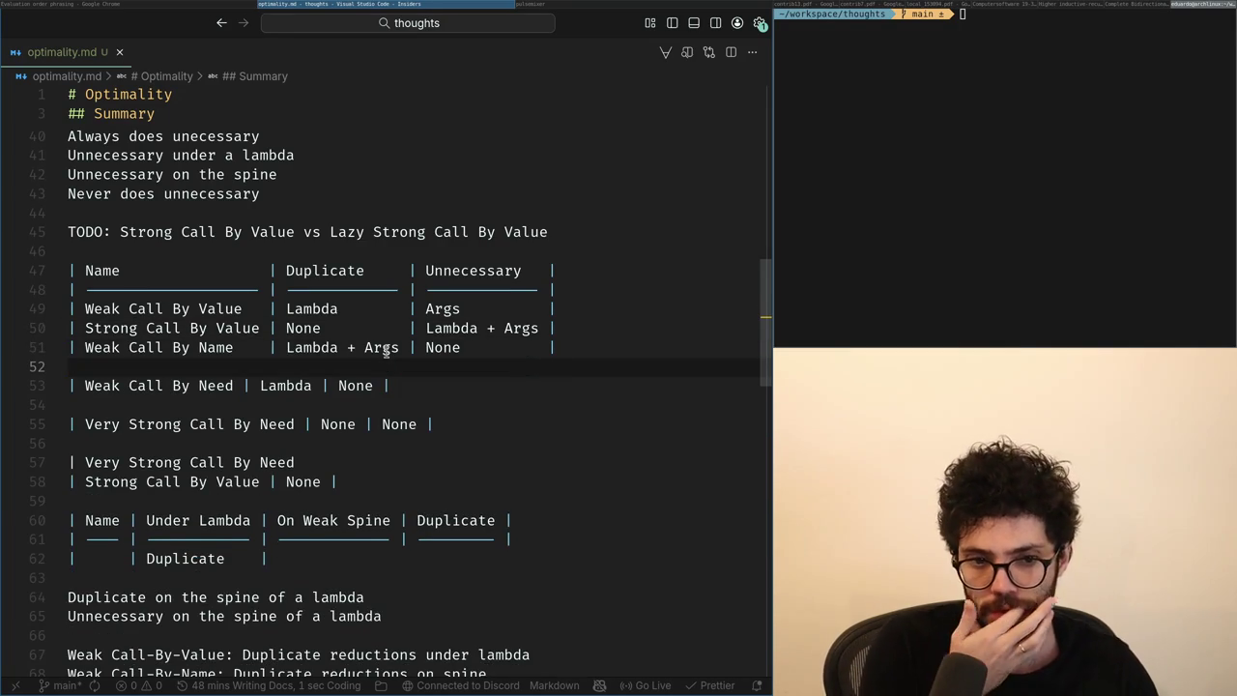
{"action": "key", "text": "Down"}
{"action": "key", "text": "ctrl+shift+Left"}
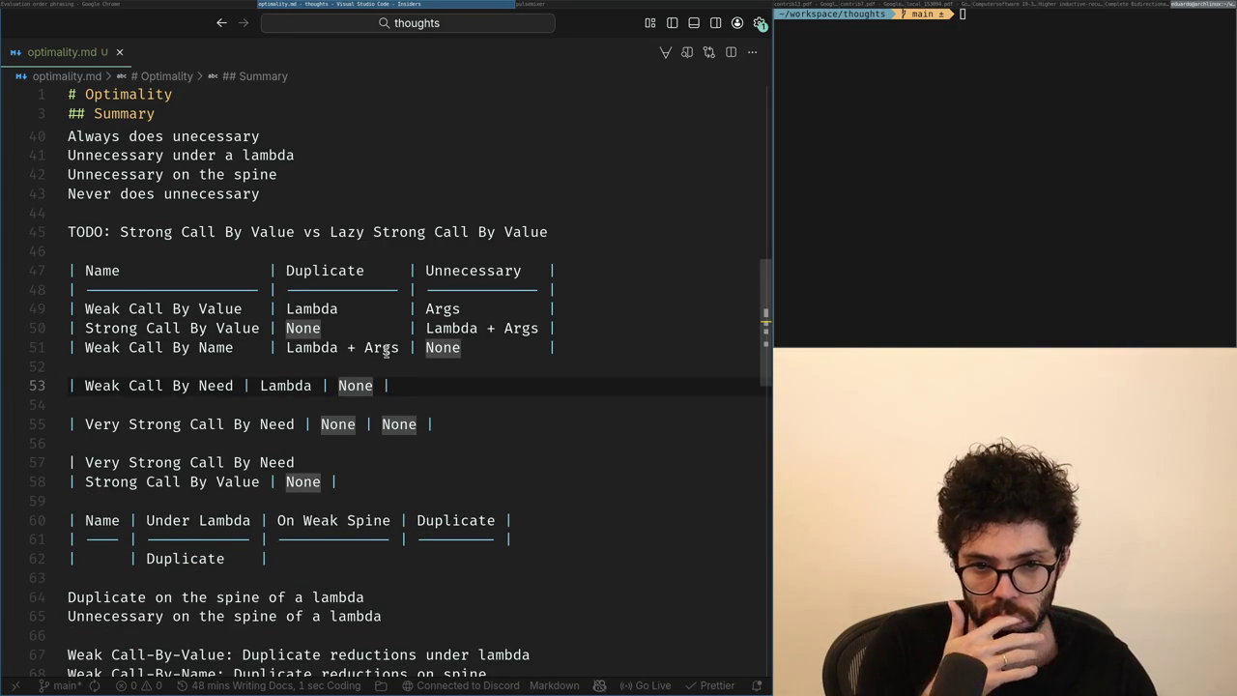
Copy the Weak Call By Name row below itself as Strong Call By Name and save.
{"action": "key", "text": "Up"}
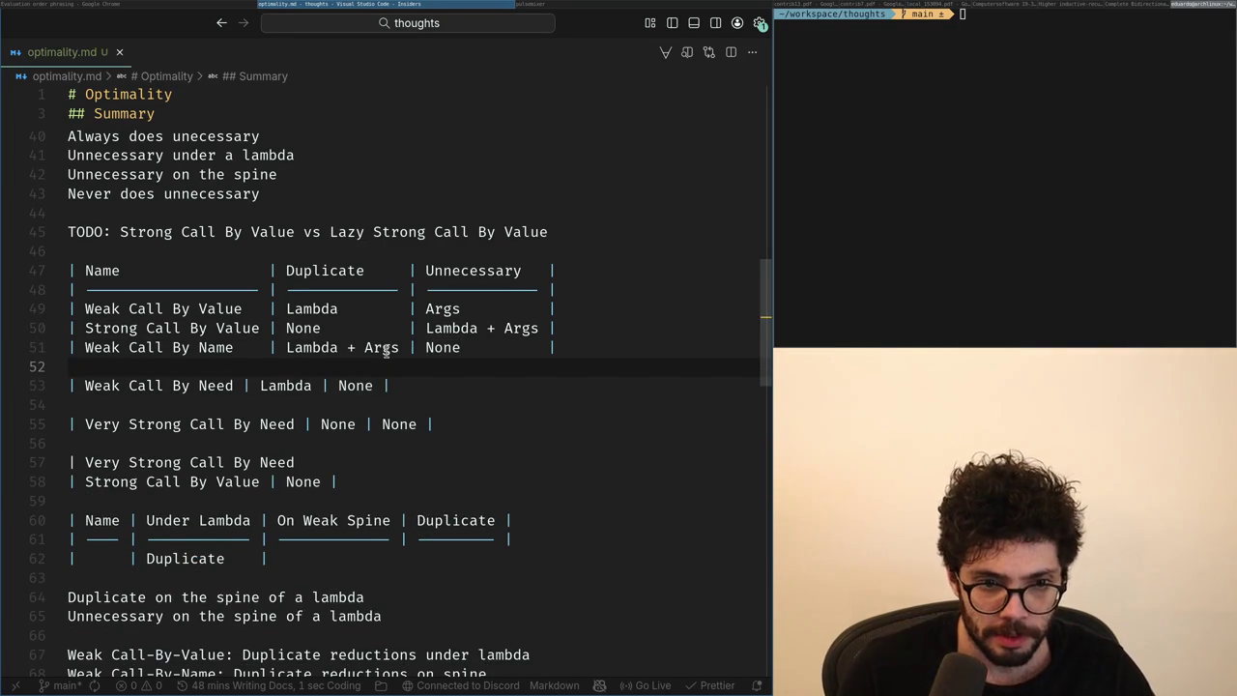
{"action": "key", "text": "Up"}
{"action": "key", "text": "shift+End"}
{"action": "key", "text": "ctrl+c"}
{"action": "key", "text": "Down"}
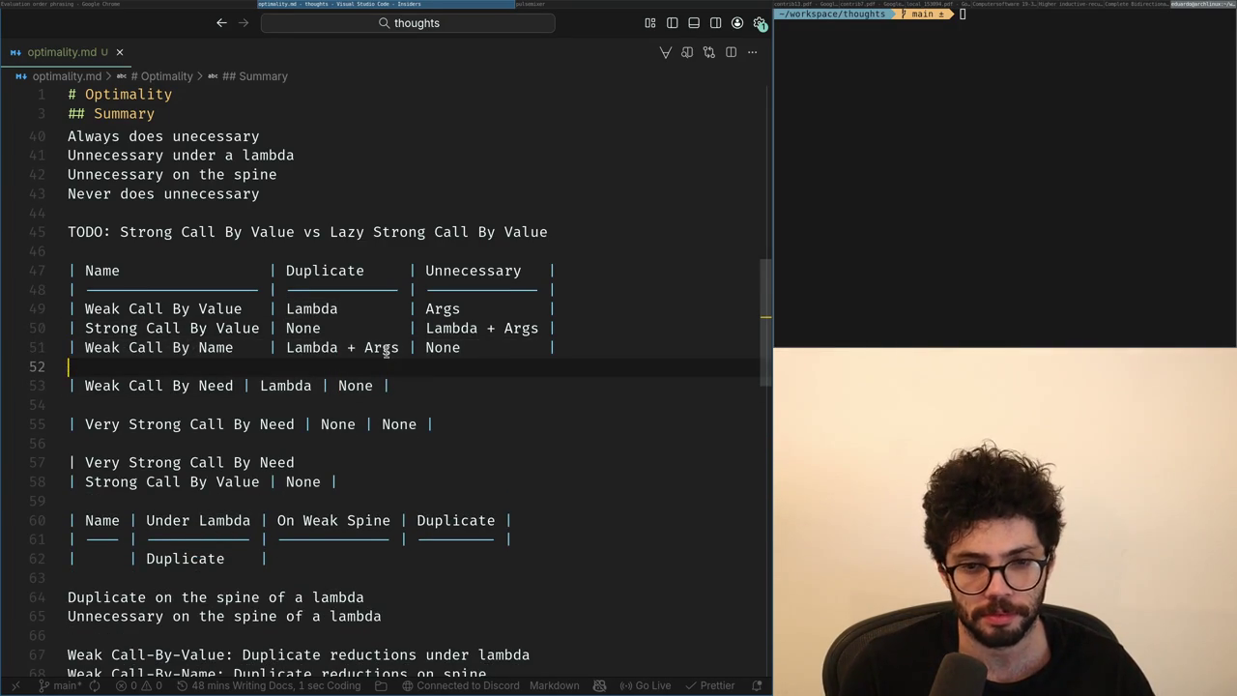
{"action": "key", "text": "ctrl+v"}
{"action": "key", "text": "ctrl+BackSpace"}
{"action": "type", "text": "Strong"}
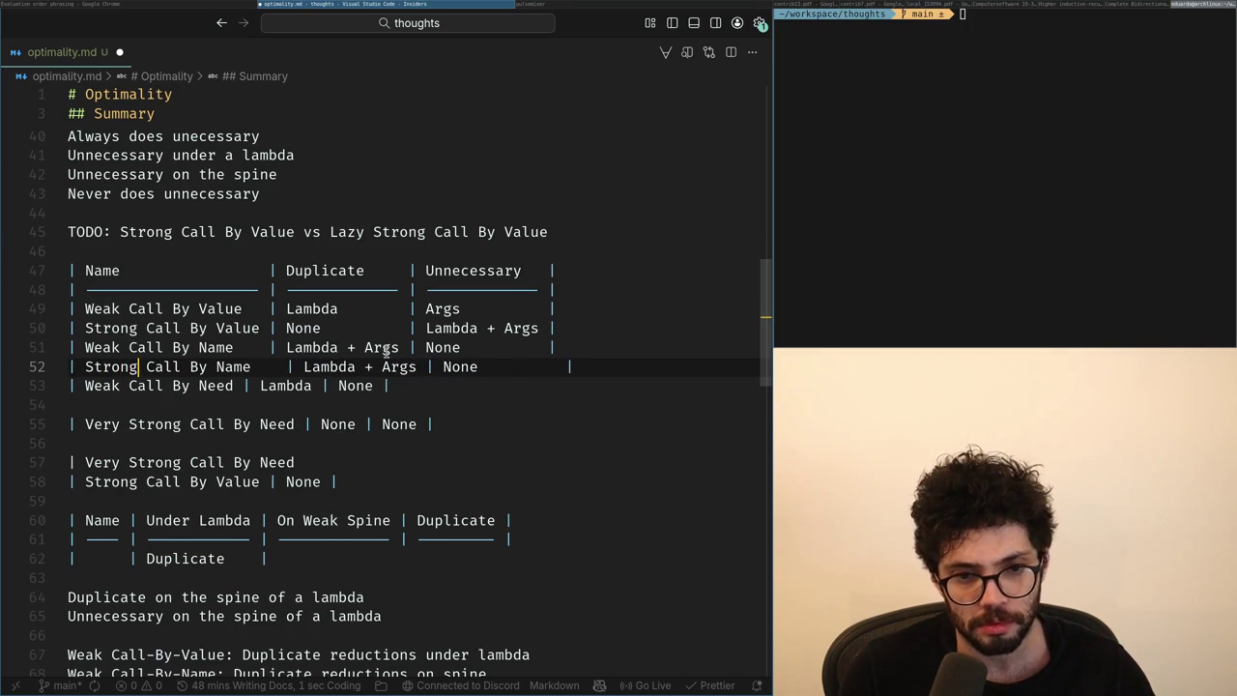
{"action": "key", "text": "ctrl+s"}
{"action": "key", "text": "ctrl+Right"}
{"action": "key", "text": "ctrl+Right"}
Add a blank line below the Strong Call By Name row.
{"action": "key", "text": "ctrl+Right"}
{"action": "key", "text": "ctrl+Right"}
{"action": "key", "text": "Right"}
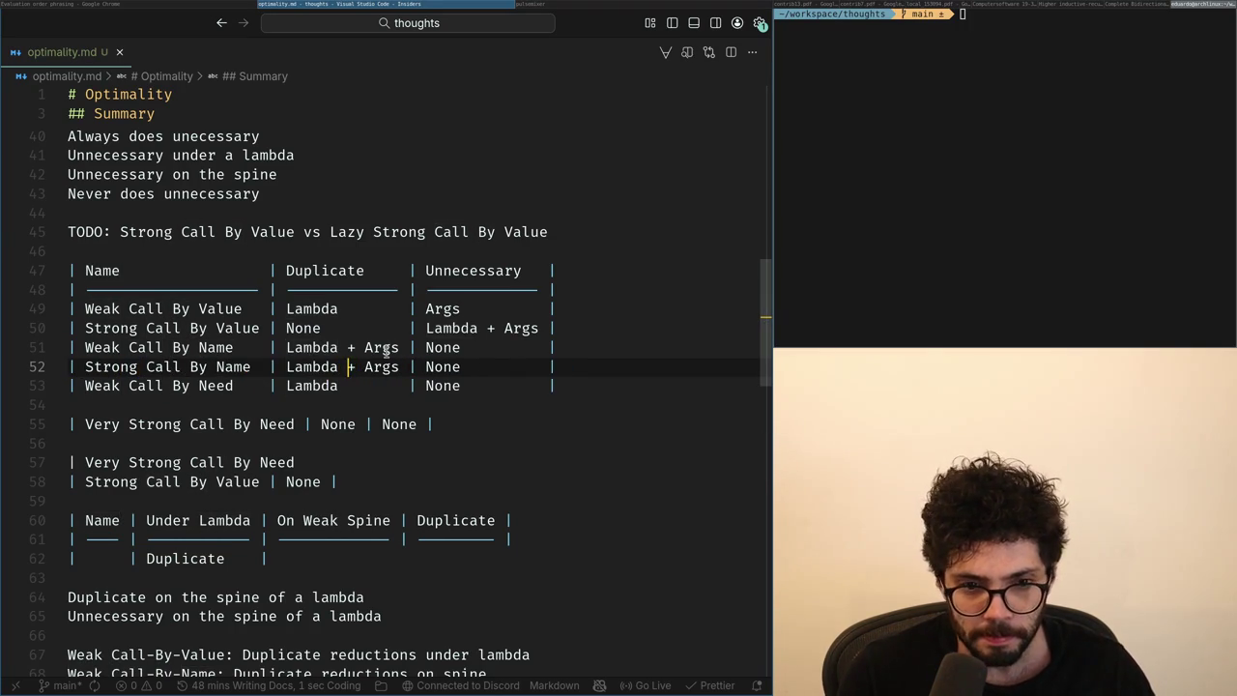
{"action": "key", "text": "Up"}
{"action": "key", "text": "Down"}
{"action": "key", "text": "Home"}
{"action": "key", "text": "ctrl+Right"}
{"action": "key", "text": "ctrl+Right"}
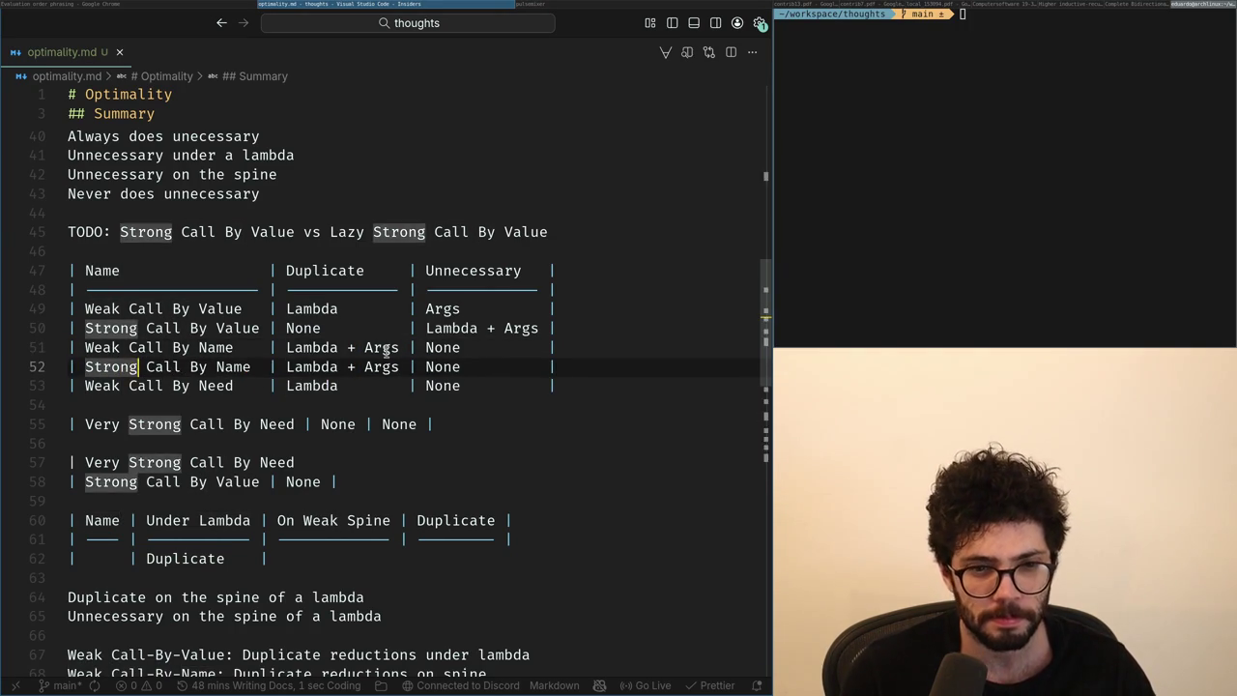
{"action": "key", "text": "ctrl+Right"}
{"action": "key", "text": "ctrl+Right"}
{"action": "key", "text": "ctrl+Right"}
{"action": "key", "text": "Escape"}
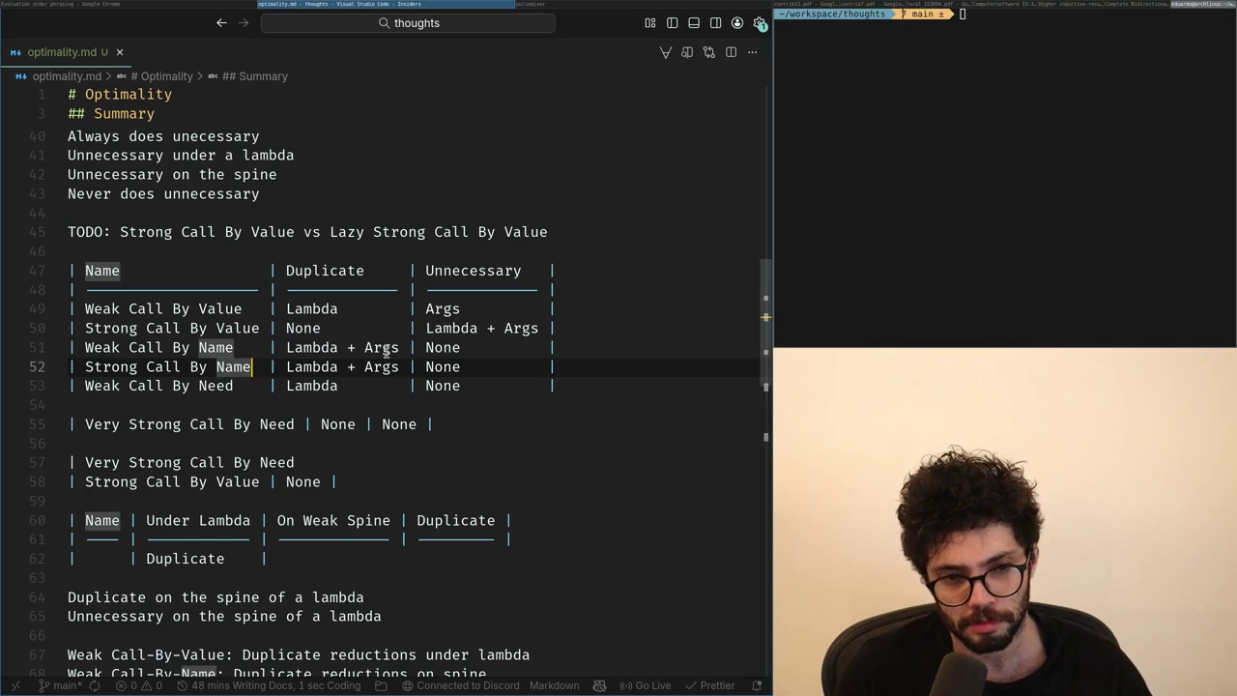
{"action": "key", "text": "ctrl+Return"}
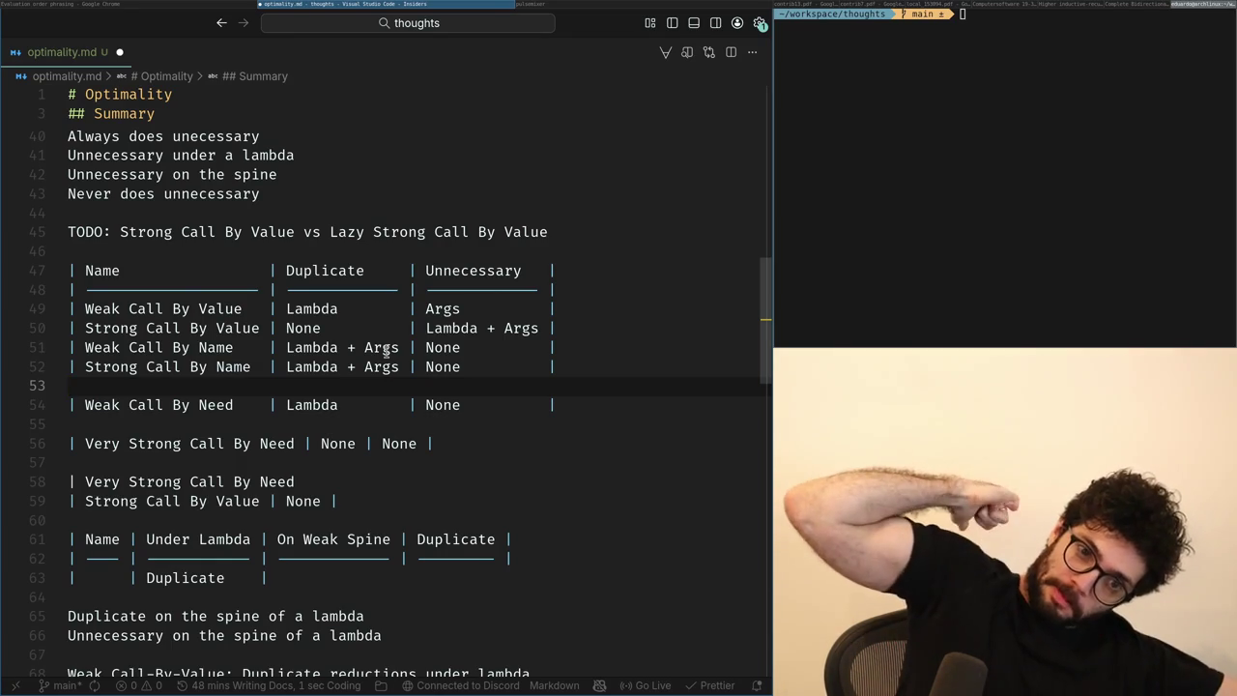
{"action": "key", "text": "Up"}
{"action": "key", "text": "Up"}
{"action": "key", "text": "Up"}
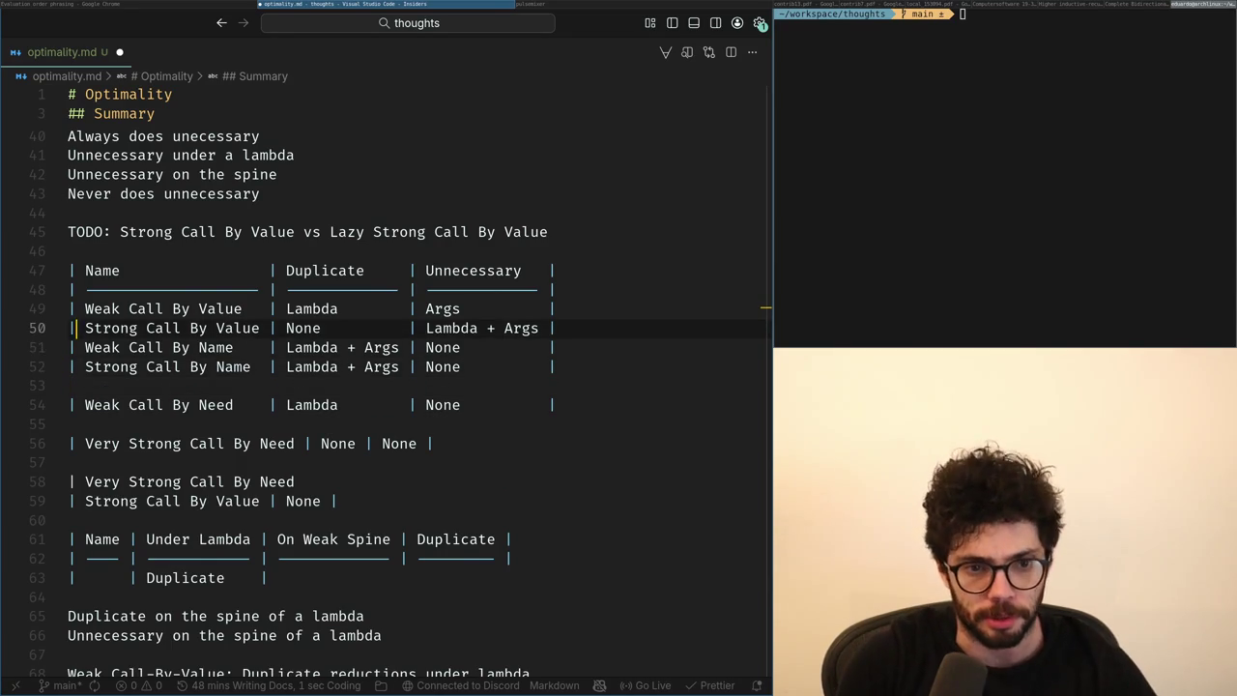
Rename the Strong Call By Value row to Naive Call By Value and save.
{"action": "key", "text": "Right"}
{"action": "key", "text": "Right"}
{"action": "key", "text": "ctrl+shift+Right"}
{"action": "type", "text": "Naive"}
{"action": "key", "text": "ctrl+s"}
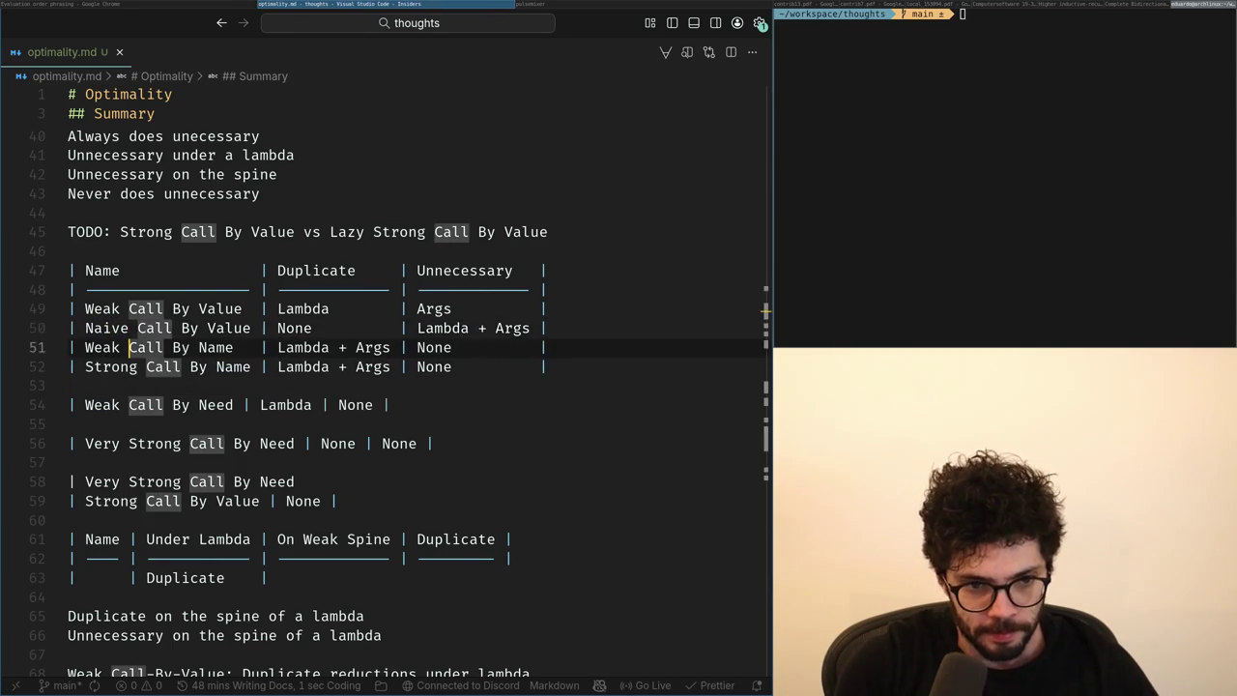
Move the Weak Call By Value row below Weak Call By Name, with a blank line above it.
{"action": "key", "text": "Down"}
{"action": "key", "text": "Down"}
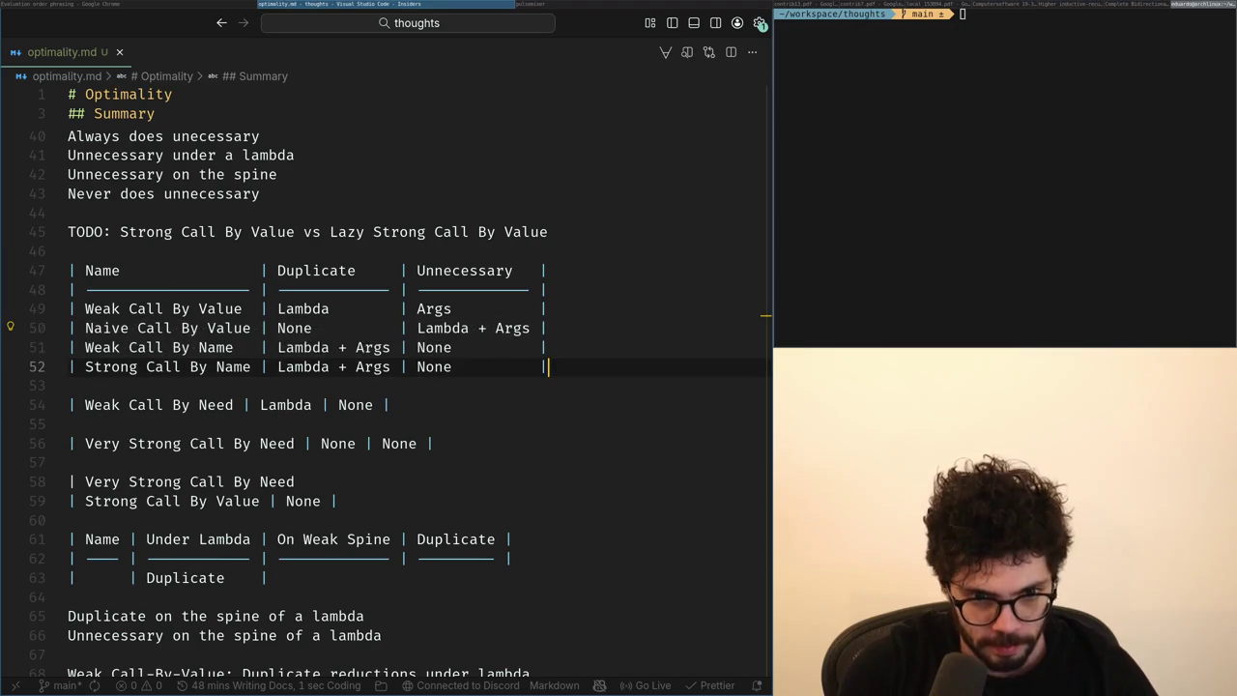
{"action": "key", "text": "Up"}
{"action": "key", "text": "Up"}
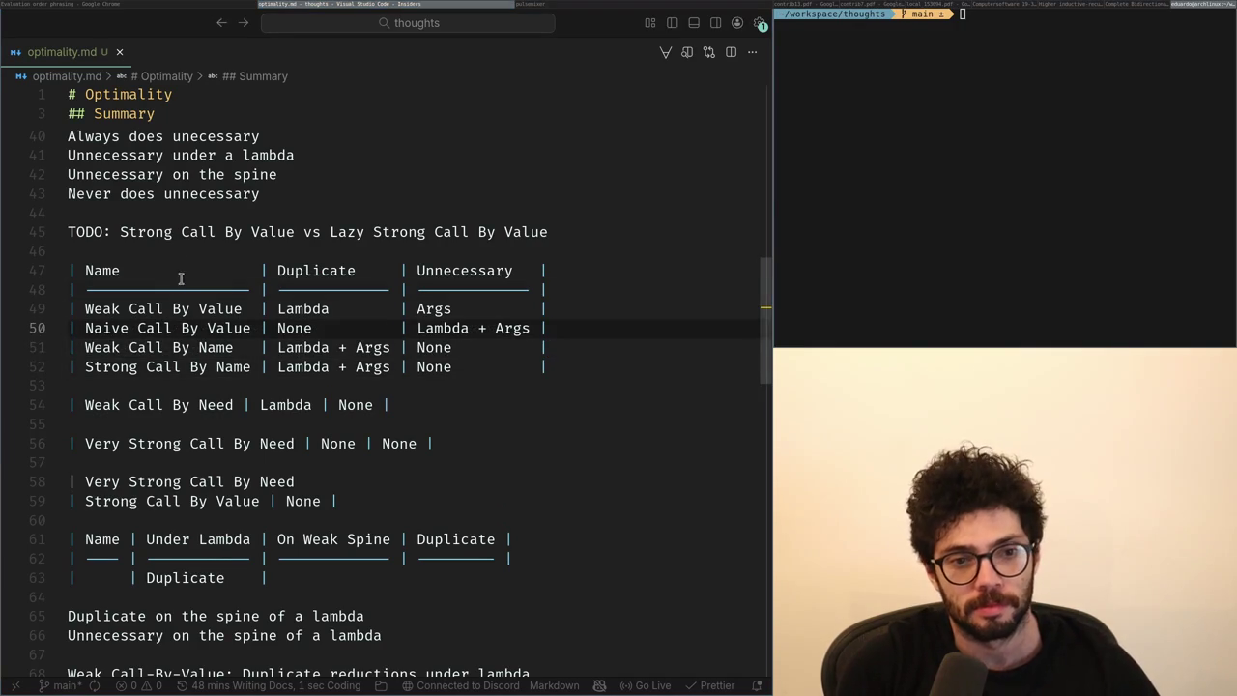
{"action": "left_click", "coordinate": [171, 288]}
{"action": "key", "text": "Down"}
{"action": "key", "text": "ctrl+x"}
{"action": "key", "text": "Down"}
{"action": "key", "text": "Down"}
{"action": "key", "text": "ctrl+v"}
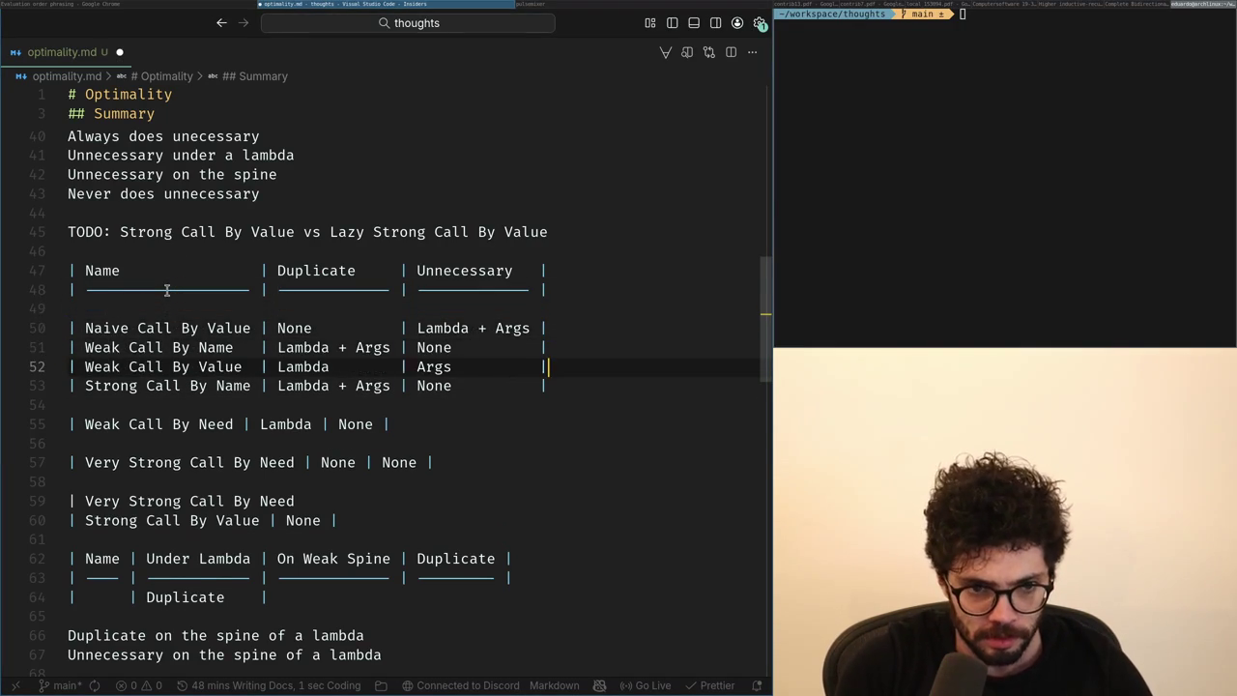
{"action": "key", "text": "Up"}
{"action": "key", "text": "Return"}
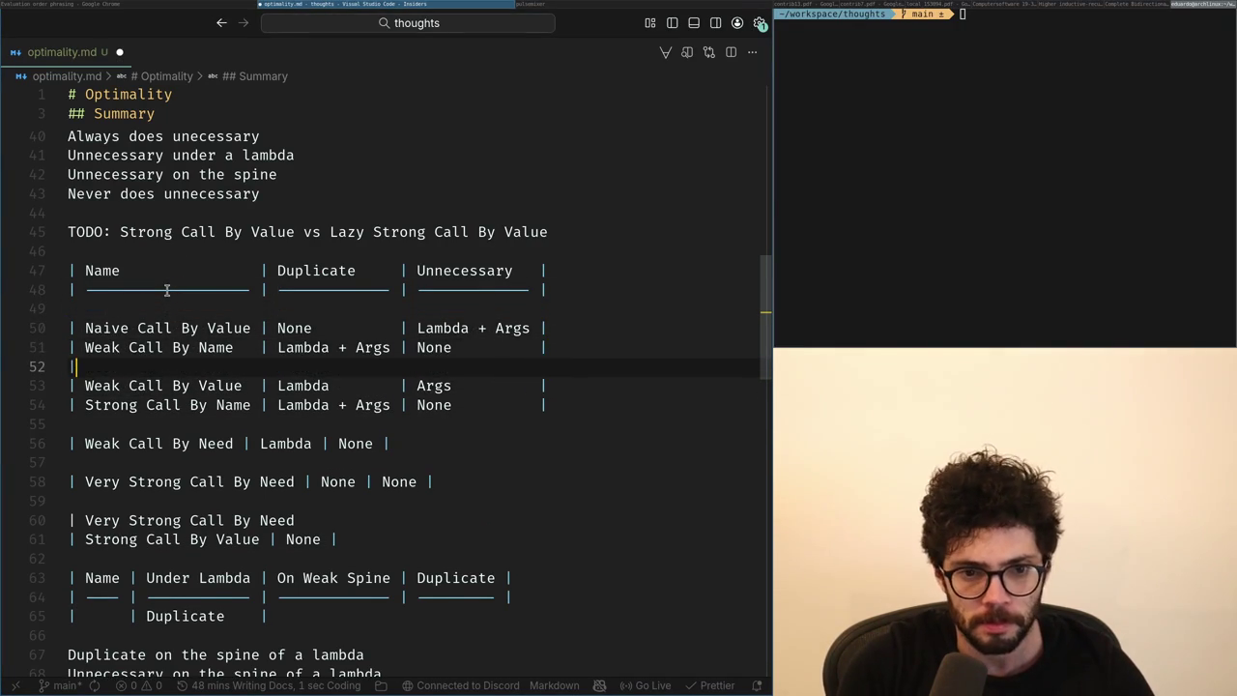
Remove the unfinished Maximal row and the blank line under the header so the rows are contiguous.
{"action": "key", "text": "ctrl+z"}
{"action": "key", "text": "ctrl+z"}
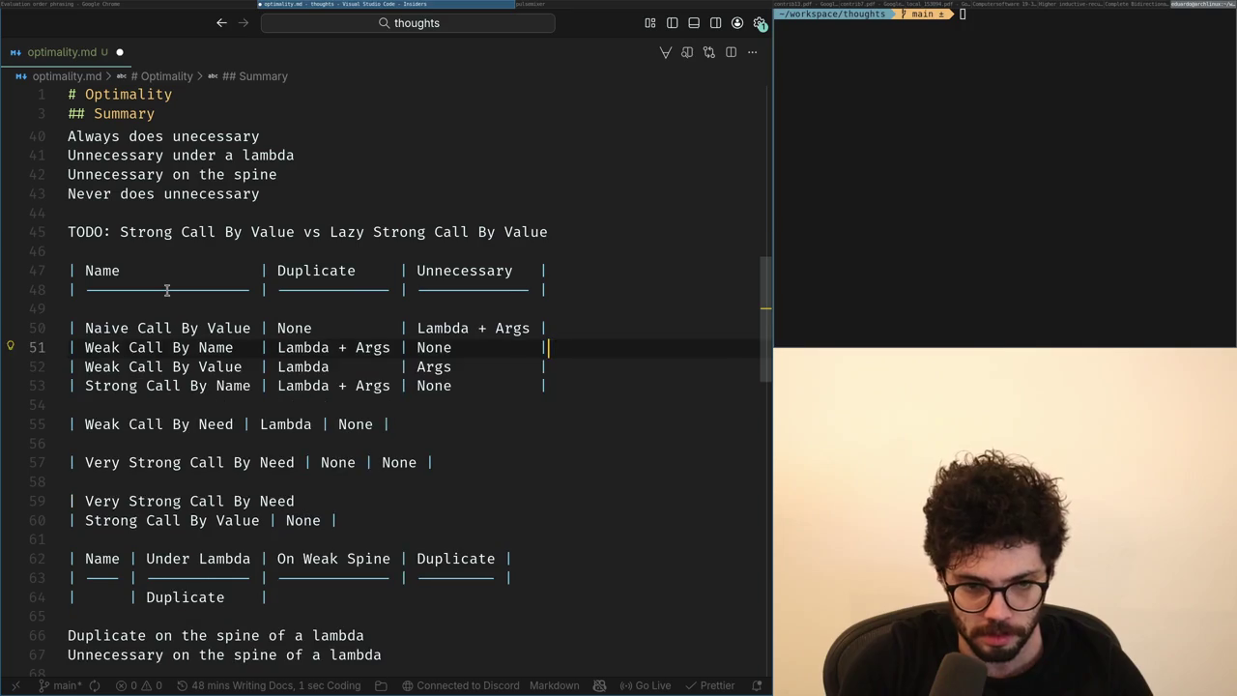
{"action": "key", "text": "Down"}
{"action": "key", "text": "Up"}
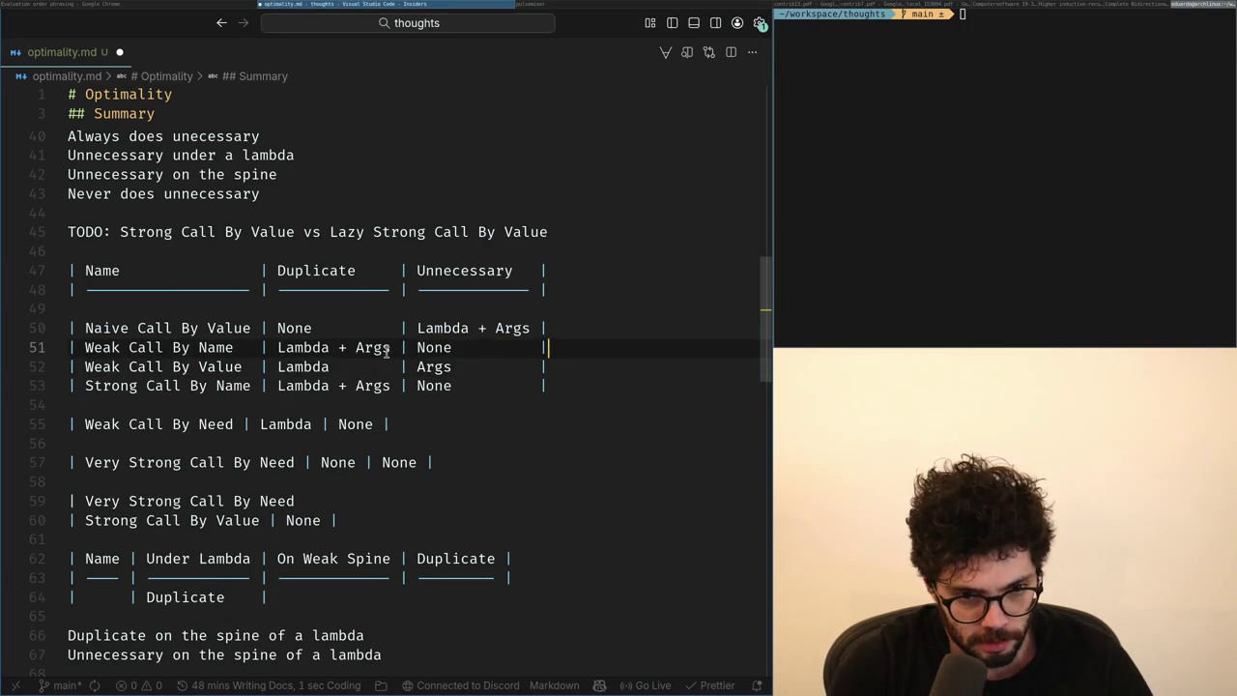
{"action": "key", "text": "ctrl+z"}
{"action": "key", "text": "ctrl+shift+z"}
{"action": "key", "text": "Up"}
{"action": "key", "text": "Up"}
{"action": "key", "text": "Delete"}
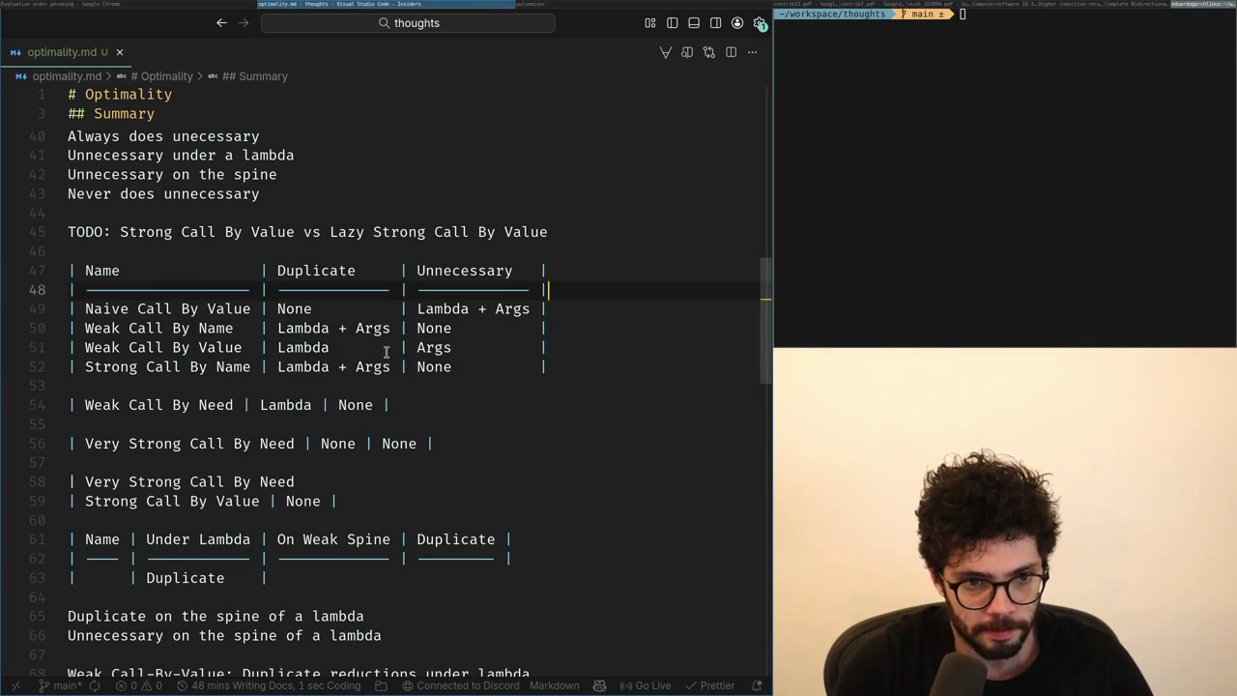
{"action": "key", "text": "Down"}
{"action": "key", "text": "End"}
{"action": "key", "text": "Return"}
{"action": "key", "text": "ctrl+z"}
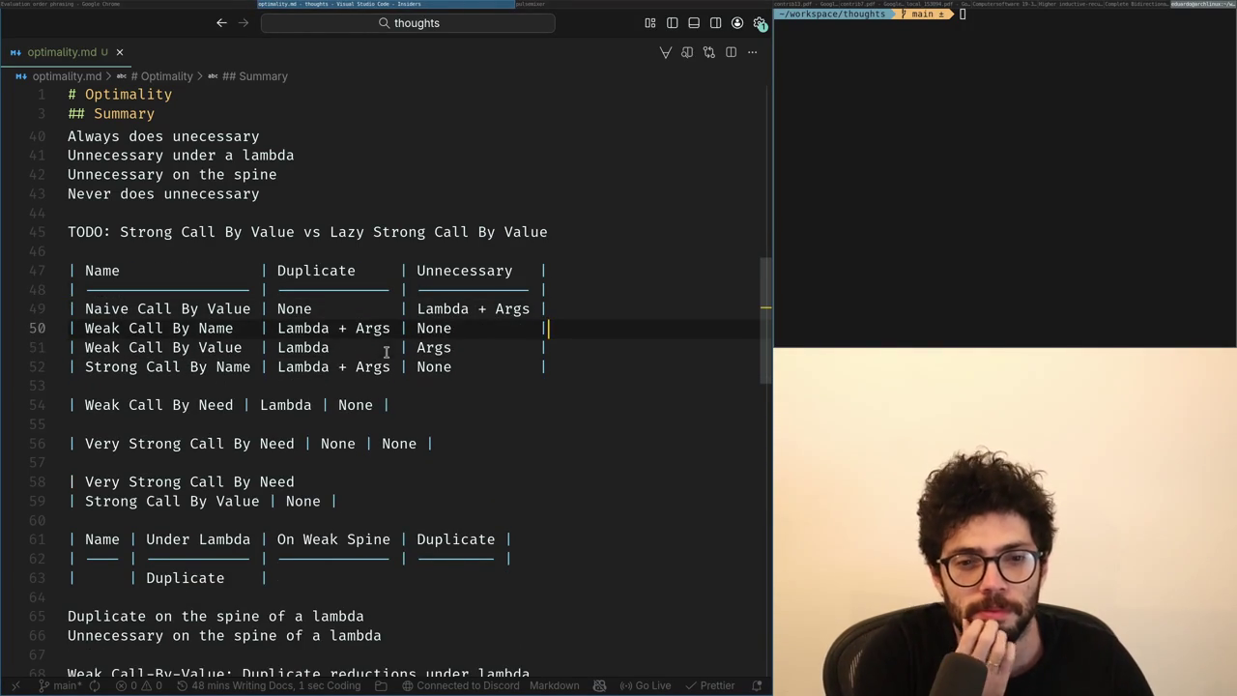
Add a Weak Call By Need row and a Strong Call By Need row below it.
{"action": "key", "text": "Return"}
{"action": "type", "text": "|"}
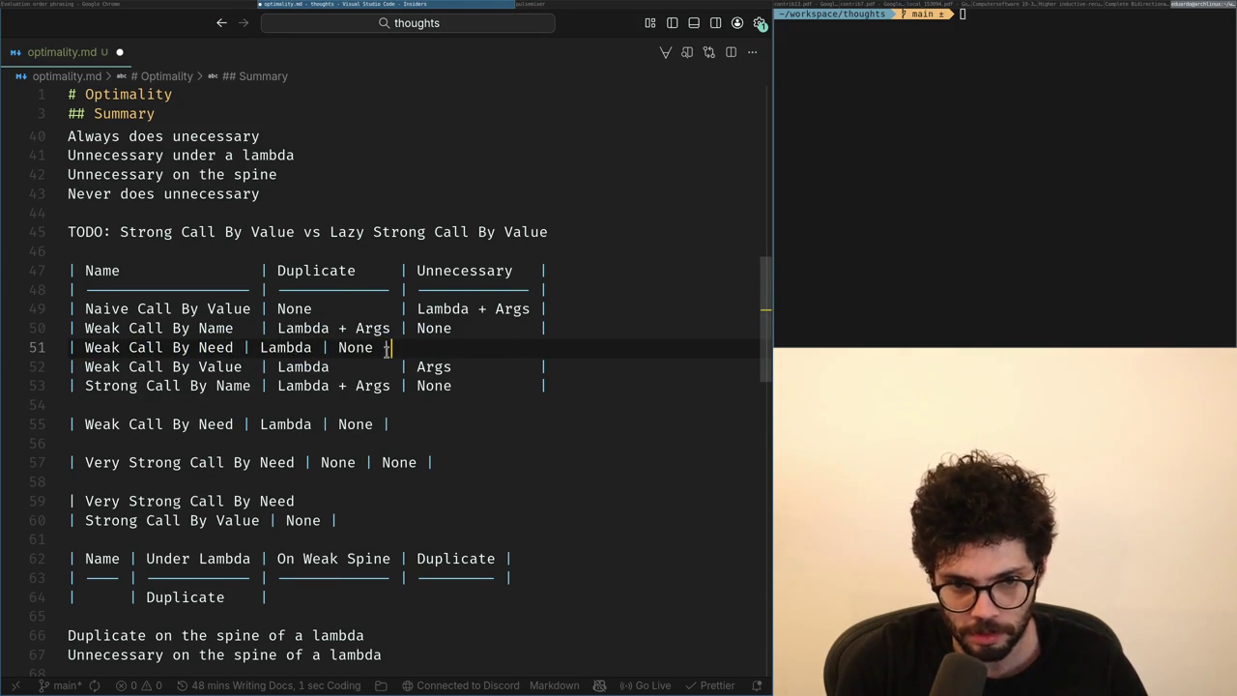
{"action": "key", "text": "Return"}
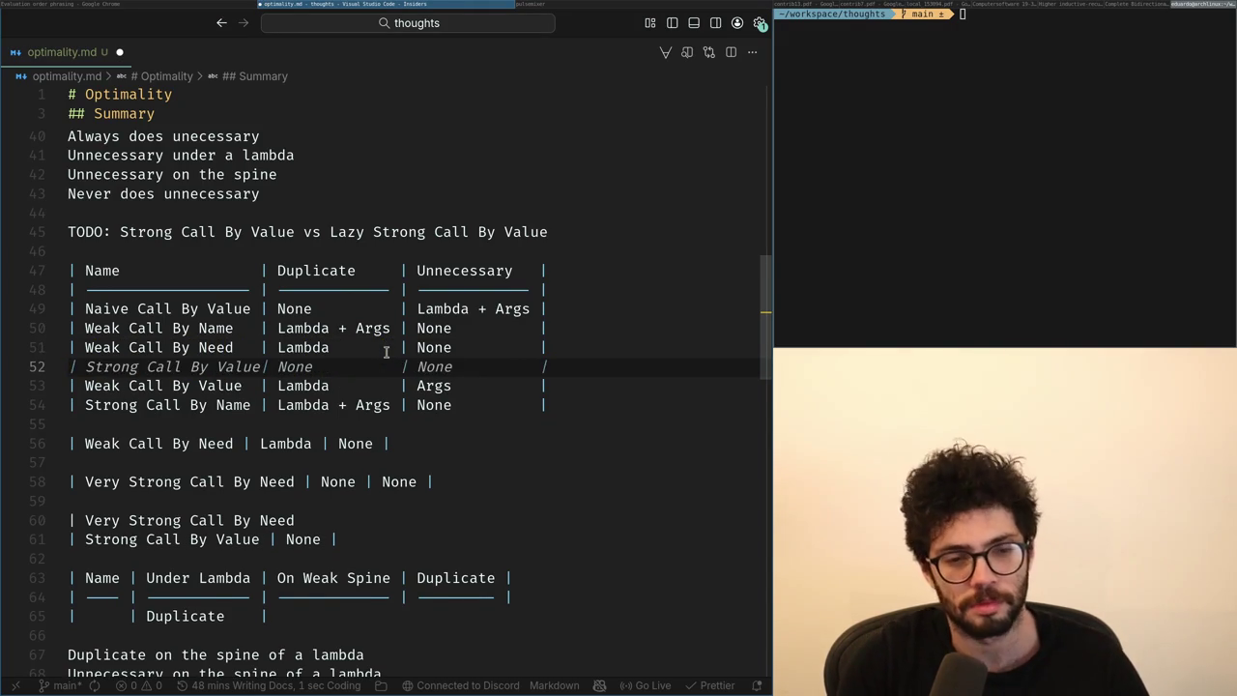
{"action": "key", "text": "ctrl+Right"}
{"action": "key", "text": "ctrl+Right"}
{"action": "key", "text": "ctrl+Right"}
{"action": "key", "text": "ctrl+Right"}
{"action": "key", "text": "ctrl+BackSpace"}
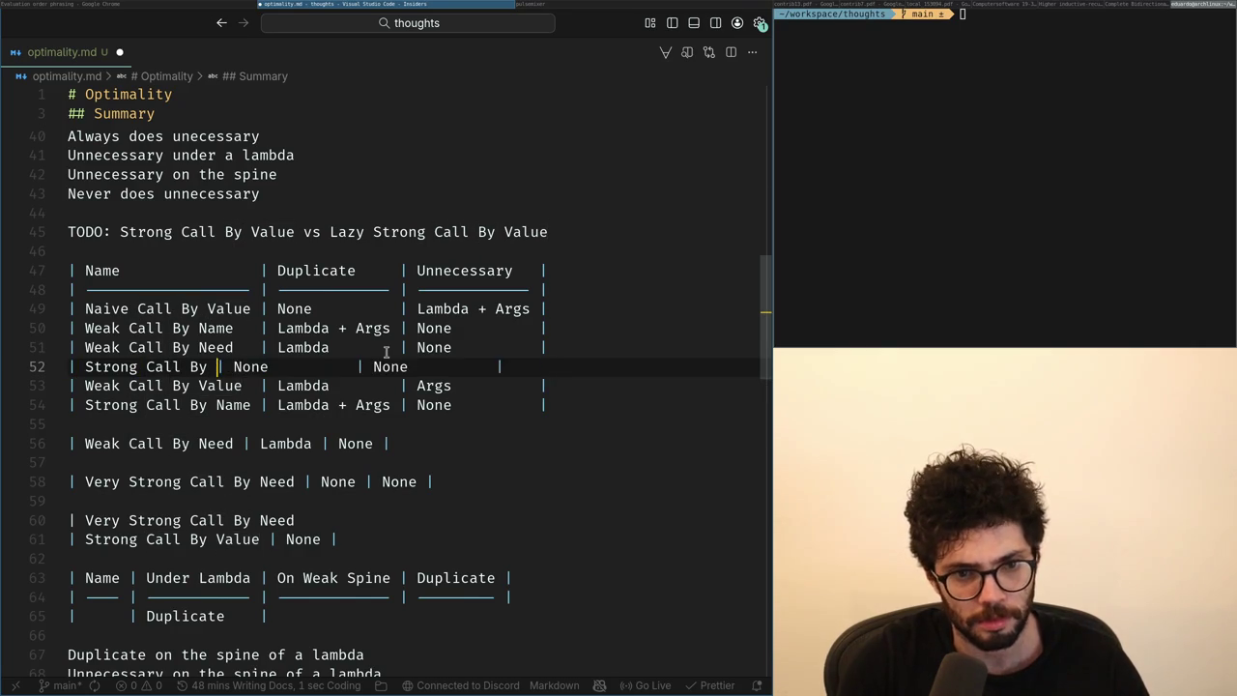
{"action": "key", "text": "ctrl+Right"}
Try 'Body' in place of Lambda in the Weak Call By Name and Naive Call By Value cells, then undo it.
{"action": "key", "text": "Up"}
{"action": "key", "text": "Up"}
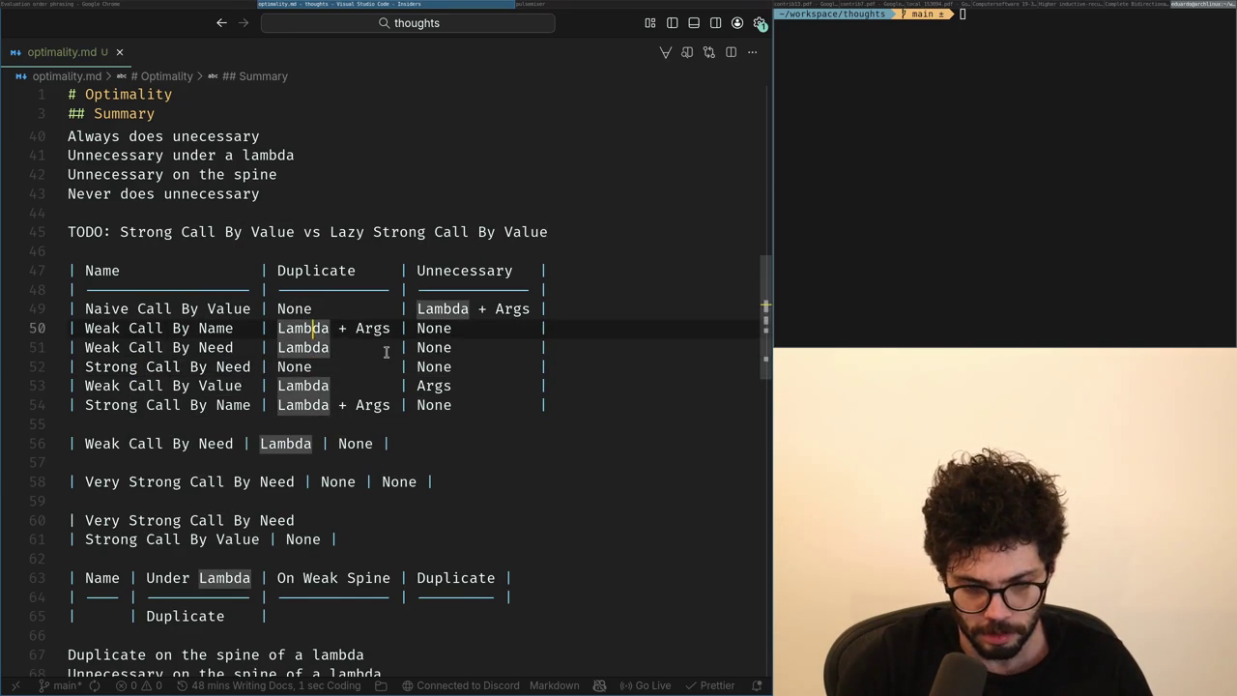
{"action": "key", "text": "ctrl+BackSpace"}
{"action": "type", "text": "Body"}
{"action": "key", "text": "ctrl+Left"}
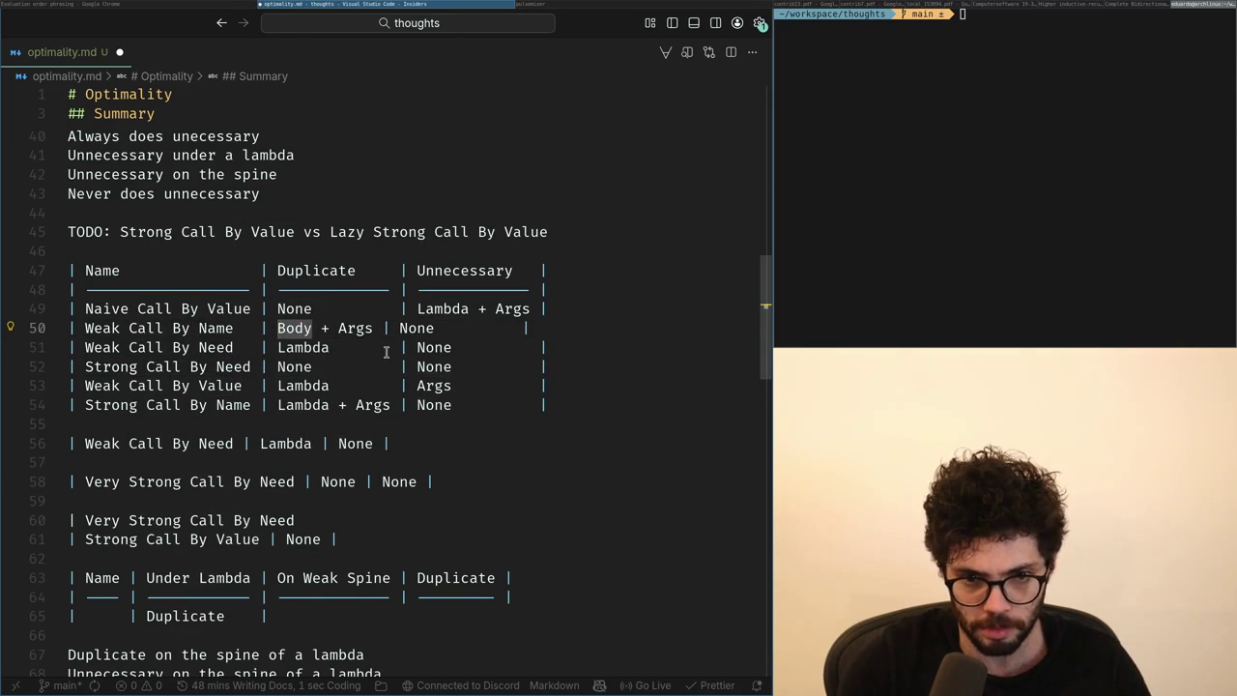
{"action": "key", "text": "Up"}
{"action": "key", "text": "End"}
{"action": "key", "text": "Left"}
{"action": "key", "text": "Left"}
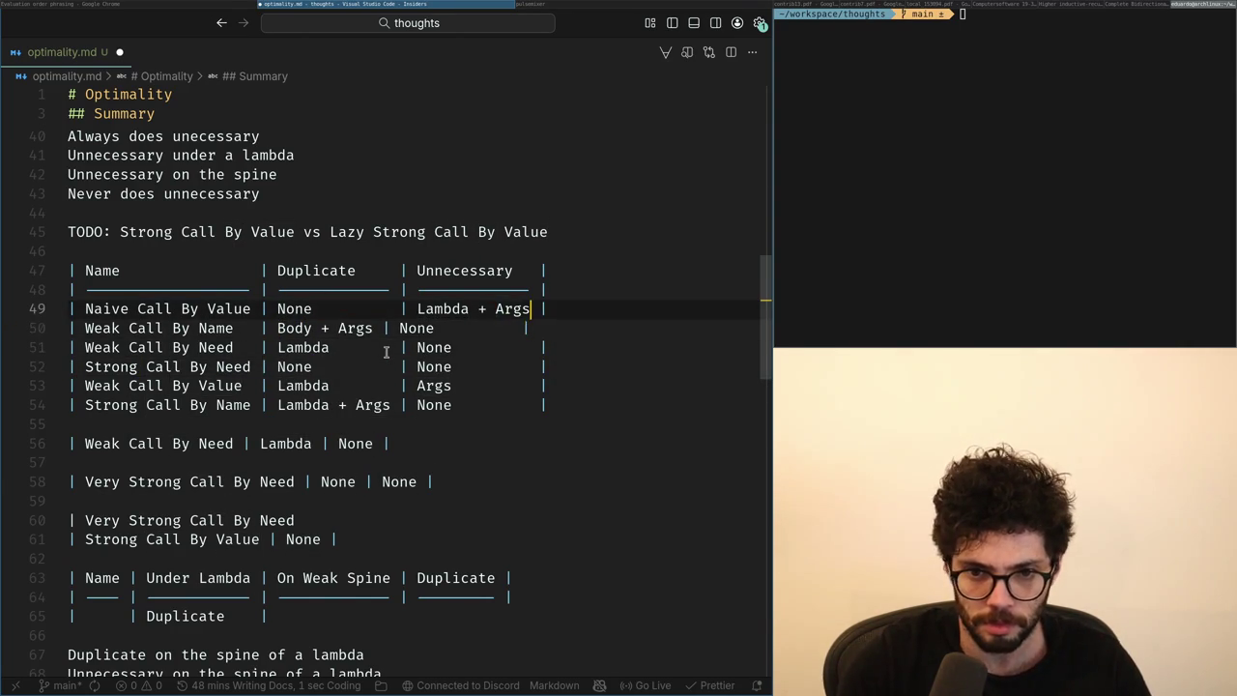
{"action": "key", "text": "ctrl+Left"}
{"action": "key", "text": "ctrl+Left"}
{"action": "key", "text": "ctrl+Left"}
{"action": "key", "text": "ctrl+Delete"}
{"action": "key", "text": "ctrl+z"}
{"action": "key", "text": "ctrl+z"}
{"action": "key", "text": "ctrl+z"}
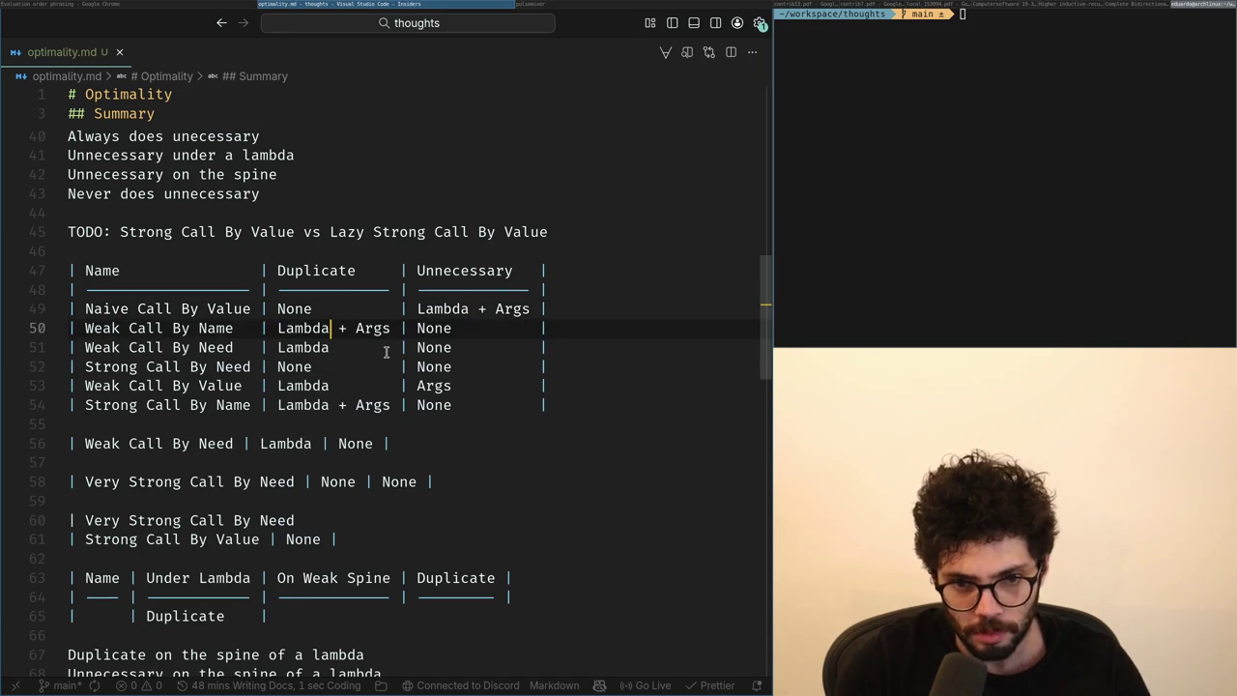
{"action": "key", "text": "ctrl+shift+z"}
{"action": "key", "text": "ctrl+shift+z"}
{"action": "key", "text": "ctrl+shift+z"}
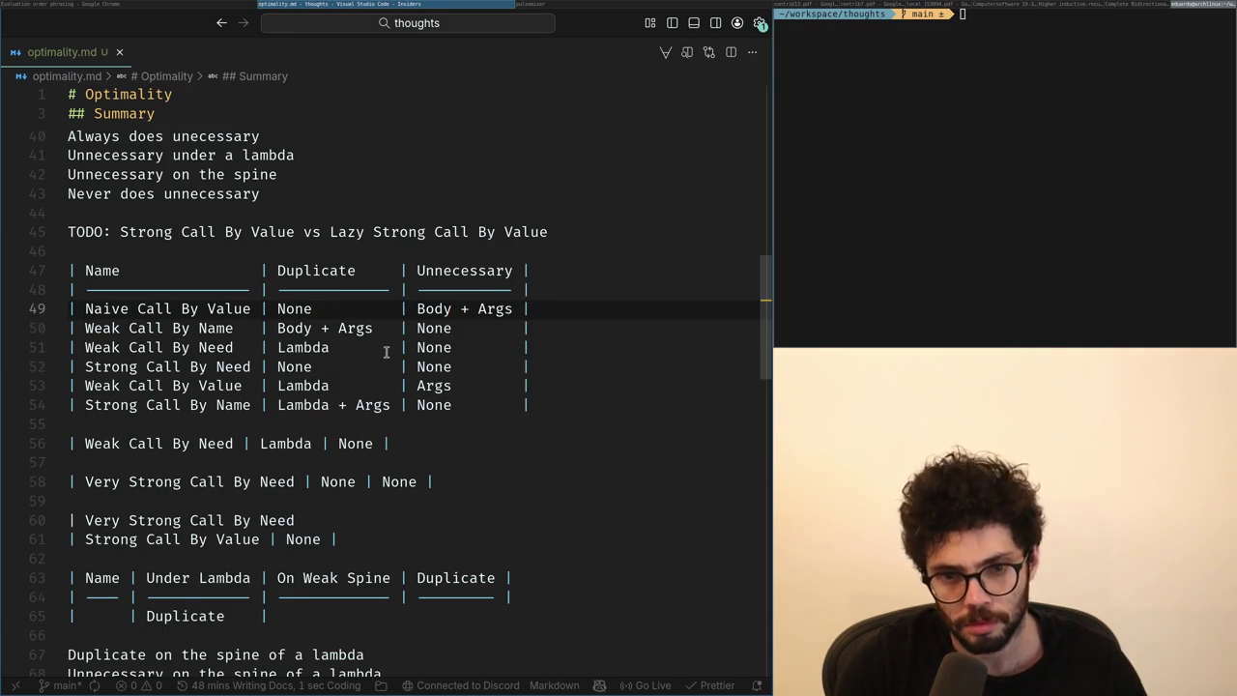
{"action": "key", "text": "ctrl+z"}
{"action": "key", "text": "ctrl+z"}
{"action": "key", "text": "ctrl+z"}
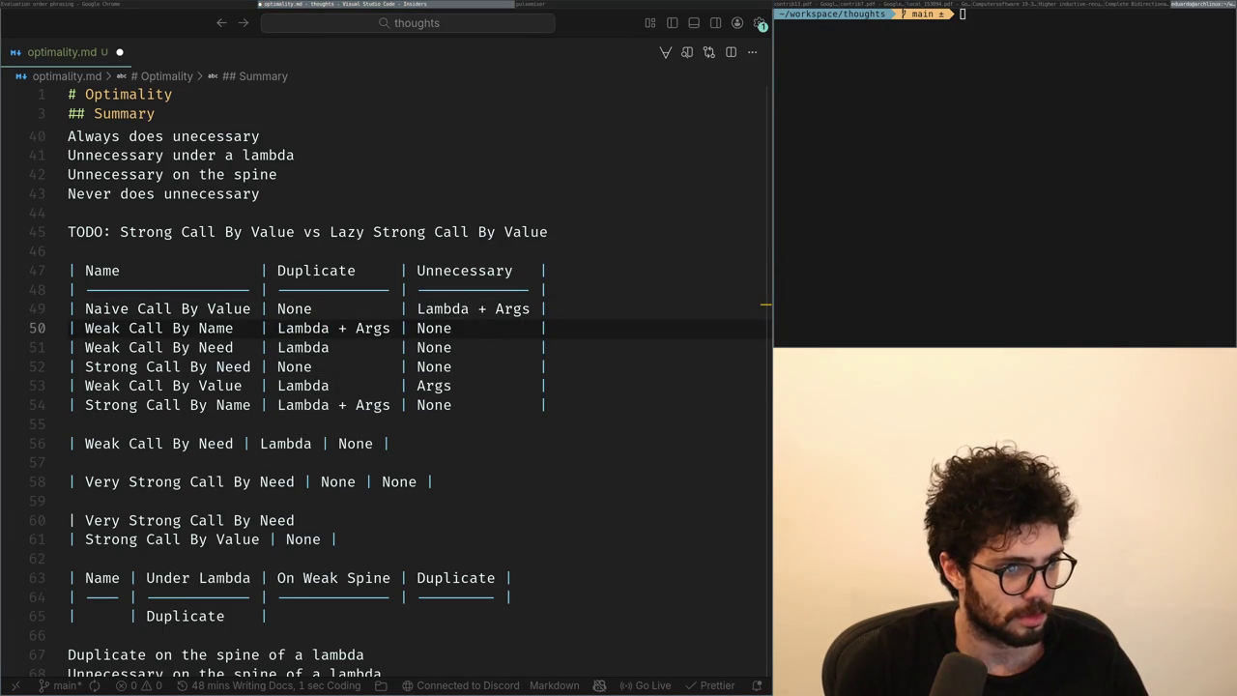
Edit the Strong Call By Need cells, replacing None and deleting Spine.
{"action": "key", "text": "Down"}
{"action": "key", "text": "Up"}
{"action": "key", "text": "Down"}
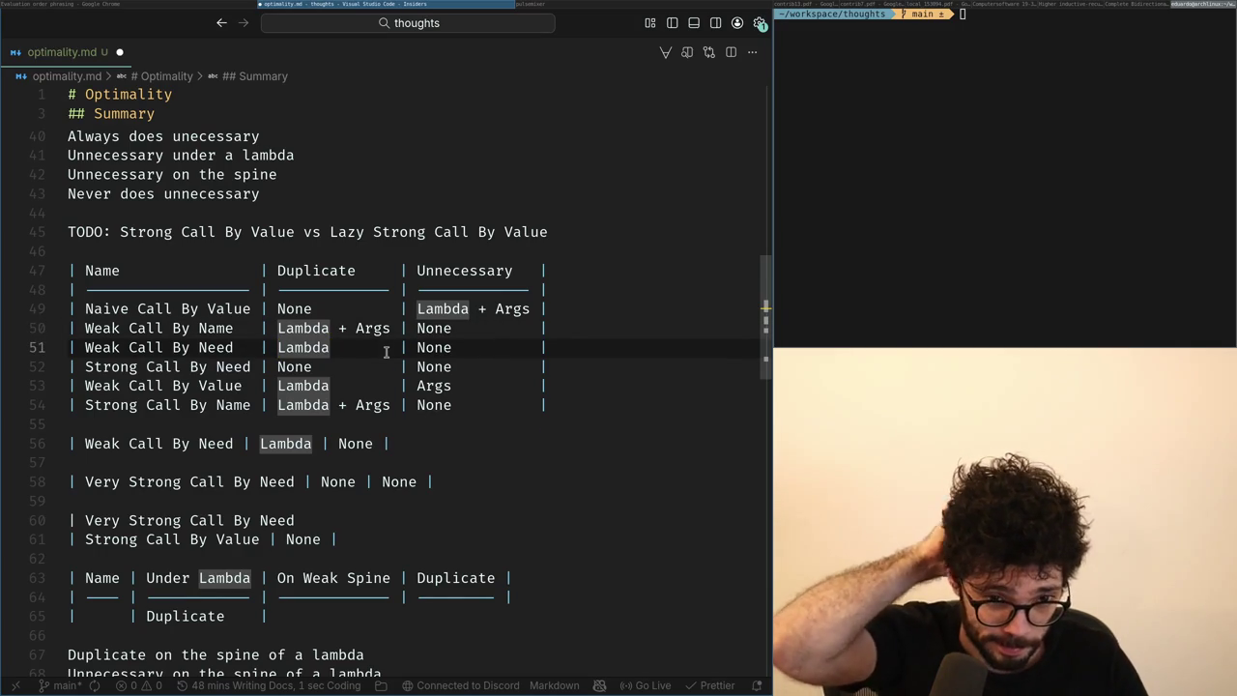
{"action": "key", "text": "Down"}
{"action": "key", "text": "Left"}
{"action": "key", "text": "Left"}
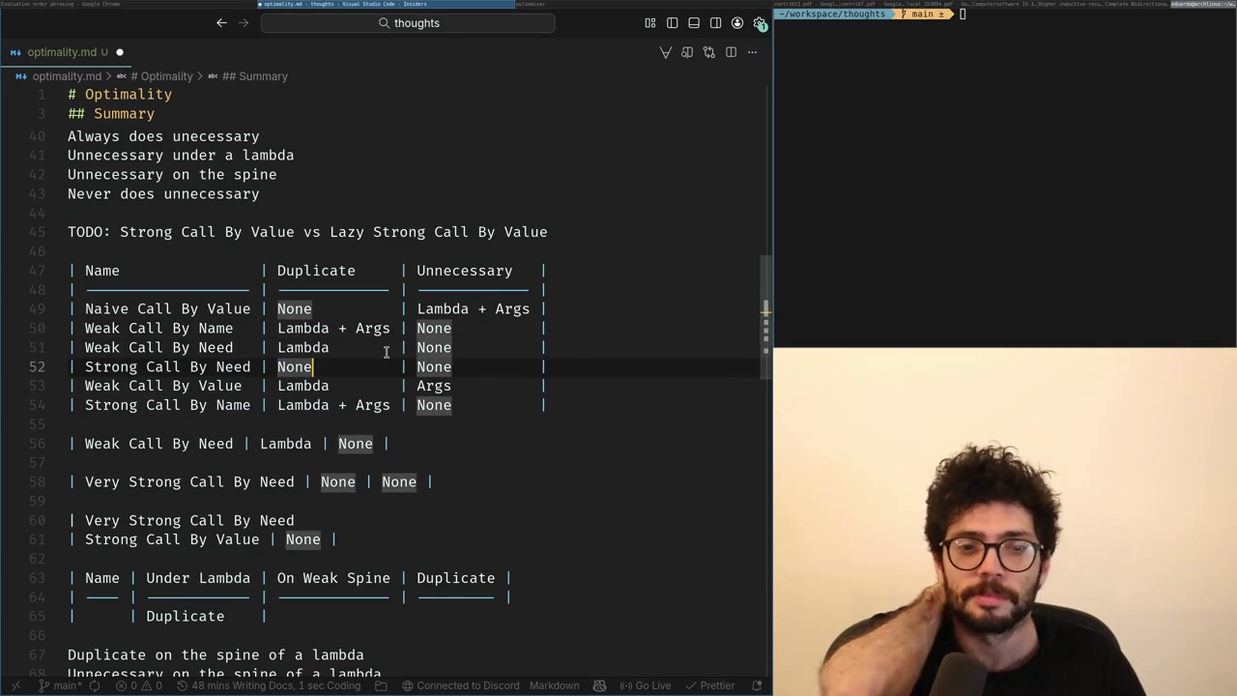
{"action": "key", "text": "ctrl+BackSpace"}
{"action": "type", "text": "Lambda Spi"}
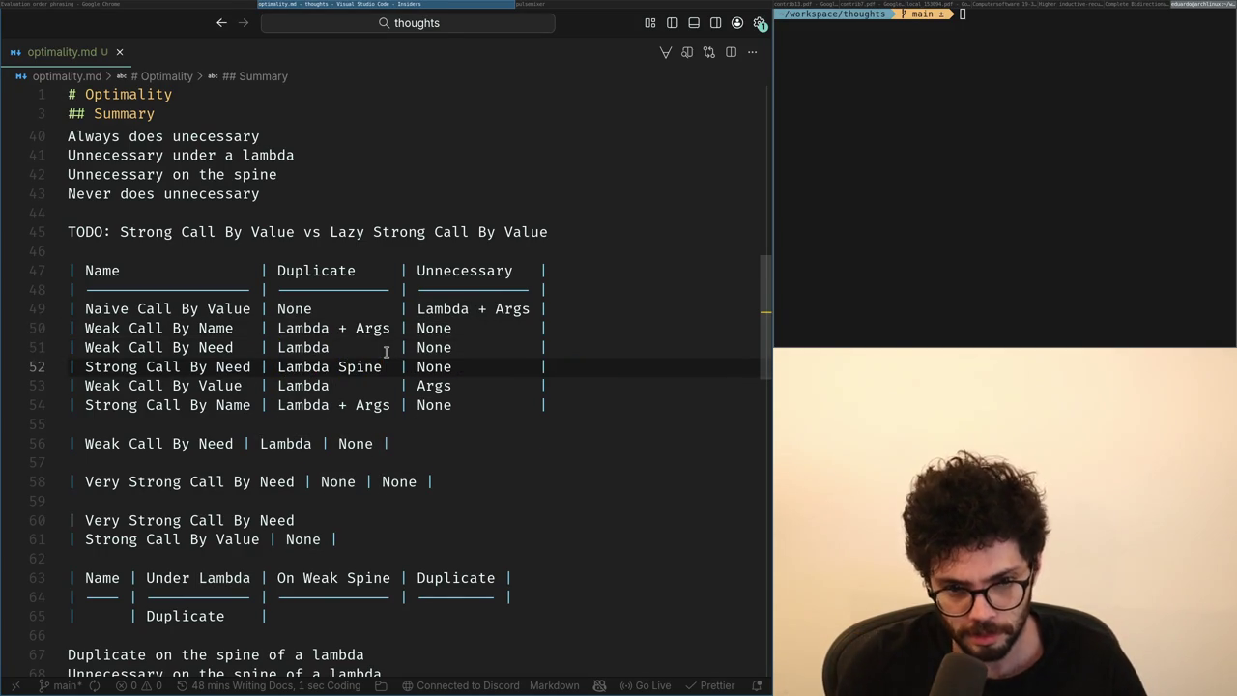
{"action": "key", "text": "ctrl+shift+Left"}
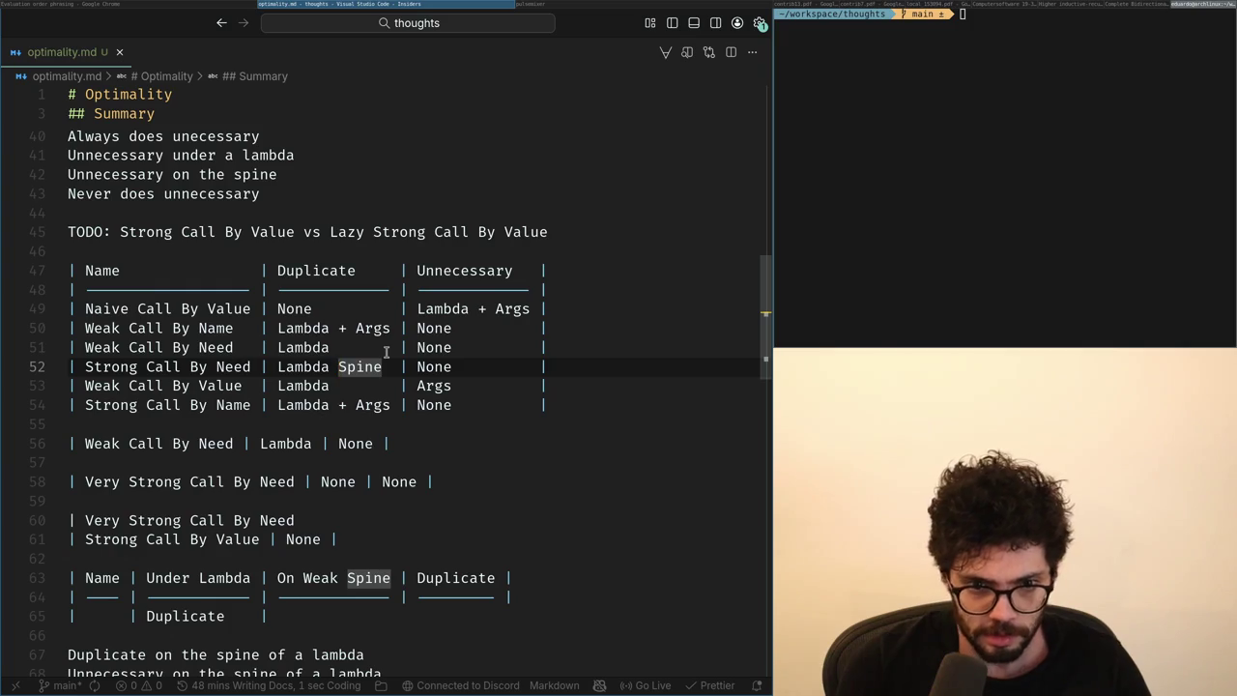
{"action": "key", "text": "BackSpace"}
{"action": "type", "text": "Args"}
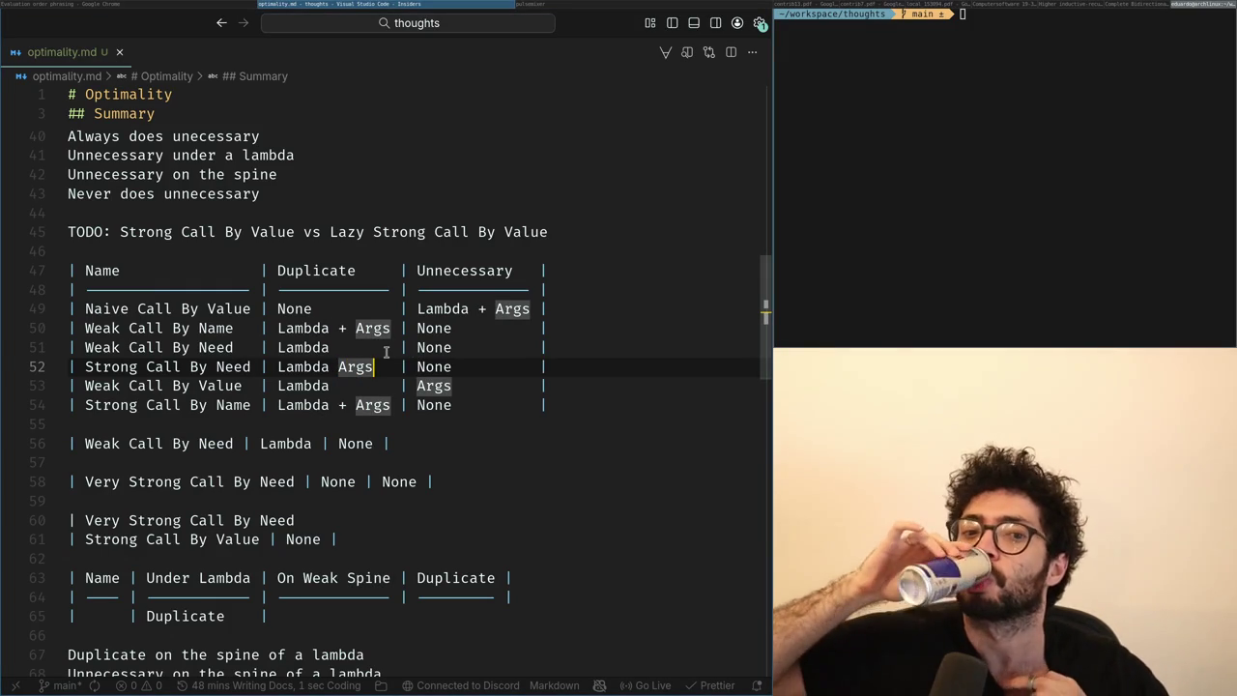
Go back to the Weak Call By Name row and delete the word Weak.
{"action": "key", "text": "Up"}
{"action": "key", "text": "Up"}
{"action": "key", "text": "Left"}
{"action": "key", "text": "Left"}
{"action": "key", "text": "Left"}
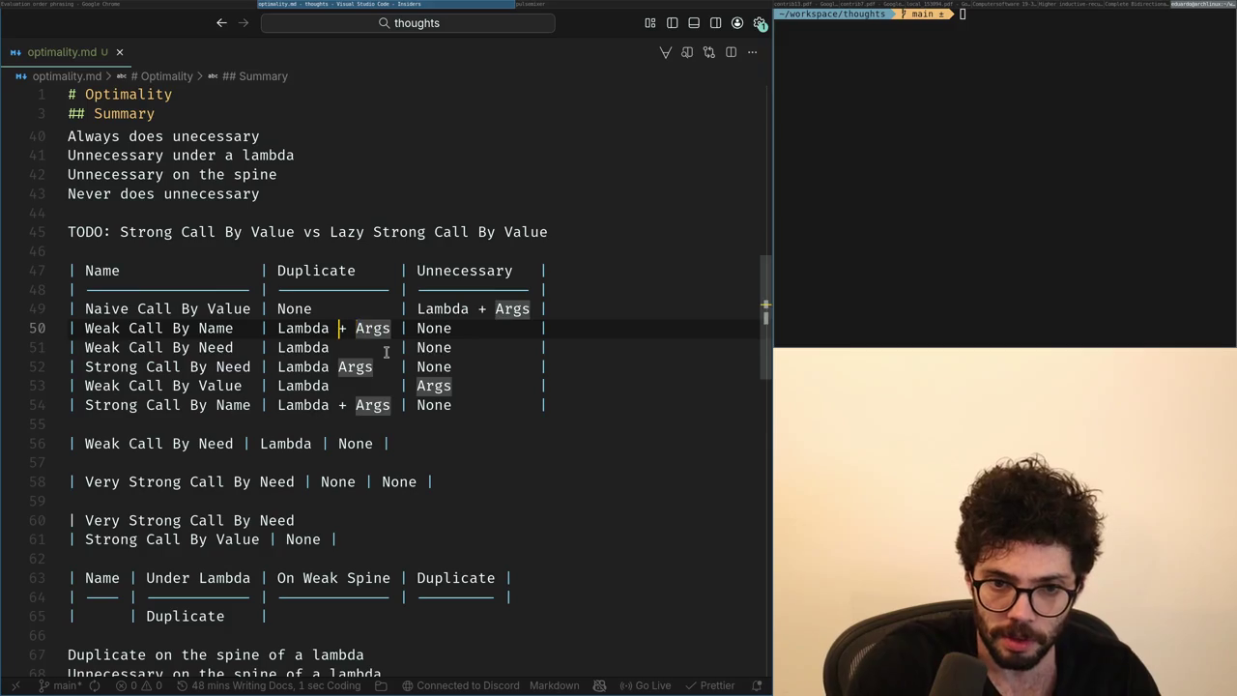
{"action": "key", "text": "Down"}
{"action": "key", "text": "Down"}
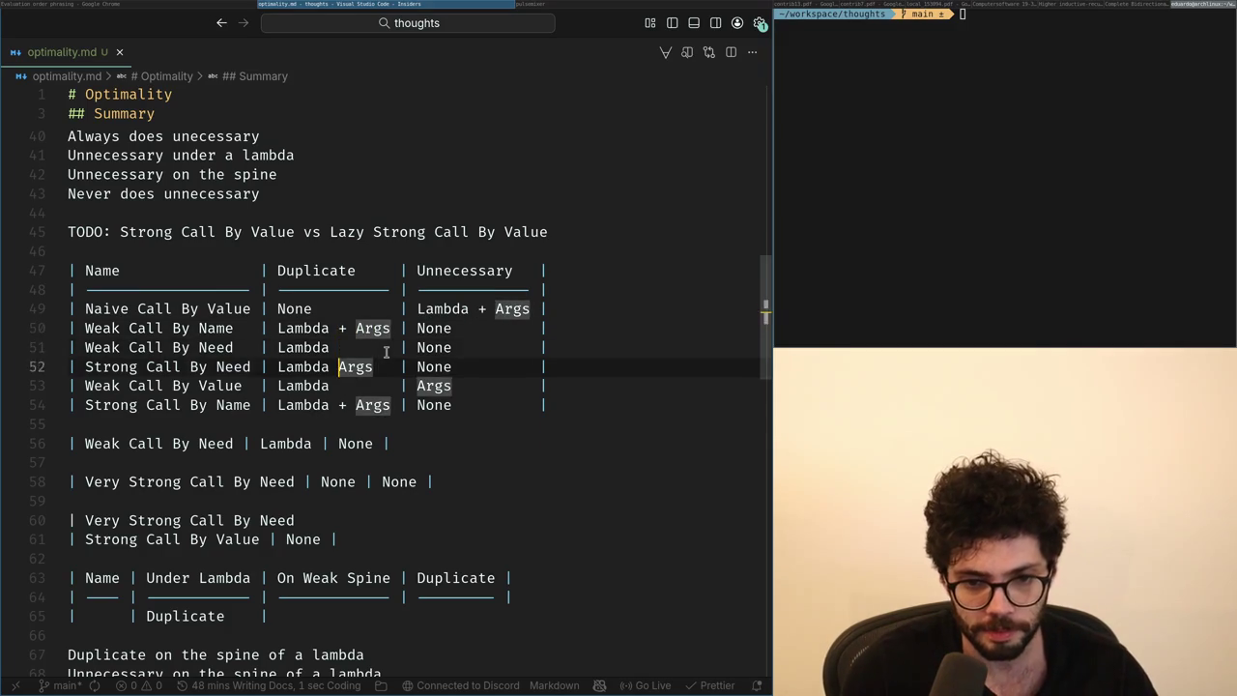
{"action": "key", "text": "Down"}
{"action": "key", "text": "Up"}
{"action": "key", "text": "Up"}
{"action": "key", "text": "End"}
{"action": "key", "text": "Down"}
{"action": "key", "text": "Down"}
{"action": "key", "text": "Down"}
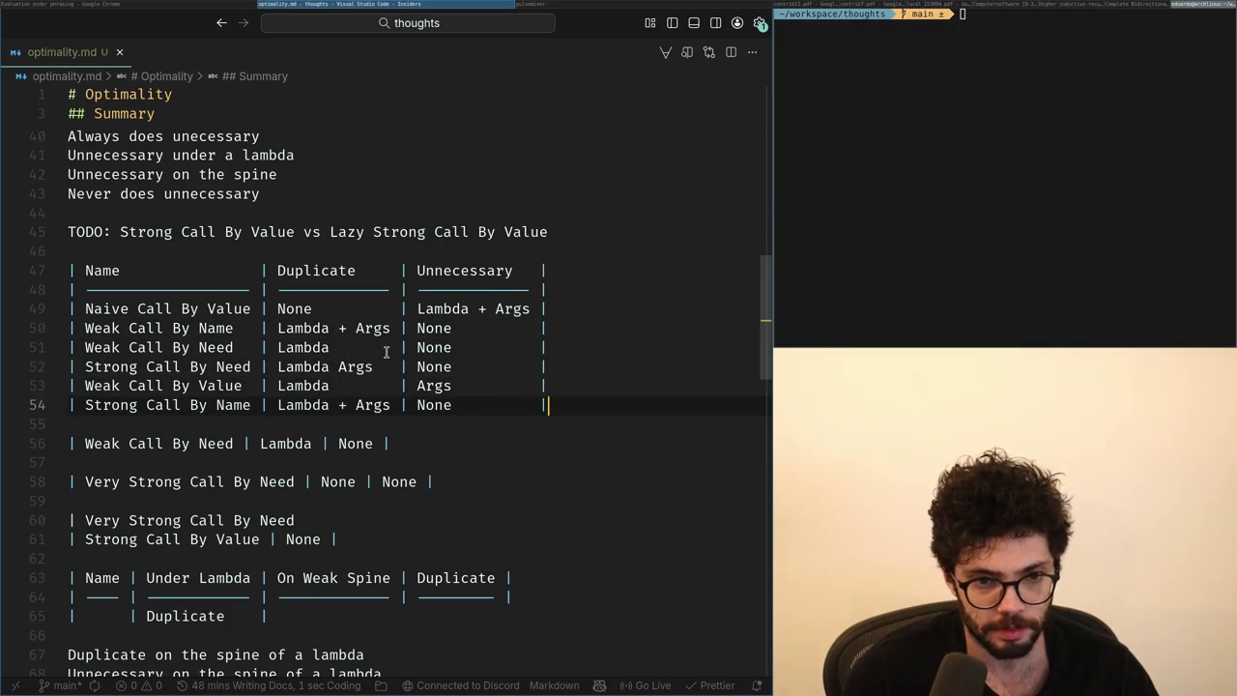
{"action": "key", "text": "Up"}
{"action": "key", "text": "Up"}
{"action": "key", "text": "Up"}
{"action": "key", "text": "Up"}
{"action": "key", "text": "Down"}
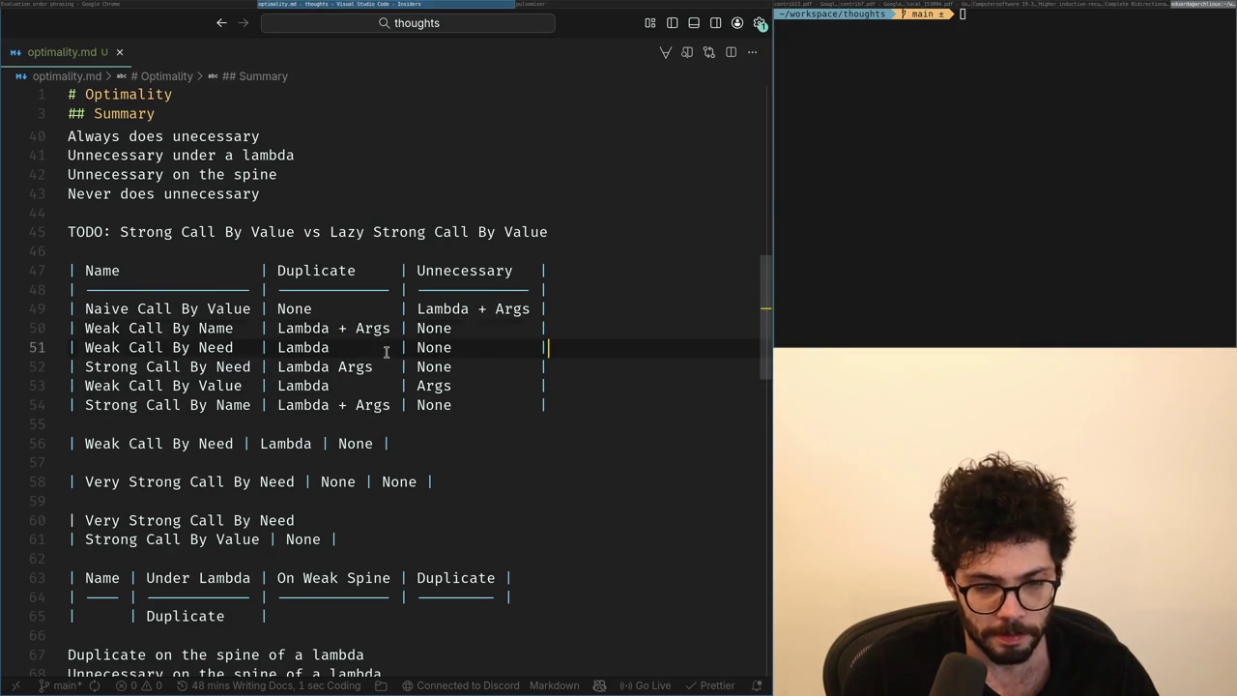
{"action": "key", "text": "Up"}
{"action": "key", "text": "Return"}
{"action": "key", "text": "BackSpace"}
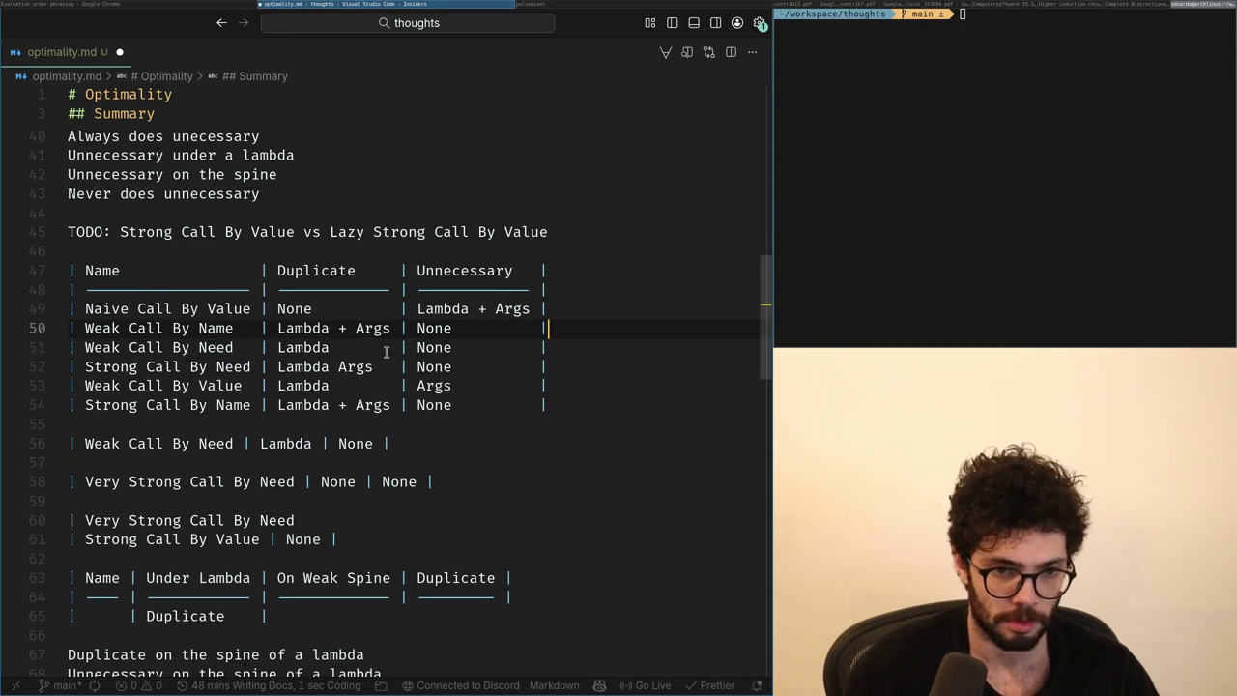
{"action": "key", "text": "ctrl+Delete"}
Reread ChatGPT's question about reductions under a lambda, then restore 'Weak' on line 50.
{"action": "type", "text": "Nai"}
{"action": "key", "text": "alt+Tab"}
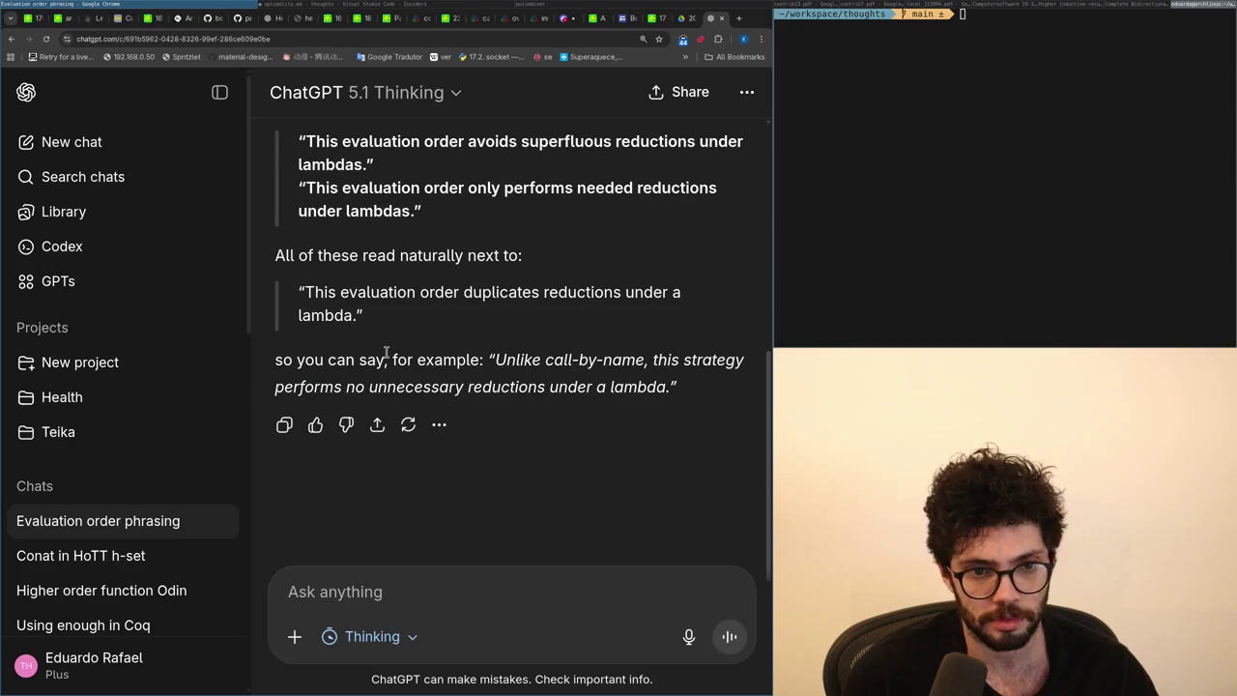
{"action": "scroll", "coordinate": [386, 352], "scroll_direction": "up", "scroll_amount": 10}
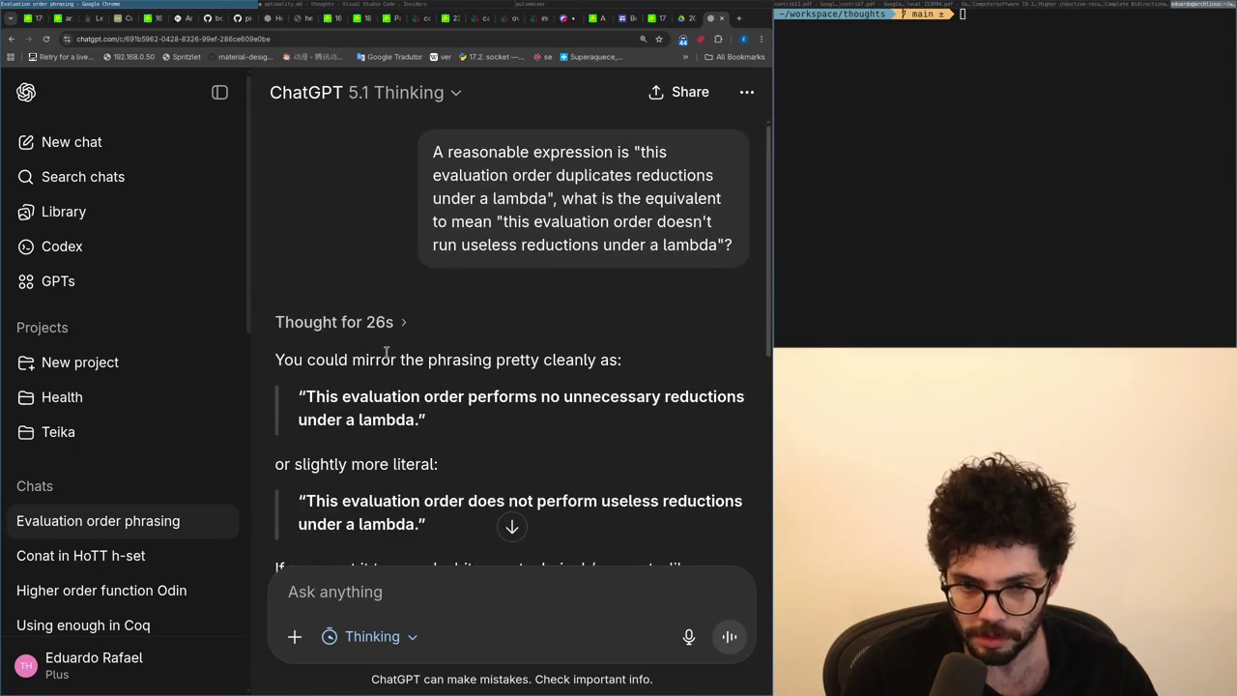
{"action": "key", "text": "alt+Tab"}
{"action": "key", "text": "ctrl+BackSpace"}
{"action": "type", "text": "Weak Call By Name   | Lambda + Args | None          |"}
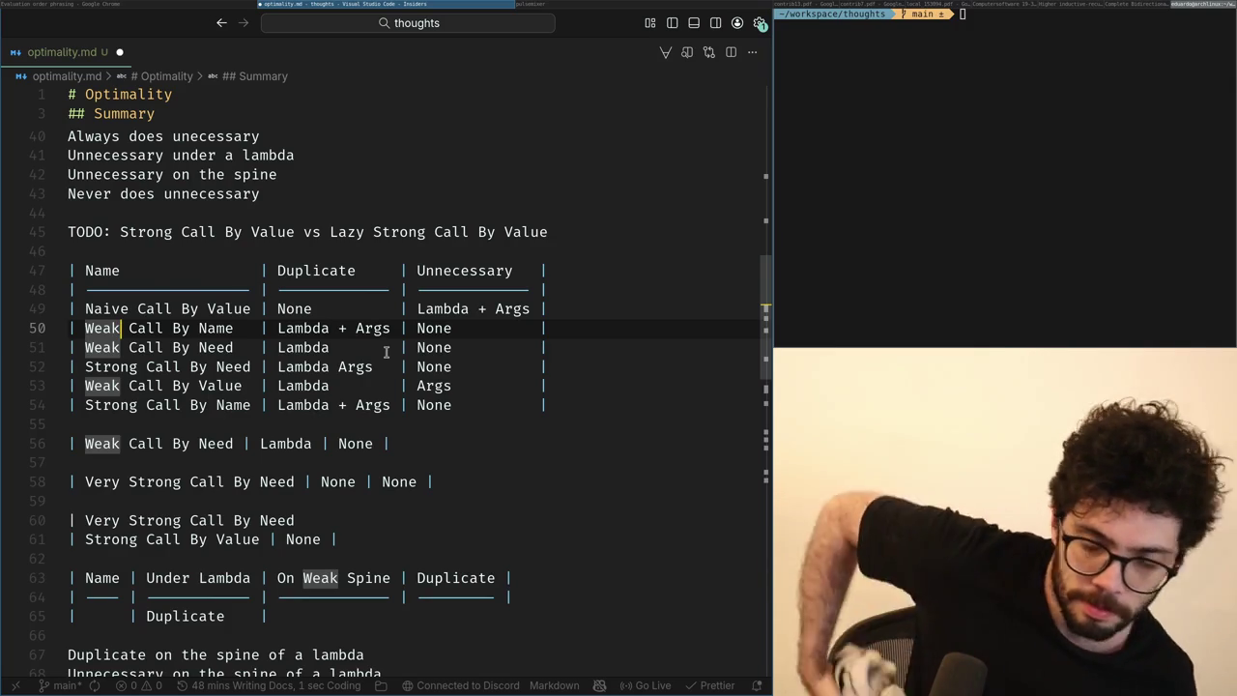
Rename the Weak Call By Name row to Naive Call By Name and save.
{"action": "key", "text": "ctrl+BackSpace"}
{"action": "type", "text": "Naive"}
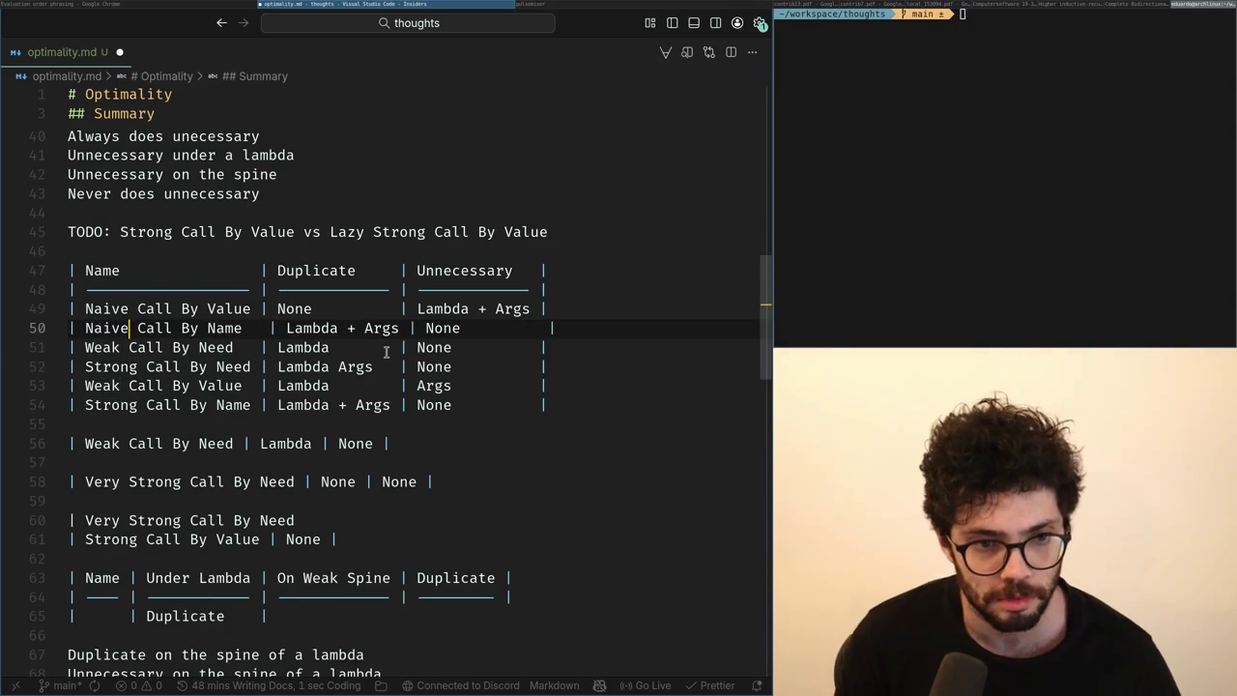
{"action": "key", "text": "ctrl+s"}
{"action": "key", "text": "Down"}
{"action": "key", "text": "alt+Tab"}
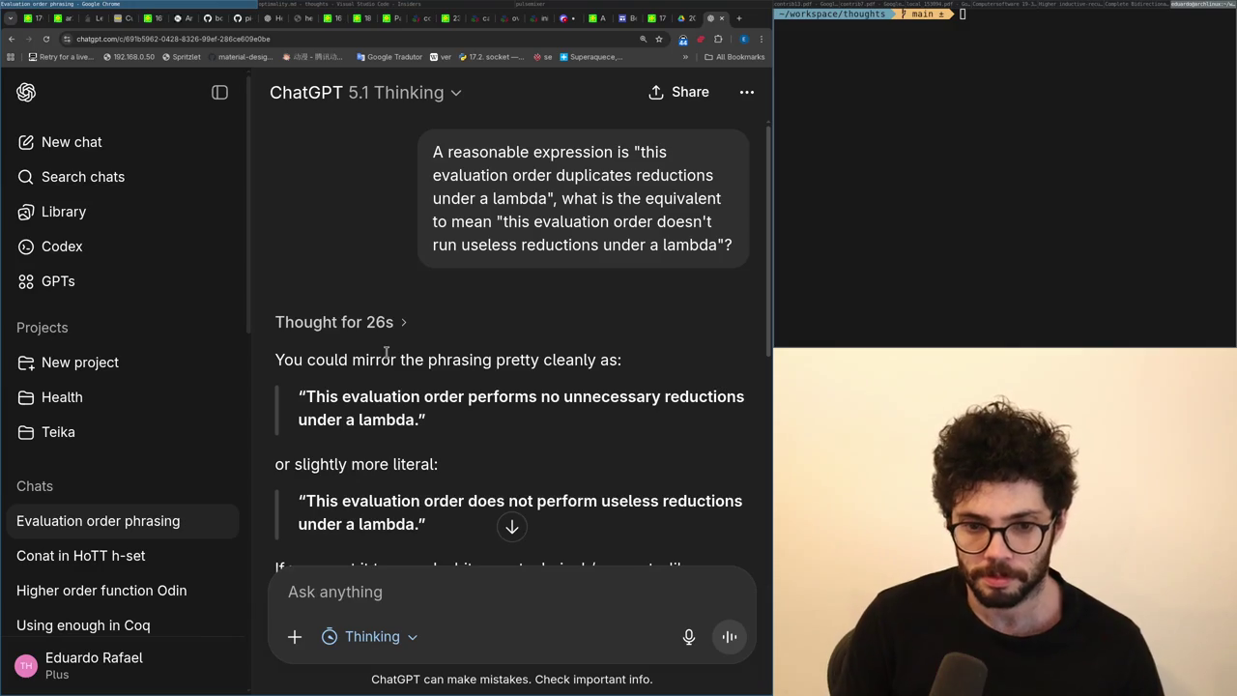
{"action": "scroll", "coordinate": [385, 352], "scroll_direction": "down", "scroll_amount": 5}
{"action": "key", "text": "alt+Tab"}
{"action": "key", "text": "Down"}
{"action": "key", "text": "Up"}
{"action": "key", "text": "Up"}
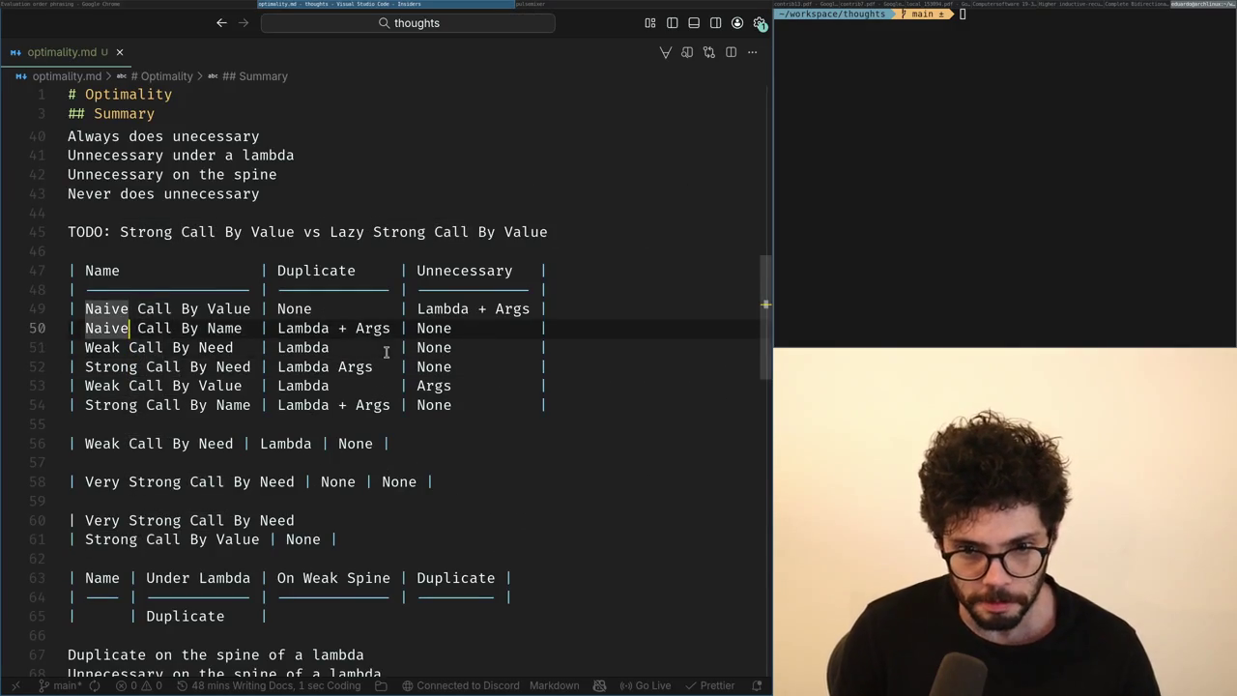
{"action": "key", "text": "Down"}
Move the Weak Call By Value row up, directly above the call-by-need rows.
{"action": "key", "text": "Down"}
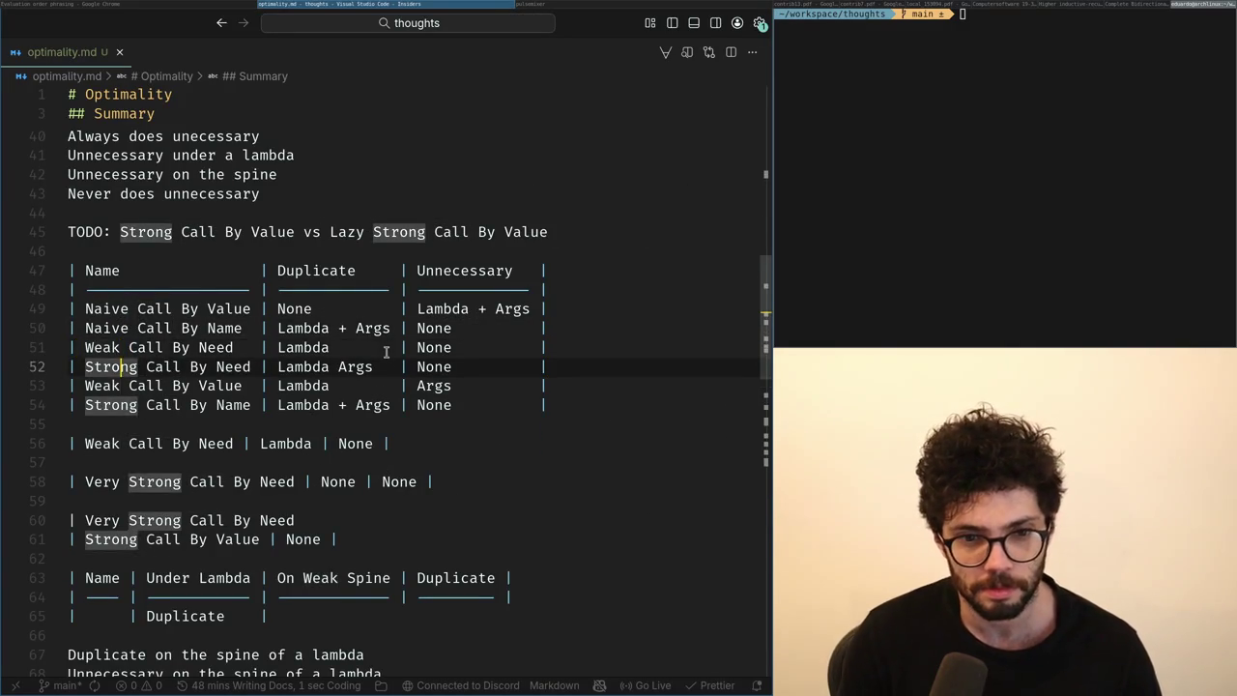
{"action": "key", "text": "Down"}
{"action": "key", "text": "End"}
{"action": "key", "text": "shift+Home"}
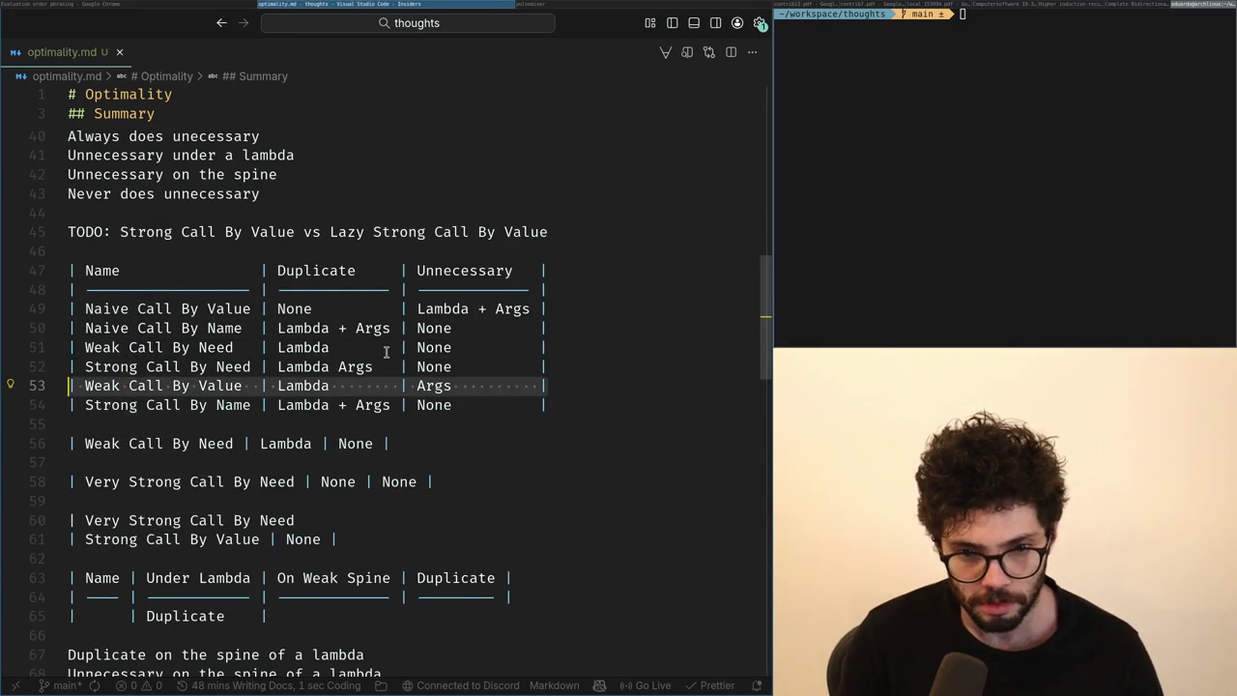
{"action": "key", "text": "Up"}
{"action": "key", "text": "Down"}
{"action": "key", "text": "shift+Home"}
{"action": "key", "text": "ctrl+x"}
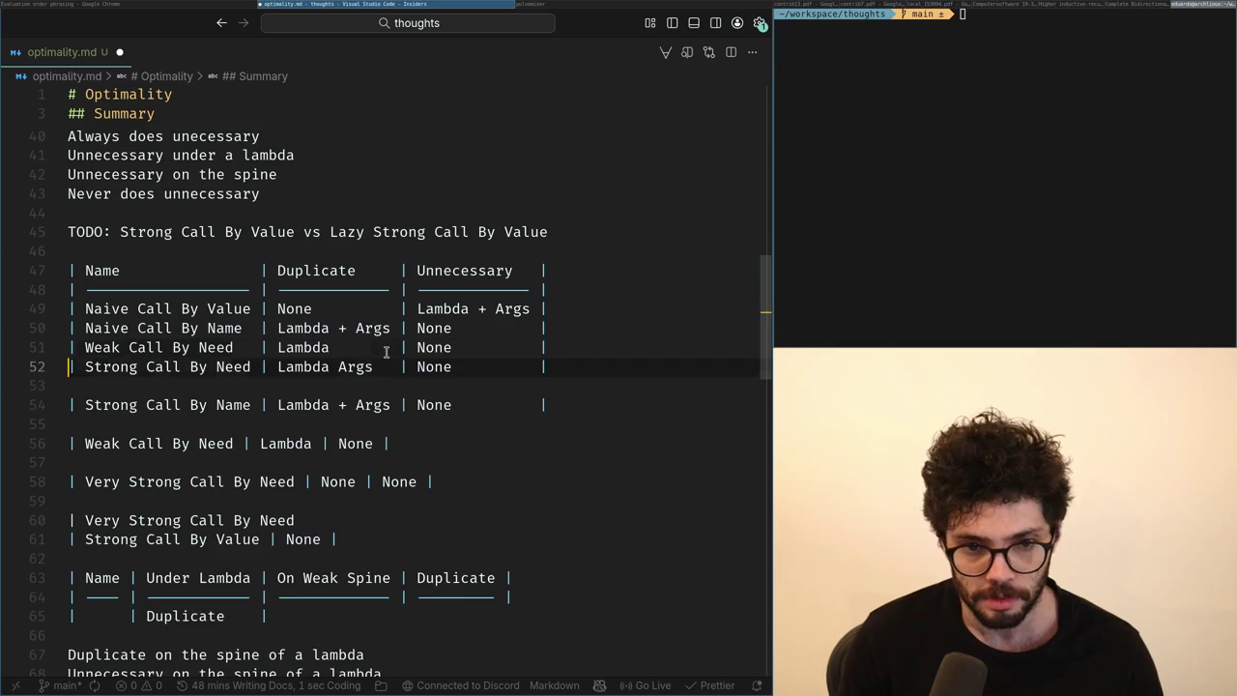
{"action": "key", "text": "Up"}
{"action": "key", "text": "Up"}
{"action": "key", "text": "Up"}
{"action": "key", "text": "End"}
{"action": "key", "text": "Return"}
{"action": "key", "text": "ctrl+v"}
Duplicate it as a Strong Call By Value row with None in the Duplicate cell.
{"action": "key", "text": "shift+alt+Down"}
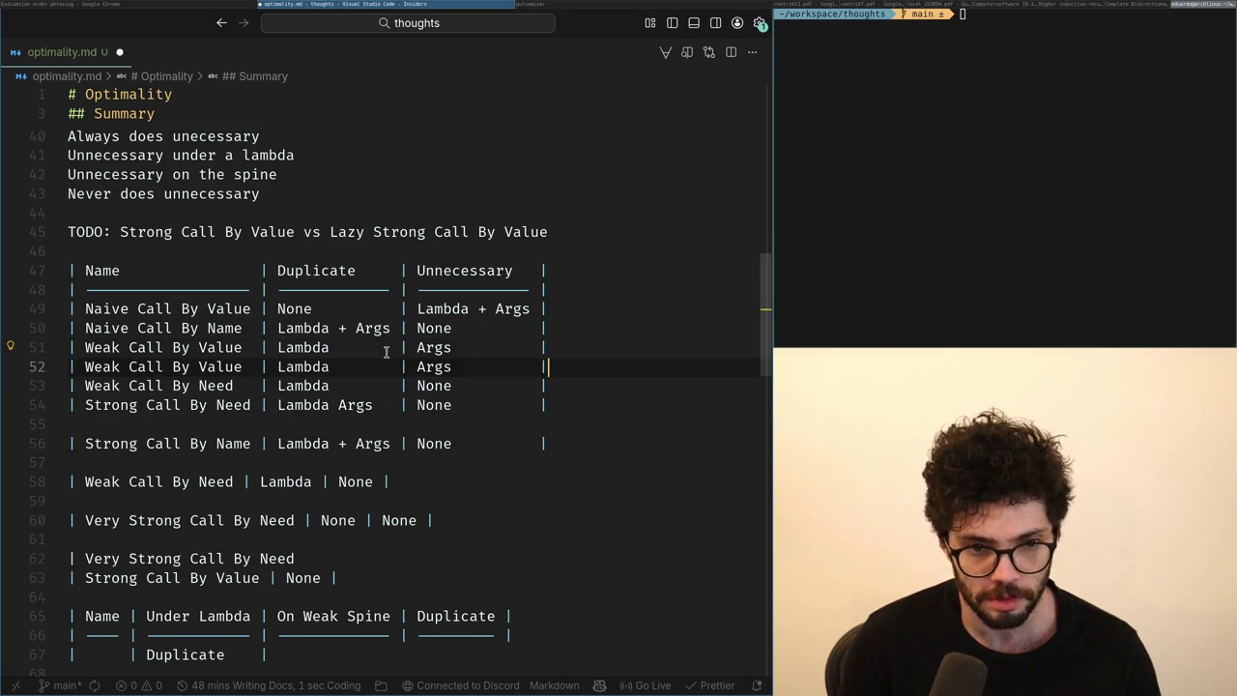
{"action": "key", "text": "Home"}
{"action": "key", "text": "Right"}
{"action": "key", "text": "Right"}
{"action": "key", "text": "ctrl+shift+Right"}
{"action": "type", "text": "Strong"}
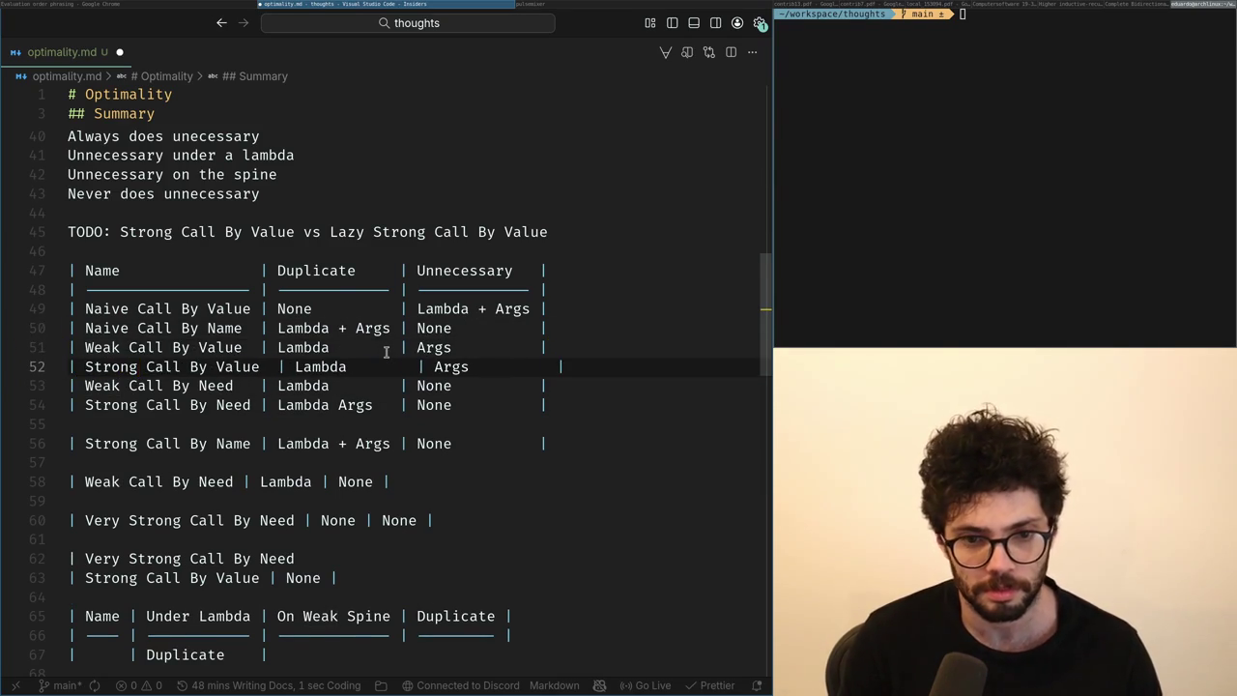
{"action": "key", "text": "ctrl+Right"}
{"action": "key", "text": "ctrl+Right"}
{"action": "key", "text": "ctrl+Right"}
{"action": "key", "text": "ctrl+Right"}
{"action": "key", "text": "ctrl+Right"}
{"action": "key", "text": "ctrl+Left"}
{"action": "key", "text": "ctrl+Left"}
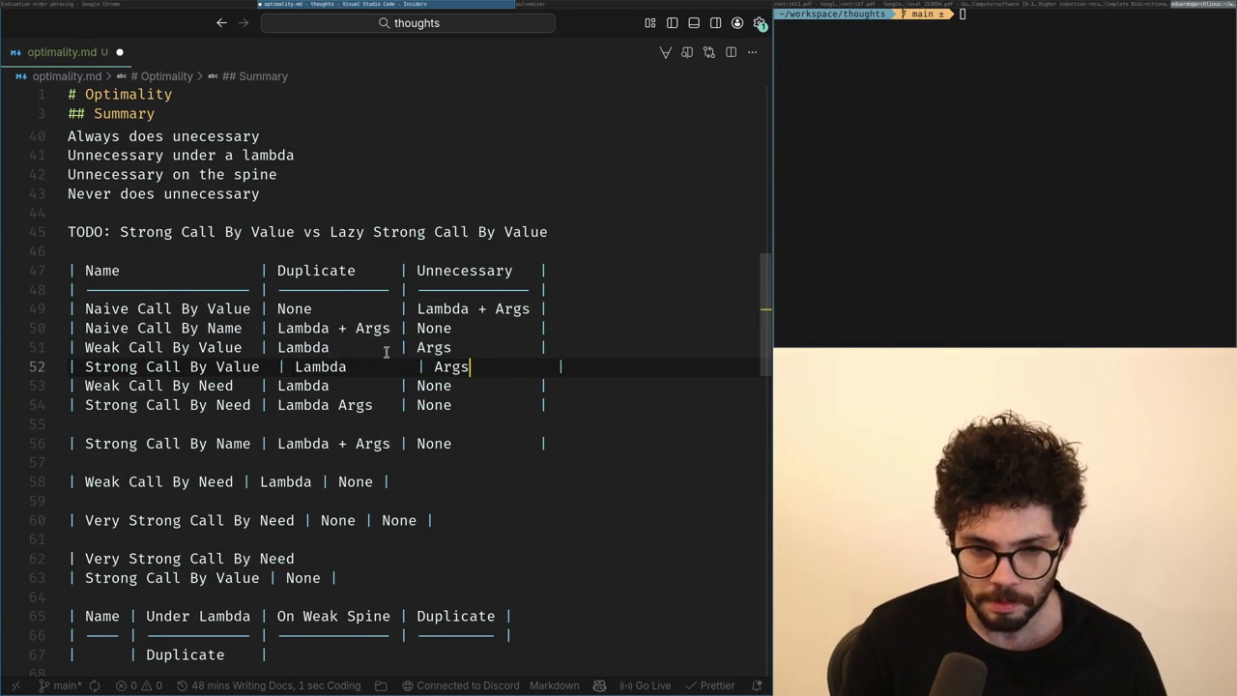
{"action": "key", "text": "ctrl+Left"}
{"action": "key", "text": "ctrl+Delete"}
{"action": "key", "text": "ctrl+z"}
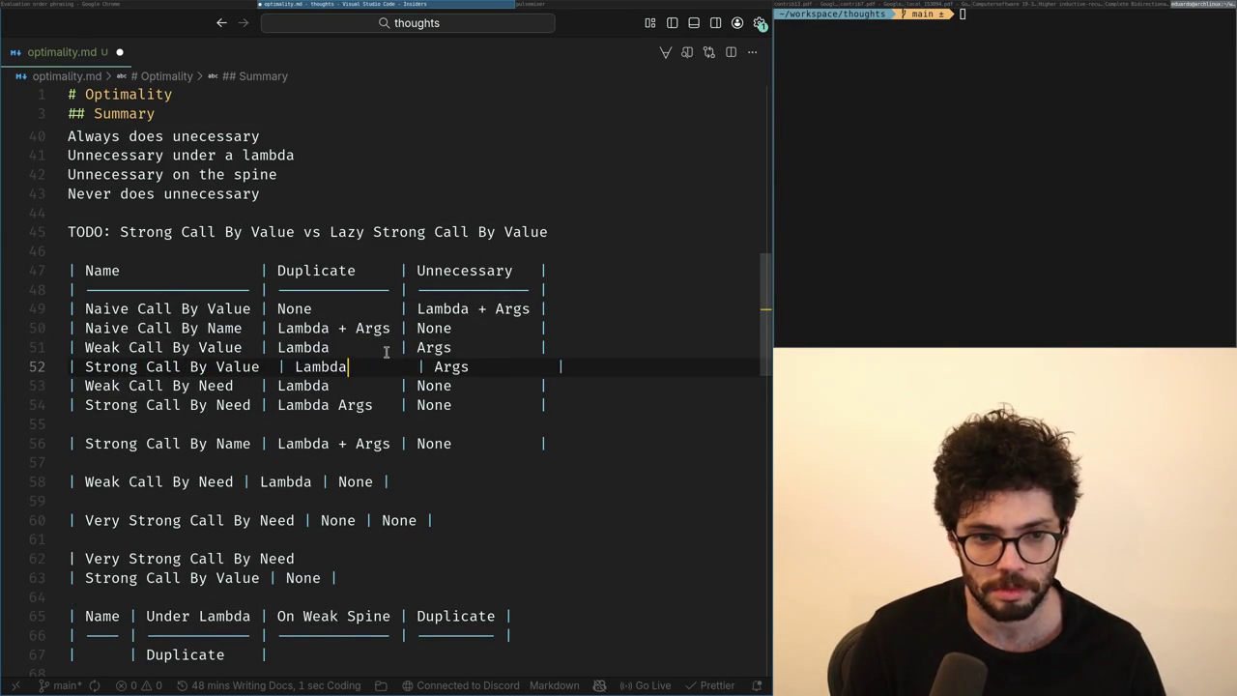
{"action": "key", "text": "ctrl+shift+z"}
{"action": "type", "text": "None"}
Make Strong Call By Value's Unnecessary cell read Lambda Args and save to realign the table.
{"action": "key", "text": "End"}
{"action": "key", "text": "ctrl+Left"}
{"action": "key", "text": "ctrl+Left"}
{"action": "key", "text": "ctrl+Left"}
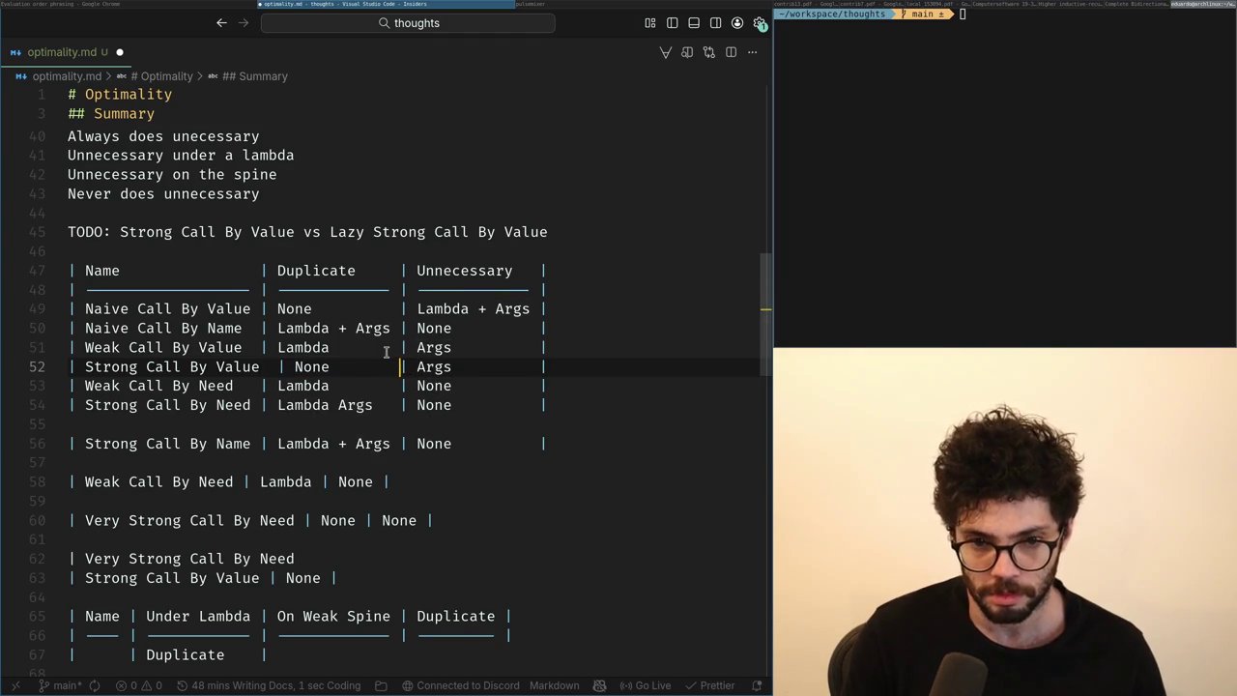
{"action": "key", "text": "ctrl+Right"}
{"action": "key", "text": "ctrl+Left"}
{"action": "type", "text": "Lambda"}
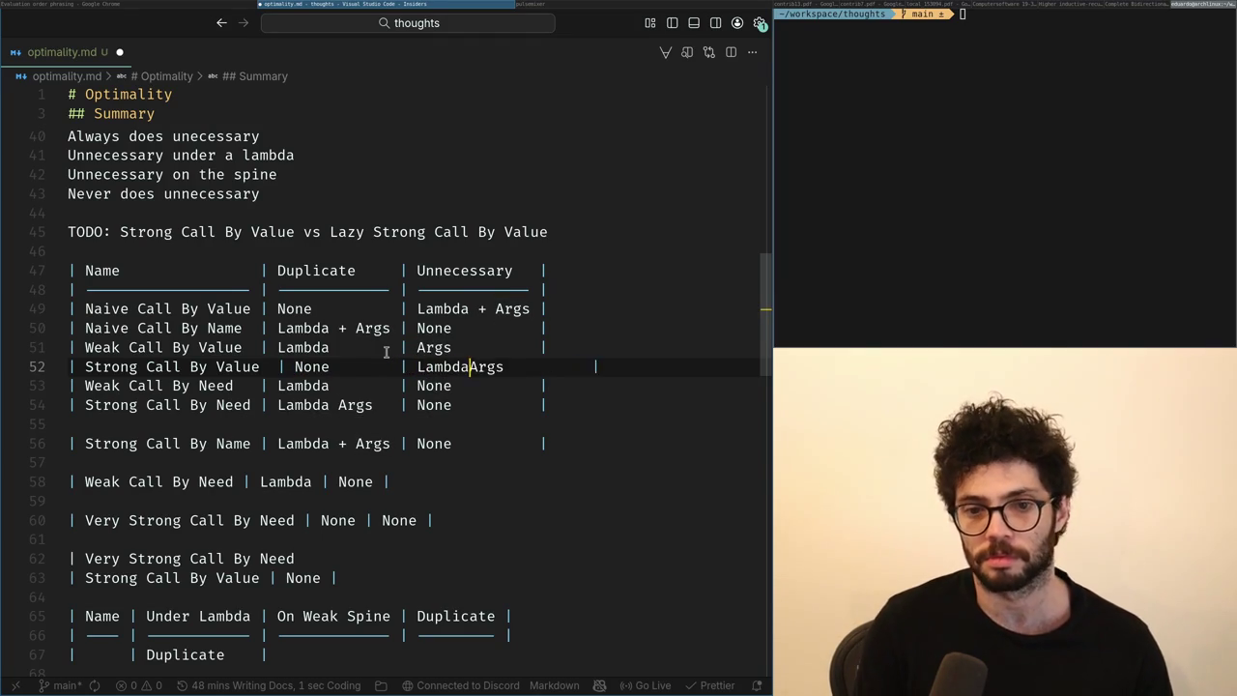
{"action": "key", "text": "ctrl+s"}
{"action": "key", "text": "ctrl+Left"}
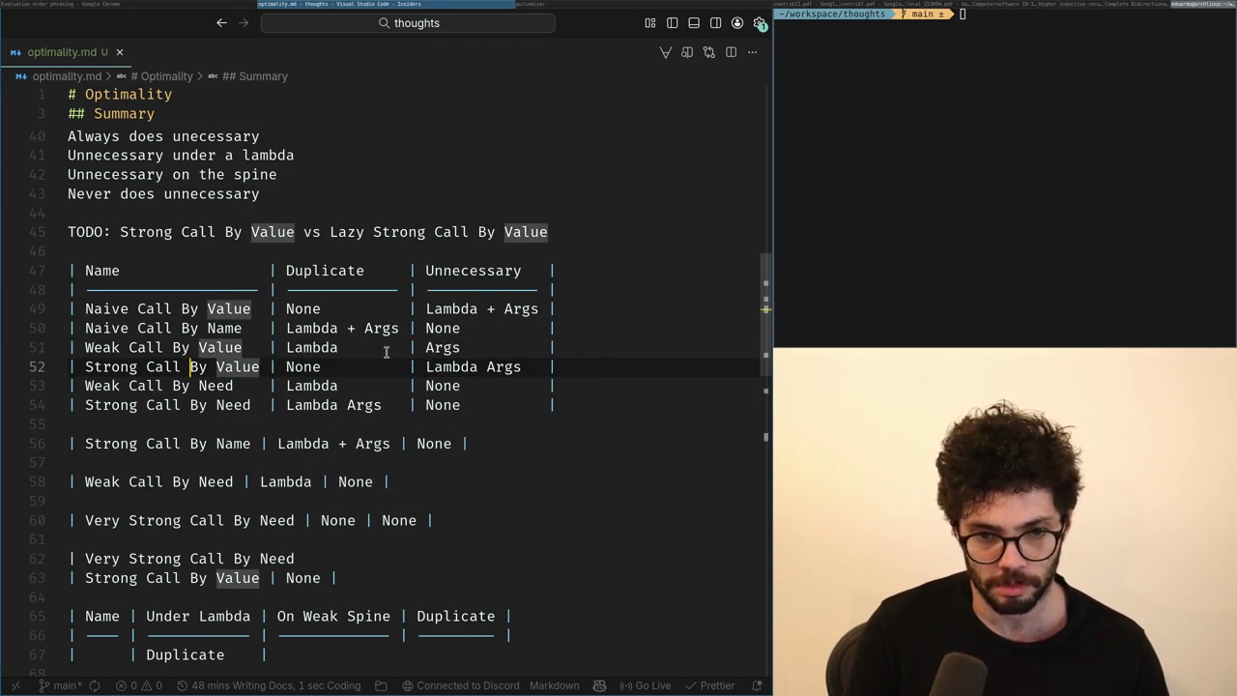
{"action": "key", "text": "ctrl+Left"}
{"action": "key", "text": "ctrl+Left"}
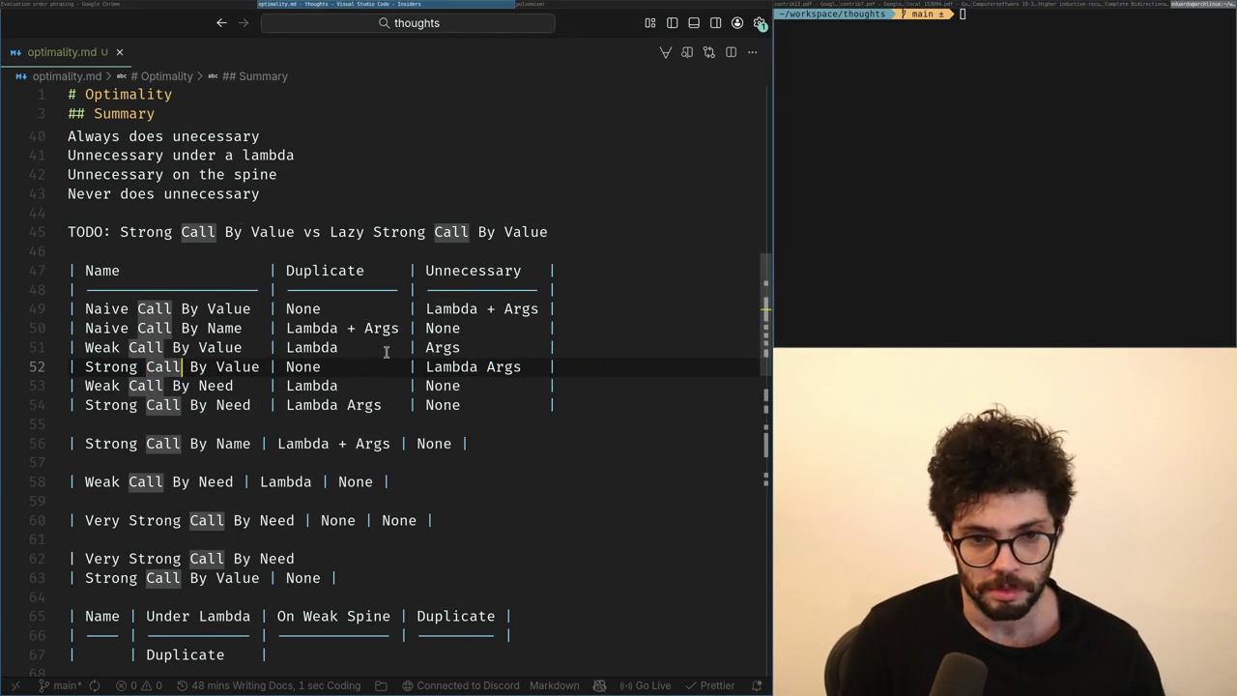
{"action": "key", "text": "ctrl+Right"}
{"action": "key", "text": "ctrl+Right"}
{"action": "key", "text": "Home"}
{"action": "key", "text": "Up"}
{"action": "key", "text": "Up"}
{"action": "key", "text": "Up"}
{"action": "key", "text": "Up"}
{"action": "key", "text": "Up"}
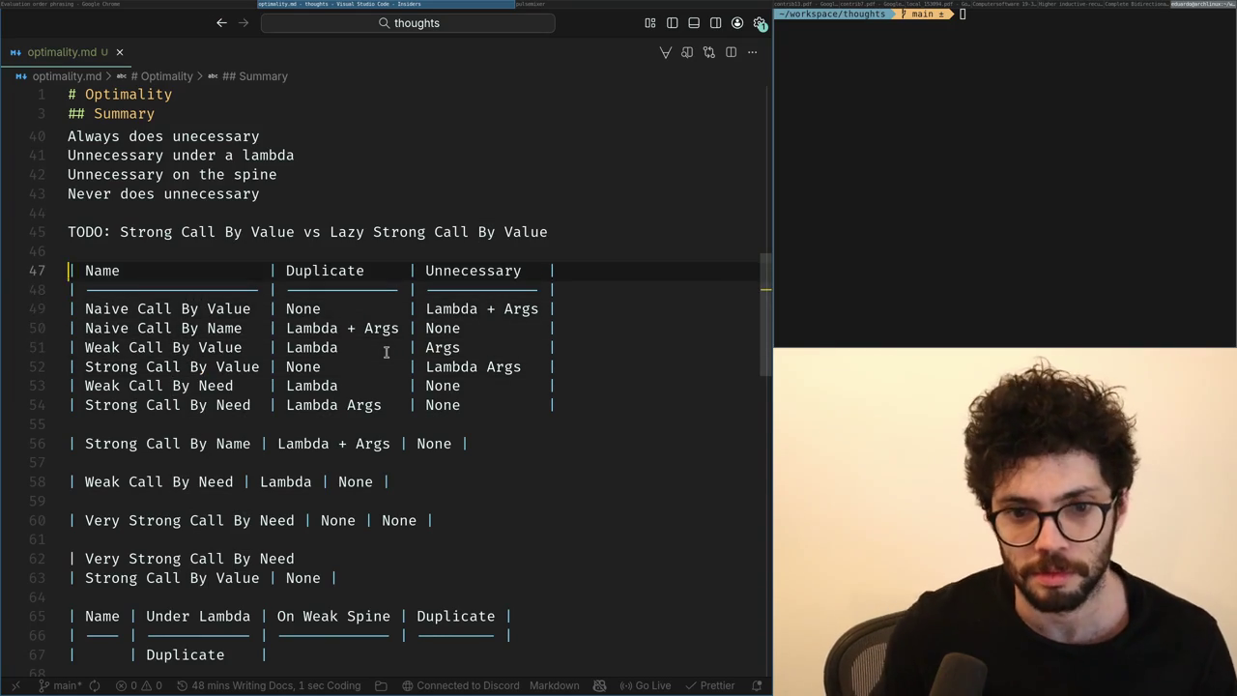
{"action": "key", "text": "ctrl+Right"}
{"action": "key", "text": "ctrl+Right"}
{"action": "key", "text": "ctrl+Right"}
{"action": "type", "text": "Under"}
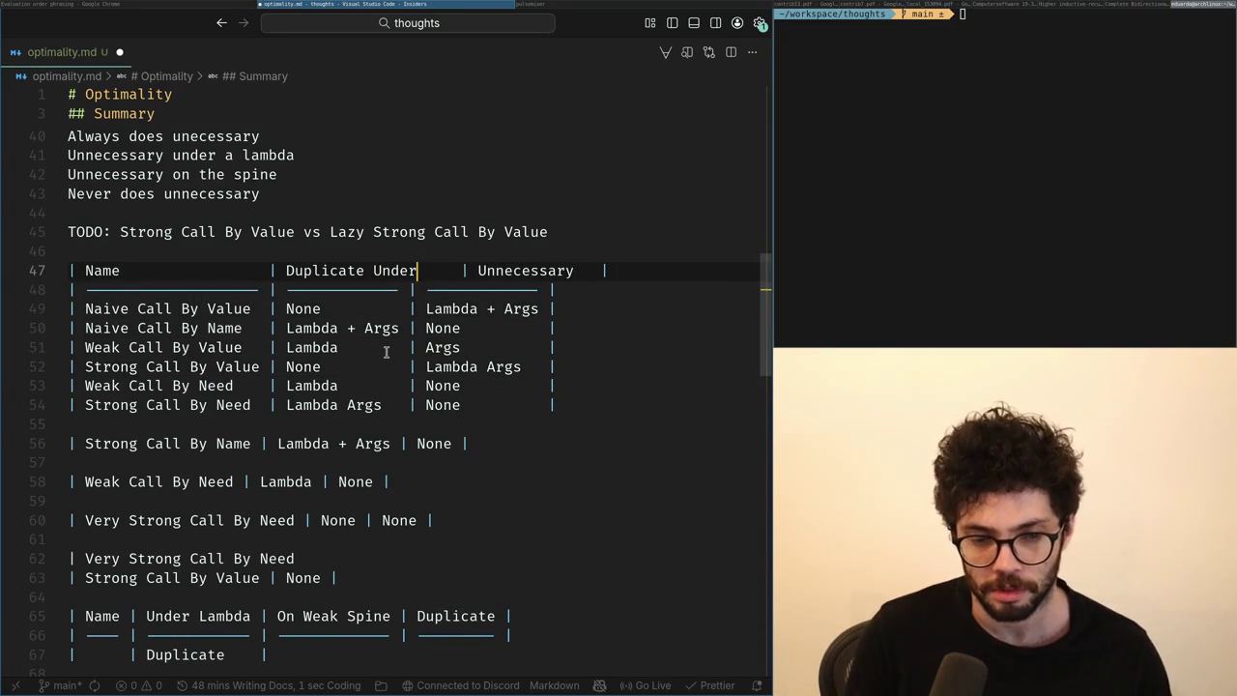
{"action": "key", "text": "ctrl+z"}
{"action": "key", "text": "ctrl+z"}
{"action": "key", "text": "Down"}
{"action": "key", "text": "Down"}
{"action": "key", "text": "Down"}
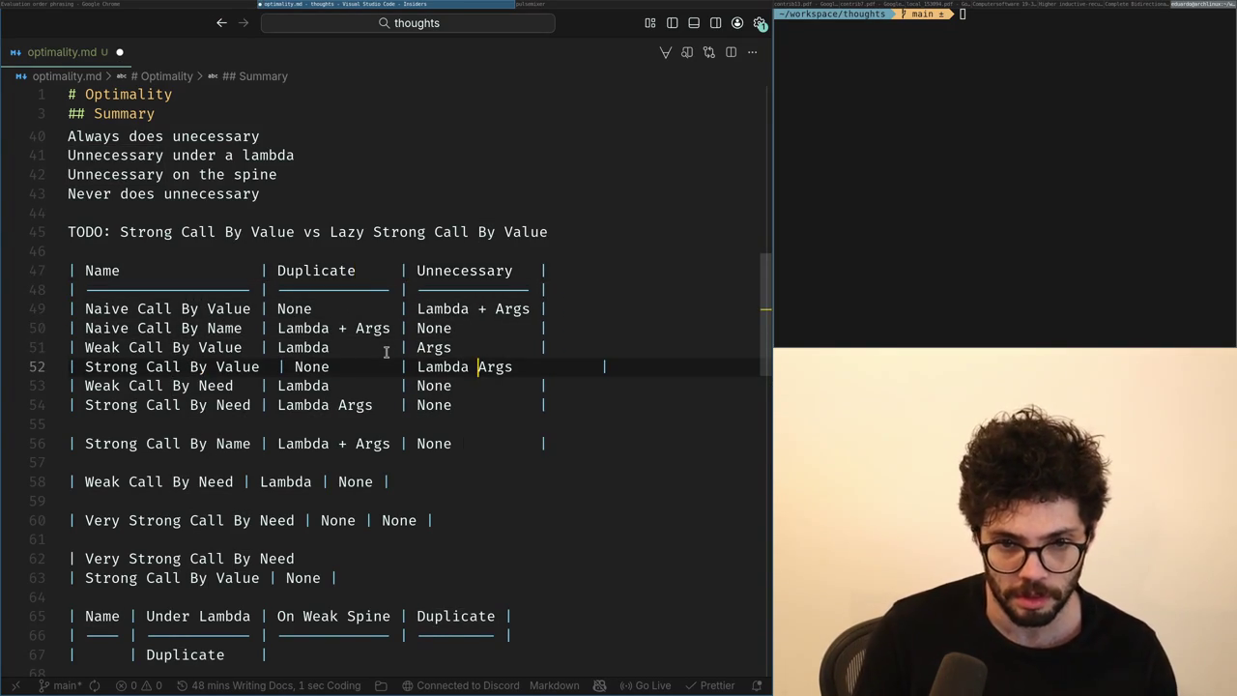
{"action": "key", "text": "Down"}
{"action": "key", "text": "ctrl+shift+Return"}
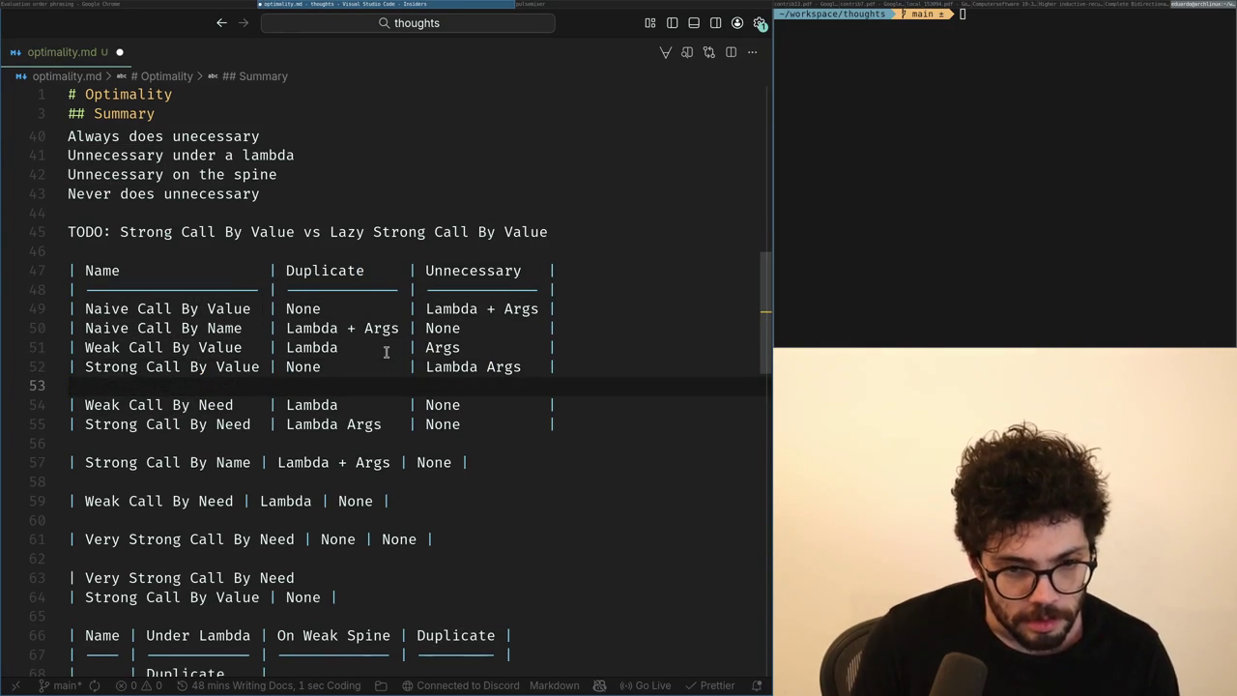
{"action": "key", "text": "ctrl+z"}
{"action": "key", "text": "Down"}
{"action": "key", "text": "Up"}
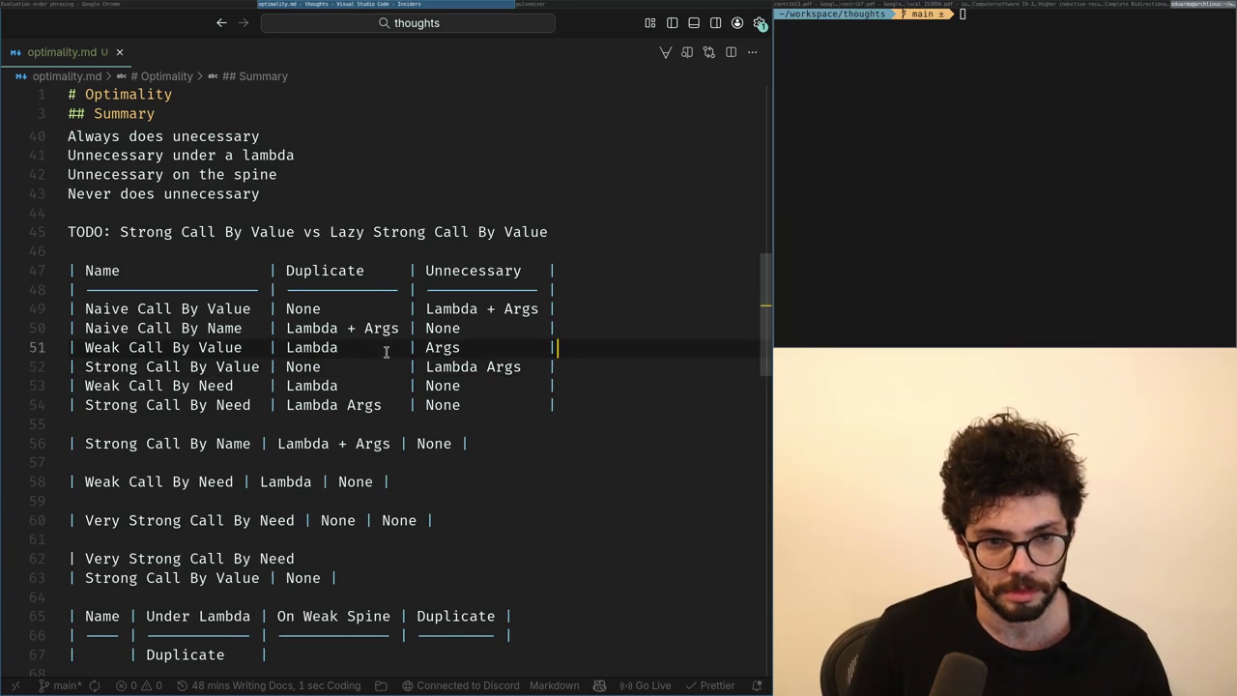
{"action": "key", "text": "Up"}
{"action": "key", "text": "Down"}
{"action": "key", "text": "Down"}
{"action": "key", "text": "Down"}
{"action": "key", "text": "Down"}
{"action": "key", "text": "Up"}
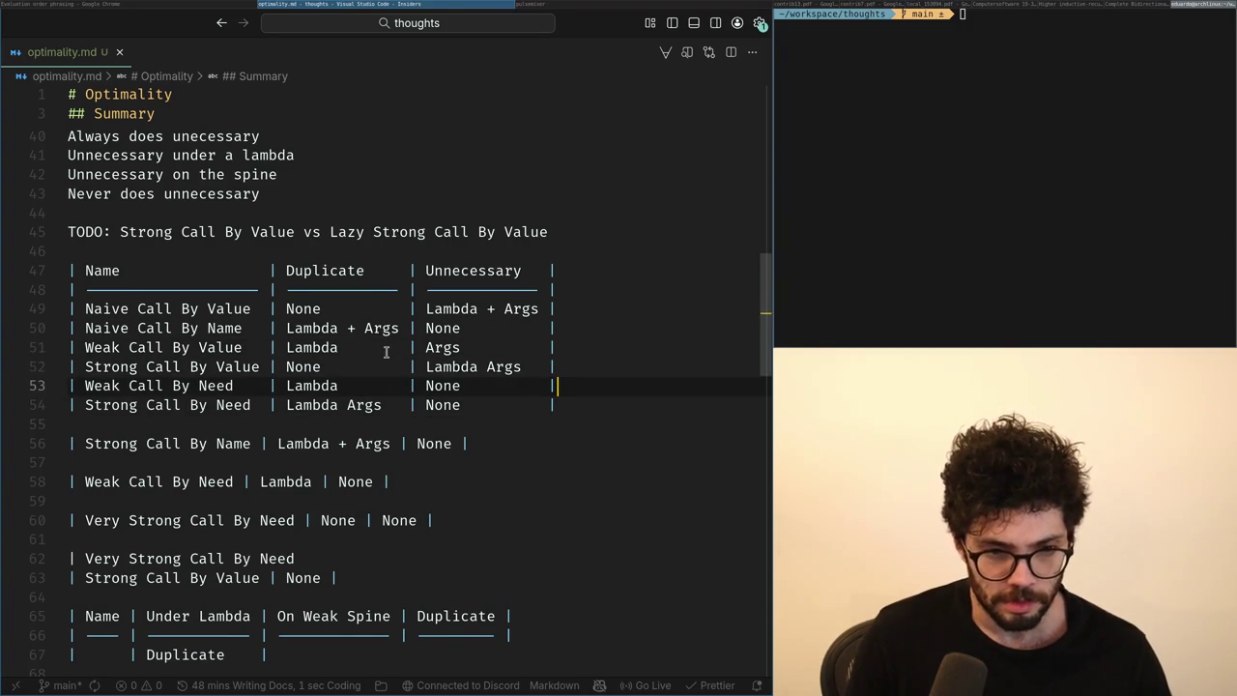
{"action": "key", "text": "Up"}
{"action": "key", "text": "Down"}
{"action": "key", "text": "Home"}
{"action": "key", "text": "ctrl+Right"}
{"action": "key", "text": "ctrl+Right"}
{"action": "key", "text": "ctrl+Right"}
{"action": "key", "text": "ctrl+Right"}
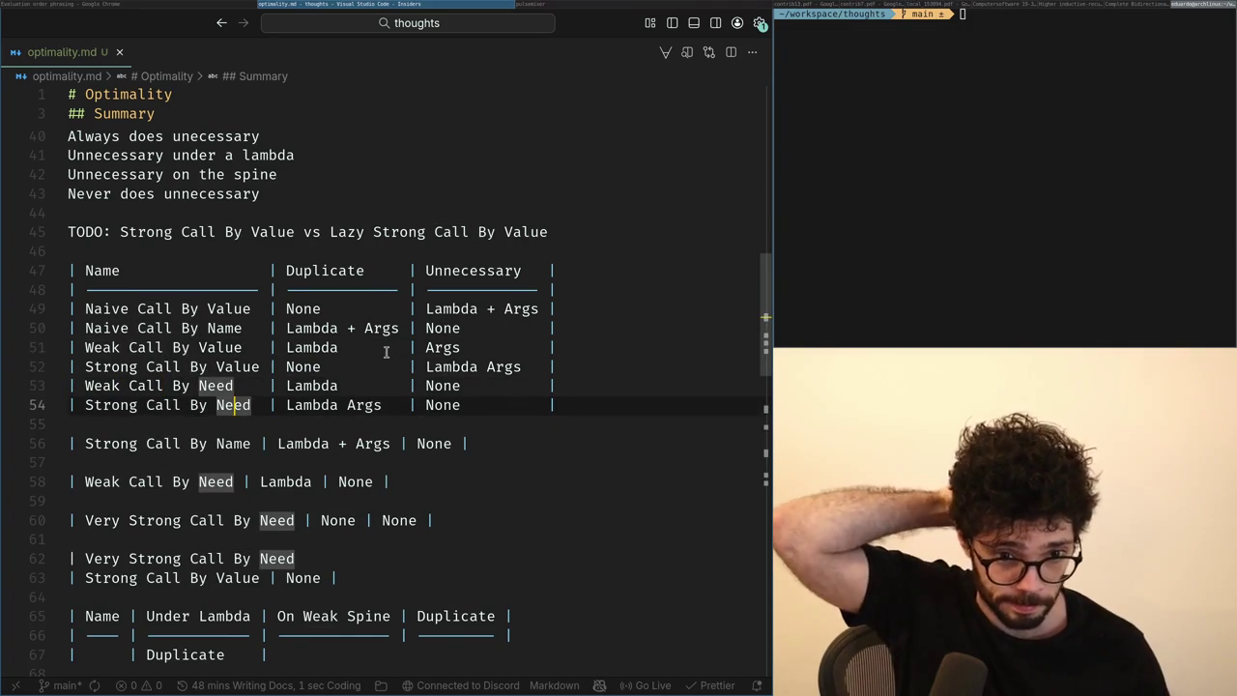
{"action": "key", "text": "ctrl+Right"}
{"action": "key", "text": "ctrl+Right"}
{"action": "key", "text": "Up"}
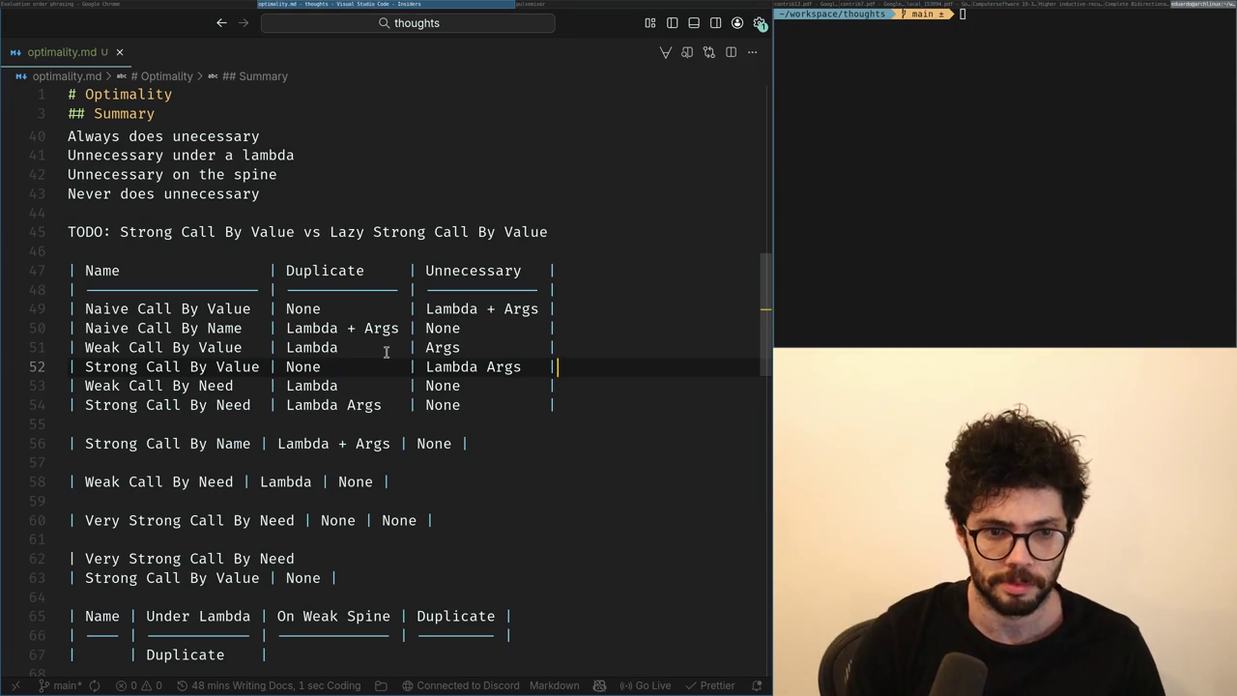
{"action": "key", "text": "Up"}
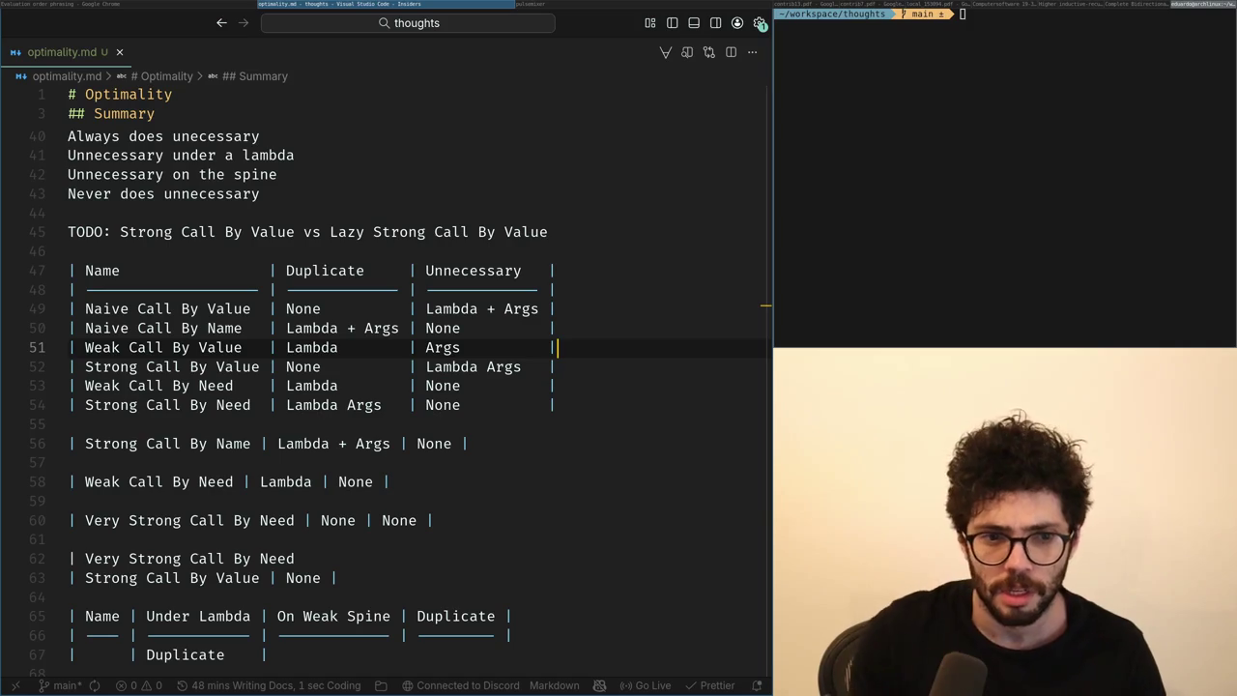
{"action": "key", "text": "shift+Home"}
{"action": "key", "text": "ctrl+c"}
{"action": "key", "text": "End"}
{"action": "key", "text": "Return"}
{"action": "key", "text": "ctrl+v"}
{"action": "key", "text": "ctrl+Right"}
{"action": "key", "text": "ctrl+Right"}
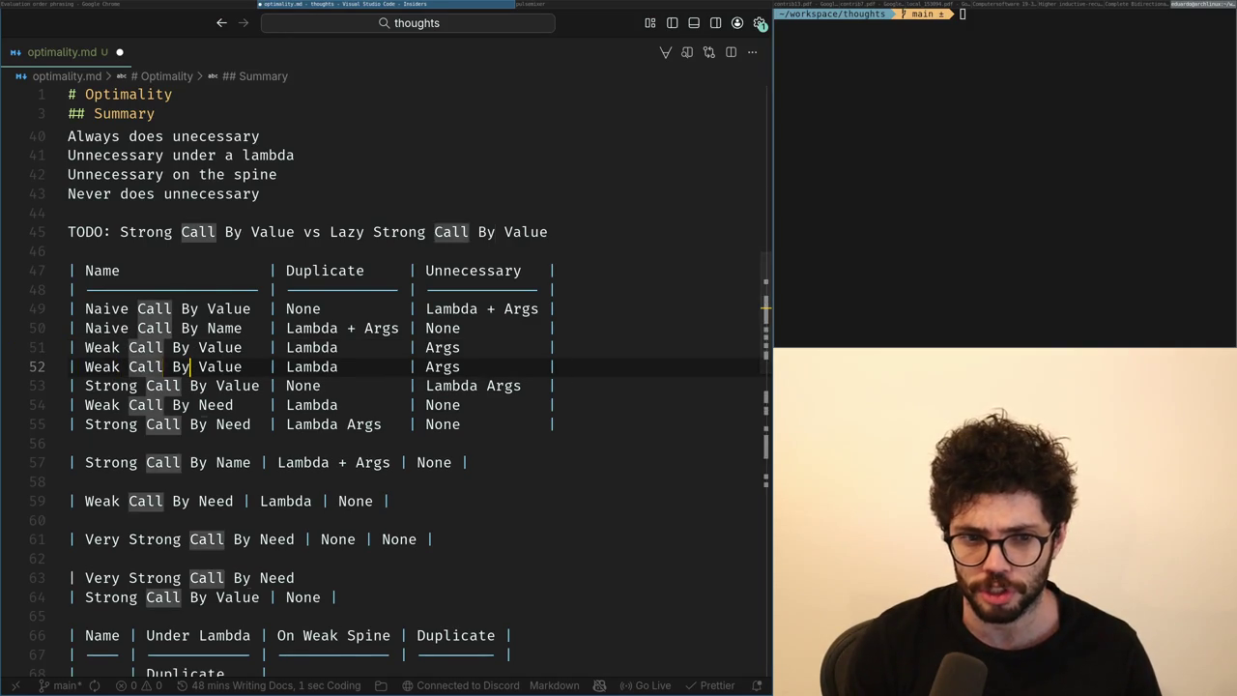
{"action": "key", "text": "ctrl+Right"}
{"action": "key", "text": "ctrl+Right"}
{"action": "key", "text": "ctrl+Right"}
{"action": "key", "text": "ctrl+shift+Left"}
{"action": "key", "text": "BackSpace"}
{"action": "type", "text": "None"}
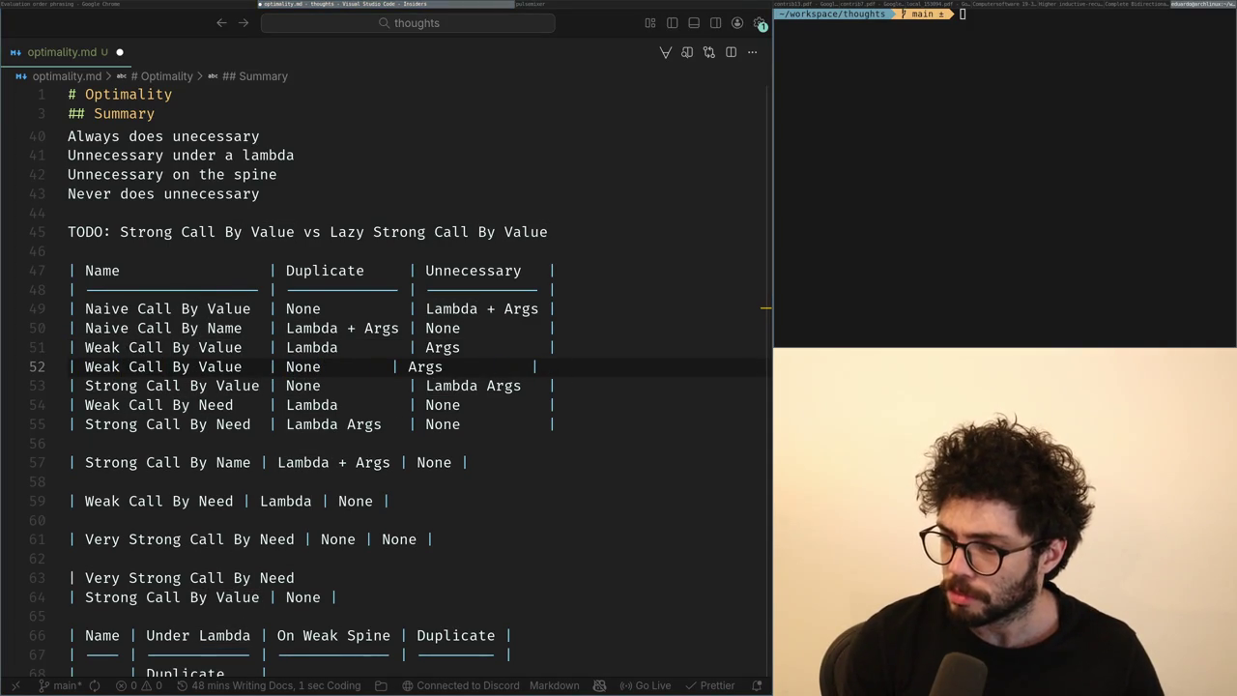
{"action": "left_click", "coordinate": [580, 350]}
{"action": "key", "text": "shift+Down"}
{"action": "key", "text": "BackSpace"}
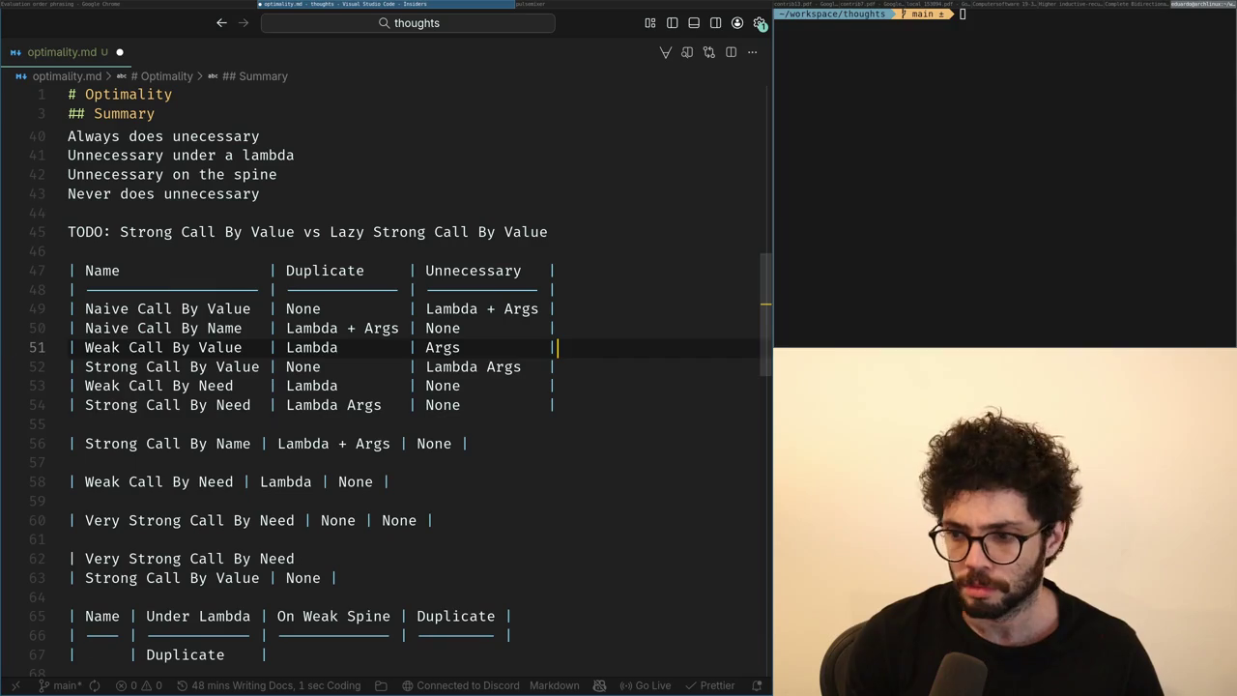
{"action": "left_click", "coordinate": [586, 399]}
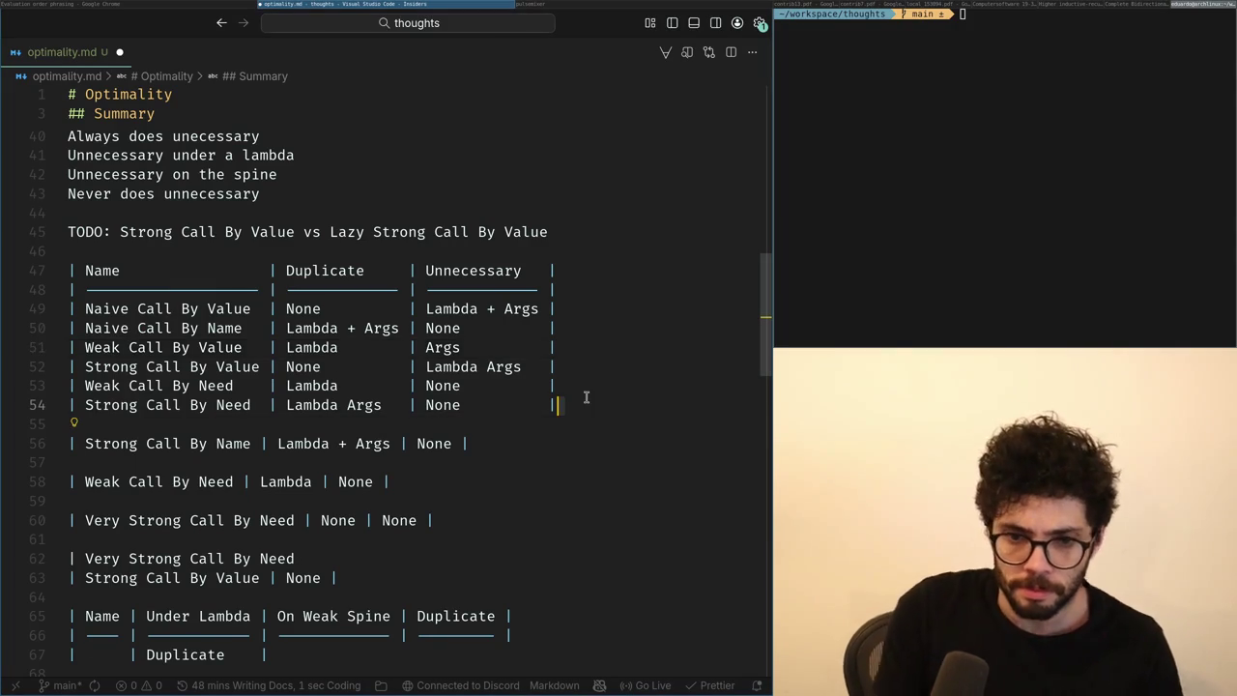
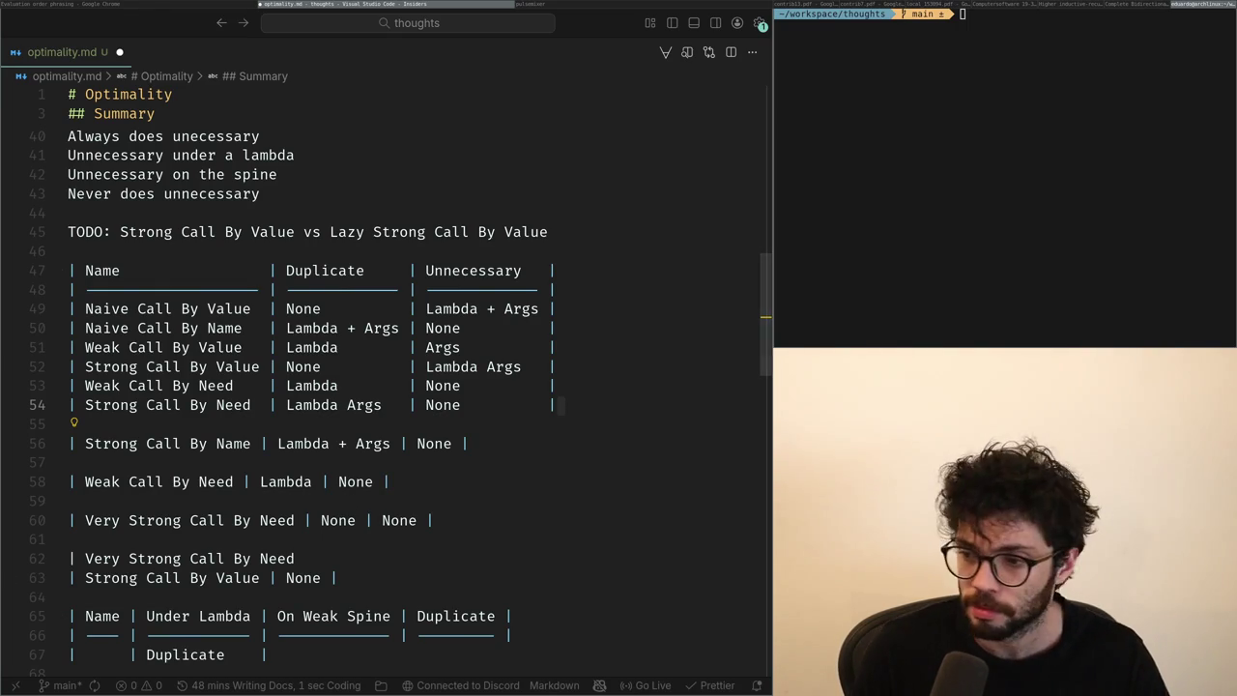
Save optimality.md with the caret on the blank line below the table.
{"action": "left_click", "coordinate": [446, 537]}
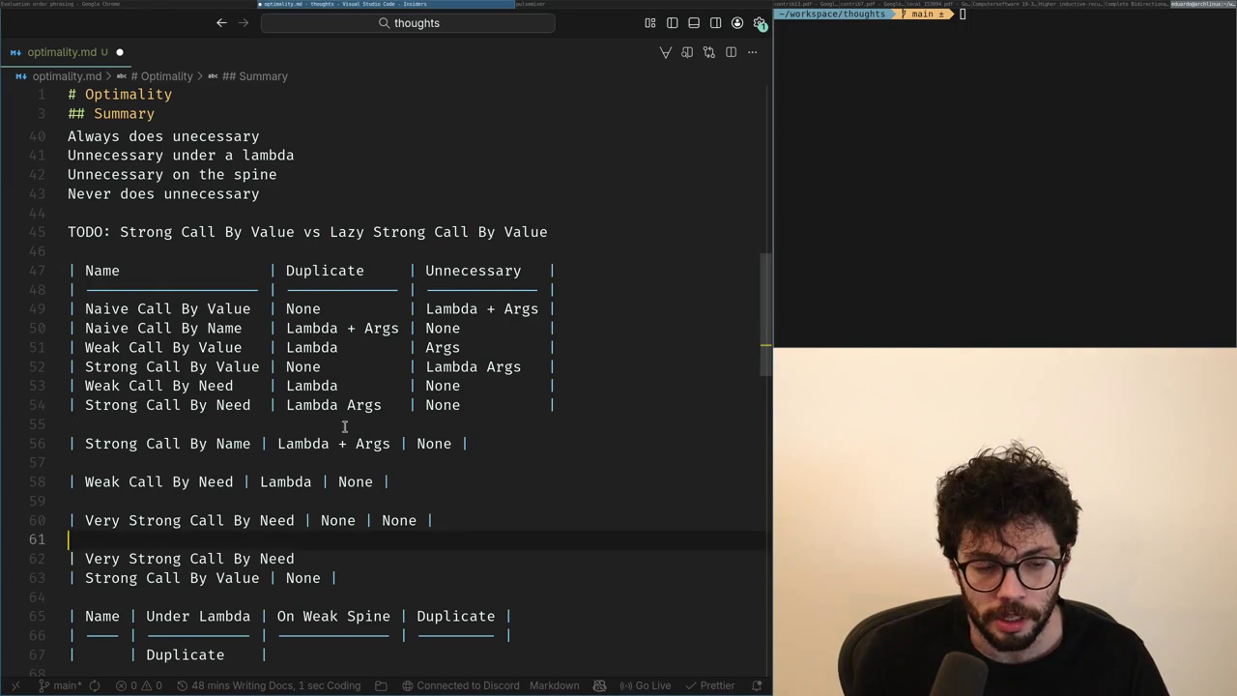
{"action": "left_click", "coordinate": [344, 426]}
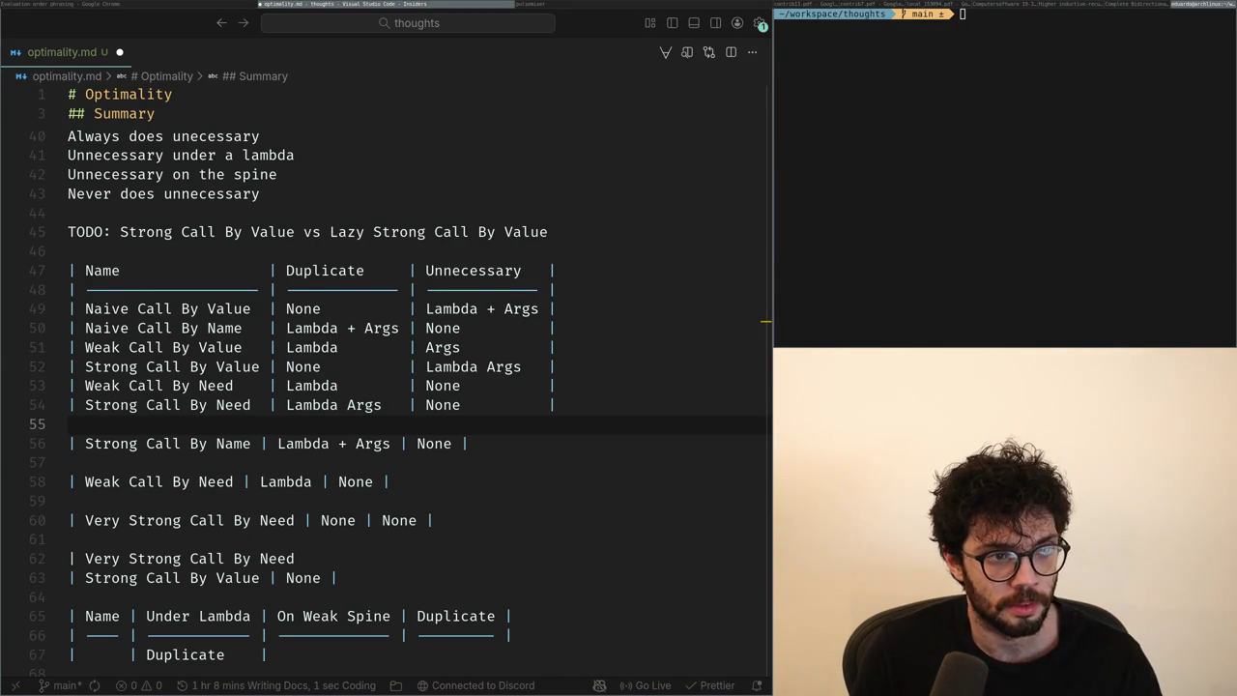
{"action": "key", "text": "ctrl+s"}
Select 'Lambda Args' in the Unnecessary cell of the Strong Call By Value row on line 52.
{"action": "key", "text": "Up"}
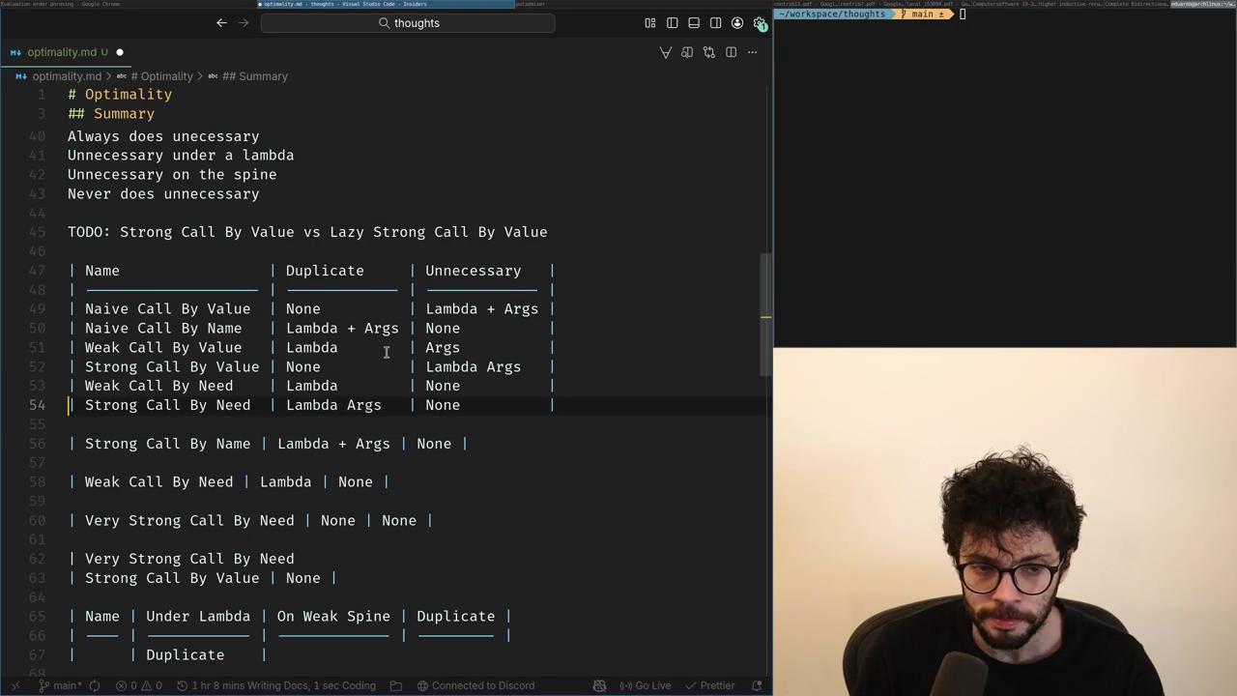
{"action": "key", "text": "Up"}
{"action": "key", "text": "Up"}
{"action": "key", "text": "Up"}
{"action": "key", "text": "Up"}
{"action": "key", "text": "Down"}
{"action": "key", "text": "Down"}
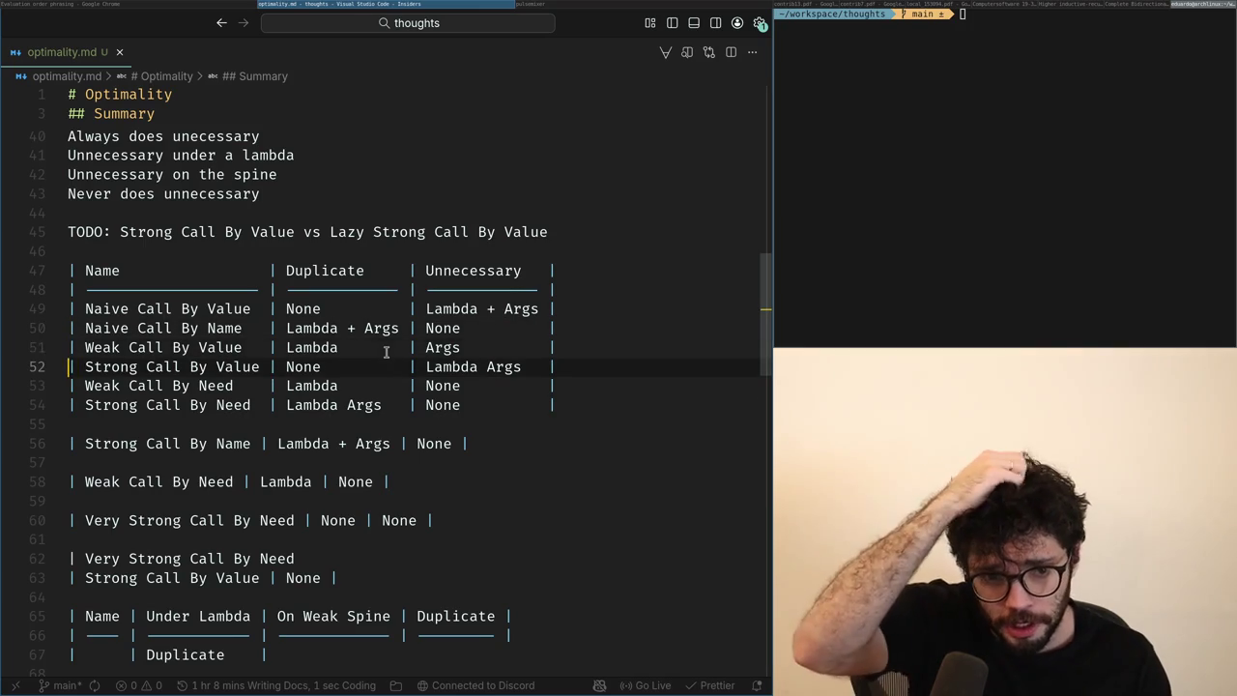
{"action": "key", "text": "End"}
{"action": "key", "text": "Left"}
{"action": "key", "text": "Left"}
{"action": "key", "text": "Left"}
{"action": "key", "text": "ctrl+Left"}
{"action": "key", "text": "ctrl+Left"}
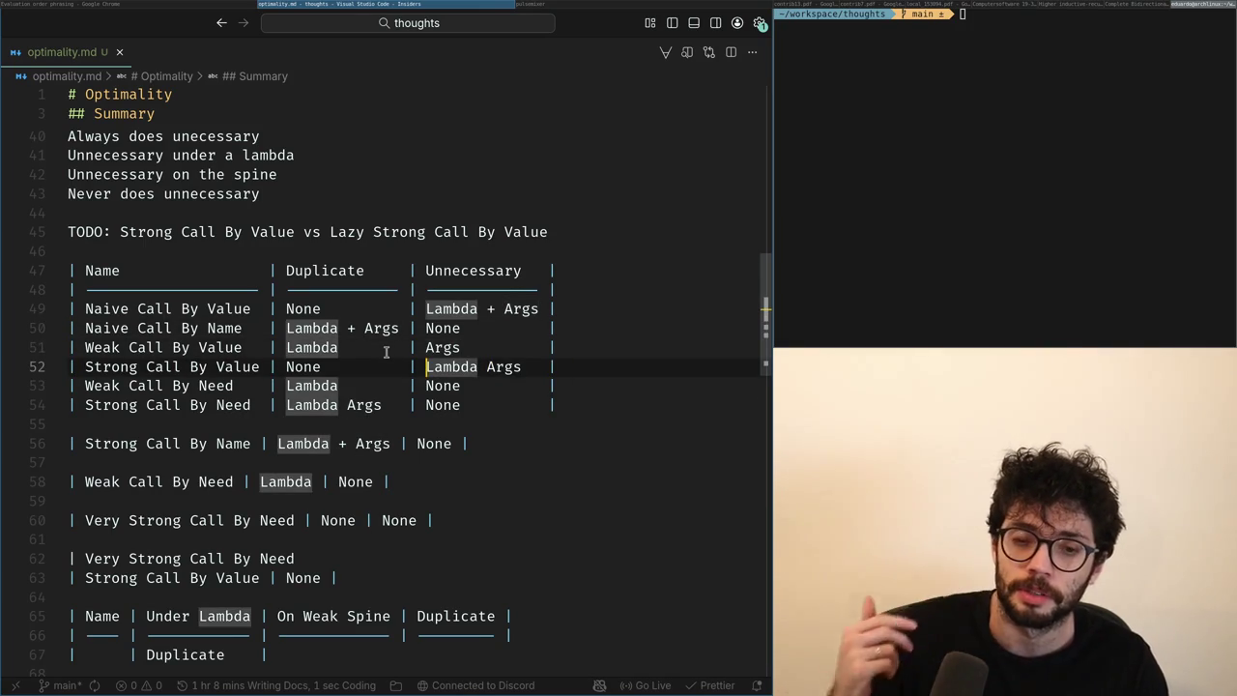
{"action": "key", "text": "ctrl+Right"}
{"action": "key", "text": "Right"}
{"action": "key", "text": "ctrl+Right"}
{"action": "key", "text": "ctrl+shift+Left"}
{"action": "key", "text": "ctrl+shift+Left"}
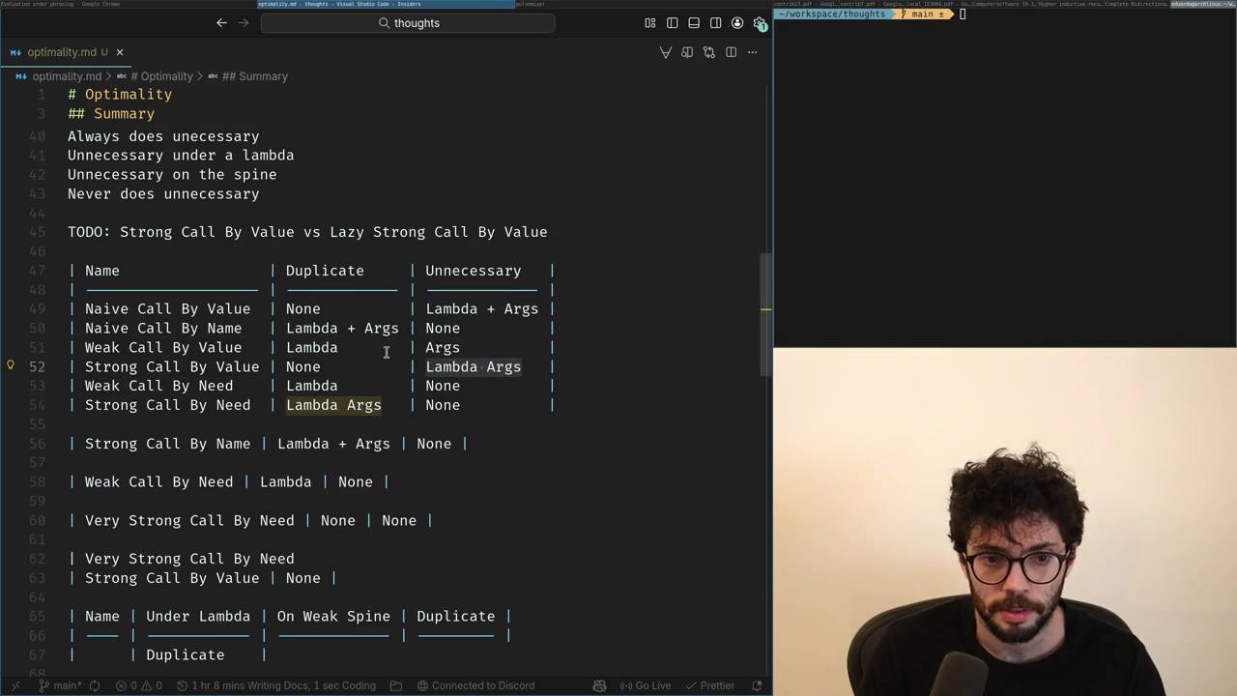
Replace 'Lambda Args' with 'Args' in the Strong Call By Value row and save.
{"action": "key", "text": "BackSpace"}
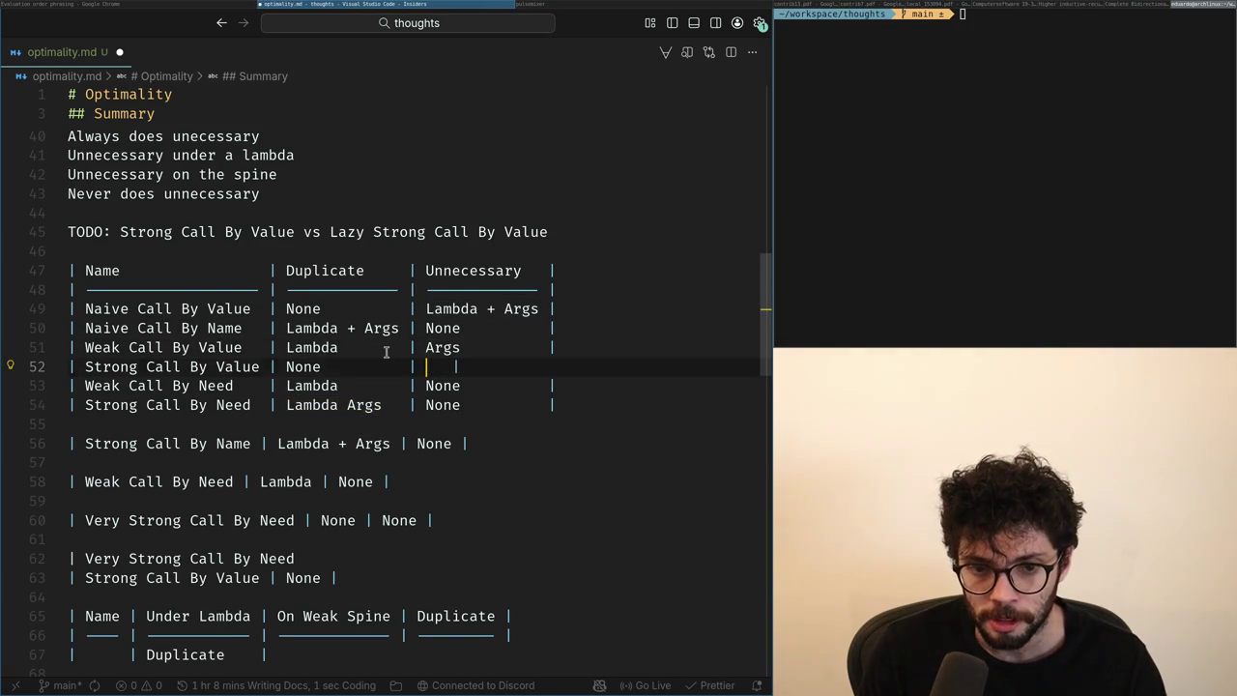
{"action": "key", "text": "ctrl+z"}
{"action": "key", "text": "ctrl+shift+z"}
{"action": "type", "text": "A"}
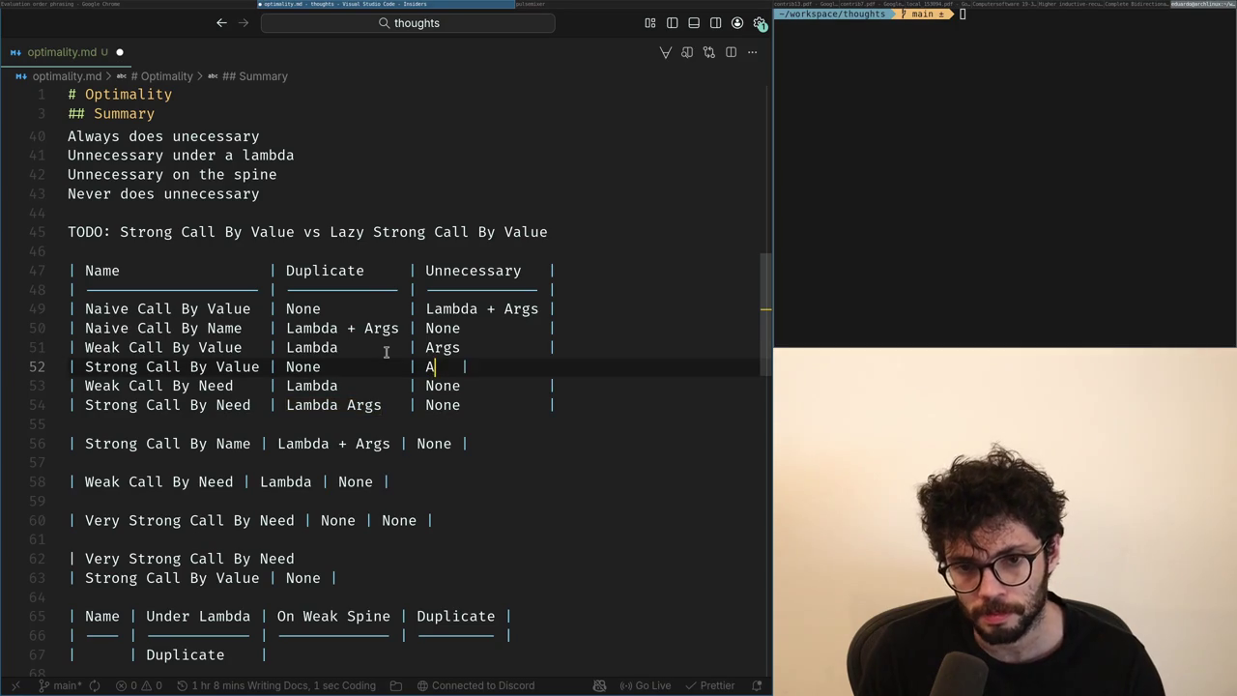
{"action": "type", "text": "rgs"}
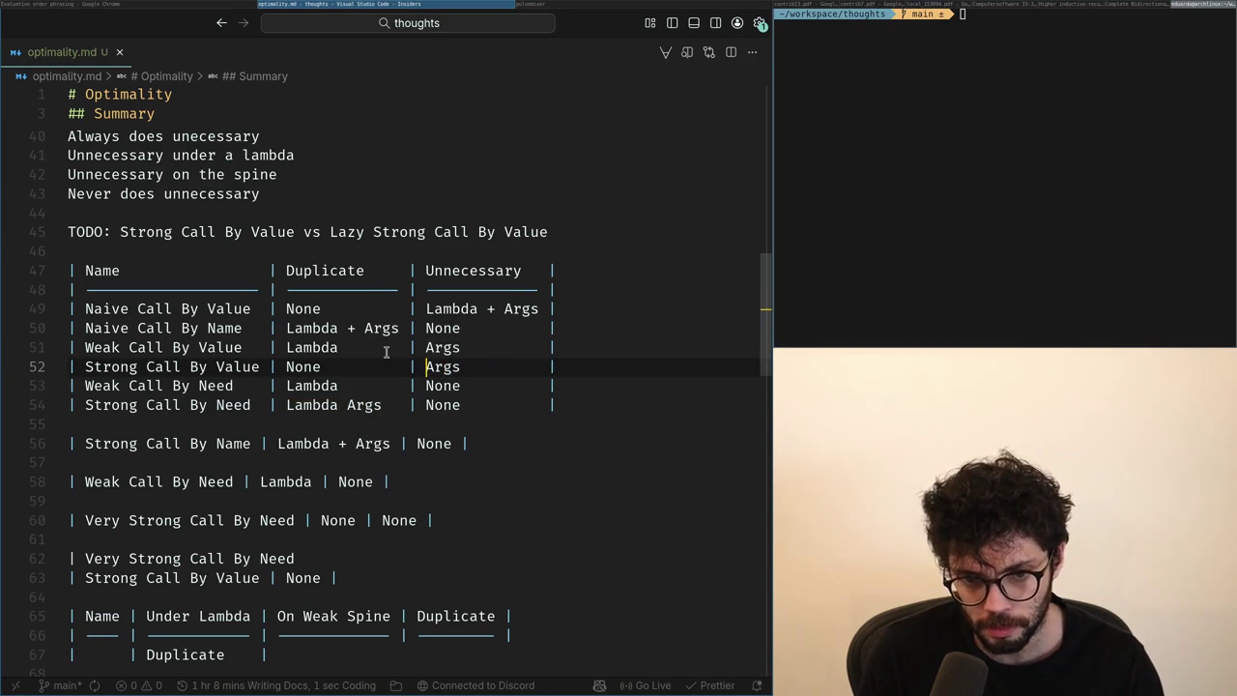
{"action": "key", "text": "ctrl+s"}
Capture the table with a Flameshot screenshot copied to the clipboard.
{"action": "key", "text": "Right"}
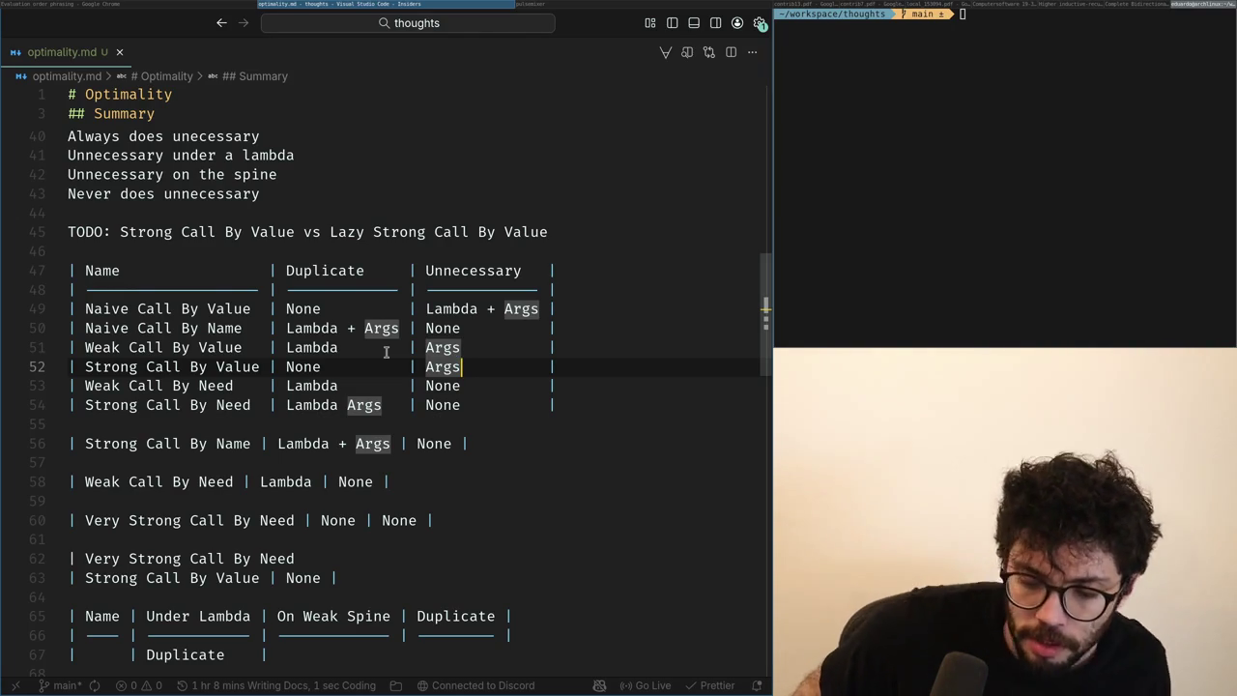
{"action": "key", "text": "Escape"}
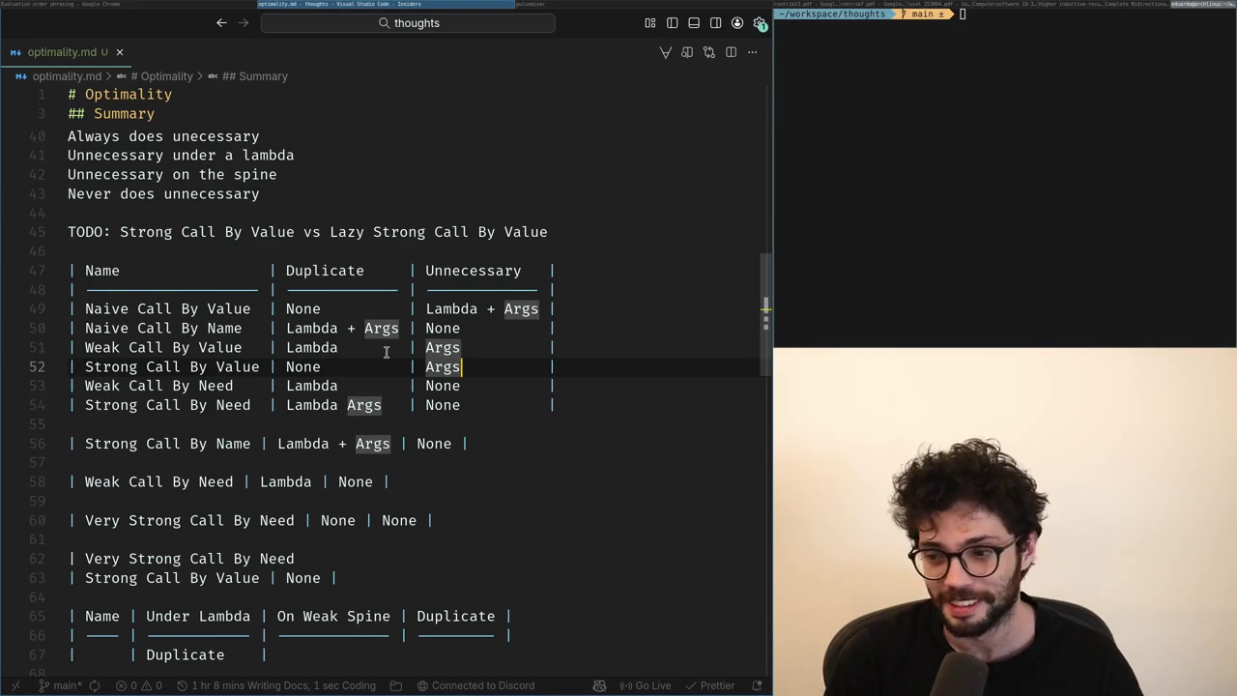
{"action": "key", "text": "Print"}
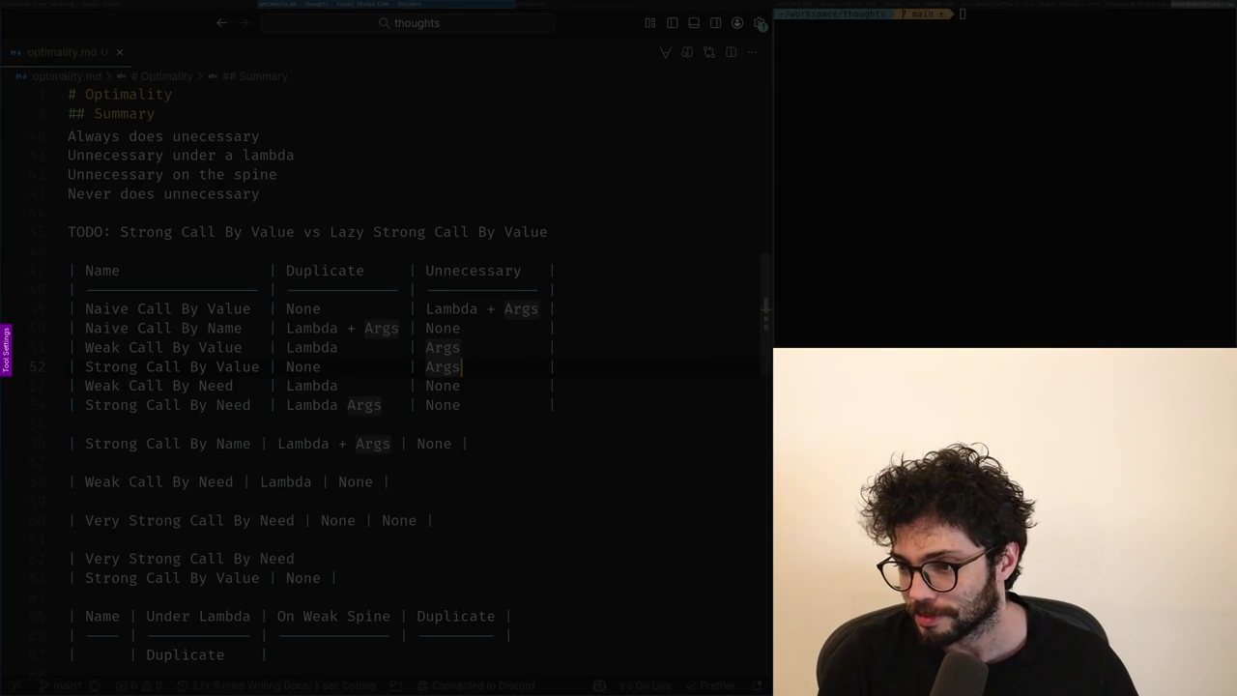
{"action": "key", "text": "Escape"}
{"action": "key", "text": "Return"}
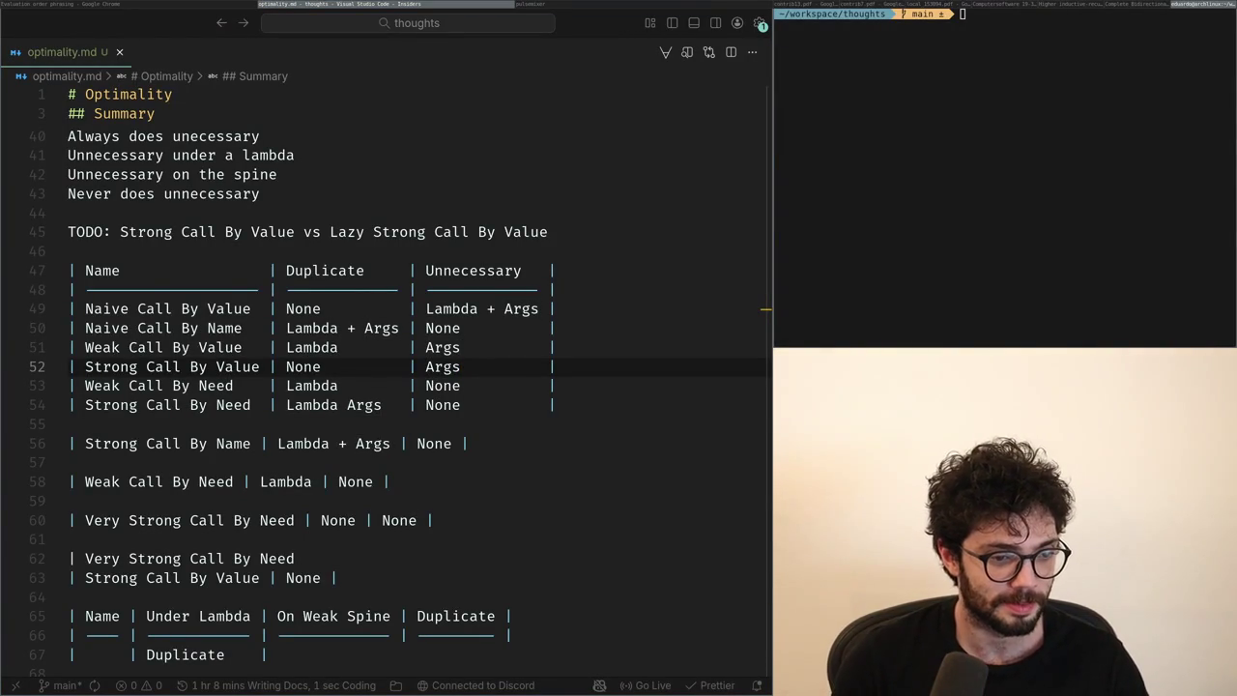
Move the four Weak/Strong Call By Value/Need rows above the Naive rows, leaving a blank line between.
{"action": "key", "text": "Up"}
{"action": "key", "text": "Up"}
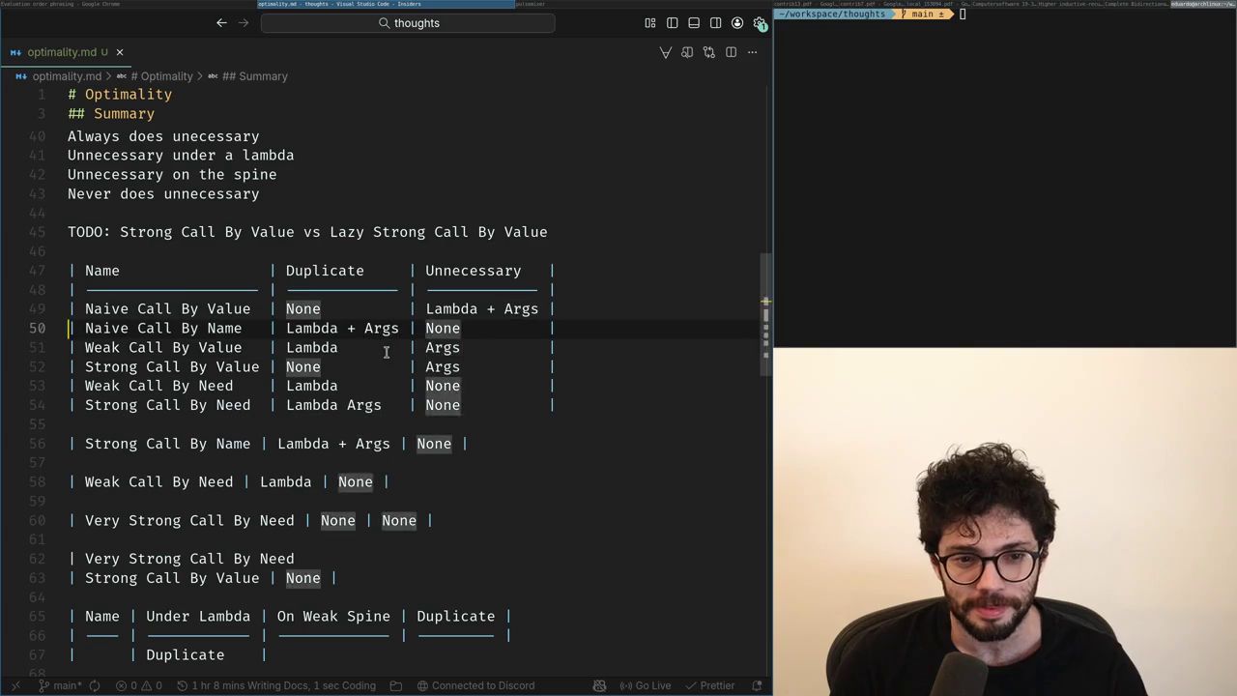
{"action": "key", "text": "Home"}
{"action": "key", "text": "Down"}
{"action": "key", "text": "shift+Down"}
{"action": "key", "text": "shift+End"}
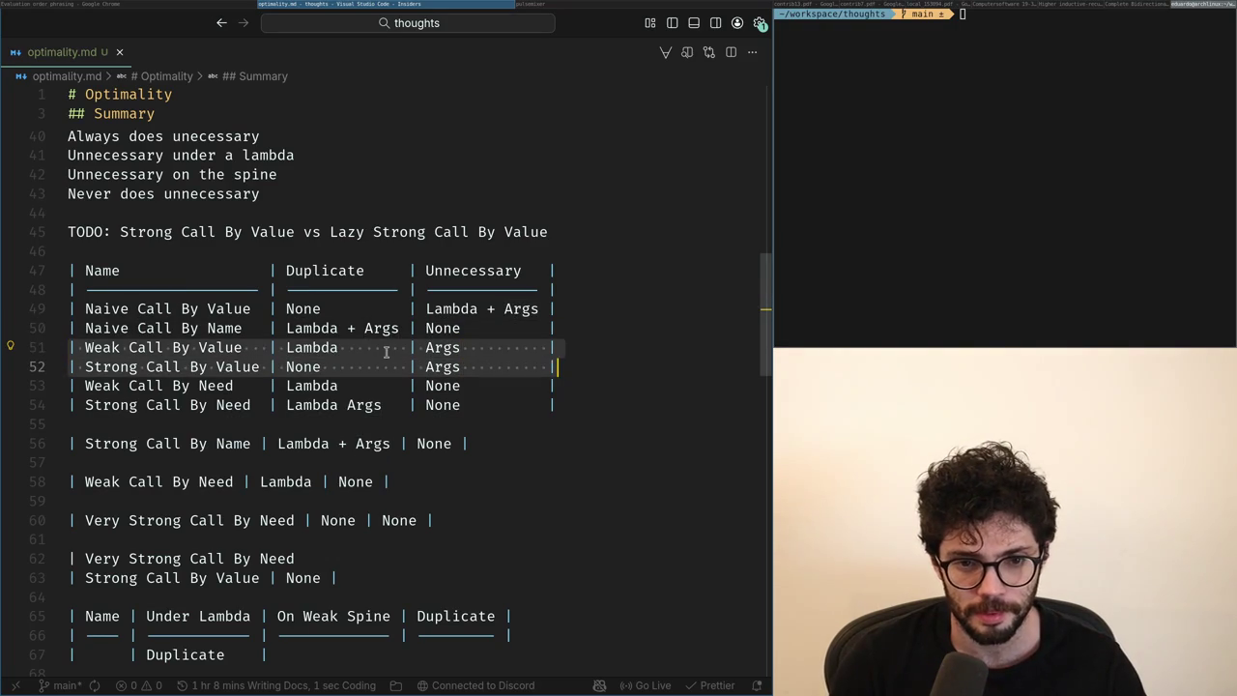
{"action": "key", "text": "super+Right"}
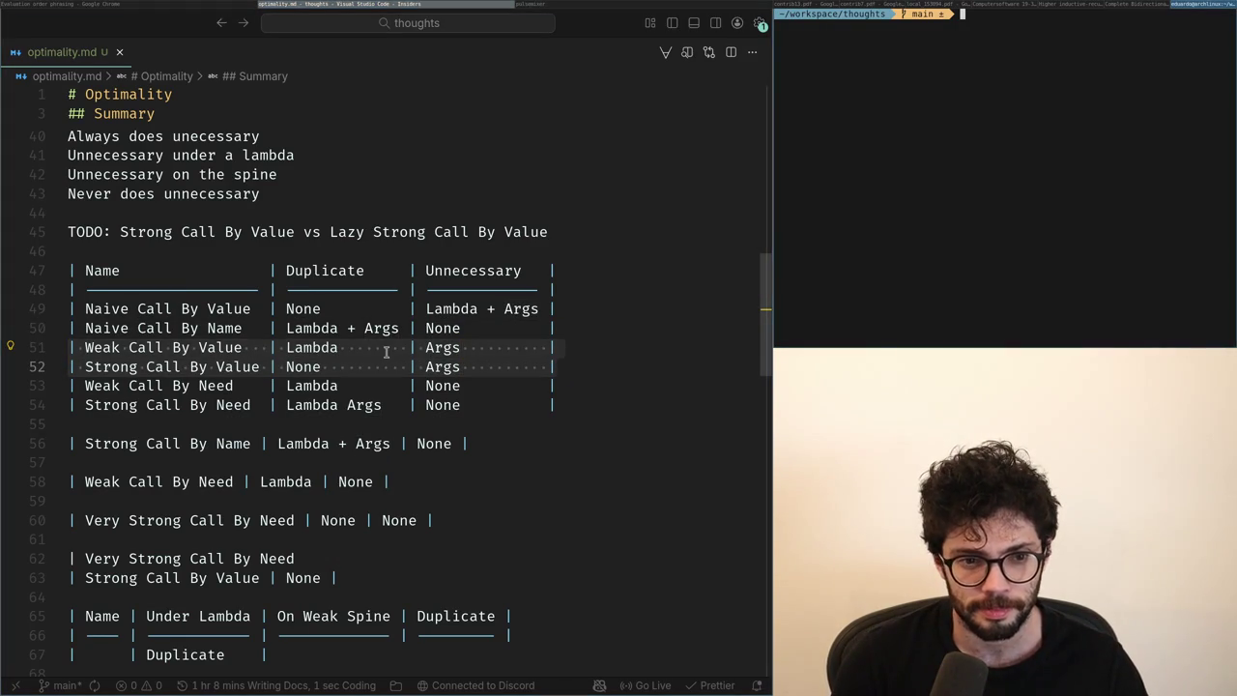
{"action": "left_click", "coordinate": [391, 424]}
{"action": "key", "text": "shift+Up"}
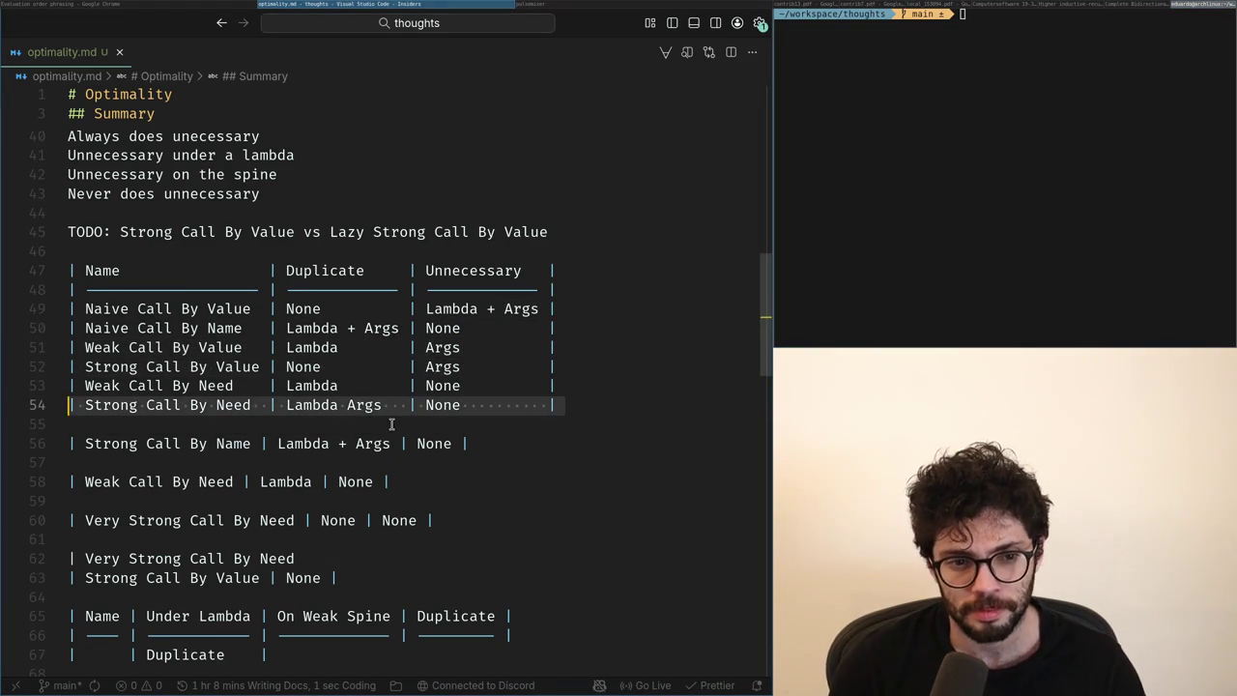
{"action": "key", "text": "shift+Up"}
{"action": "key", "text": "shift+Up"}
{"action": "key", "text": "shift+Up"}
{"action": "key", "text": "ctrl+x"}
{"action": "key", "text": "Up"}
{"action": "key", "text": "Up"}
{"action": "key", "text": "ctrl+v"}
{"action": "key", "text": "Return"}
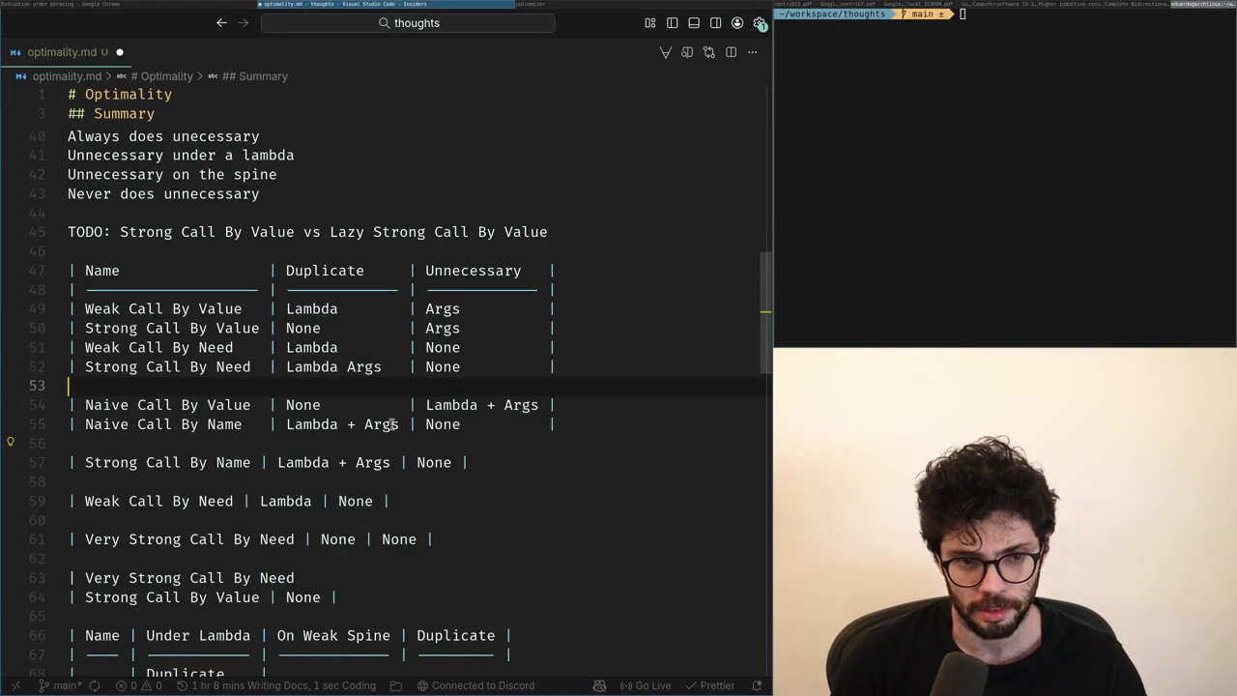
{"action": "key", "text": "ctrl+z"}
{"action": "key", "text": "ctrl+shift+z"}
Copy the header separator row onto the blank line between the two row groups.
{"action": "key", "text": "Up"}
{"action": "key", "text": "Up"}
{"action": "key", "text": "Up"}
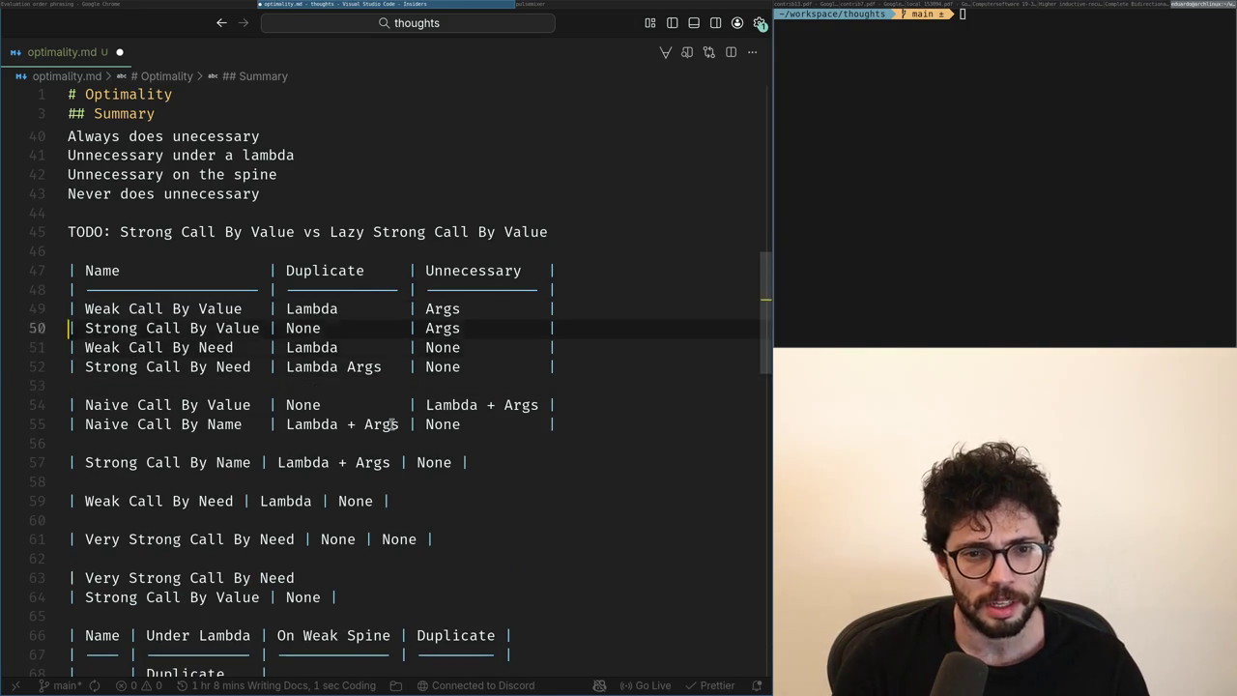
{"action": "key", "text": "Up"}
{"action": "key", "text": "Up"}
{"action": "key", "text": "Down"}
{"action": "key", "text": "End"}
{"action": "key", "text": "Down"}
{"action": "key", "text": "ctrl+v"}
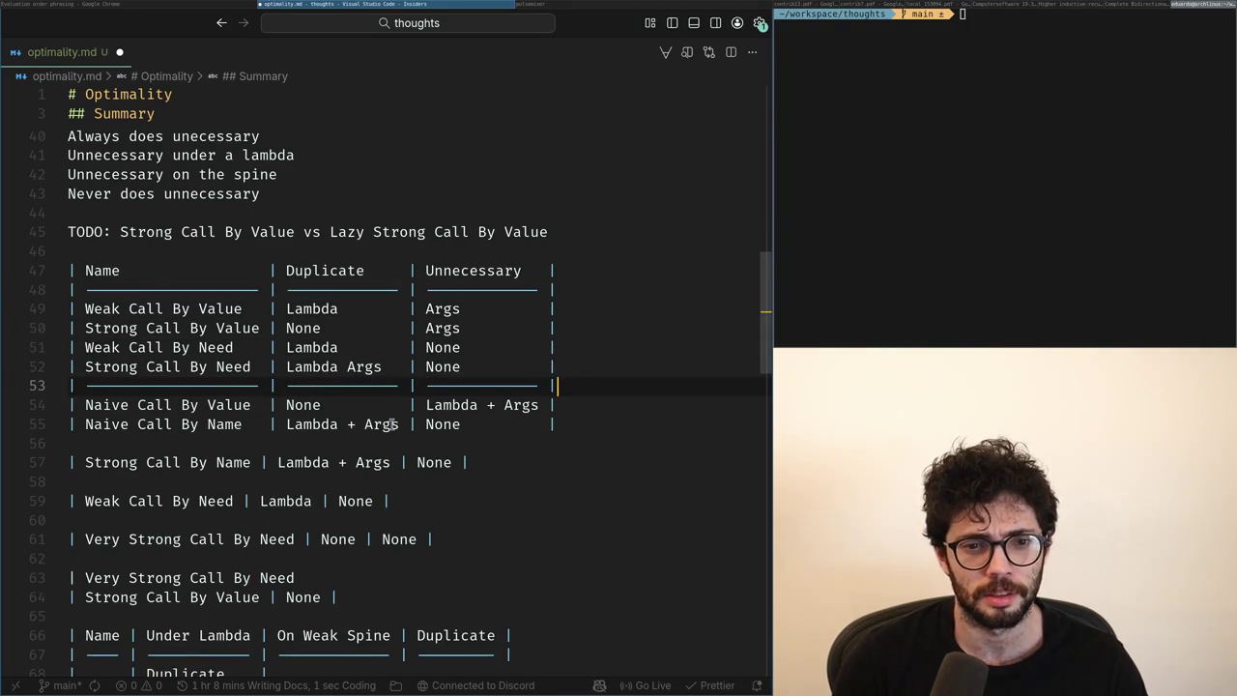
{"action": "key", "text": "Return"}
{"action": "key", "text": "ctrl+space"}
{"action": "key", "text": "Escape"}
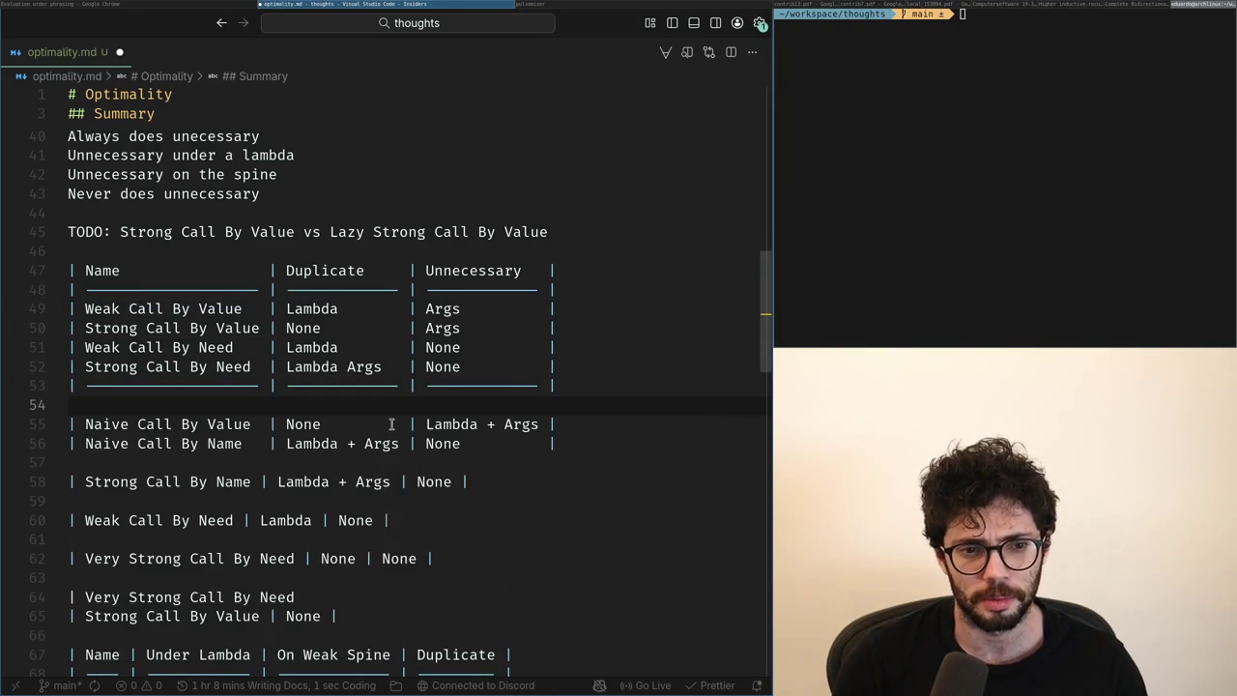
{"action": "key", "text": "BackSpace"}
{"action": "key", "text": "ctrl+shift+p"}
{"action": "type", "text": "previ"}
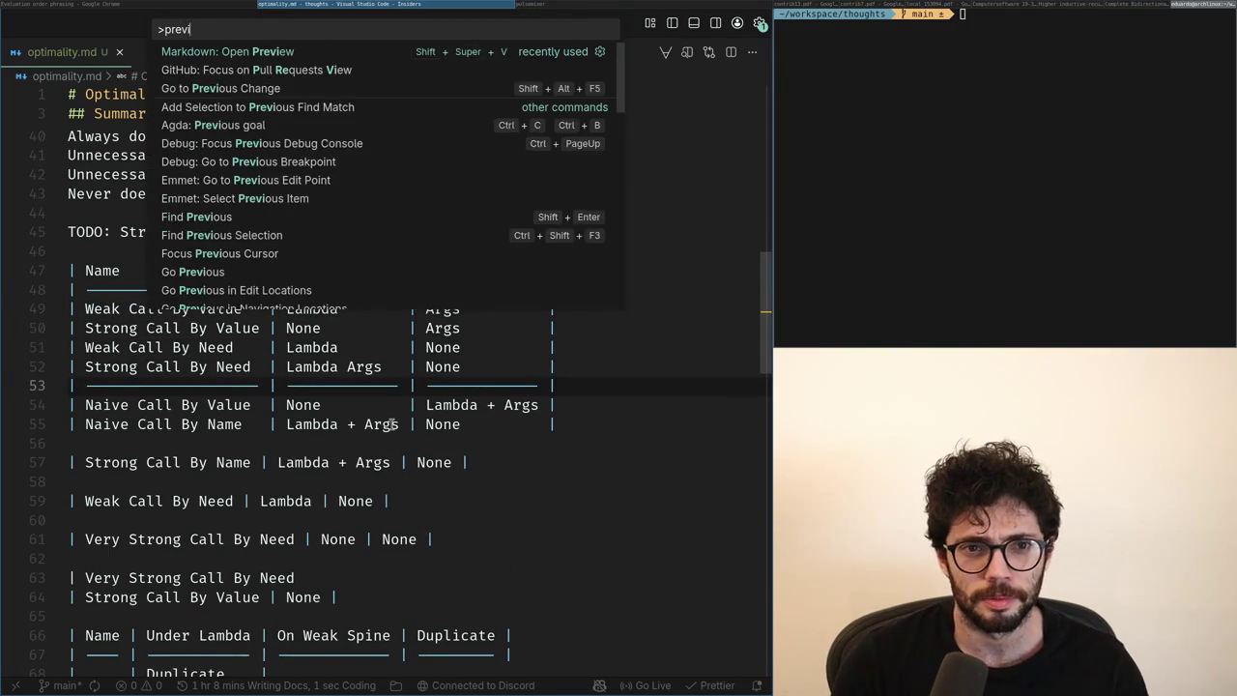
{"action": "key", "text": "Return"}
{"action": "scroll", "coordinate": [164, 430], "scroll_direction": "up", "scroll_amount": 3}
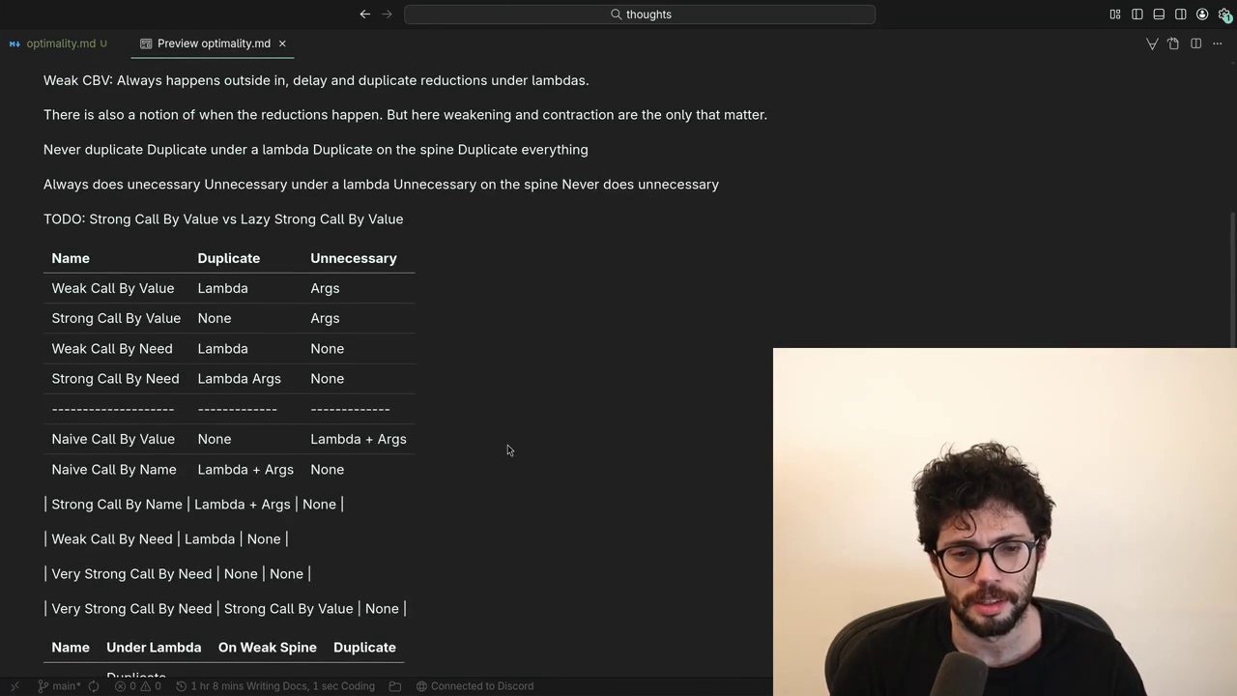
{"action": "key", "text": "ctrl+w"}
{"action": "key", "text": "Down"}
{"action": "key", "text": "Down"}
{"action": "key", "text": "Up"}
{"action": "key", "text": "Up"}
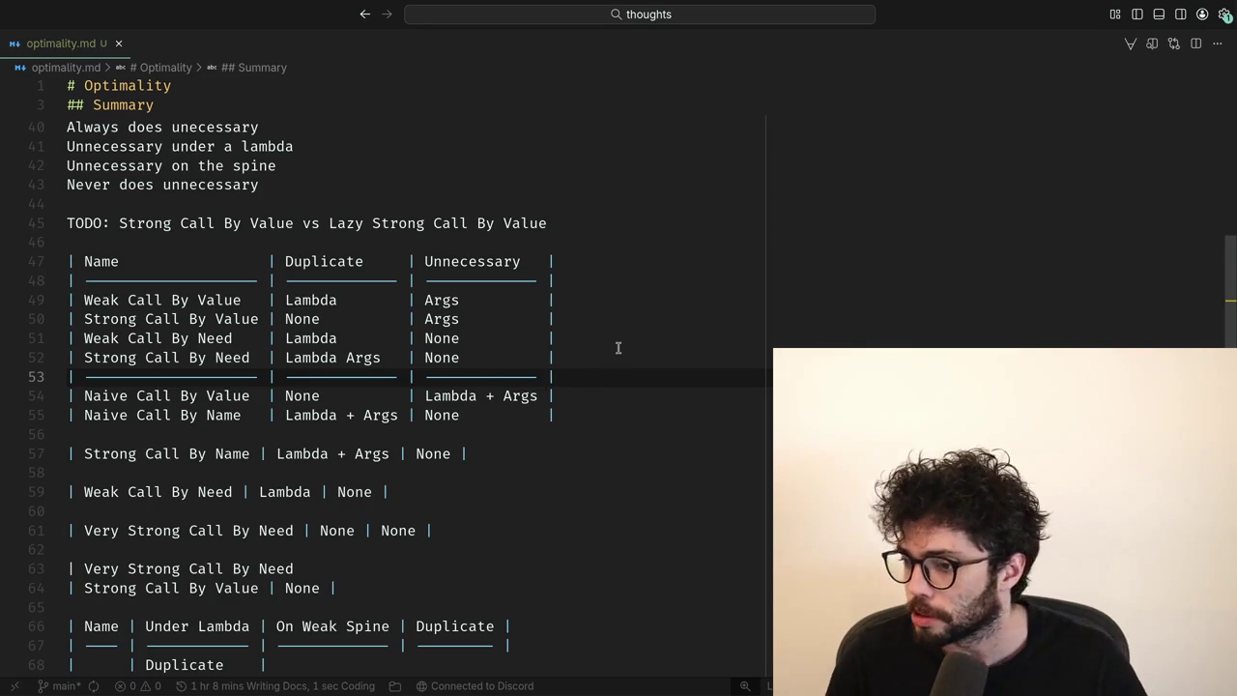
Bring optimality.md up full screen in Visual Studio Code.
{"action": "key", "text": "super+f"}
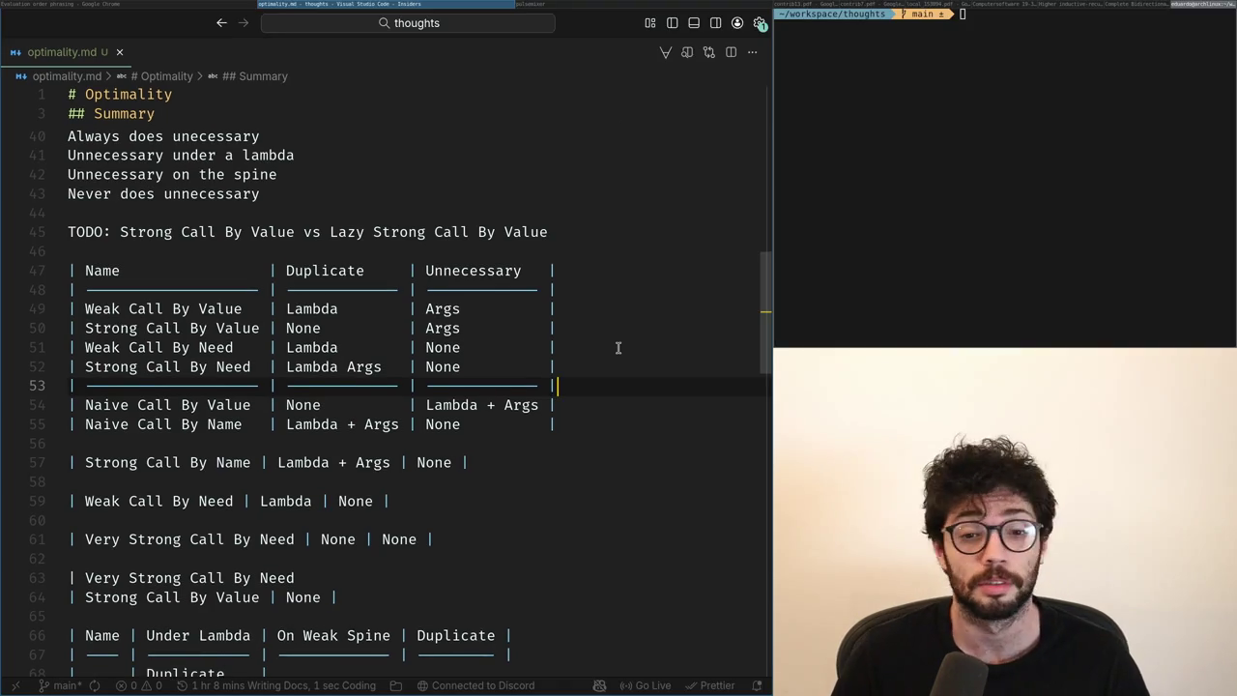
{"action": "key", "text": "super+Left"}
{"action": "key", "text": "alt+Tab"}
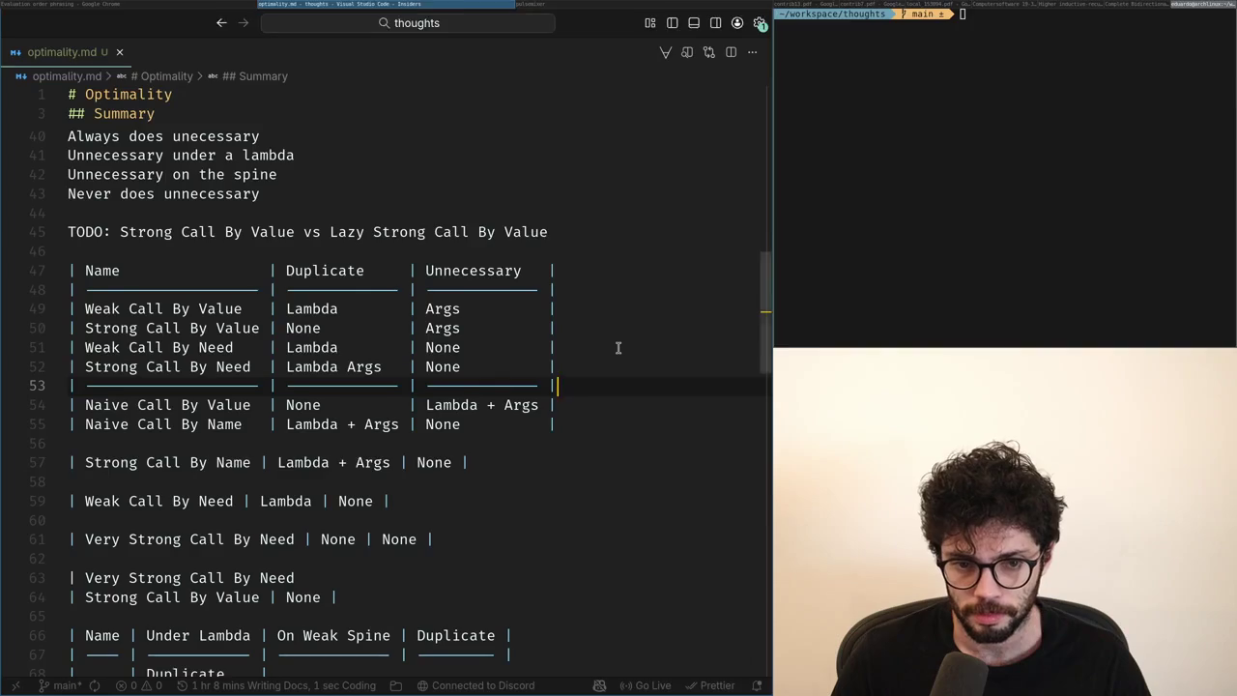
{"action": "key", "text": "super+f"}
Try renaming the Naive Call By Name row to Weak, then restore Naive and save.
{"action": "key", "text": "Up"}
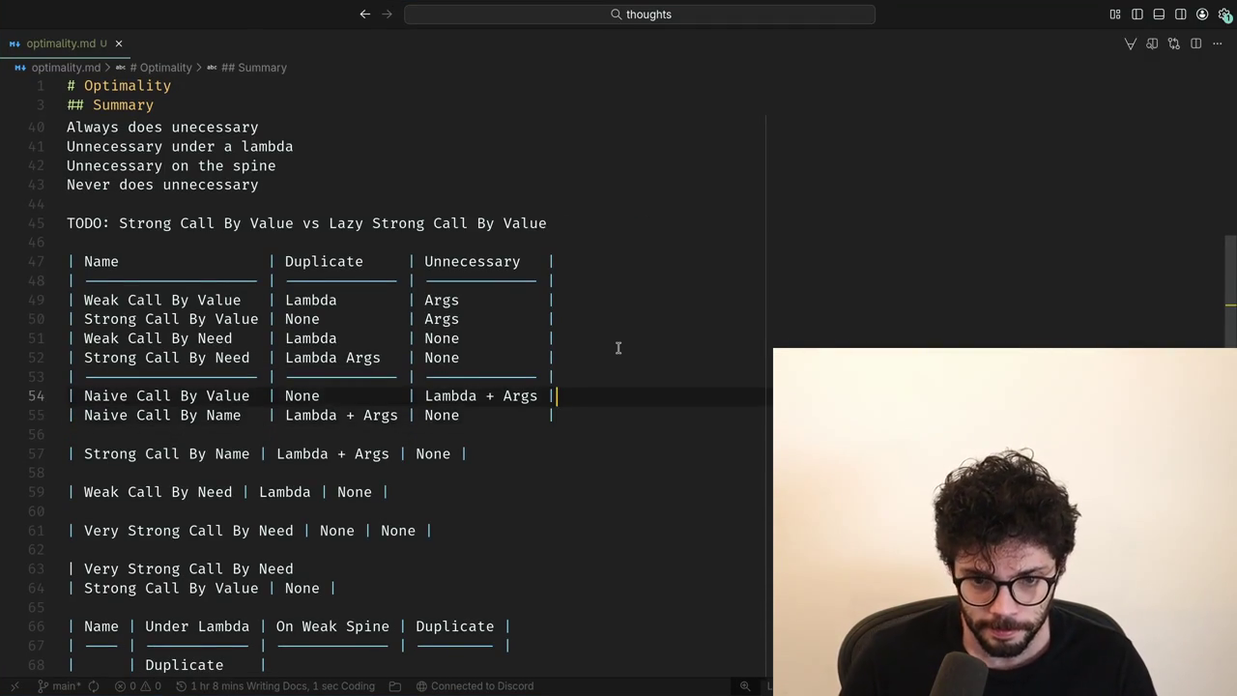
{"action": "key", "text": "Down"}
{"action": "key", "text": "ctrl+Right"}
{"action": "key", "text": "ctrl+Right"}
{"action": "key", "text": "ctrl+Right"}
{"action": "key", "text": "ctrl+Left"}
{"action": "key", "text": "ctrl+Left"}
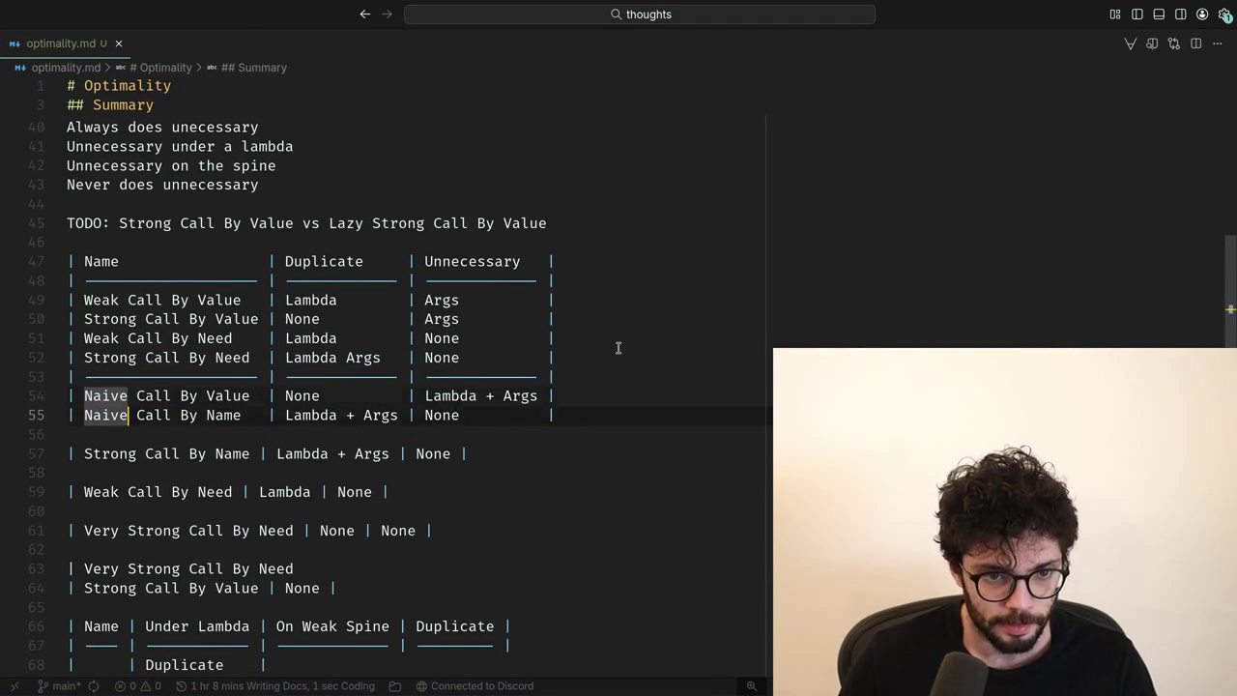
{"action": "key", "text": "Up"}
{"action": "key", "text": "Down"}
{"action": "key", "text": "ctrl+Delete"}
{"action": "type", "text": "Wea"}
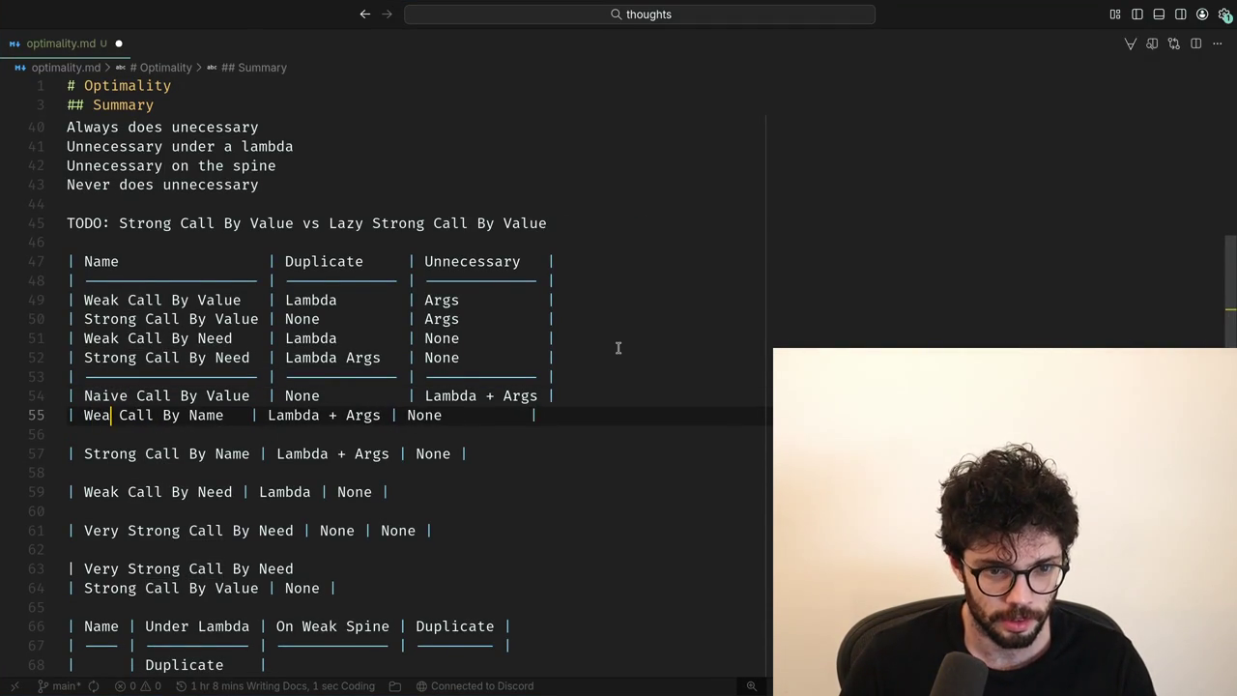
{"action": "type", "text": "k"}
{"action": "key", "text": "ctrl+BackSpace"}
{"action": "key", "text": "ctrl+s"}
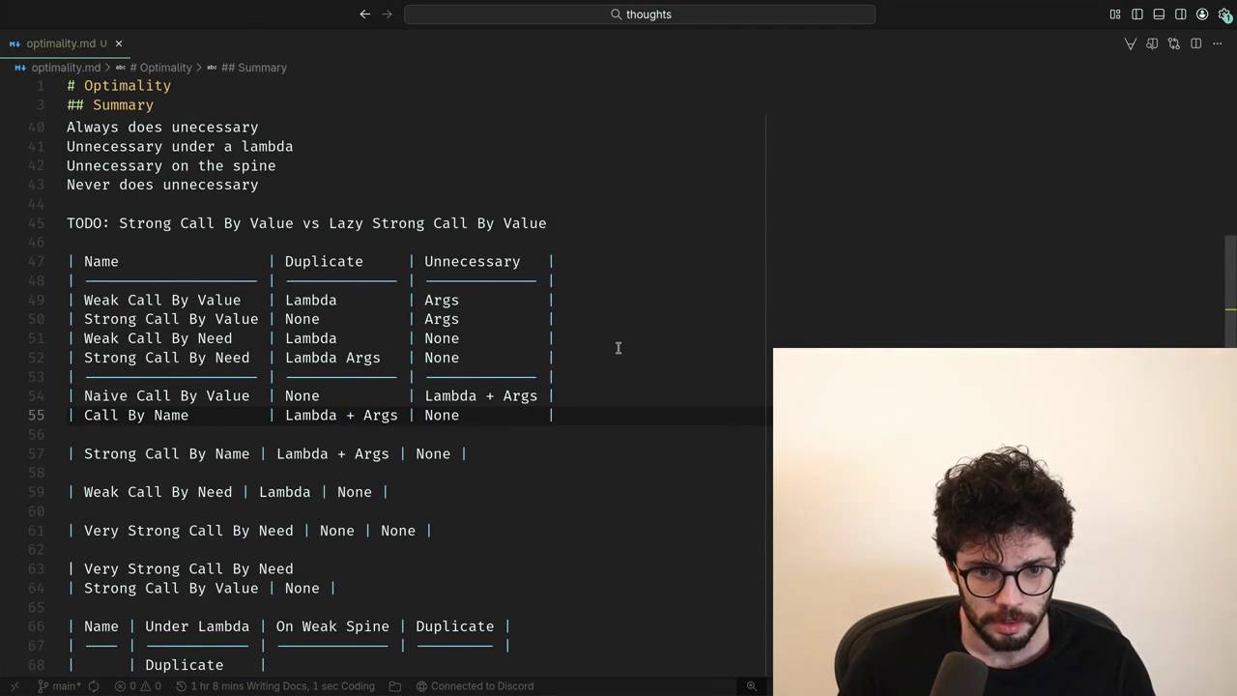
{"action": "key", "text": "ctrl+z"}
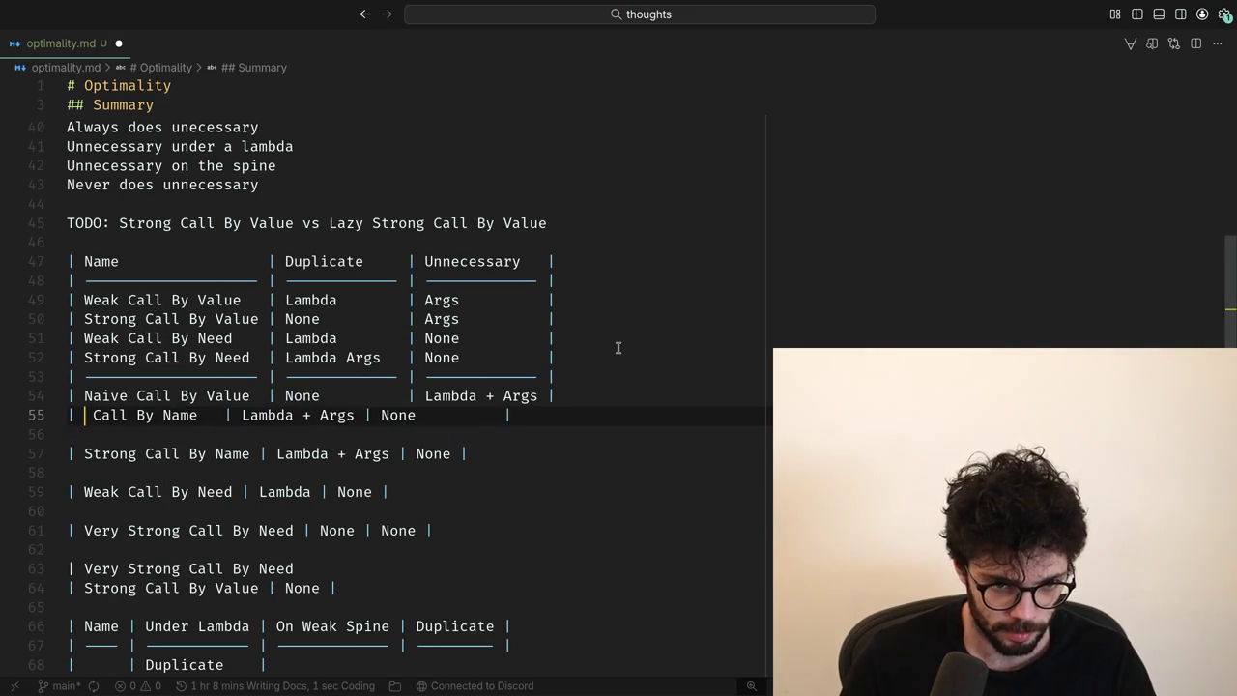
{"action": "key", "text": "ctrl+z"}
{"action": "key", "text": "ctrl+BackSpace"}
{"action": "type", "text": "Naive"}
{"action": "key", "text": "ctrl+s"}
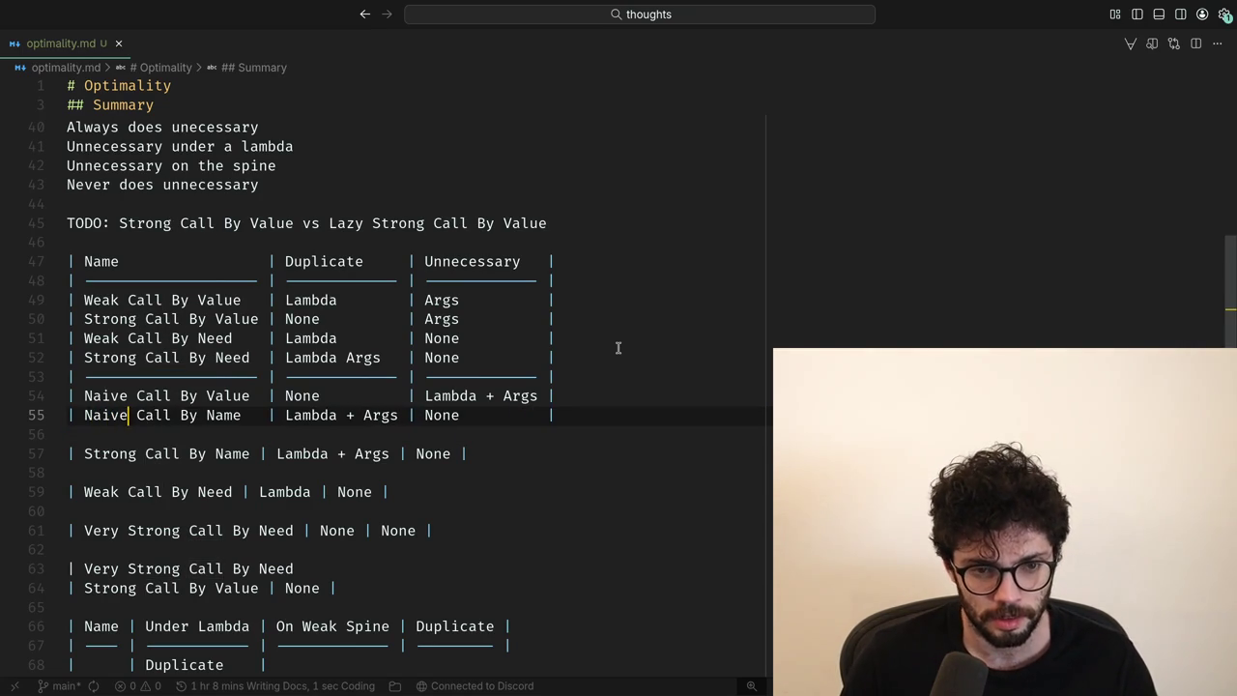
Revert another Weak rename and open an empty line below the Naive Call By Name row.
{"action": "key", "text": "ctrl+shift+Left"}
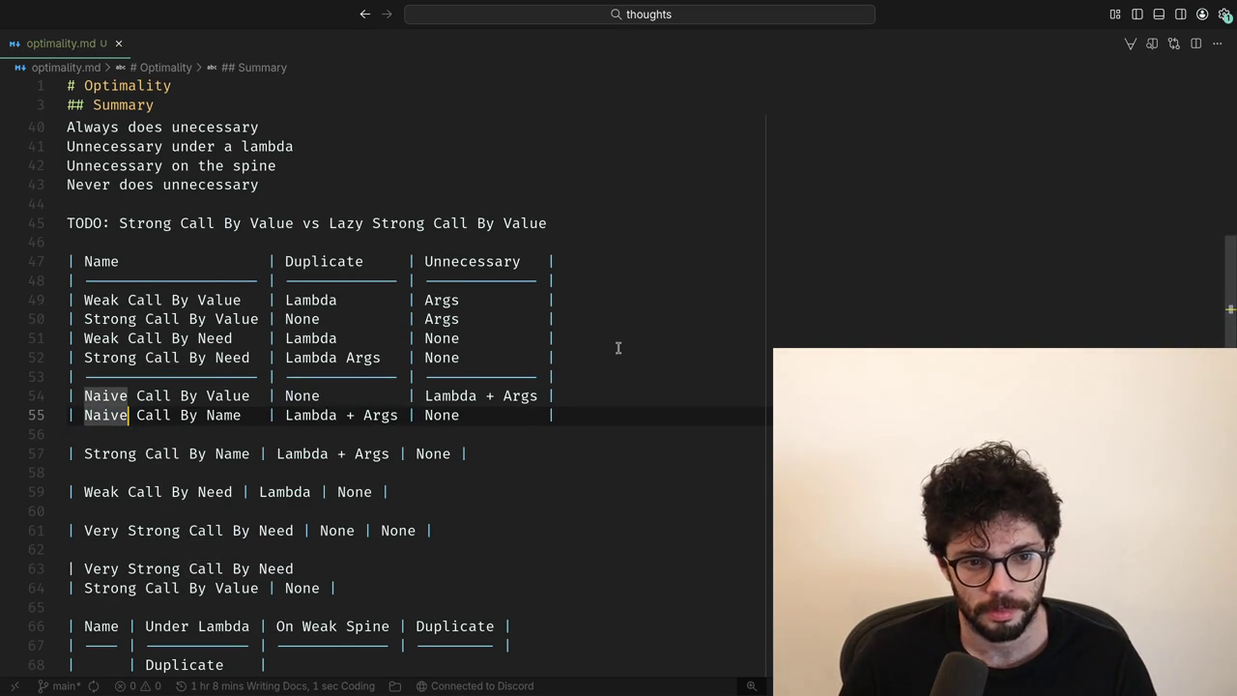
{"action": "key", "text": "BackSpace"}
{"action": "type", "text": "Weak"}
{"action": "key", "text": "ctrl+s"}
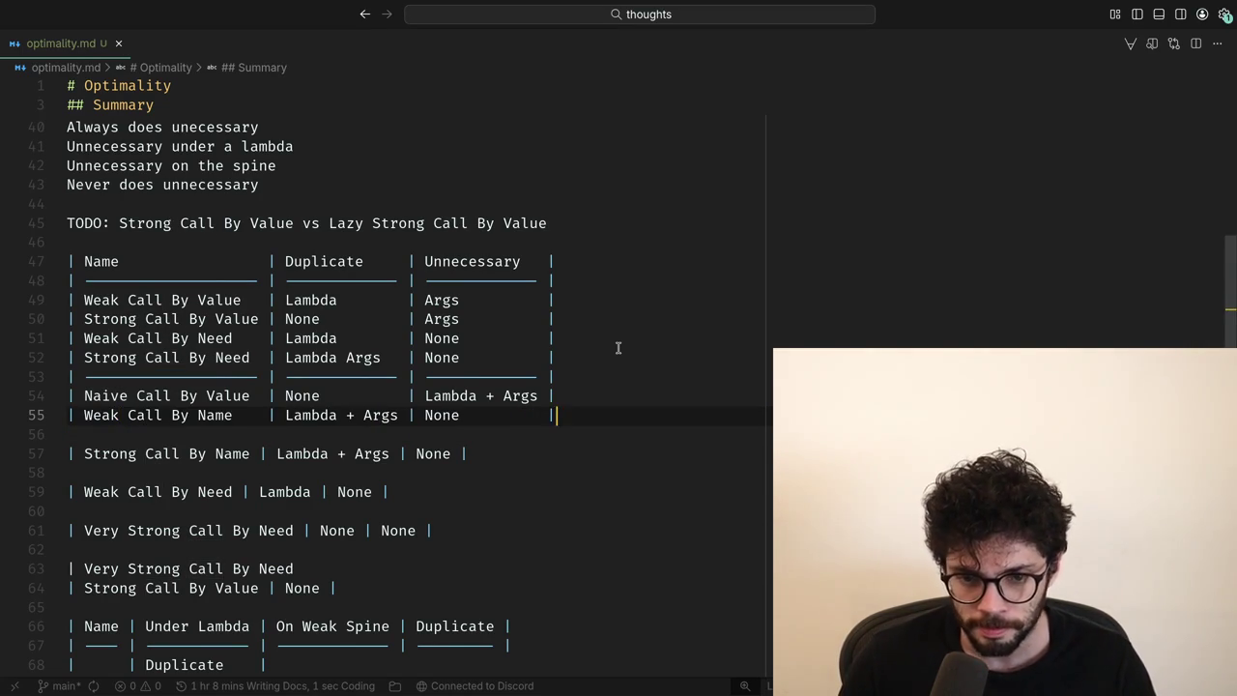
{"action": "key", "text": "Return"}
{"action": "key", "text": "ctrl+z"}
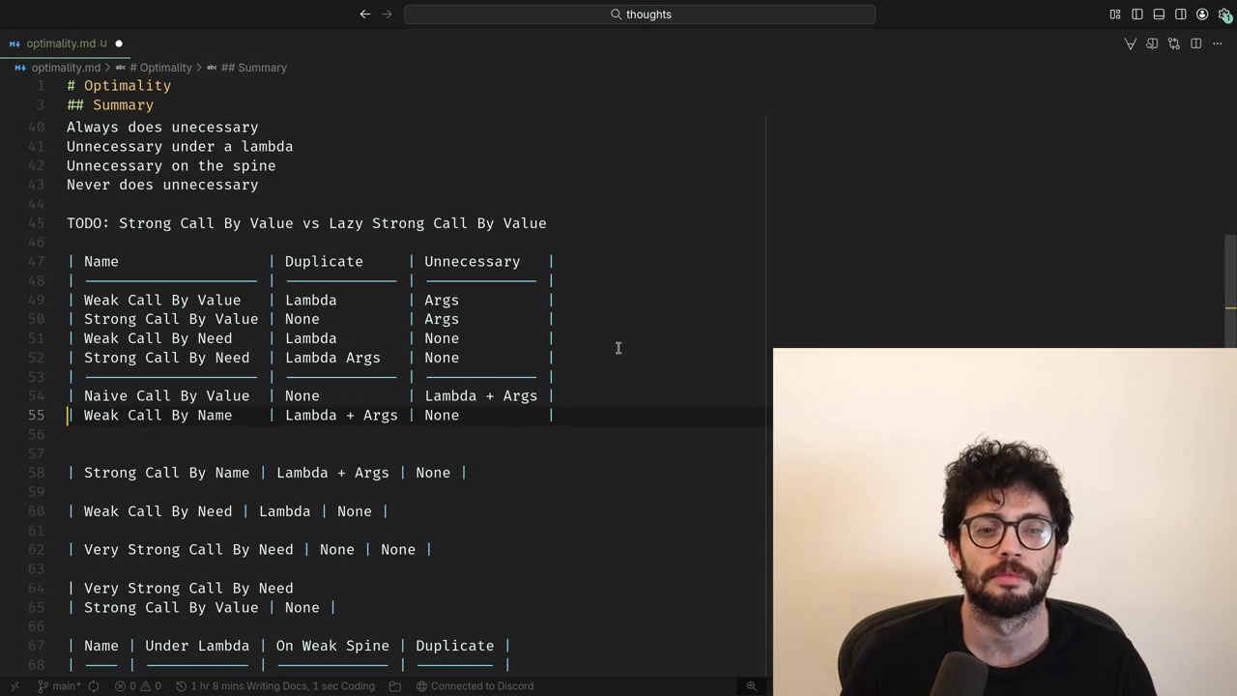
{"action": "key", "text": "ctrl+z"}
{"action": "key", "text": "ctrl+z"}
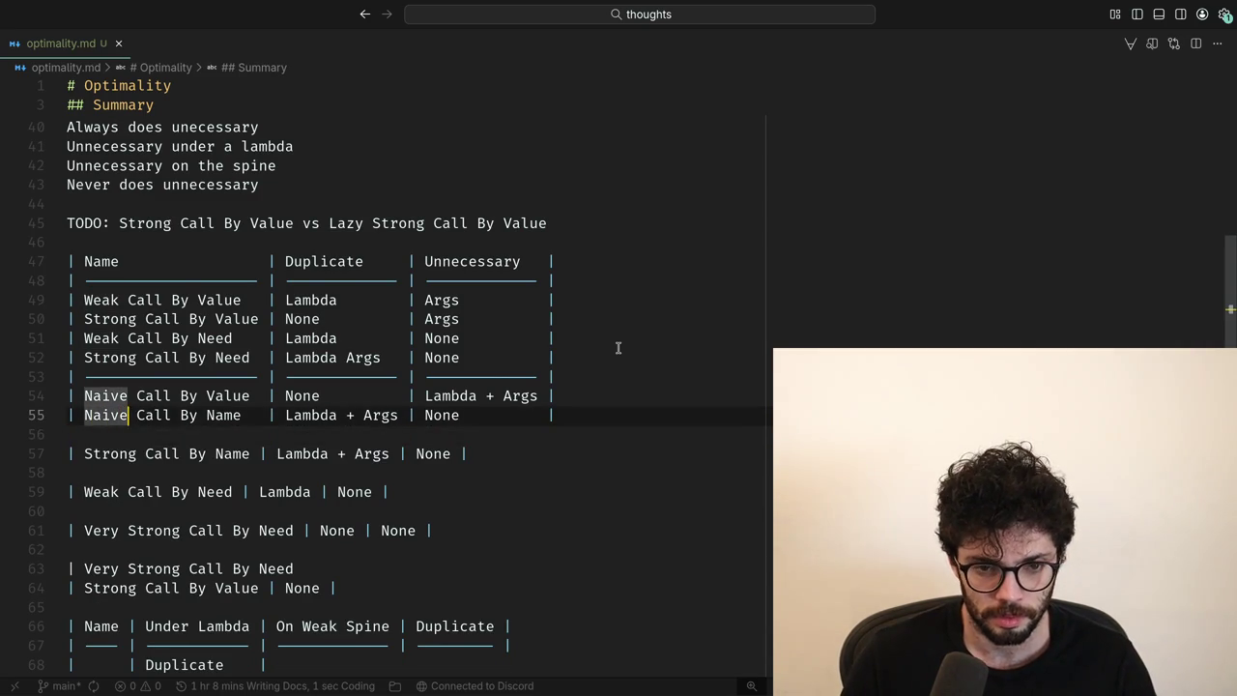
{"action": "key", "text": "End"}
{"action": "key", "text": "Return"}
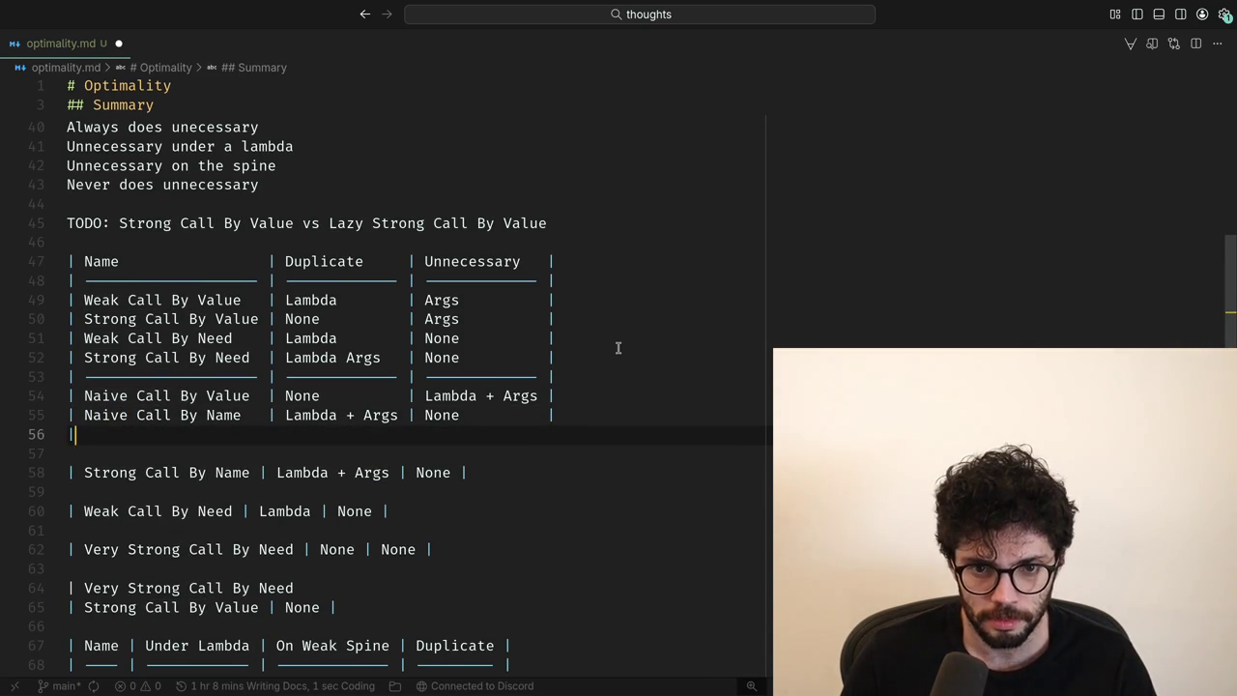
Add a Lazy Call By Value row, completing it from the editor suggestion.
{"action": "type", "text": "|"}
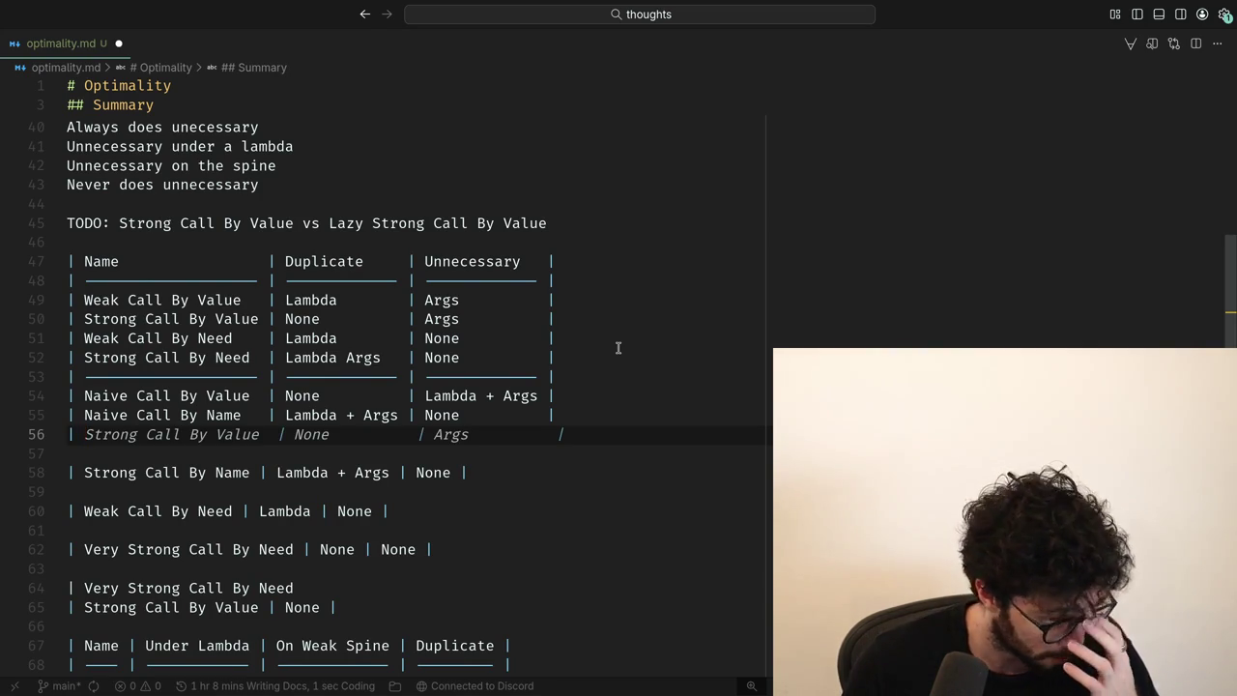
{"action": "type", "text": "VEry"}
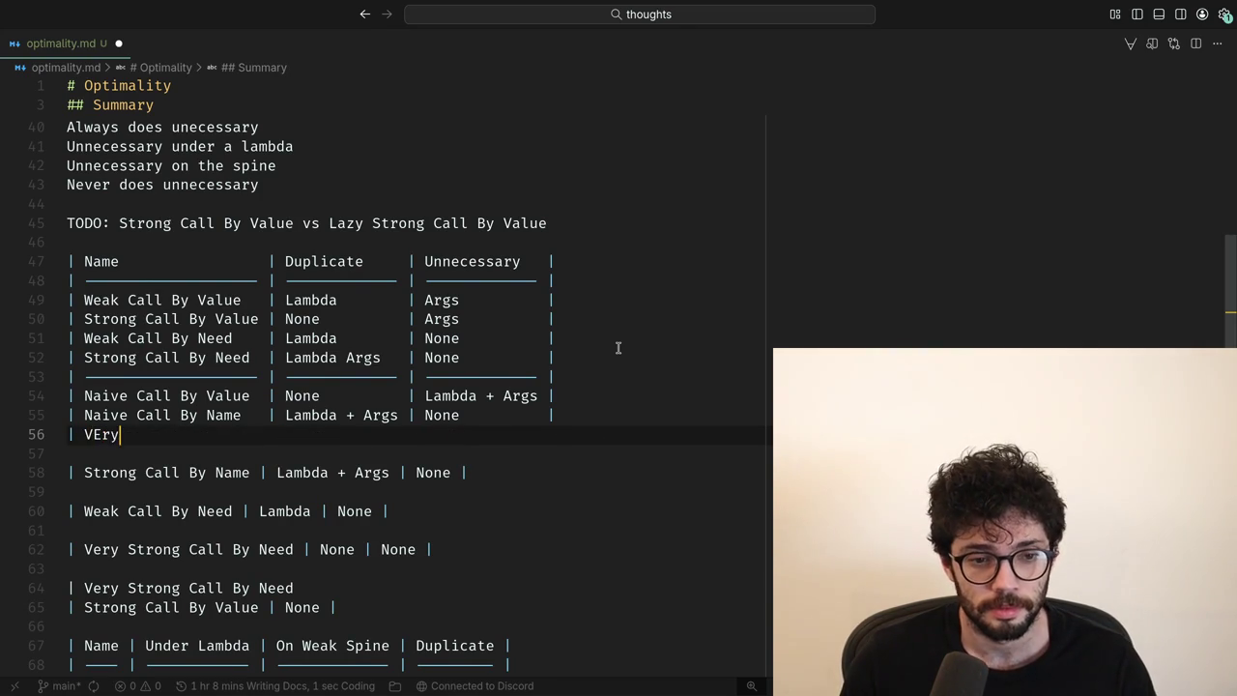
{"action": "key", "text": "ctrl+BackSpace"}
{"action": "type", "text": "Very Strong Call"}
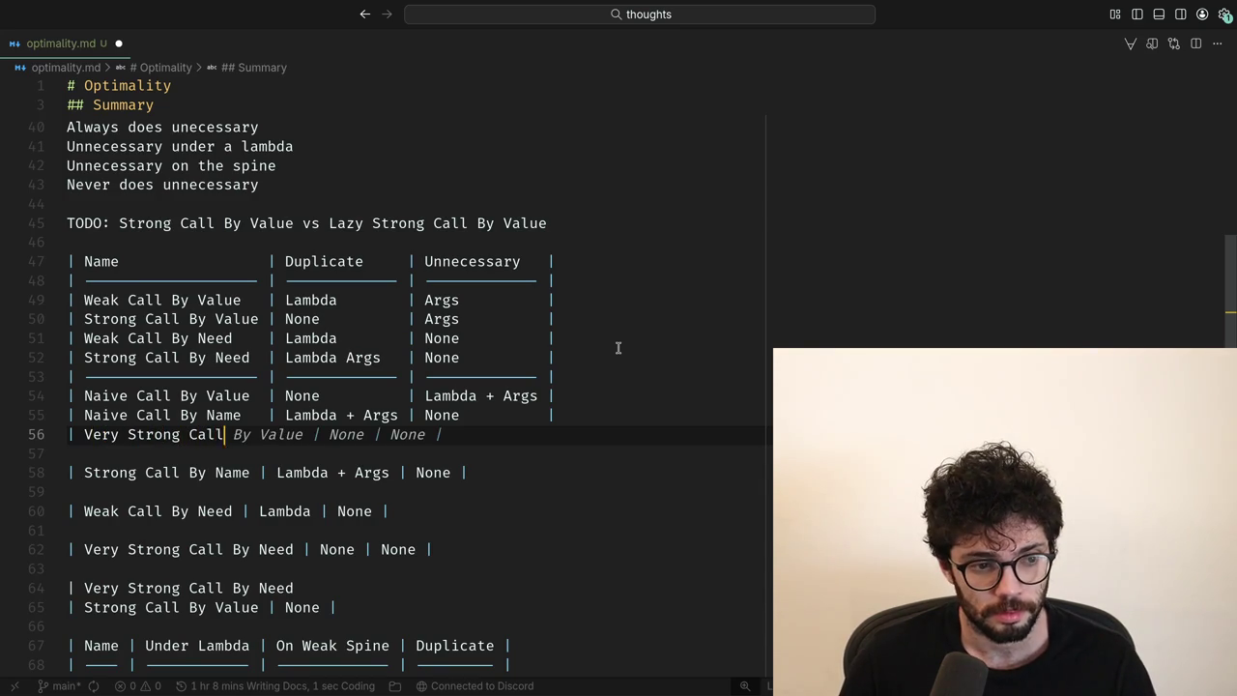
{"action": "key", "text": "ctrl+BackSpace"}
{"action": "type", "text": "L"}
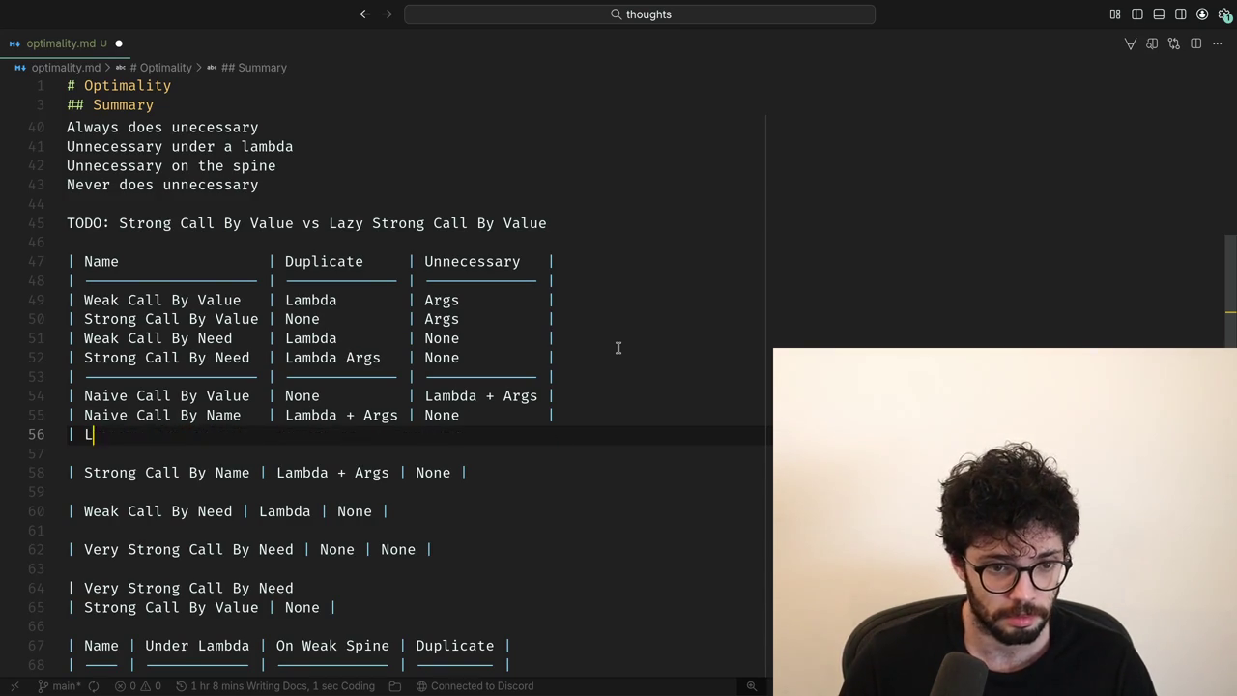
{"action": "type", "text": "azy"}
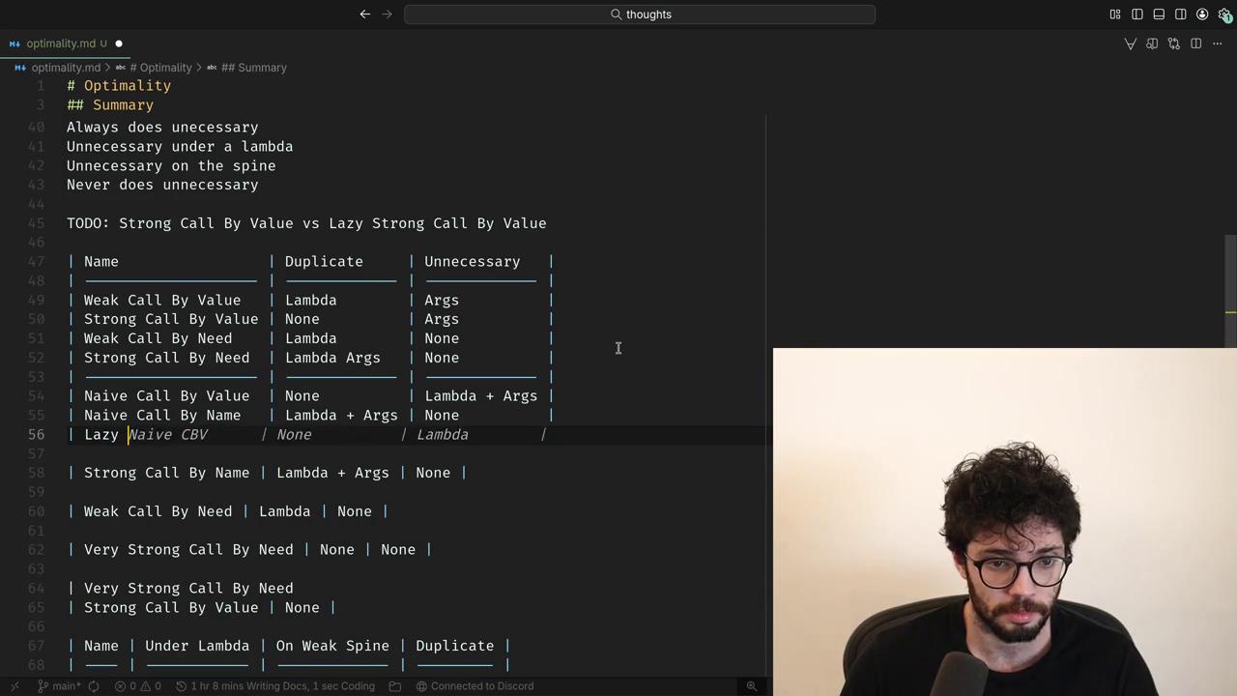
{"action": "type", "text": " Call By Value? |"}
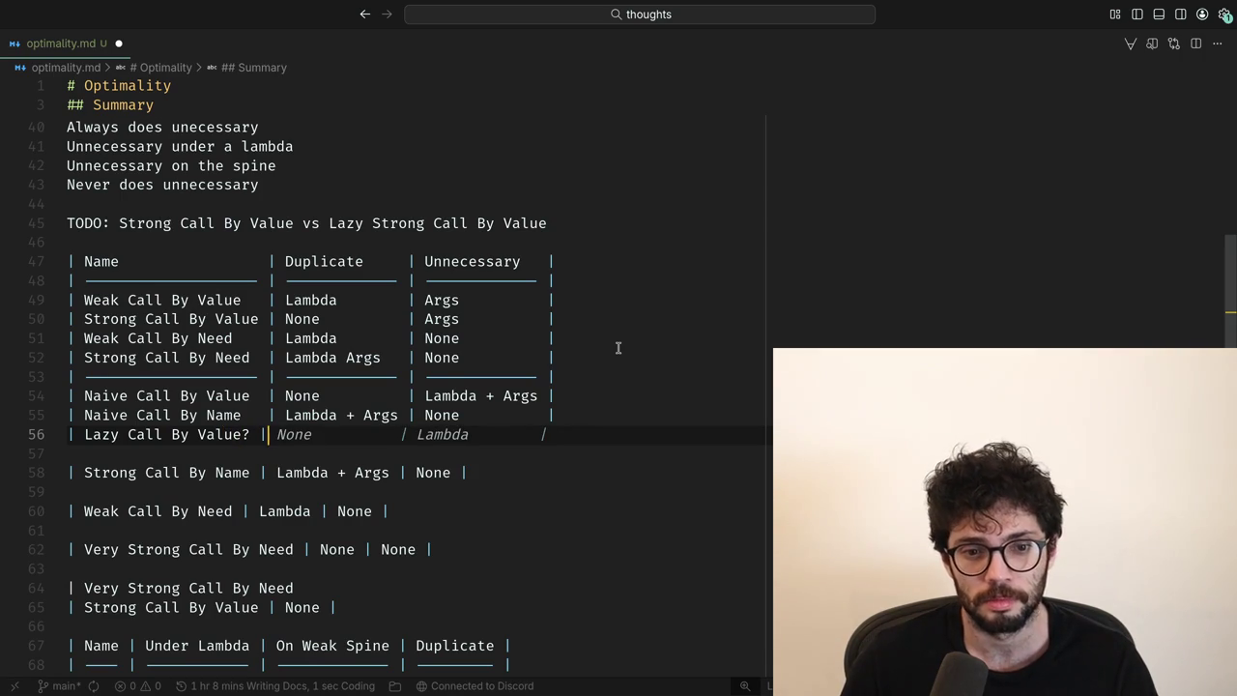
{"action": "key", "text": "Tab"}
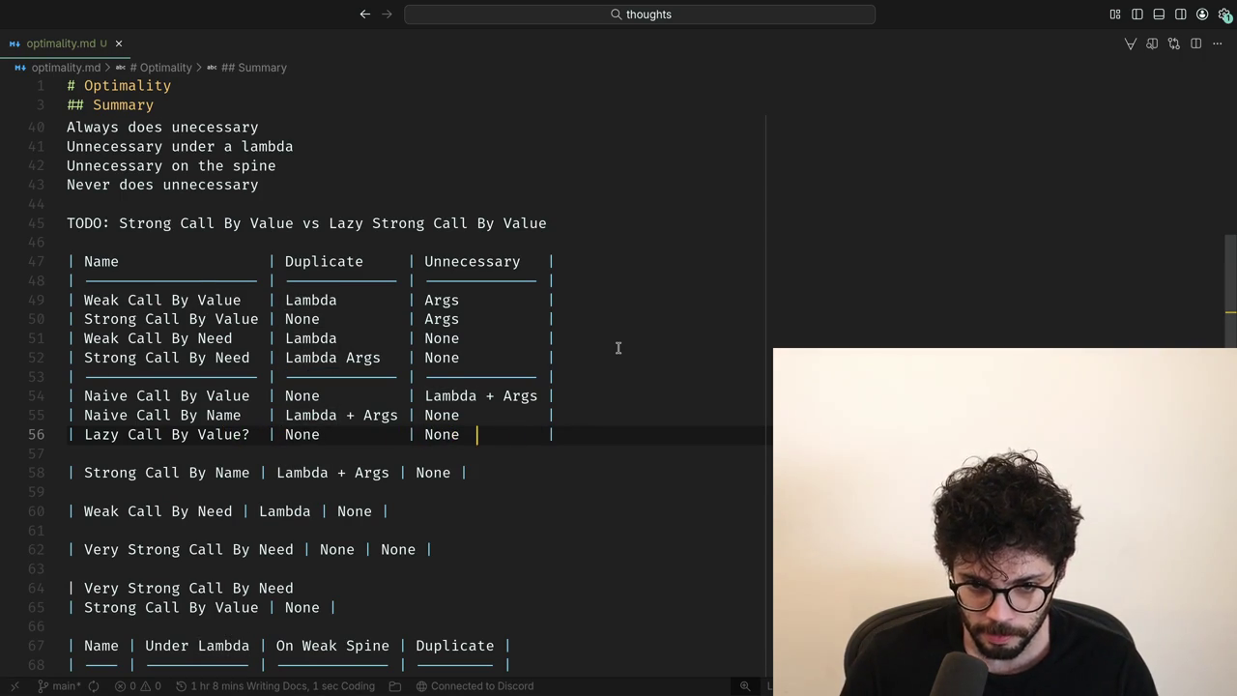
{"action": "key", "text": "Right"}
{"action": "key", "text": "Left"}
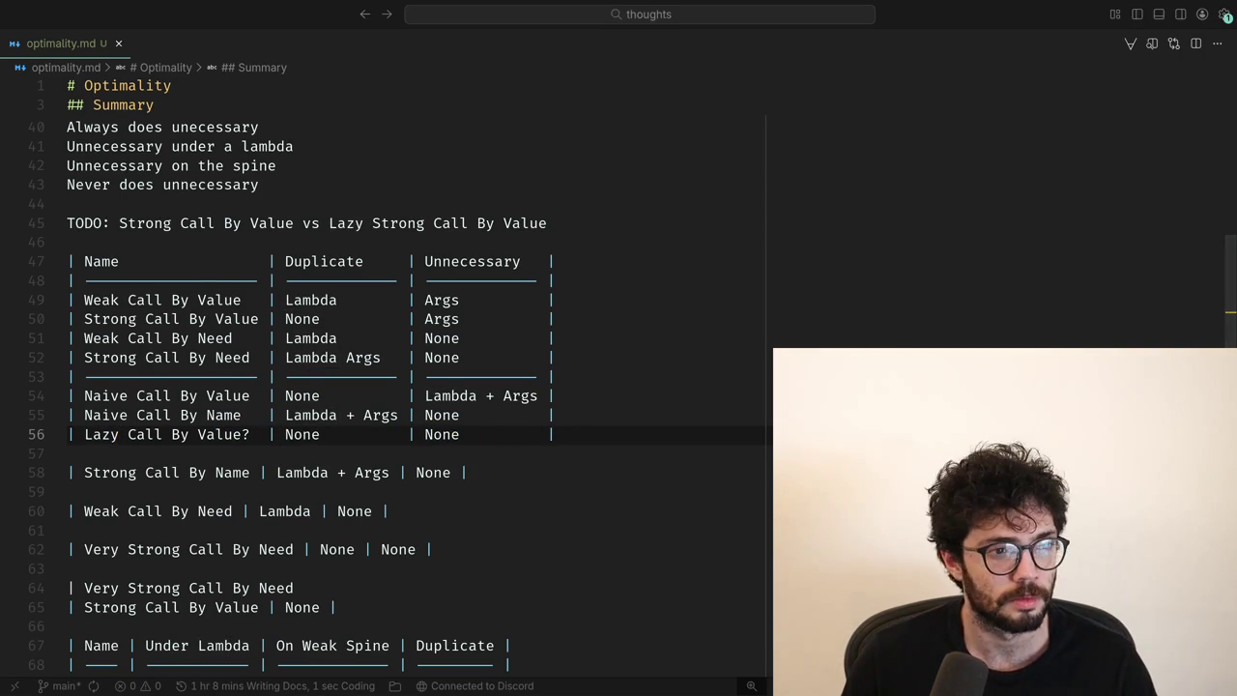
{"action": "key", "text": "Right"}
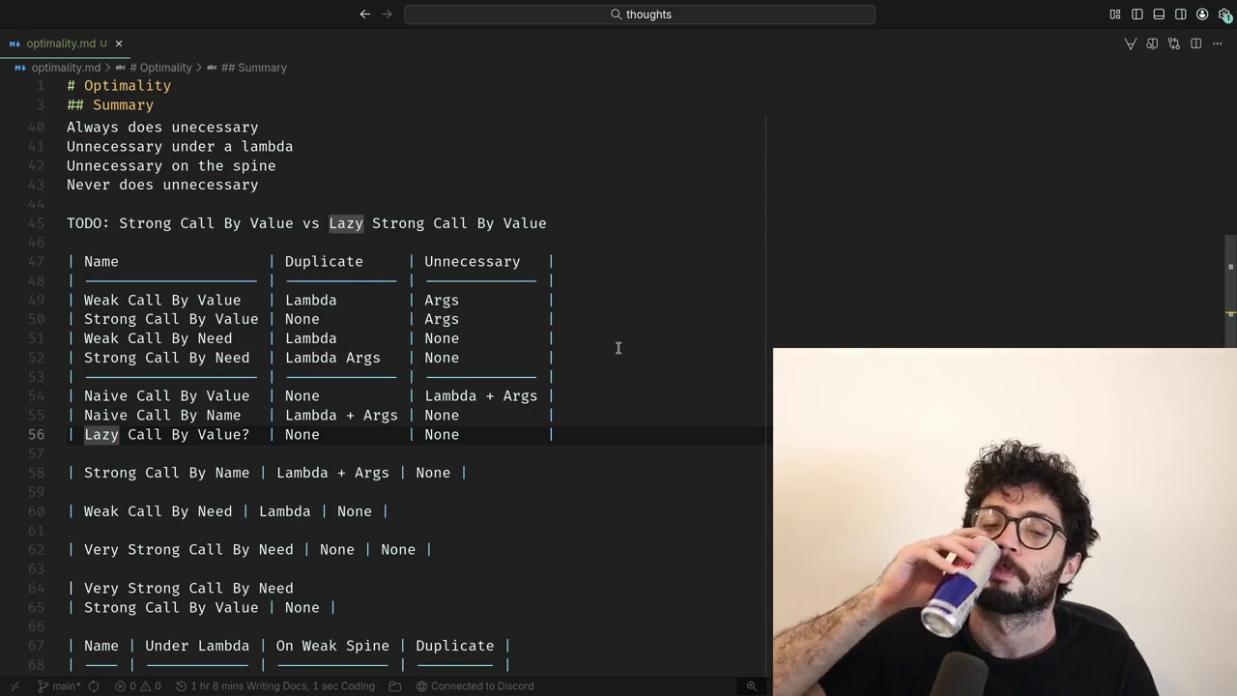
Add a Lazy Call By Name row above it with Lambda in the Duplicate cell.
{"action": "key", "text": "Up"}
{"action": "key", "text": "ctrl+Return"}
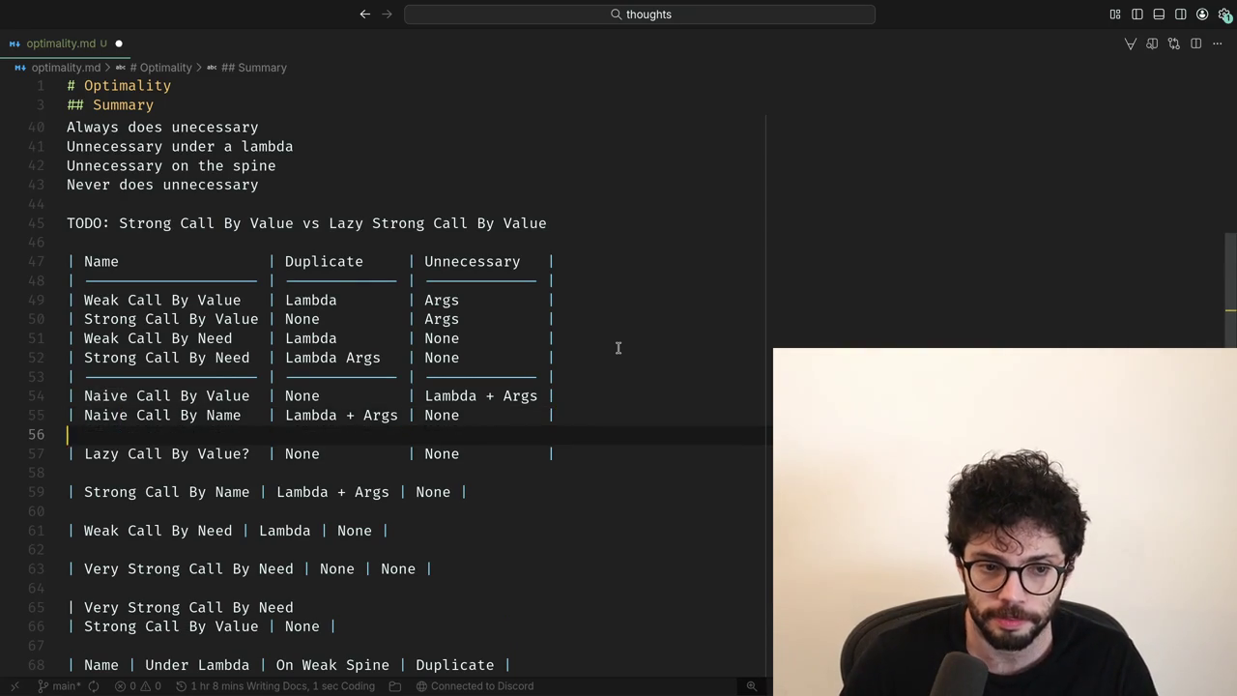
{"action": "type", "text": "| L"}
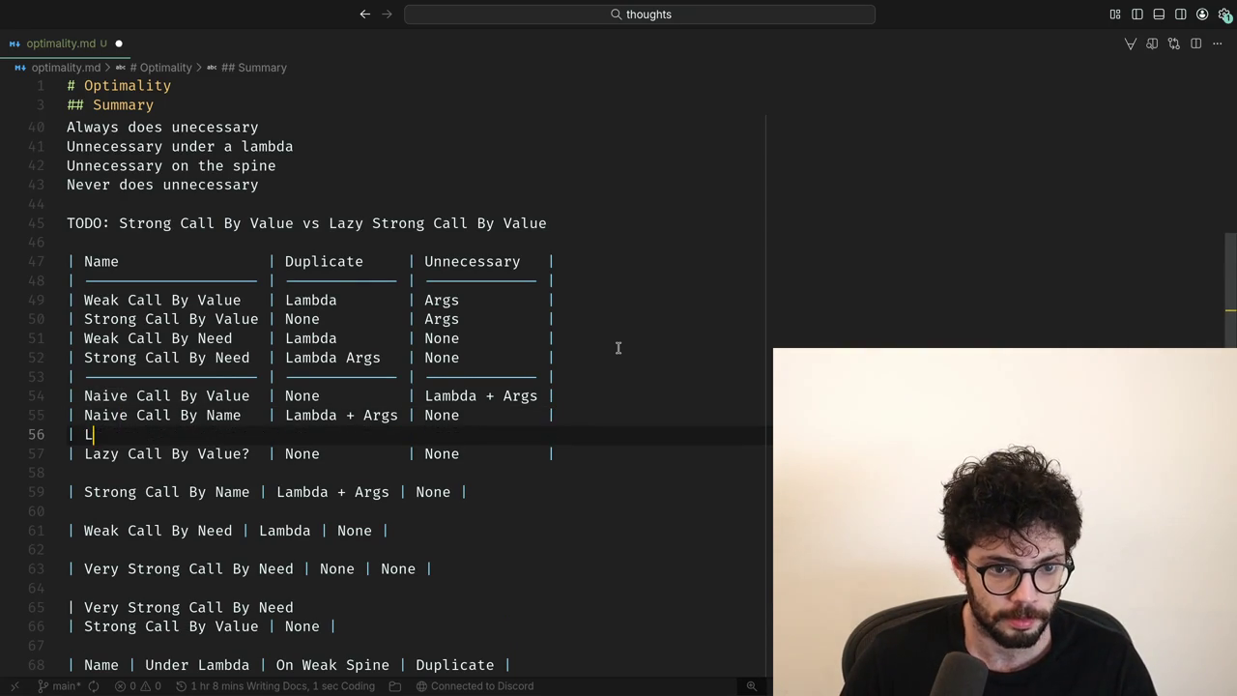
{"action": "key", "text": "BackSpace"}
{"action": "type", "text": "Lazy"}
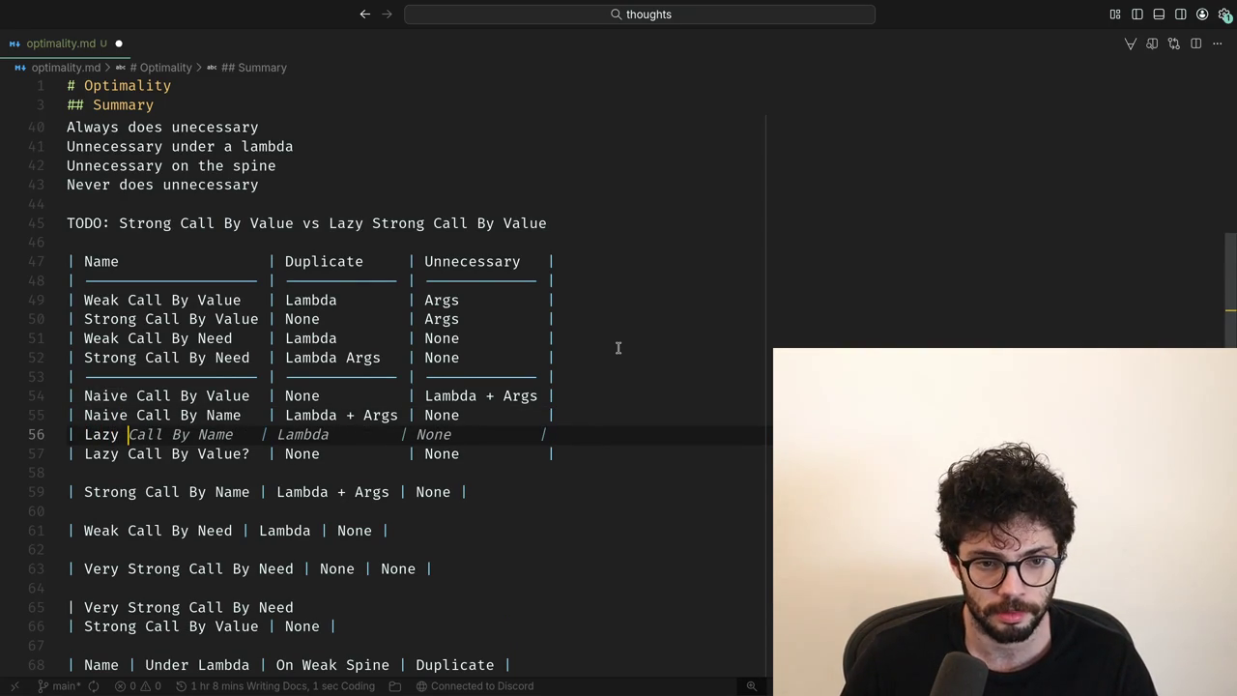
{"action": "key", "text": "Tab"}
{"action": "key", "text": "Home"}
{"action": "key", "text": "ctrl+Right"}
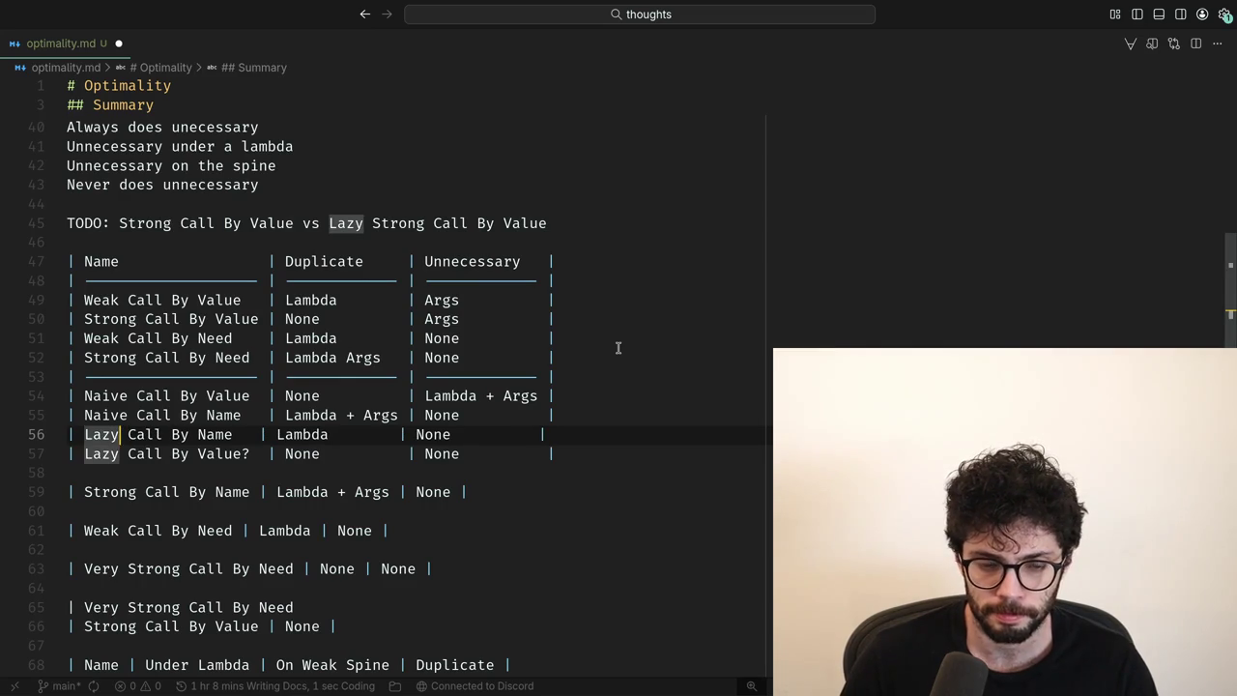
{"action": "key", "text": "ctrl+Right"}
{"action": "key", "text": "ctrl+Right"}
{"action": "key", "text": "ctrl+Right"}
{"action": "key", "text": "ctrl+Right"}
{"action": "key", "text": "ctrl+Right"}
{"action": "key", "text": "ctrl+Delete"}
{"action": "type", "text": "Lambda"}
{"action": "key", "text": "Tab"}
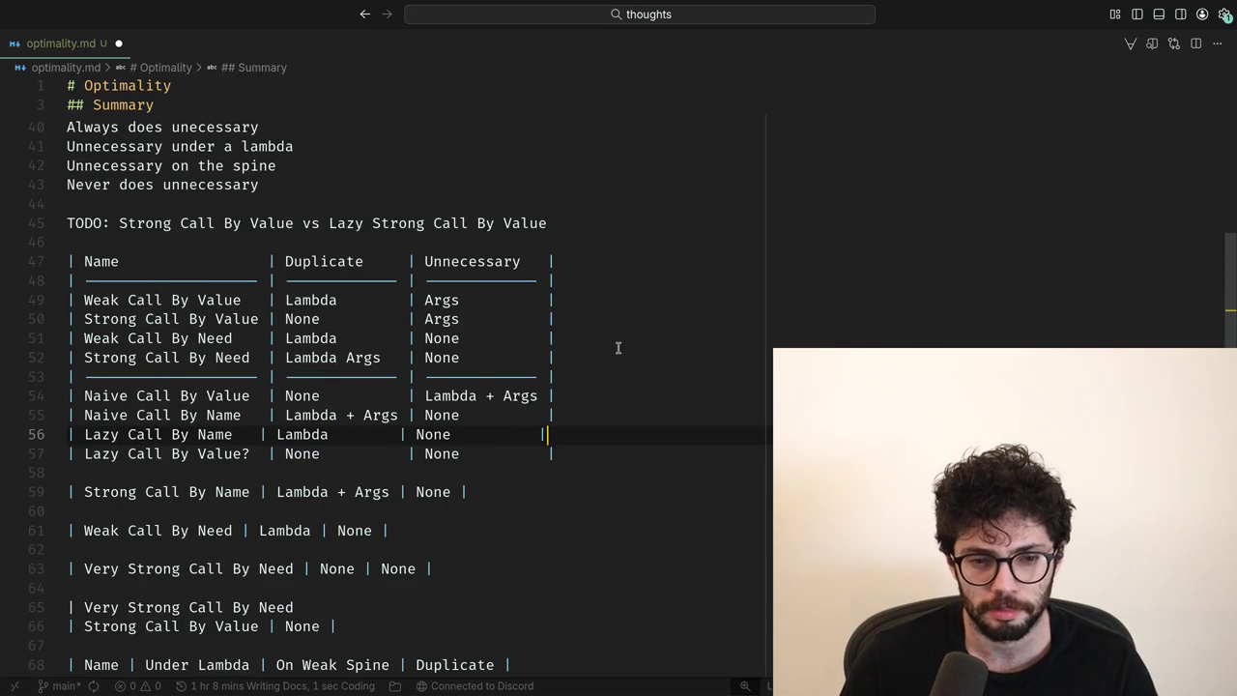
Move the Lazy Call By Name row below Lazy Call By Value? and select the word Lazy.
{"action": "key", "text": "shift+Home"}
{"action": "key", "text": "ctrl+x"}
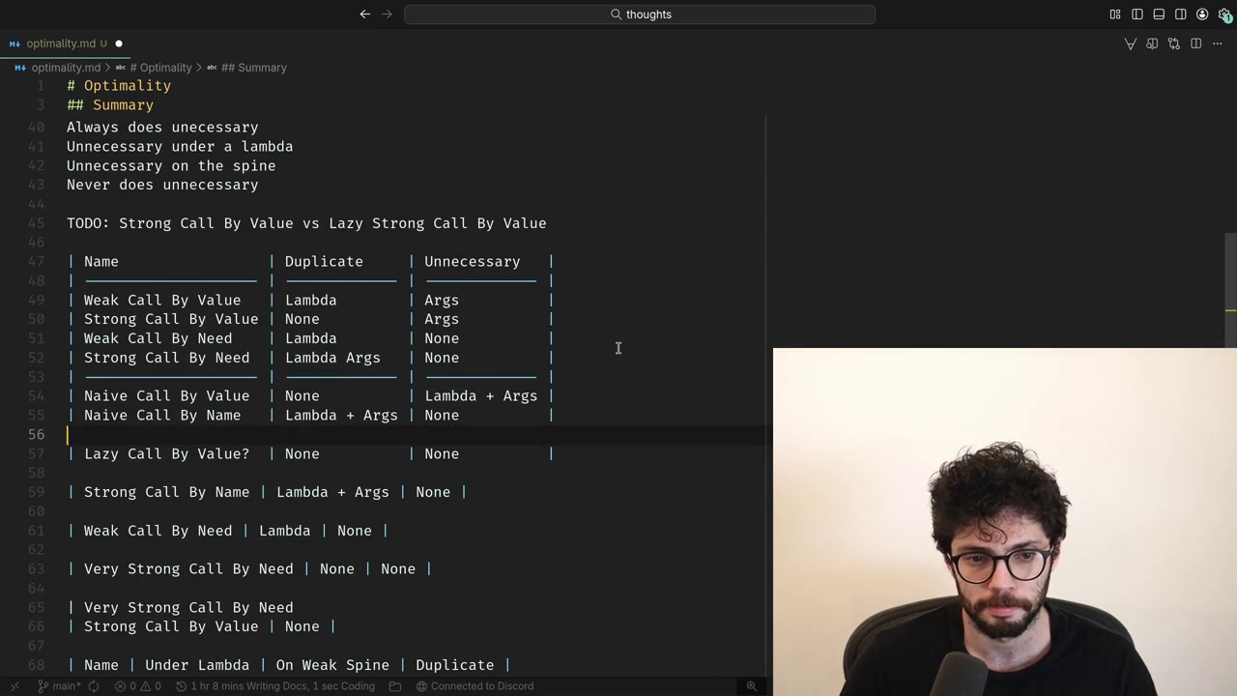
{"action": "key", "text": "Return"}
{"action": "key", "text": "BackSpace"}
{"action": "key", "text": "Down"}
{"action": "key", "text": "End"}
{"action": "key", "text": "Return"}
{"action": "key", "text": "ctrl+v"}
{"action": "key", "text": "Home"}
{"action": "key", "text": "ctrl+Right"}
{"action": "key", "text": "ctrl+Right"}
{"action": "key", "text": "ctrl+shift+Left"}
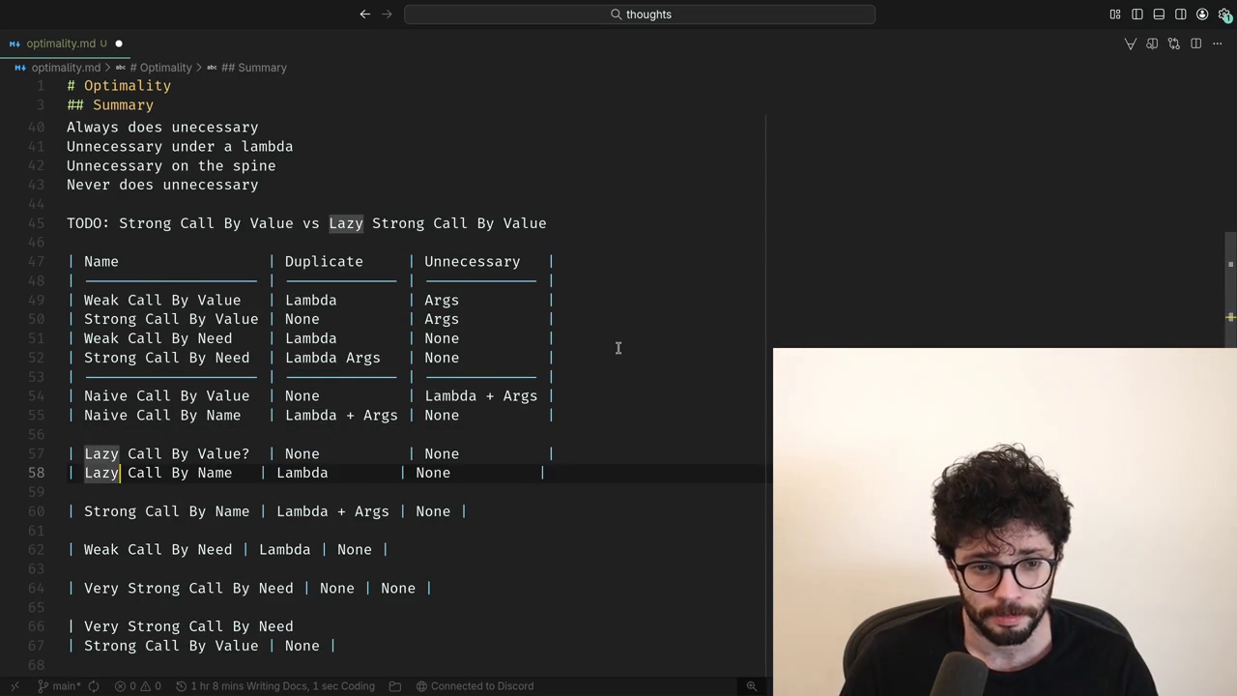
Rename the row to Maximal Call By Name, then bring up the arXiv paper in Chrome.
{"action": "type", "text": "Maximal"}
{"action": "key", "text": "alt+Tab"}
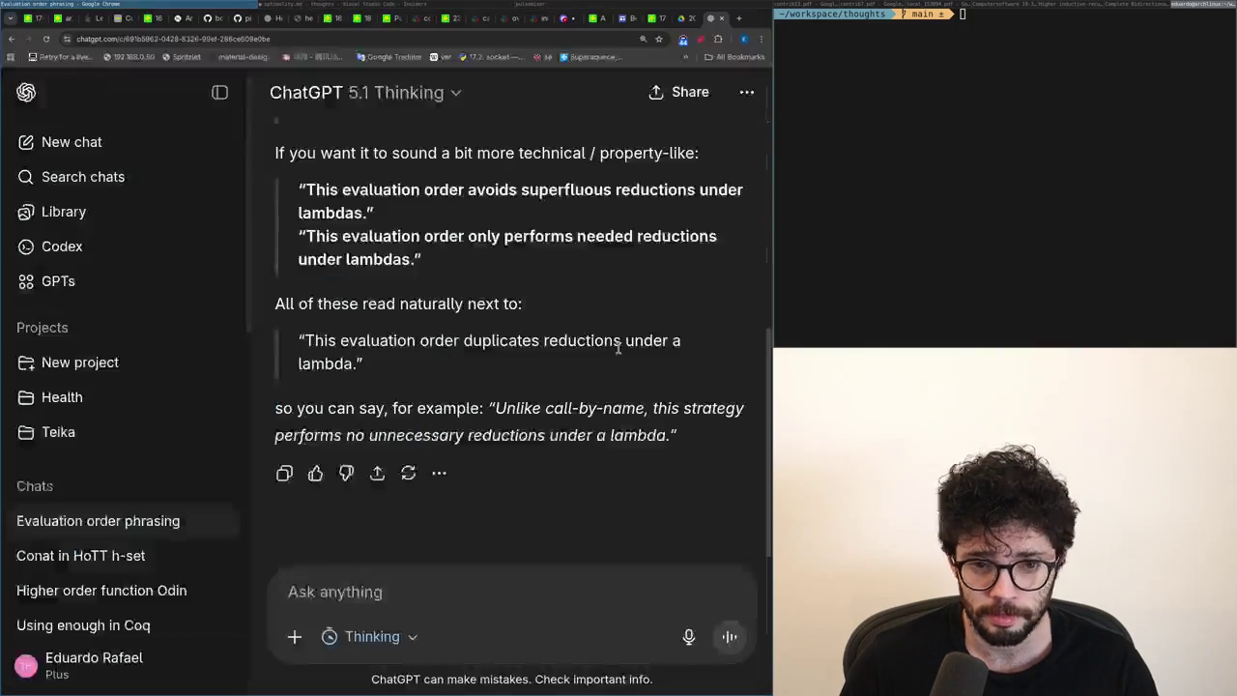
{"action": "key", "text": "ctrl+Tab"}
{"action": "key", "text": "ctrl+Tab"}
{"action": "key", "text": "ctrl+Tab"}
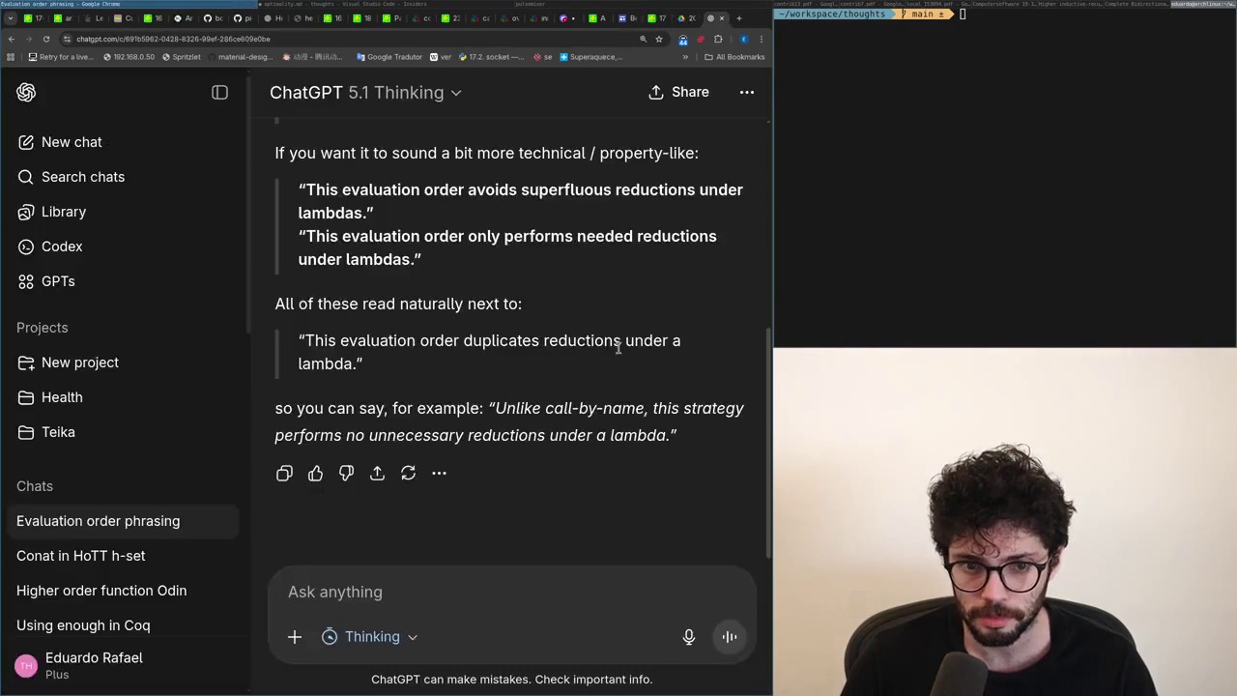
{"action": "key", "text": "ctrl+Tab"}
{"action": "scroll", "coordinate": [618, 348], "scroll_direction": "up", "scroll_amount": 1}
{"action": "scroll", "coordinate": [617, 348], "scroll_direction": "up", "scroll_amount": 3}
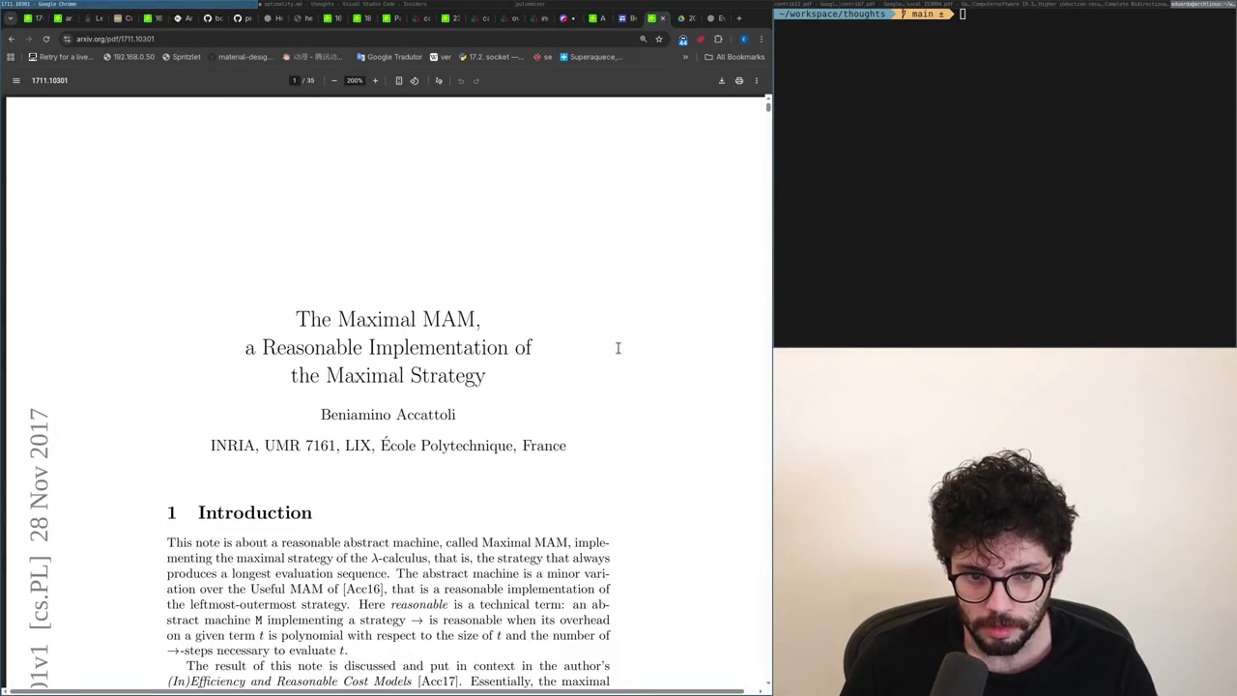
Search the PDF for 'never dlica' and step to the duplicate match on page 6.
{"action": "key", "text": "ctrl+f"}
{"action": "type", "text": "never d"}
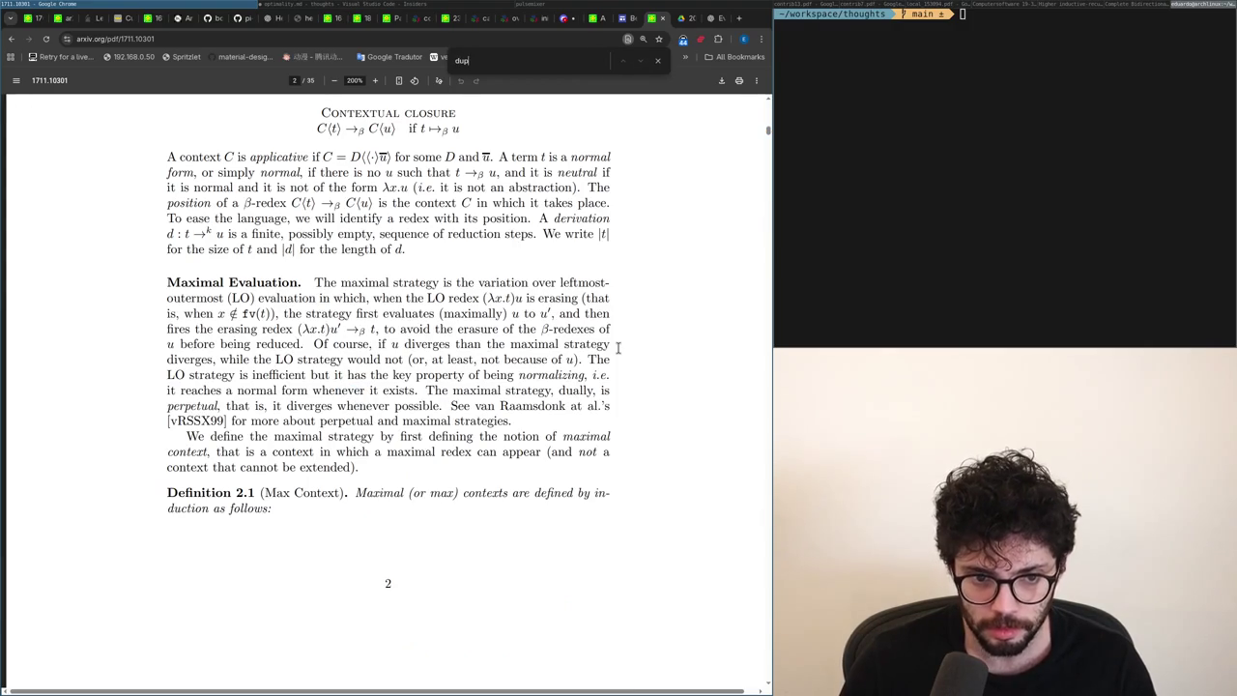
{"action": "type", "text": "licate"}
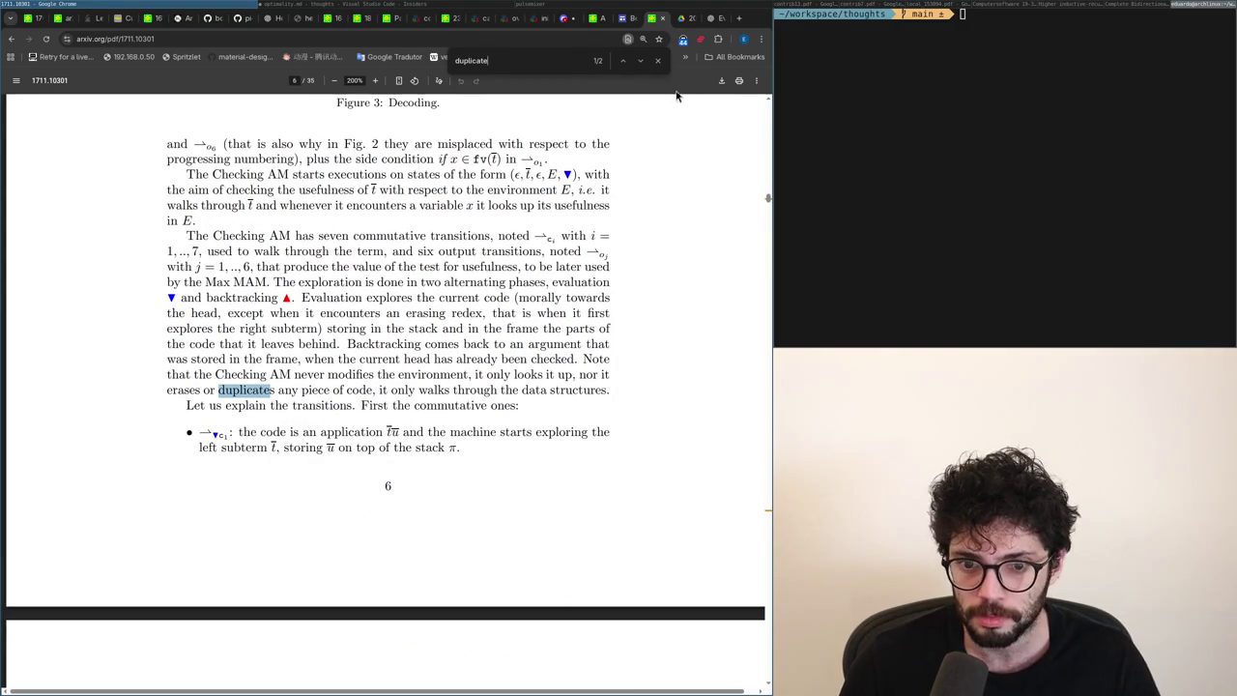
{"action": "left_click", "coordinate": [641, 67]}
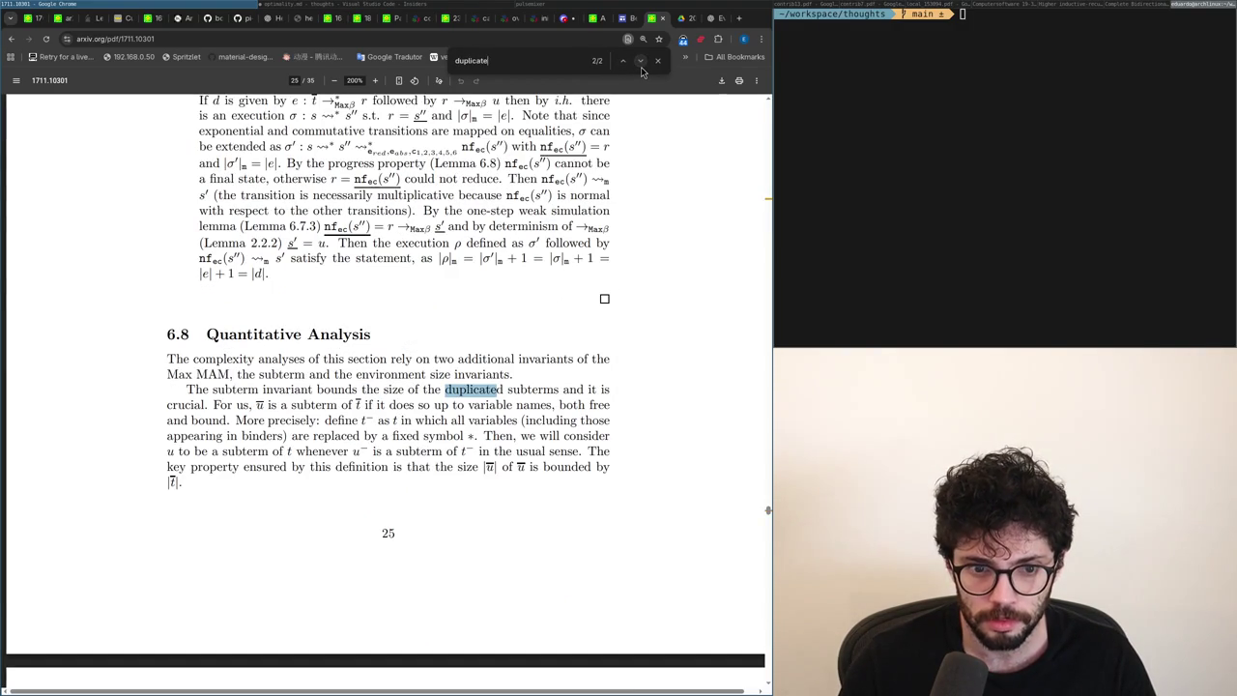
{"action": "left_click", "coordinate": [641, 68]}
{"action": "key", "text": "Escape"}
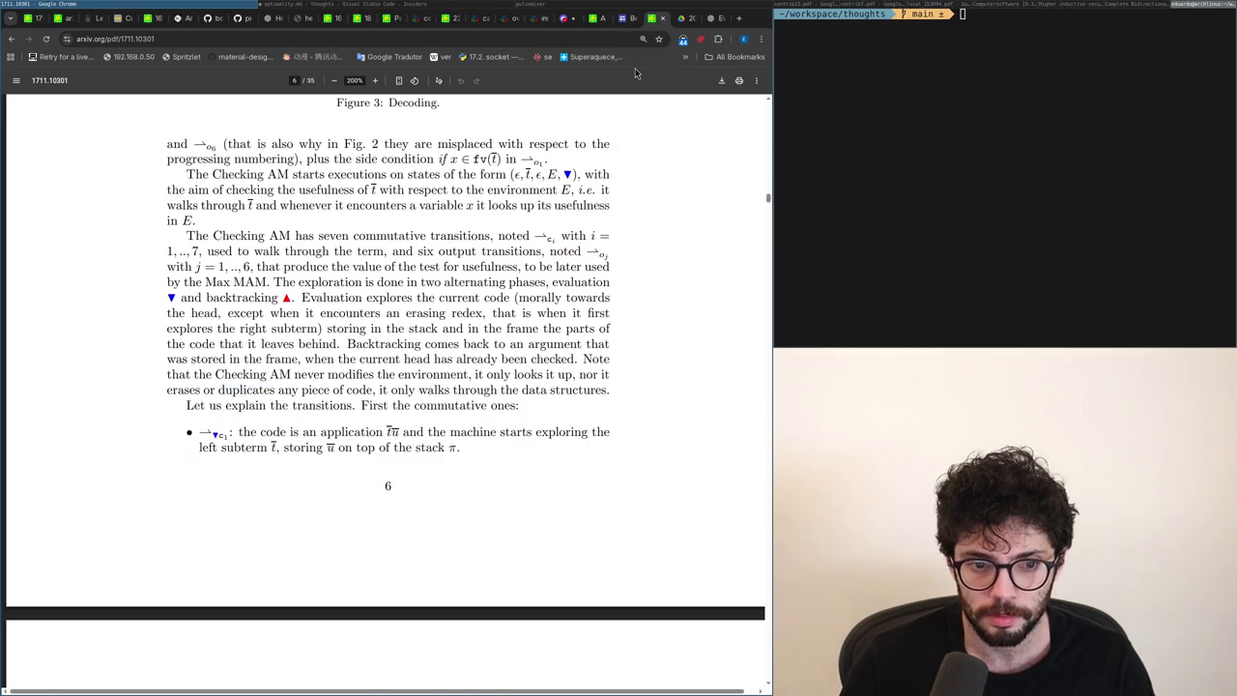
{"action": "key", "text": "Home"}
Rename the two new table rows to Maximal? and Optimal?
{"action": "key", "text": "alt+Tab"}
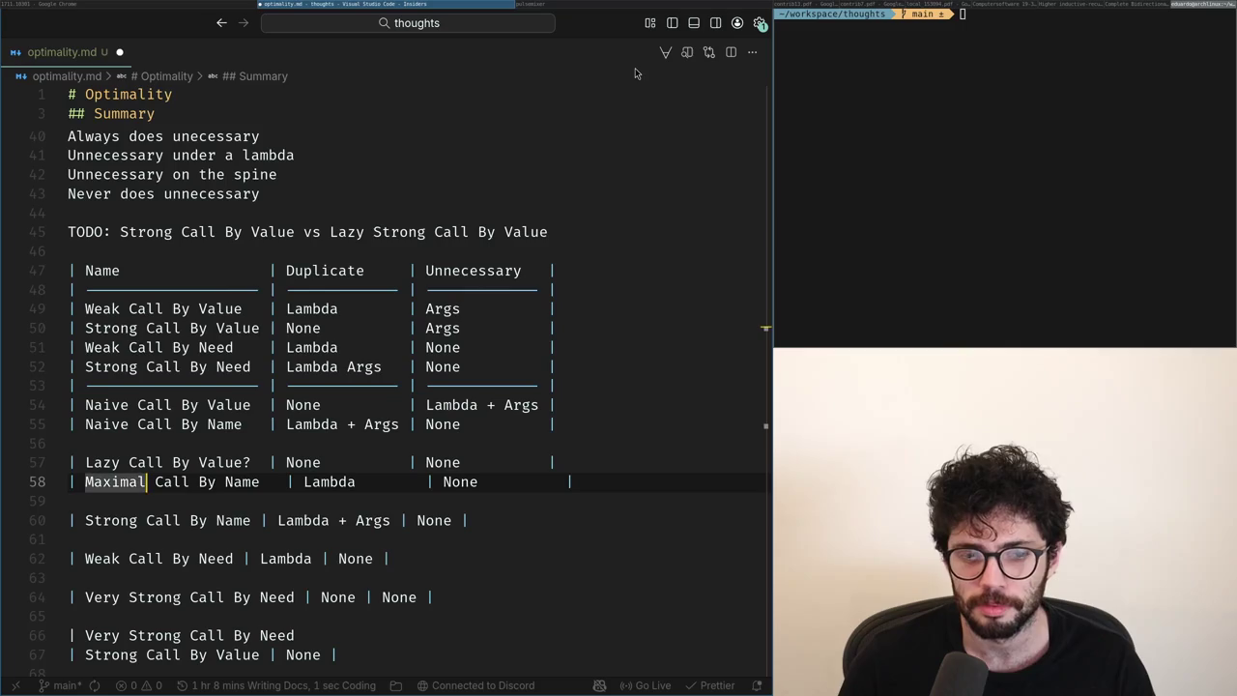
{"action": "key", "text": "ctrl+Delete"}
{"action": "key", "text": "ctrl+Delete"}
{"action": "key", "text": "ctrl+Delete"}
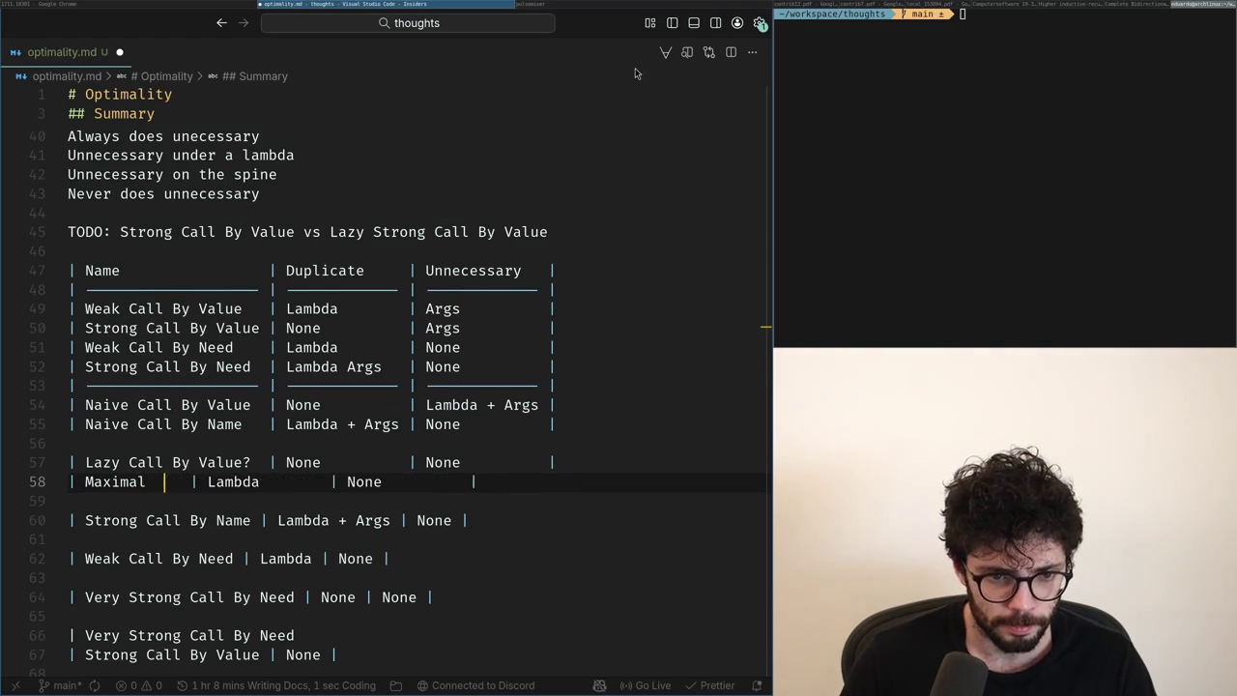
{"action": "type", "text": "?"}
{"action": "key", "text": "Escape"}
{"action": "key", "text": "k"}
{"action": "key", "text": "w"}
{"action": "key", "text": "w"}
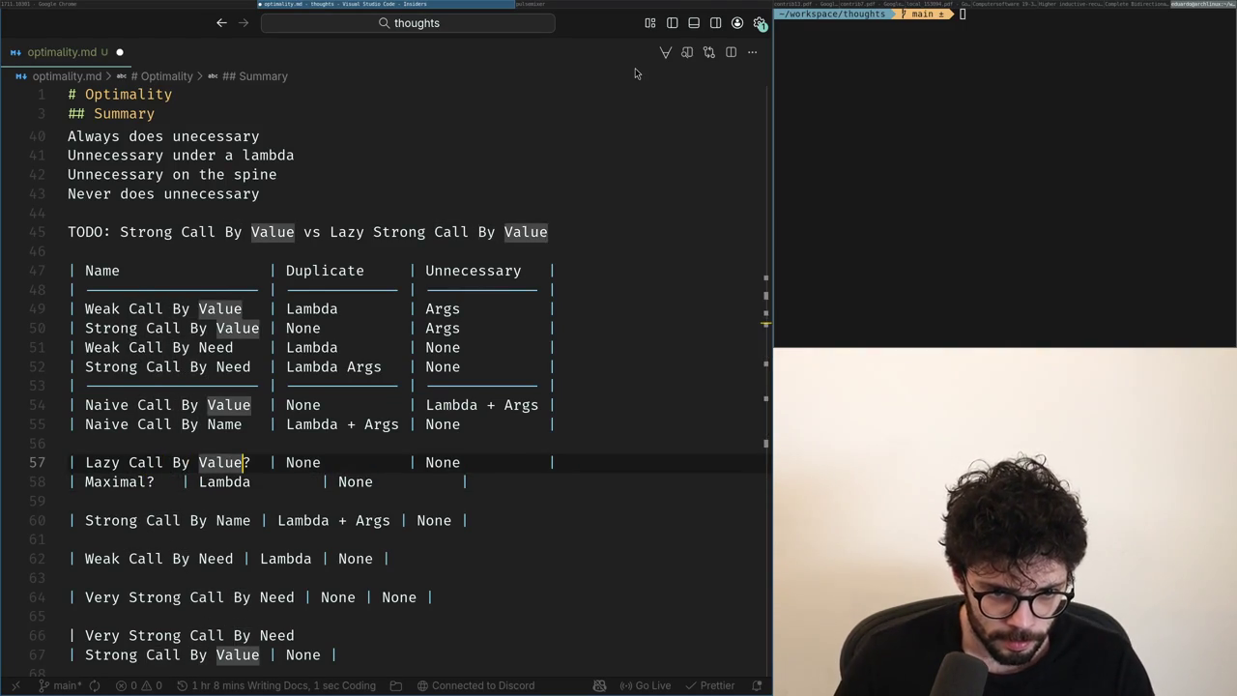
{"action": "key", "text": "e"}
{"action": "key", "text": "a"}
{"action": "key", "text": "ctrl+w"}
{"action": "key", "text": "ctrl+w"}
{"action": "key", "text": "ctrl+w"}
{"action": "key", "text": "ctrl+w"}
{"action": "type", "text": "Minimal"}
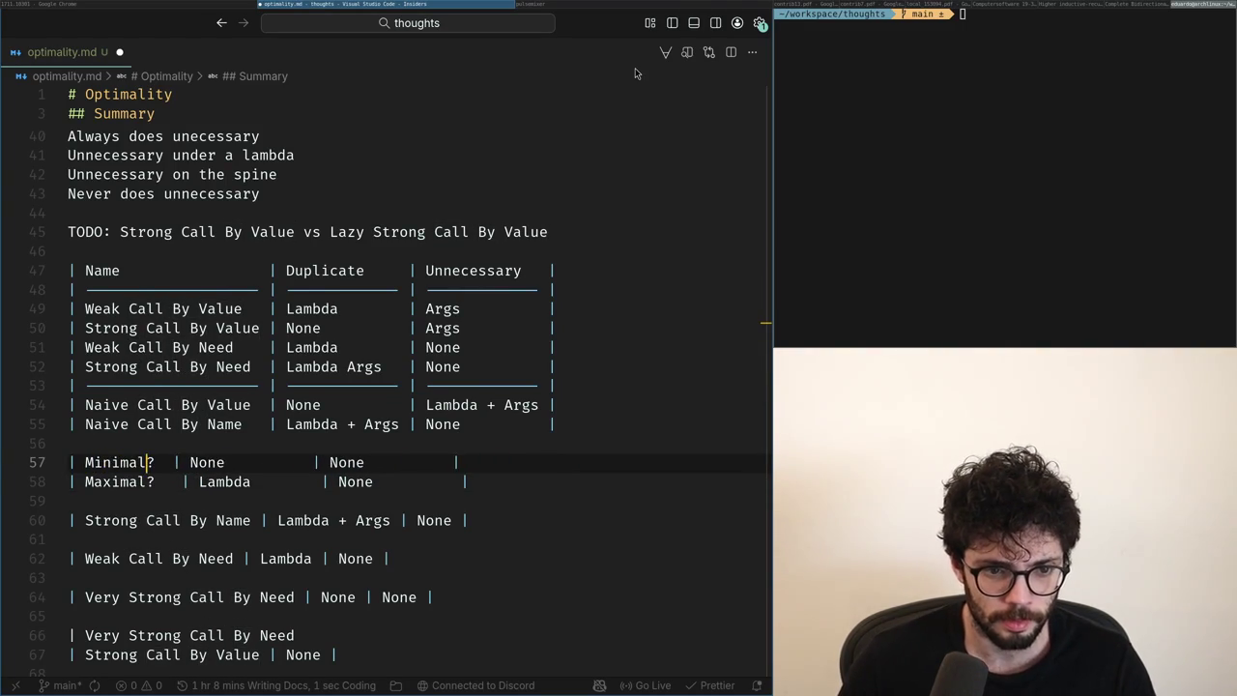
{"action": "key", "text": "ctrl+w"}
{"action": "type", "text": "Optimal"}
Fill both Maximal? cells with Lambda + Args, replacing None.
{"action": "key", "text": "Escape"}
{"action": "key", "text": "j"}
{"action": "key", "text": "k"}
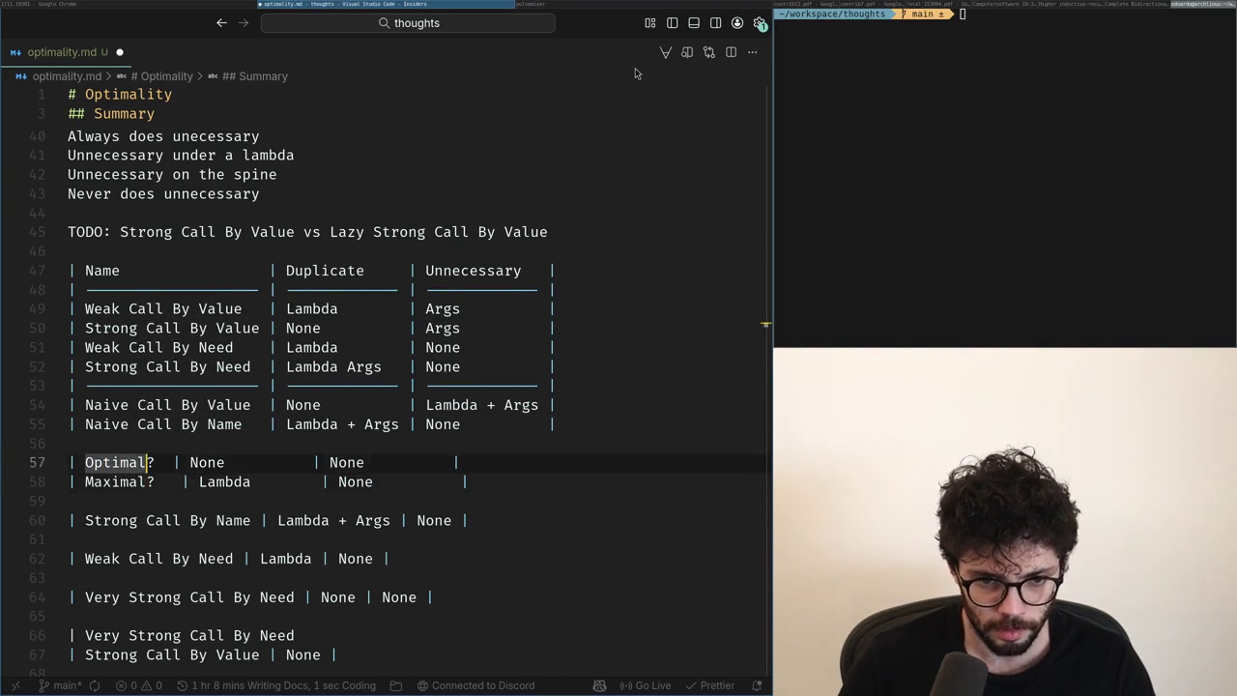
{"action": "key", "text": "j"}
{"action": "key", "text": "ctrl+s"}
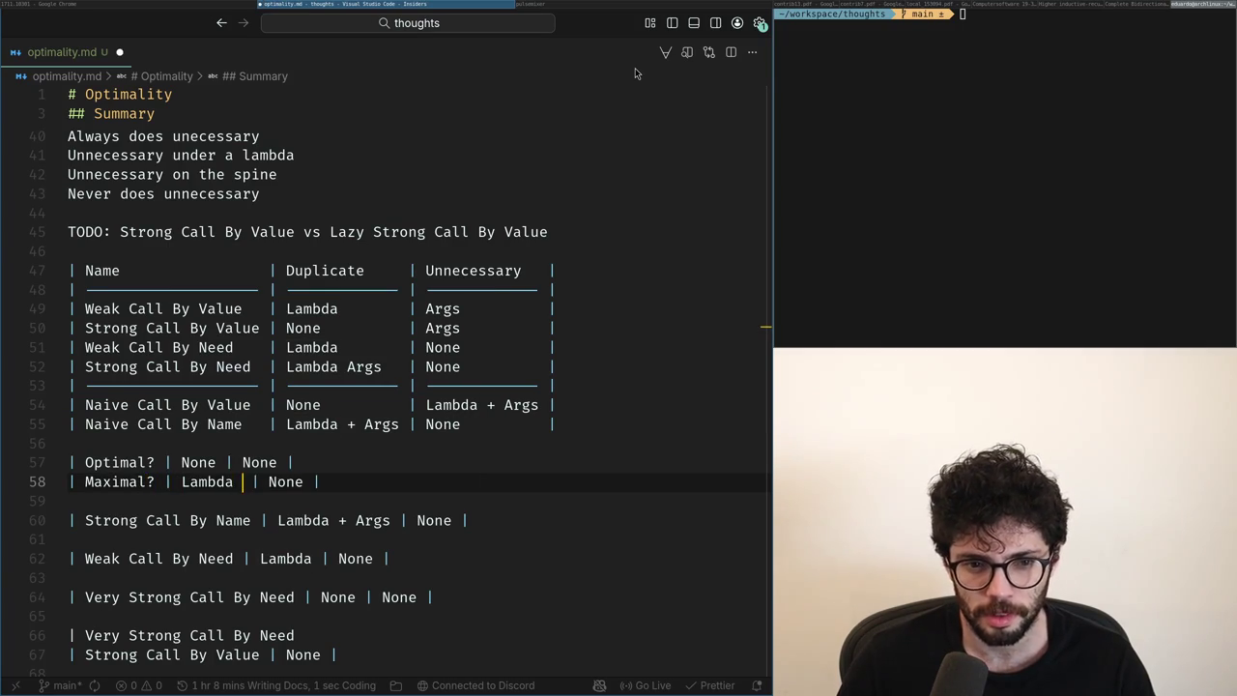
{"action": "type", "text": "Args"}
{"action": "key", "text": "Escape"}
{"action": "key", "text": "w"}
{"action": "key", "text": "w"}
{"action": "key", "text": "c"}
{"action": "key", "text": "w"}
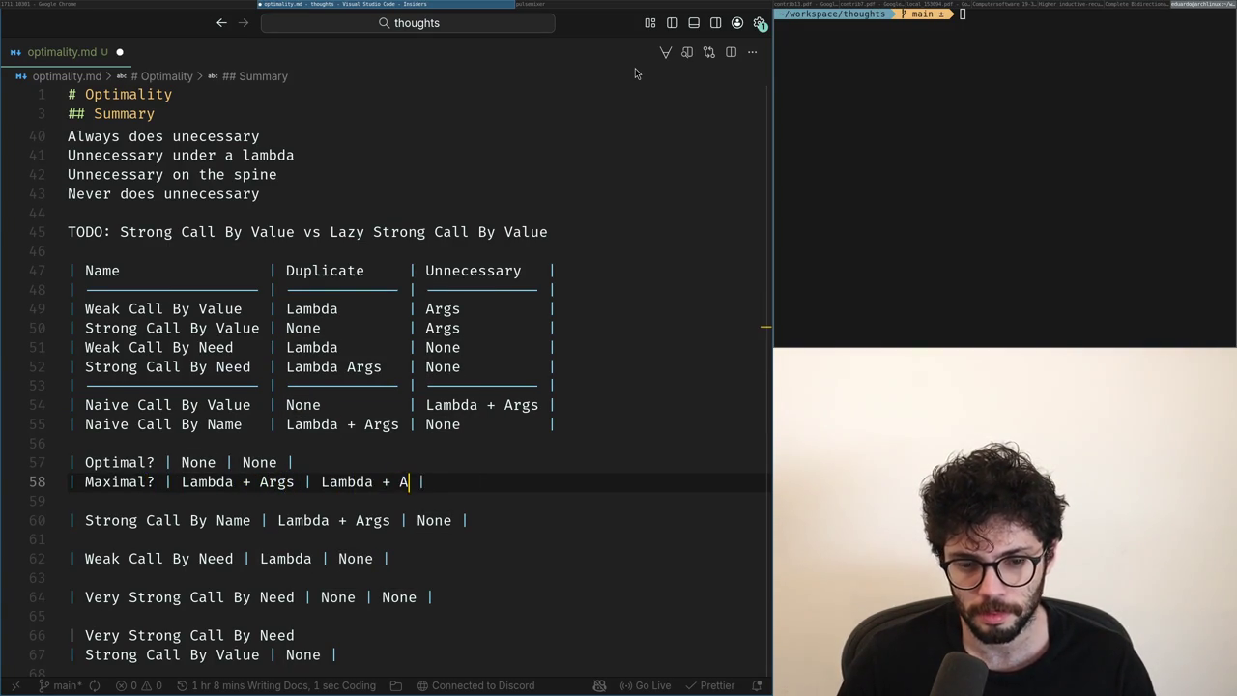
{"action": "type", "text": "rgs"}
Delete the blank line so the new rows join the table, then save to realign.
{"action": "key", "text": "Escape"}
{"action": "key", "text": "k"}
{"action": "key", "text": "ctrl+s"}
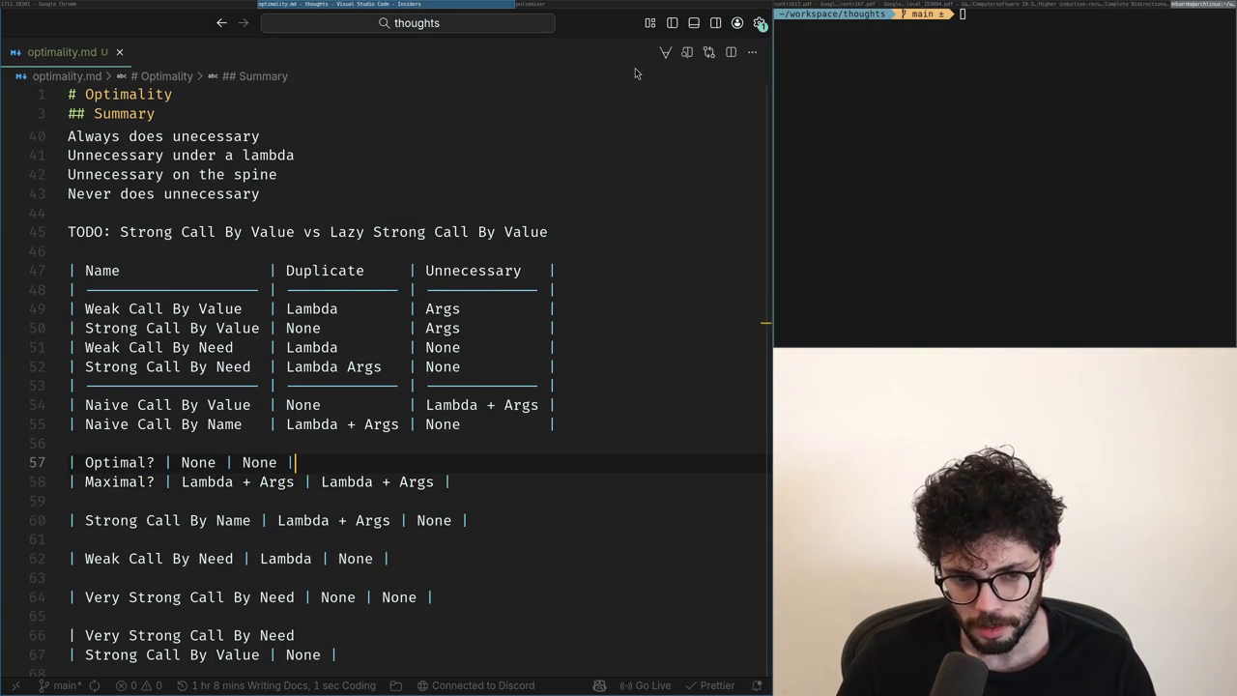
{"action": "key", "text": "k"}
{"action": "key", "text": "d"}
{"action": "key", "text": "d"}
{"action": "key", "text": "ctrl+s"}
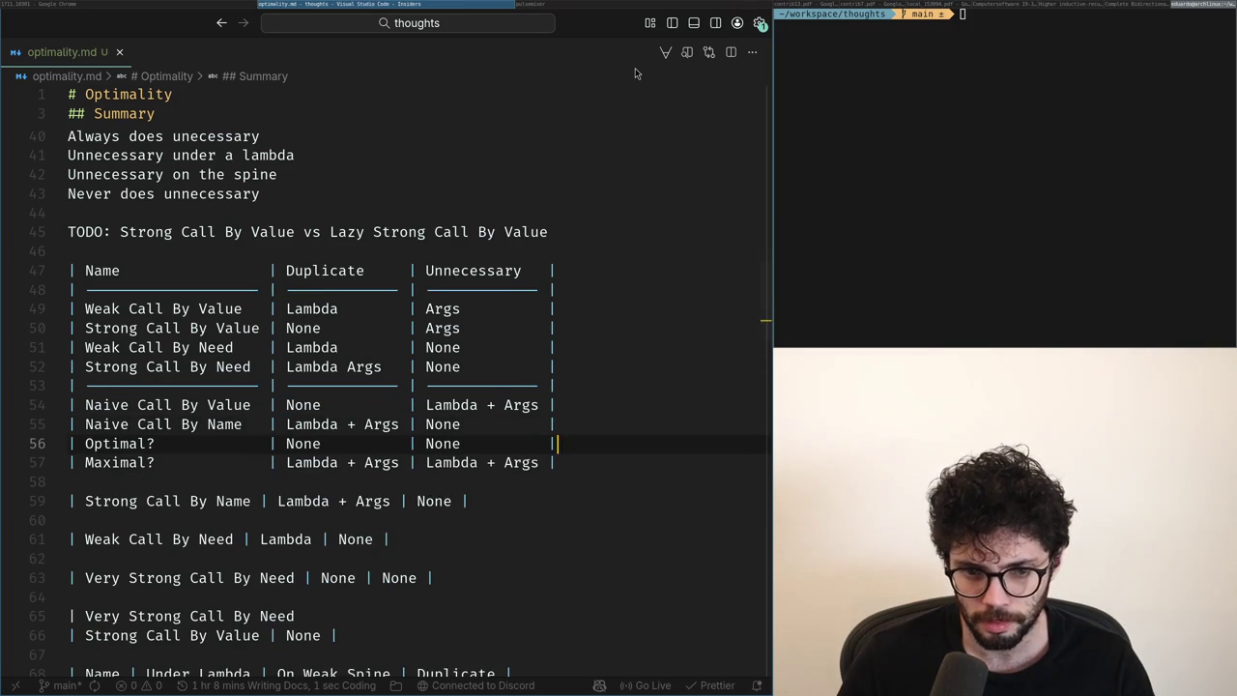
{"action": "key", "text": "j"}
{"action": "key", "text": "u"}
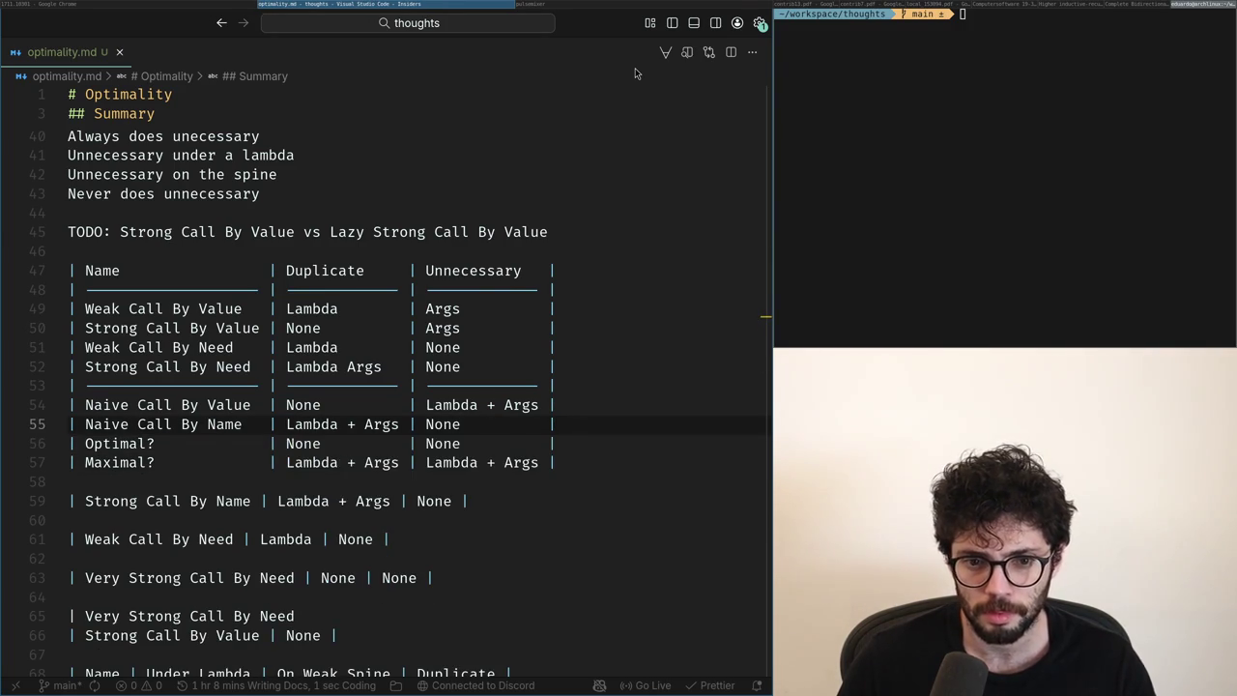
{"action": "key", "text": "ctrl+r"}
{"action": "key", "text": "j"}
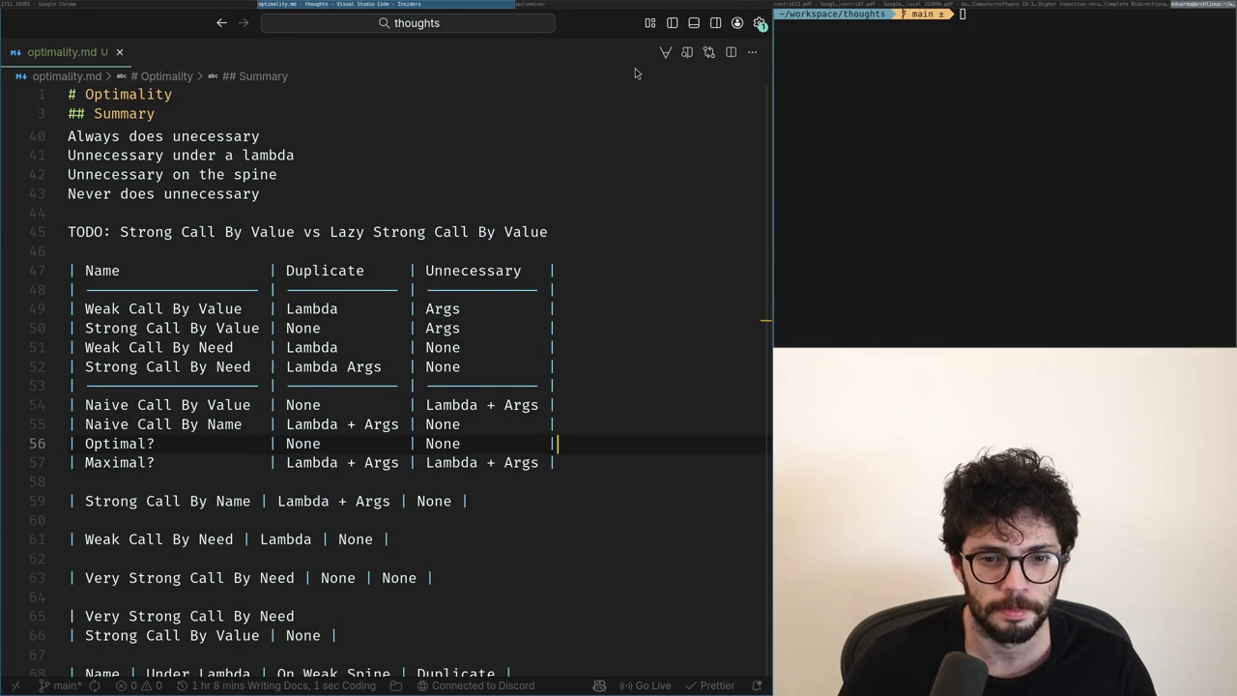
Move the Optimal? row below the Maximal? row.
{"action": "key", "text": "c"}
{"action": "key", "text": "c"}
{"action": "key", "text": "Escape"}
{"action": "key", "text": "j"}
{"action": "key", "text": "p"}
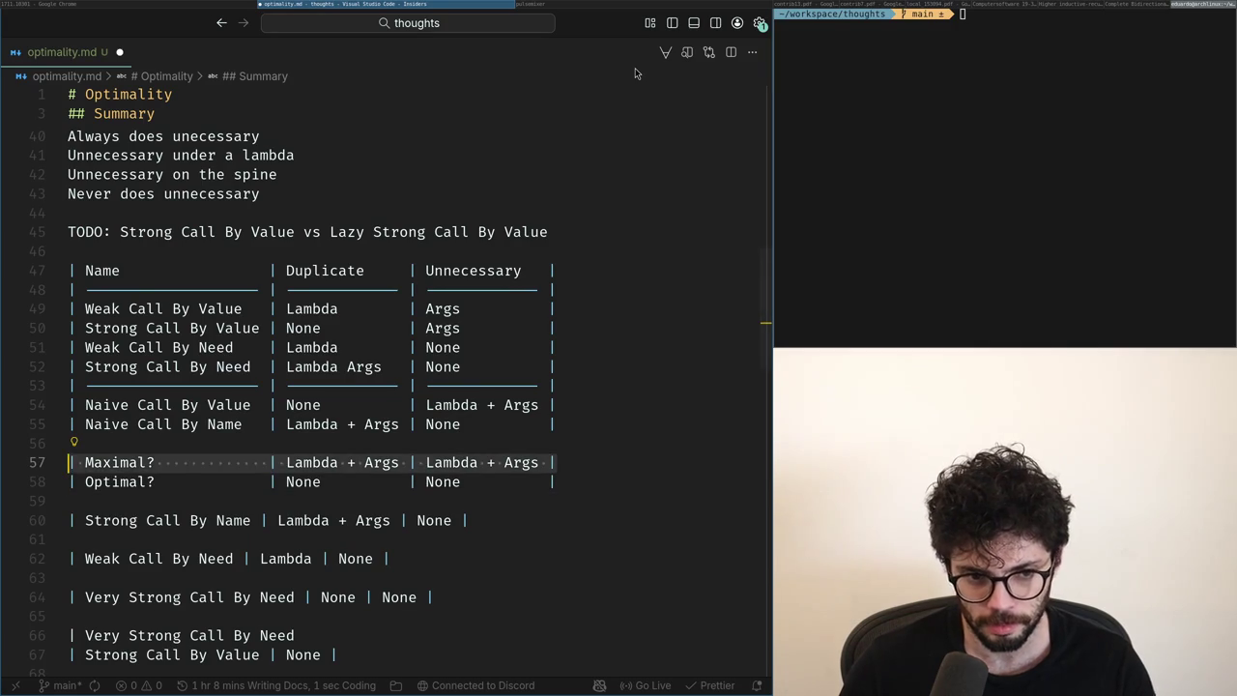
Turn the empty line above Maximal? into a separator row and save the realigned table.
{"action": "key", "text": "k"}
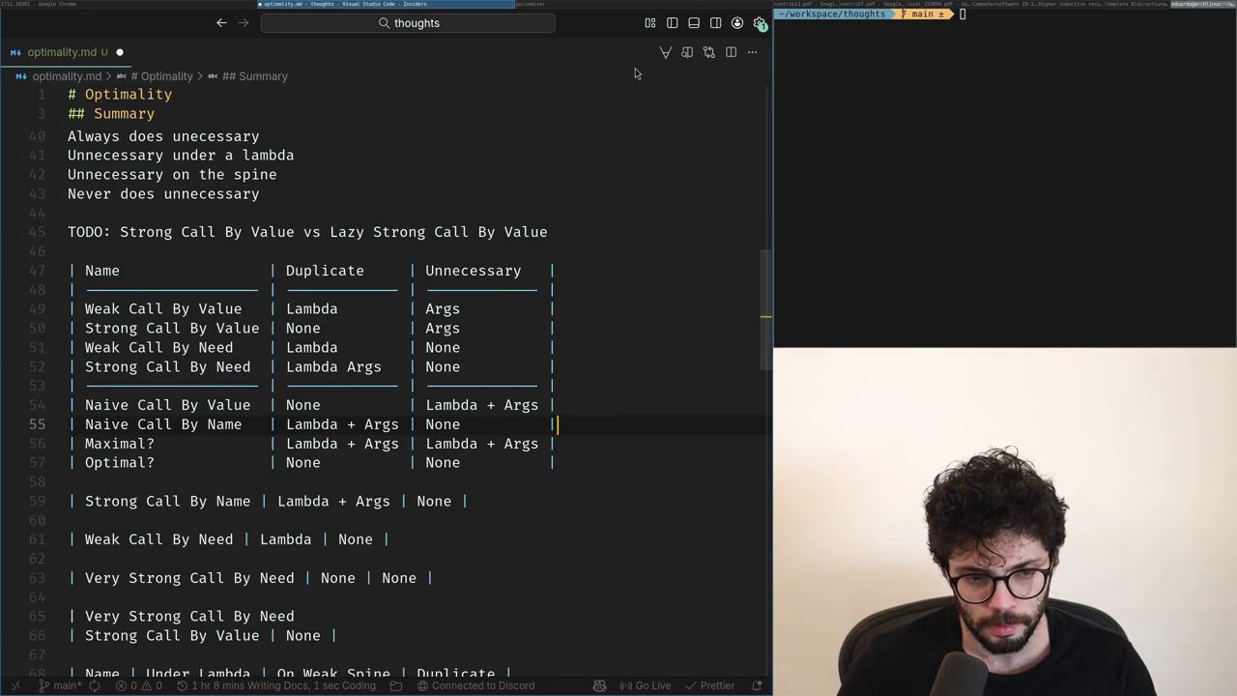
{"action": "type", "text": "|-"}
{"action": "key", "text": "Tab"}
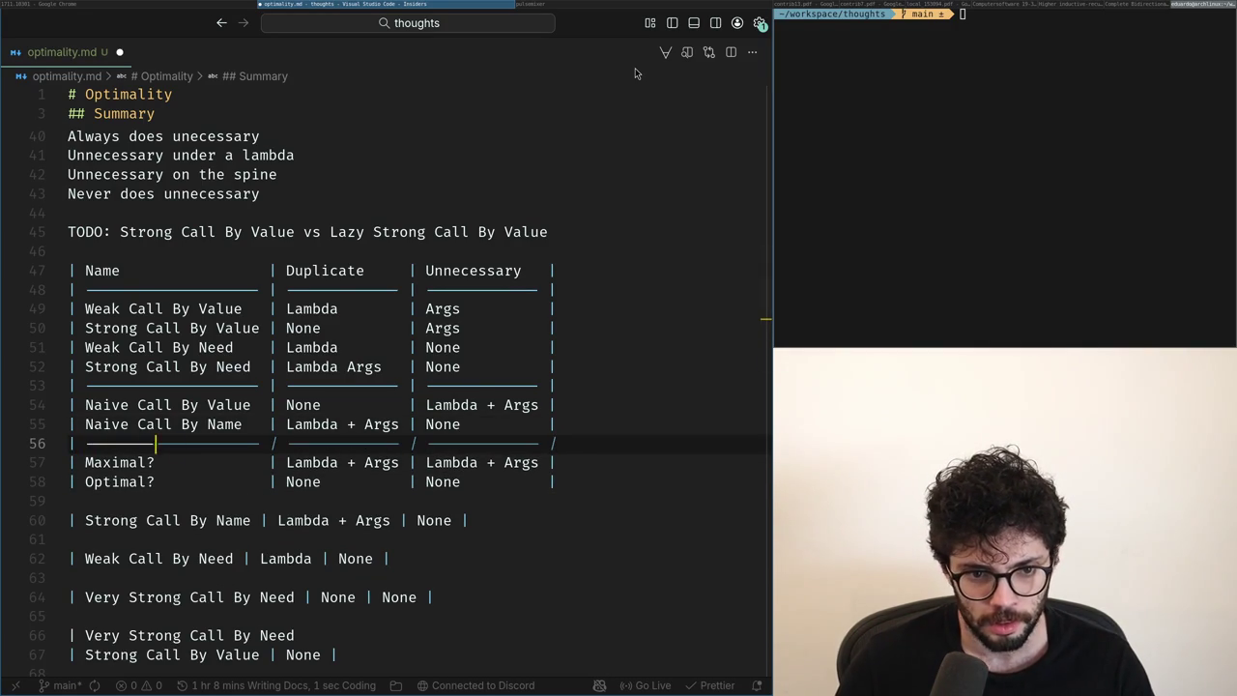
{"action": "key", "text": "Escape"}
{"action": "key", "text": "j"}
{"action": "key", "text": "j"}
{"action": "key", "text": "ctrl+s"}
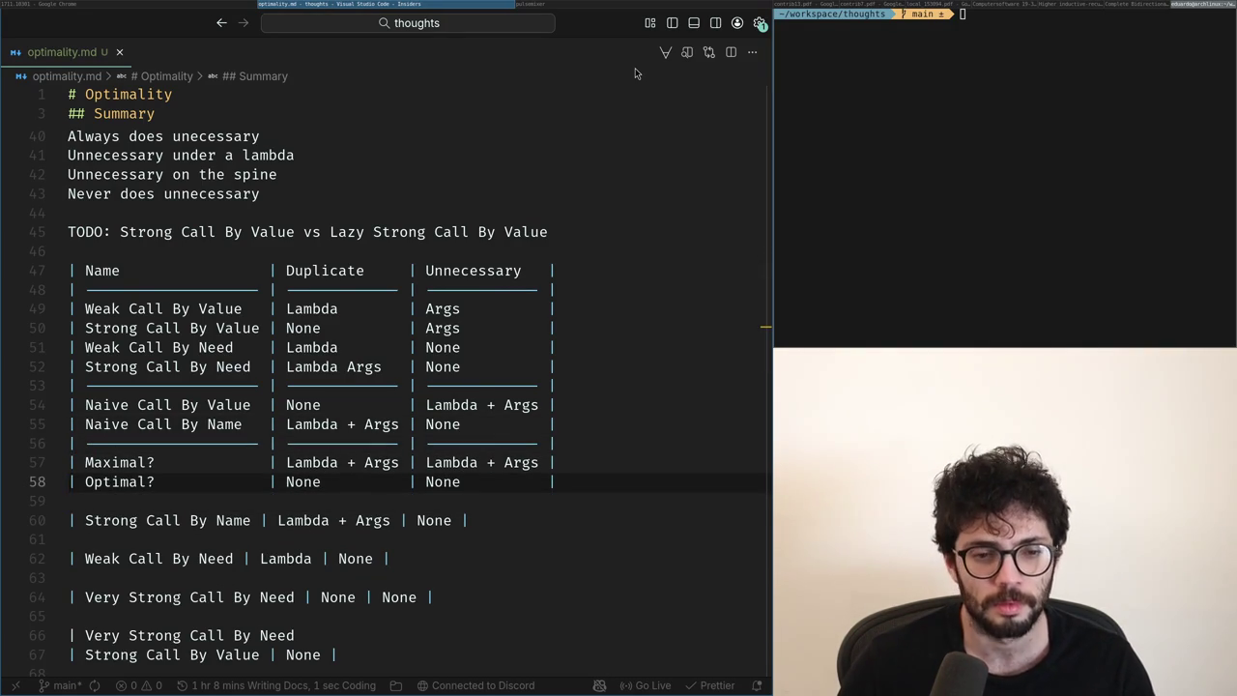
{"action": "key", "text": "j"}
{"action": "key", "text": "k"}
{"action": "key", "text": "A"}
{"action": "key", "text": "super+h"}
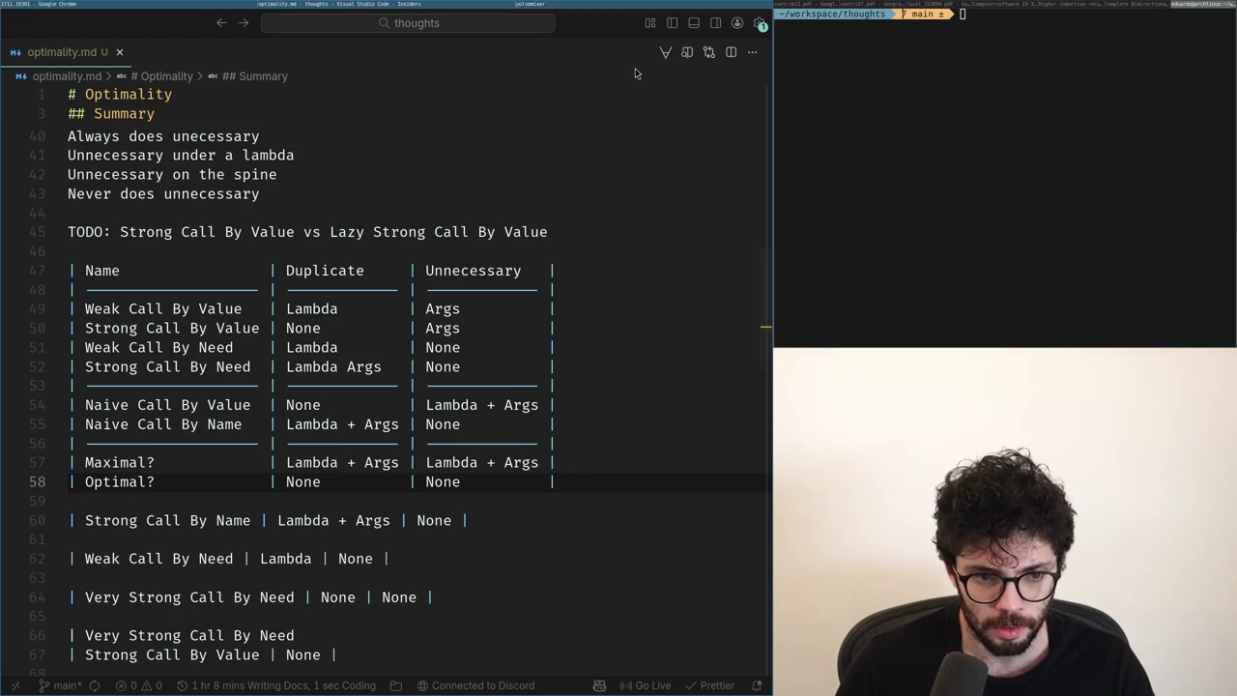
{"action": "key", "text": "ctrl+f"}
Search the arXiv PDF for 'optimal' and return to its first page.
{"action": "type", "text": "optimal"}
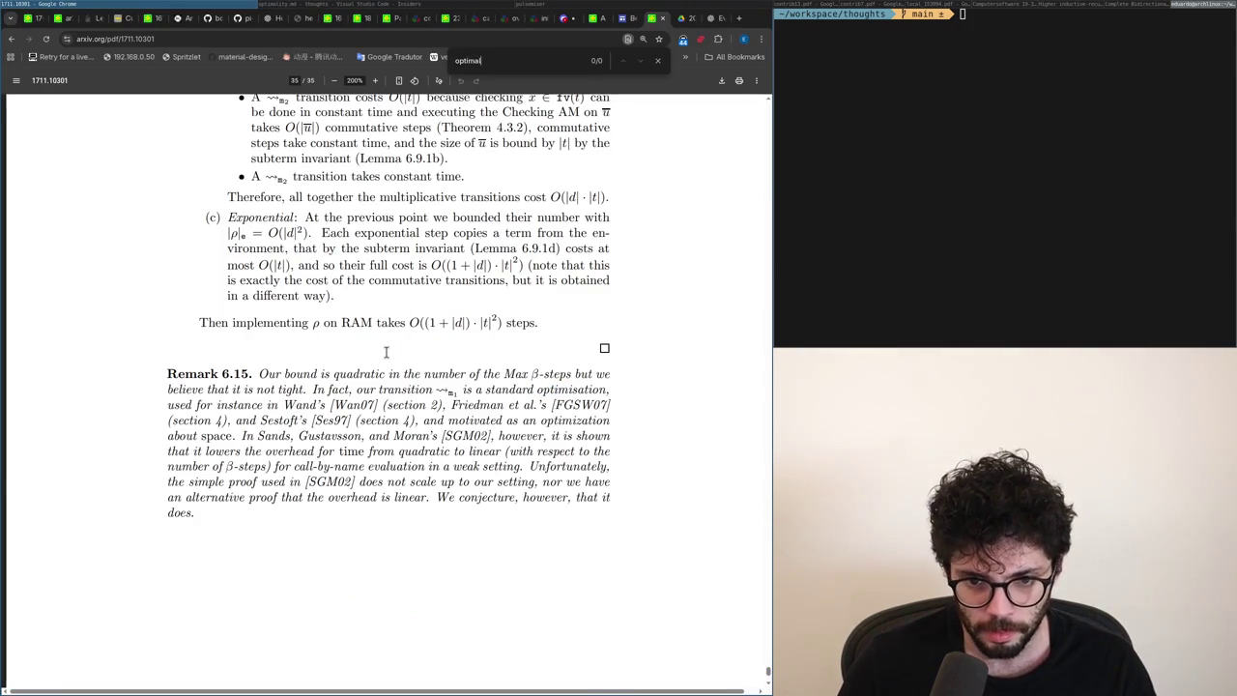
{"action": "key", "text": "Escape"}
{"action": "key", "text": "Home"}
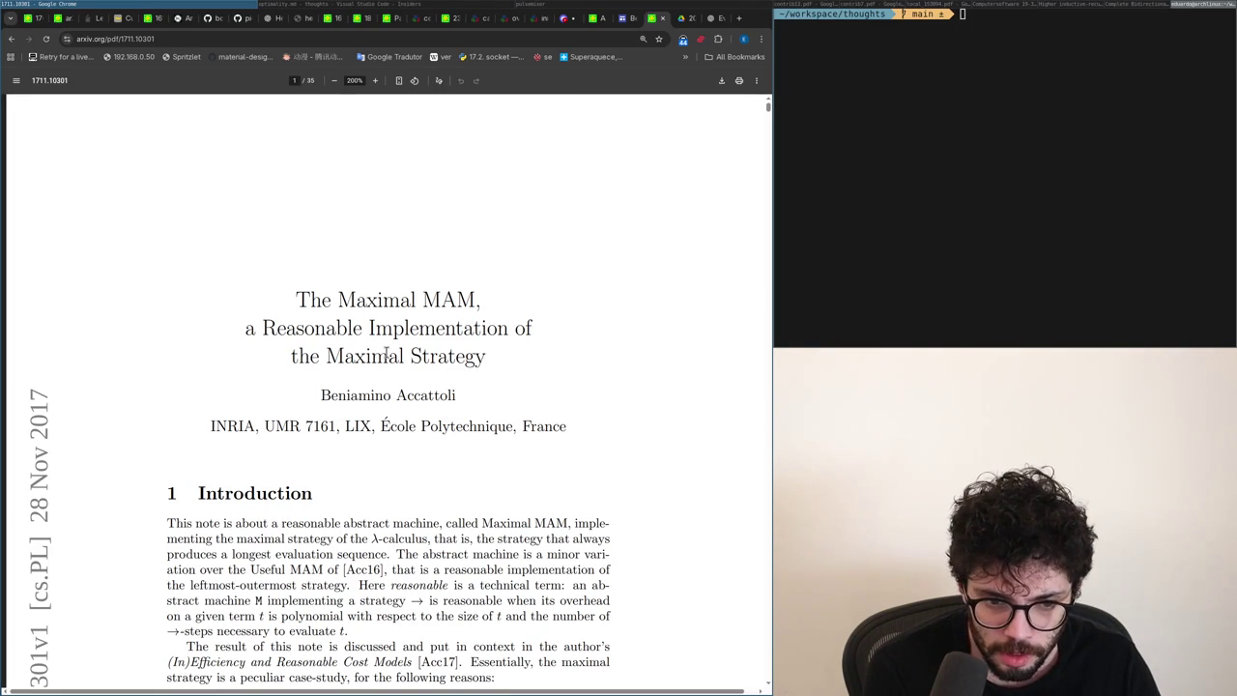
Find 'maxim' on the author's homepage, then go back to the paper and optimality.md.
{"action": "key", "text": "ctrl+Page_Up"}
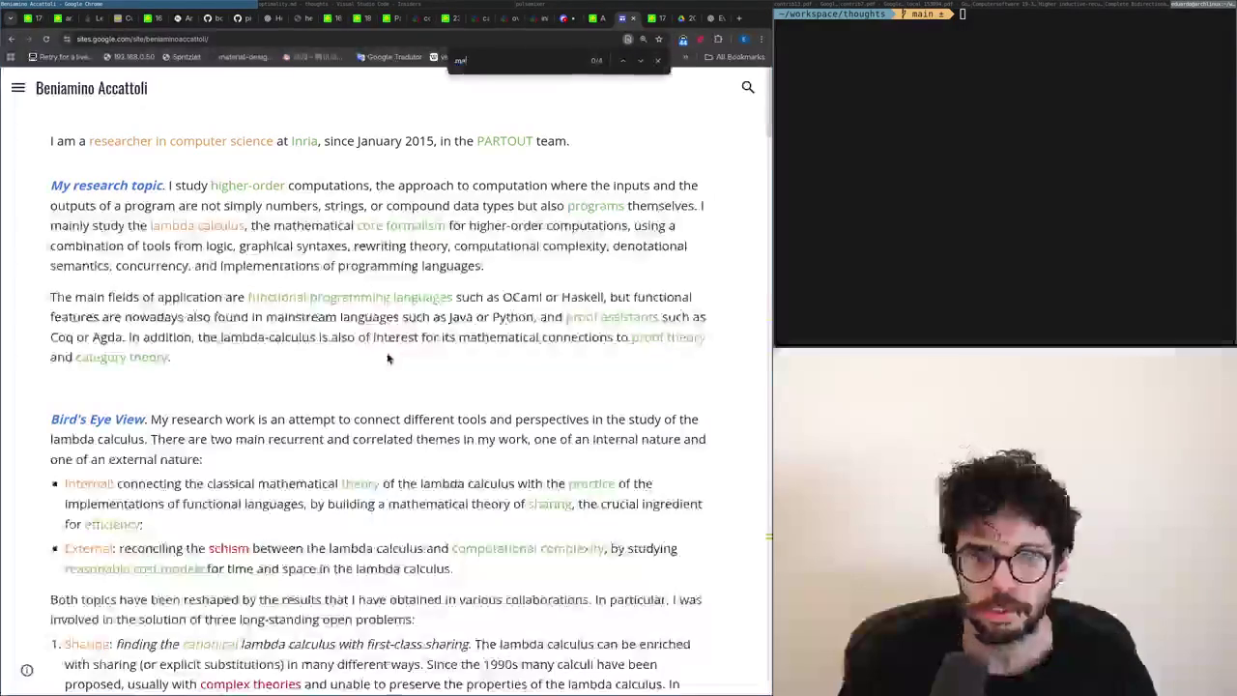
{"action": "type", "text": "xim"}
{"action": "key", "text": "Return"}
{"action": "key", "text": "ctrl+Page_Down"}
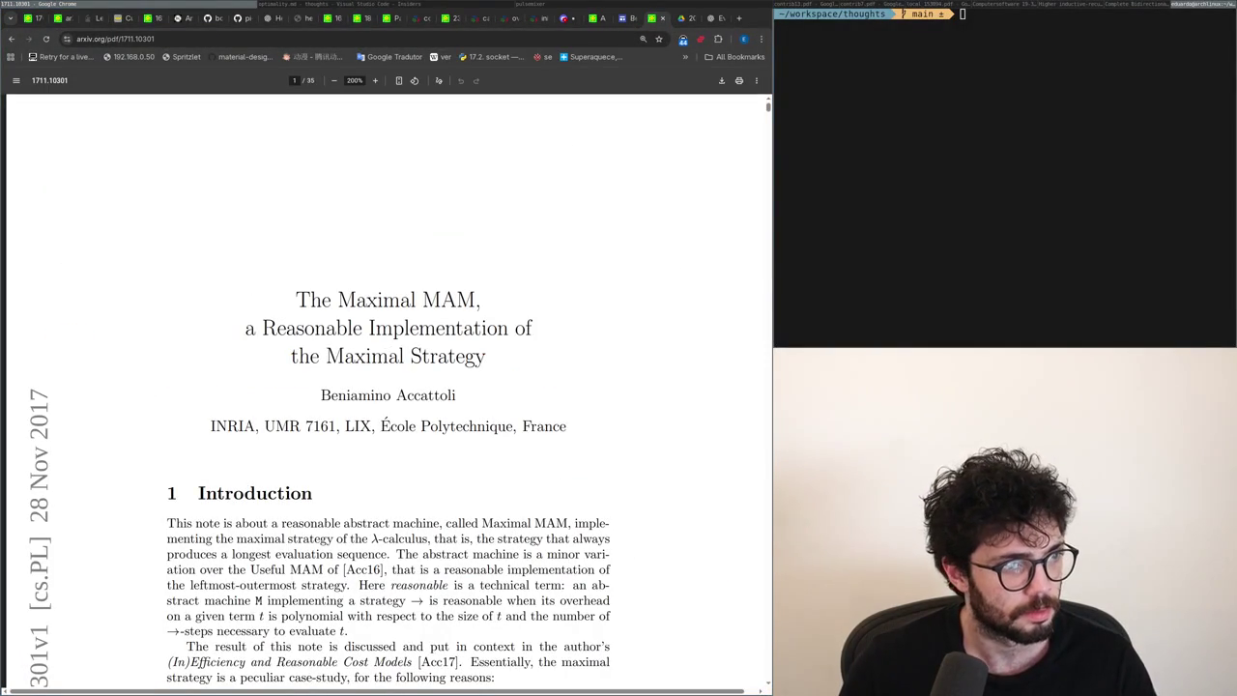
{"action": "key", "text": "alt+Tab"}
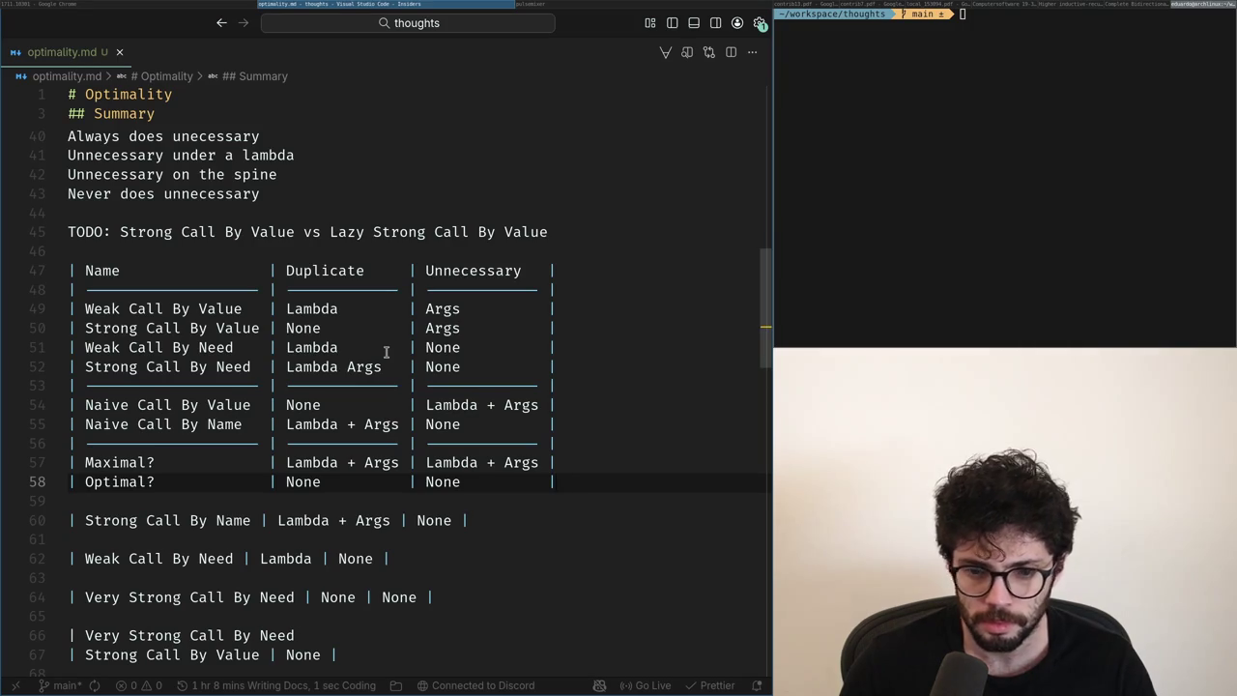
Strip the question marks from the Maximal? and Optimal? labels.
{"action": "key", "text": "Up"}
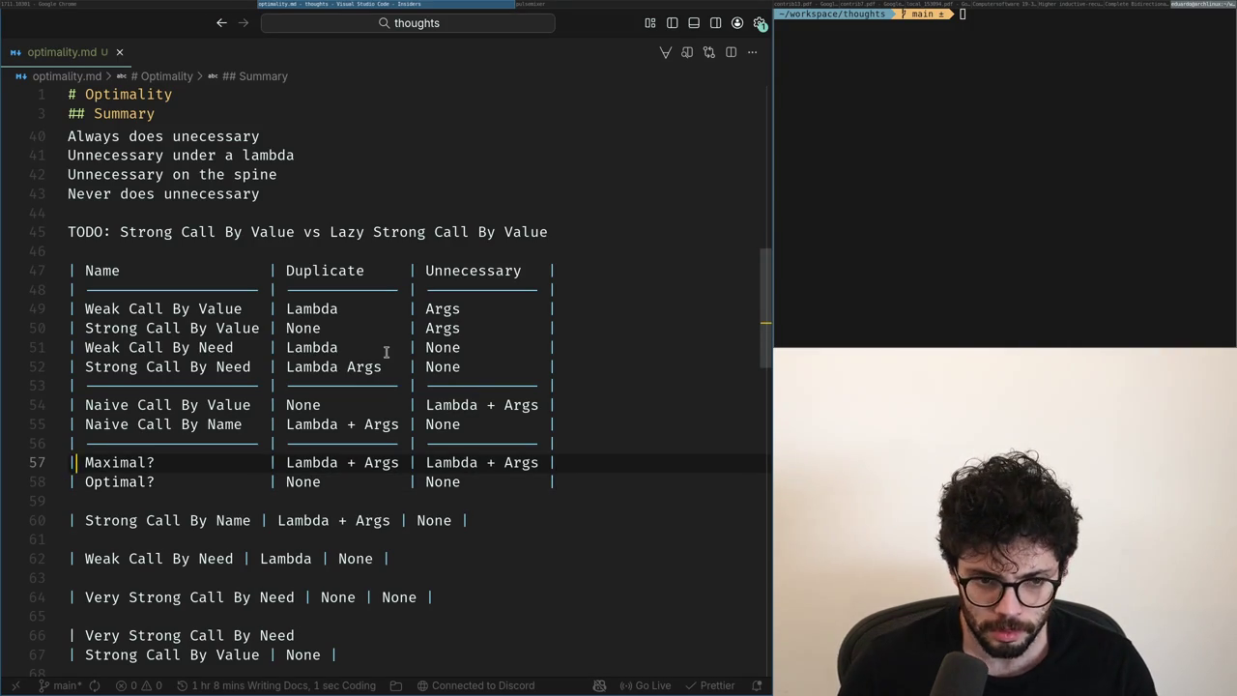
{"action": "key", "text": "End"}
{"action": "key", "text": "Down"}
{"action": "key", "text": "Up"}
{"action": "key", "text": "Down"}
{"action": "key", "text": "Up"}
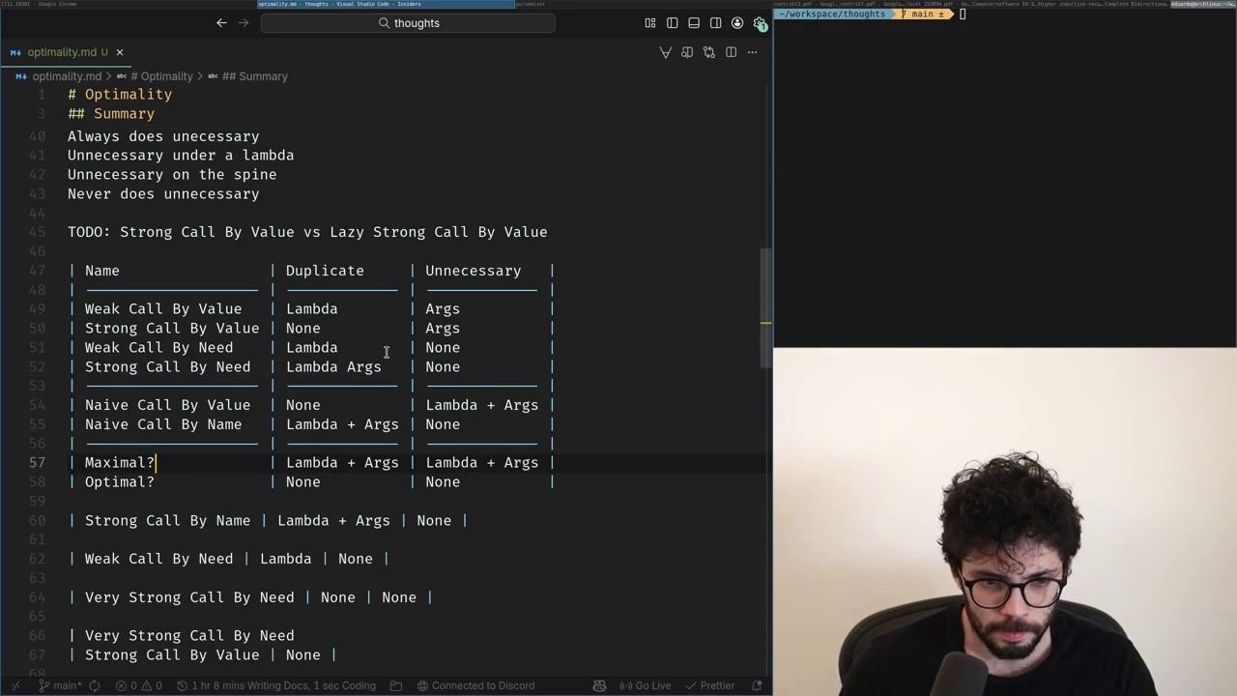
{"action": "key", "text": "BackSpace"}
{"action": "key", "text": "Down"}
{"action": "key", "text": "Delete"}
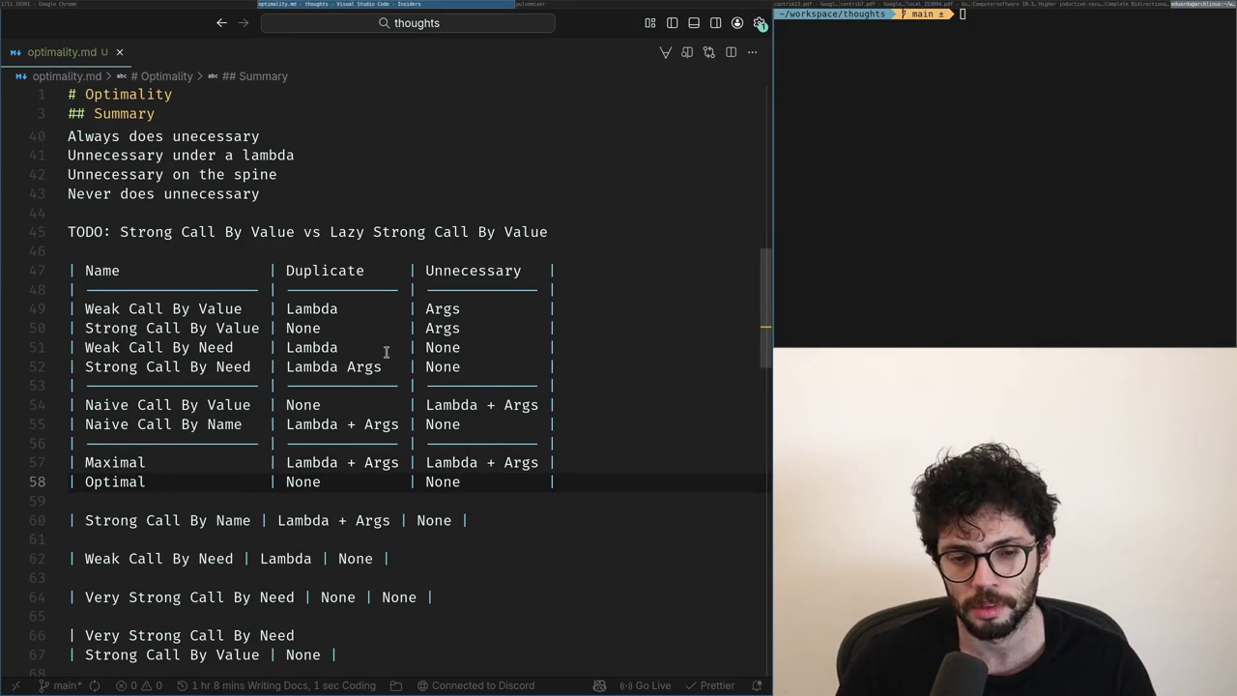
{"action": "key", "text": "Up"}
Rename the Maximal row to Eager Call By Name and save.
{"action": "key", "text": "Down"}
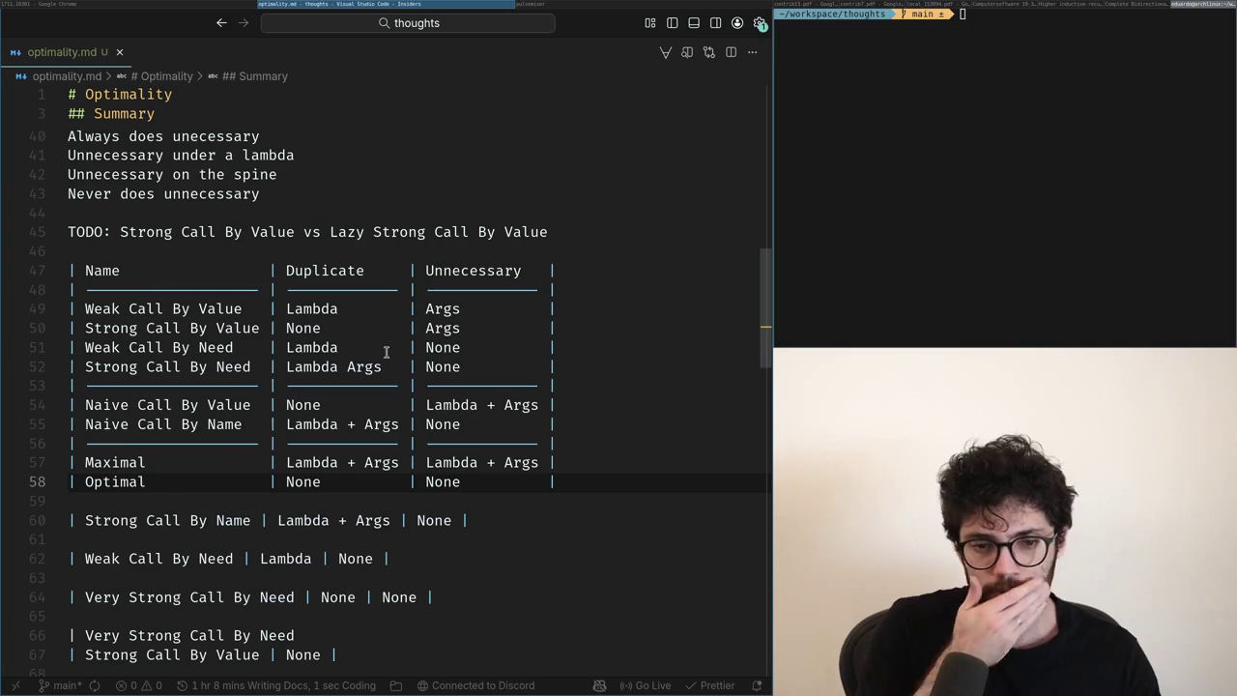
{"action": "key", "text": "ctrl+shift+Left"}
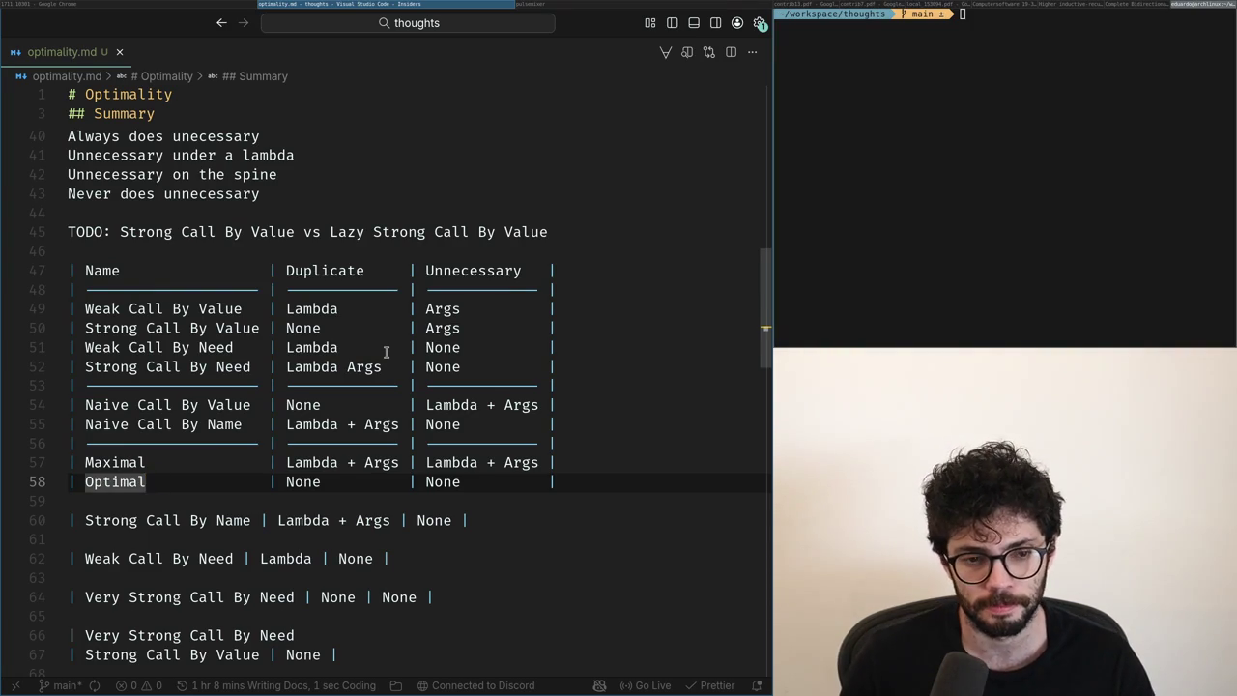
{"action": "key", "text": "Up"}
{"action": "key", "text": "Down"}
{"action": "key", "text": "Down"}
{"action": "key", "text": "Up"}
{"action": "key", "text": "Up"}
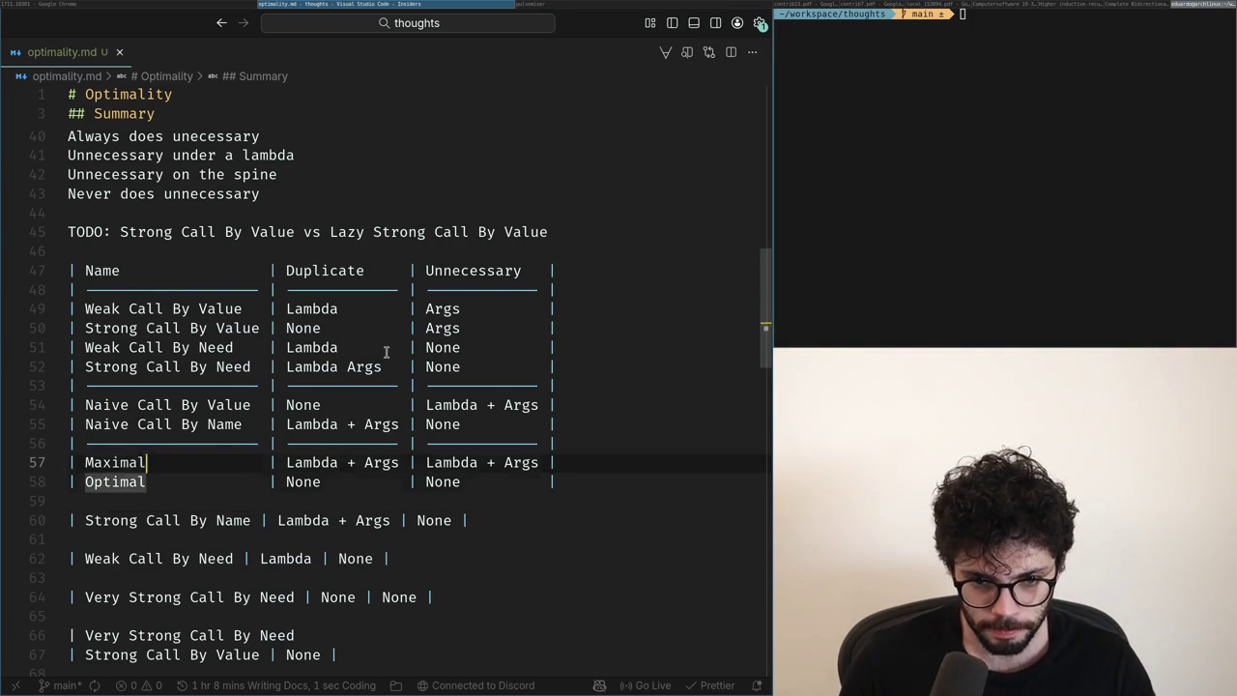
{"action": "key", "text": "ctrl+shift+Left"}
{"action": "key", "text": "ctrl+shift+Left"}
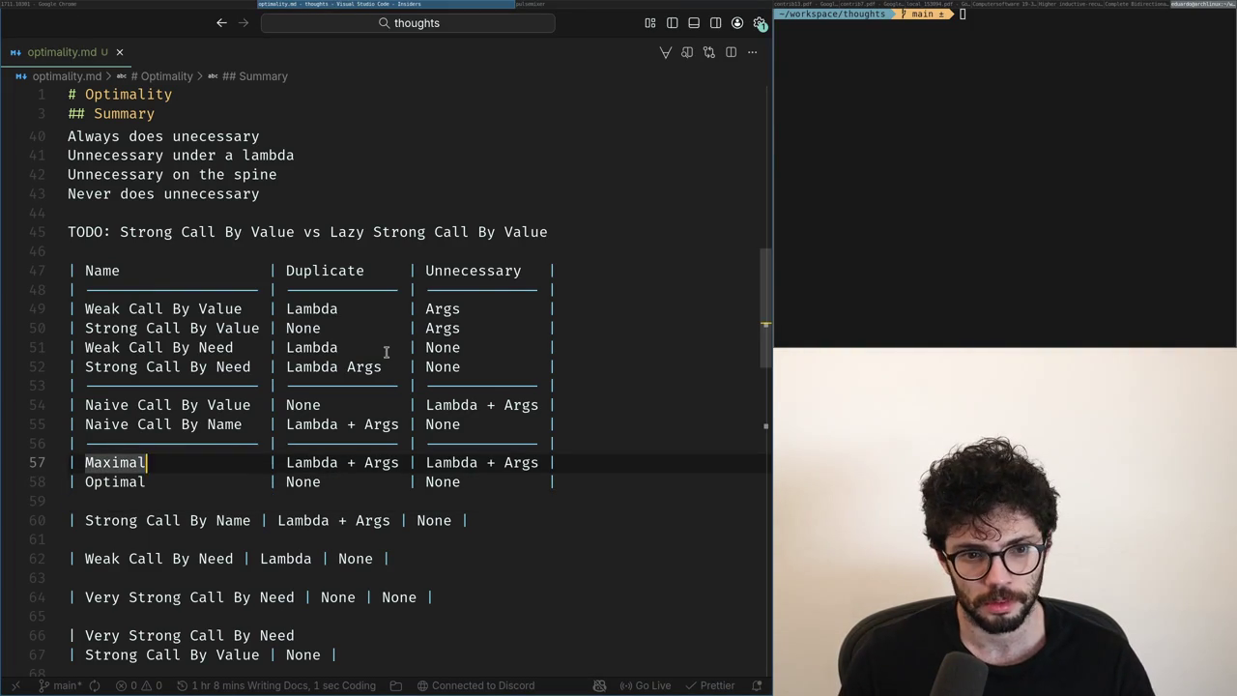
{"action": "key", "text": "BackSpace"}
{"action": "type", "text": "Eager"}
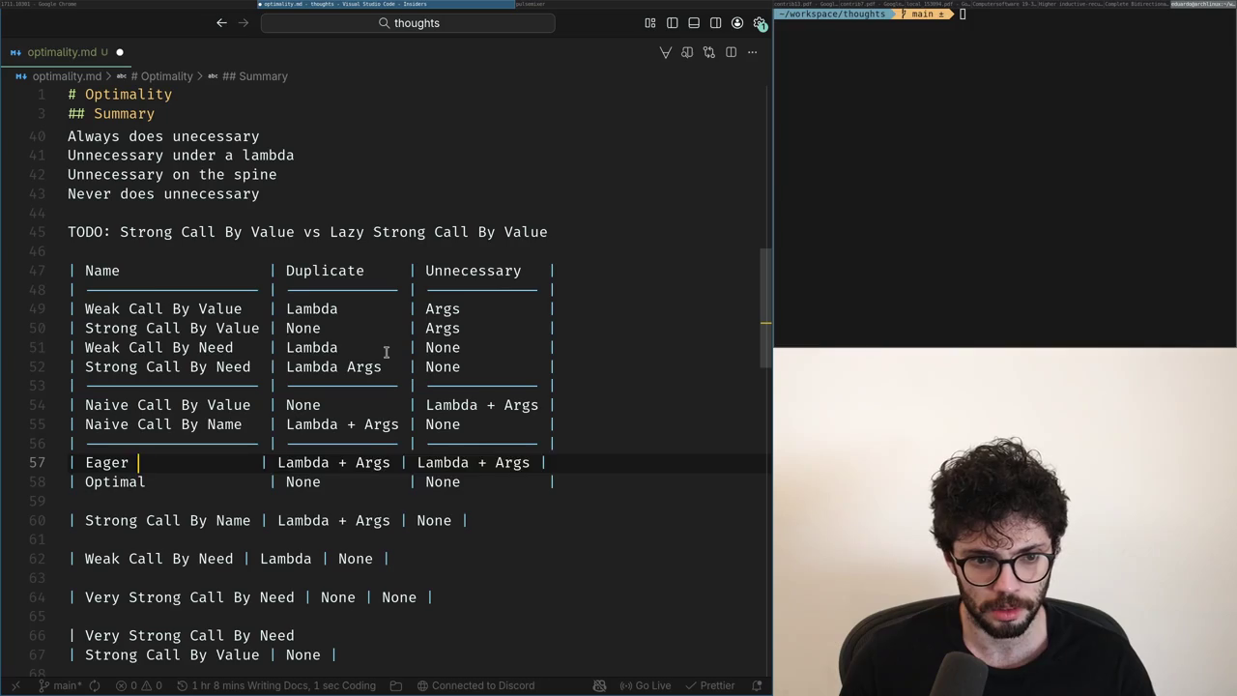
{"action": "type", "text": " Call By Name"}
{"action": "key", "text": "ctrl+s"}
Rename Optimal to Lazy Call By Value and add '?' to both new row names.
{"action": "key", "text": "Down"}
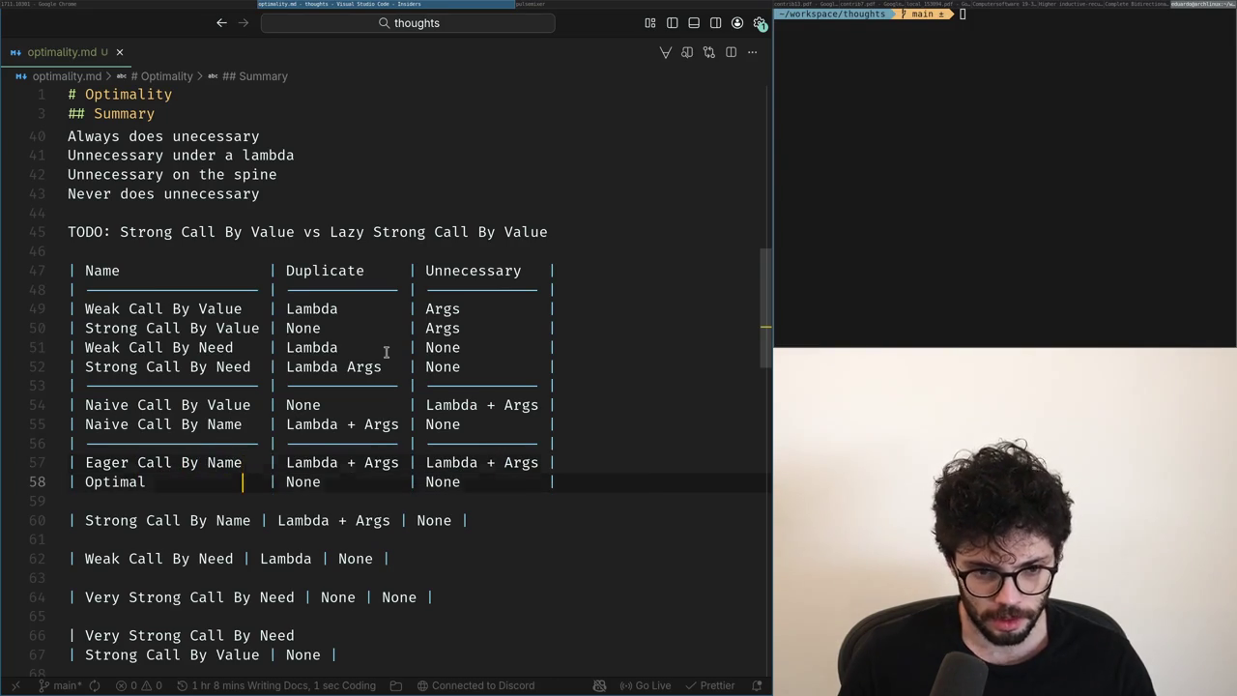
{"action": "key", "text": "ctrl+shift+Right"}
{"action": "type", "text": "Lazy "}
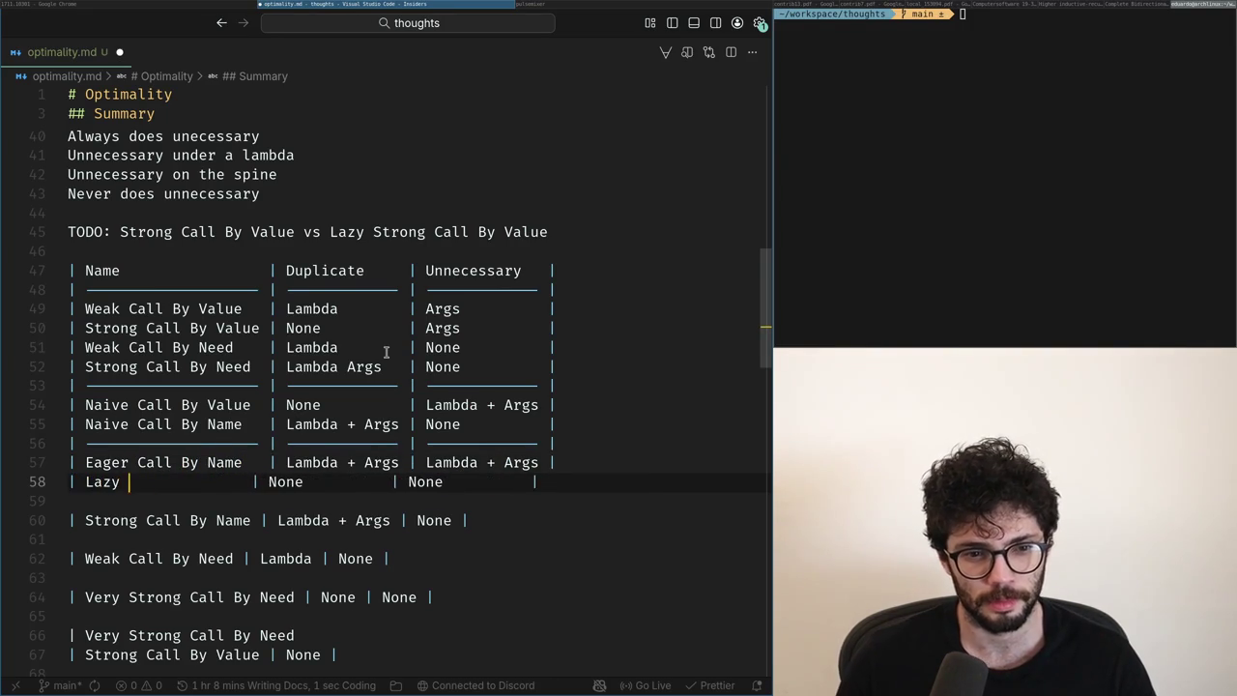
{"action": "type", "text": "Call By Value"}
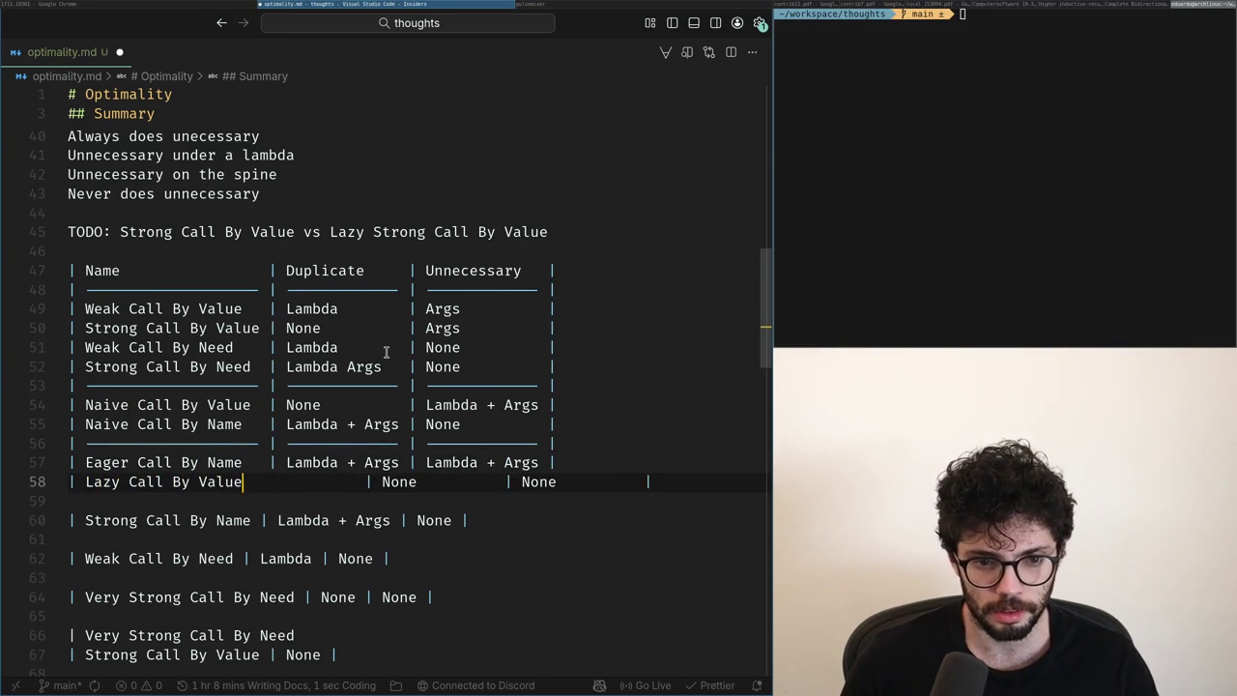
{"action": "key", "text": "ctrl+s"}
{"action": "type", "text": "?"}
{"action": "key", "text": "Up"}
{"action": "type", "text": "?"}
{"action": "key", "text": "ctrl+s"}
Move the Lazy Call By Value? row above Eager Call By Name?
{"action": "key", "text": "Down"}
{"action": "key", "text": "Down"}
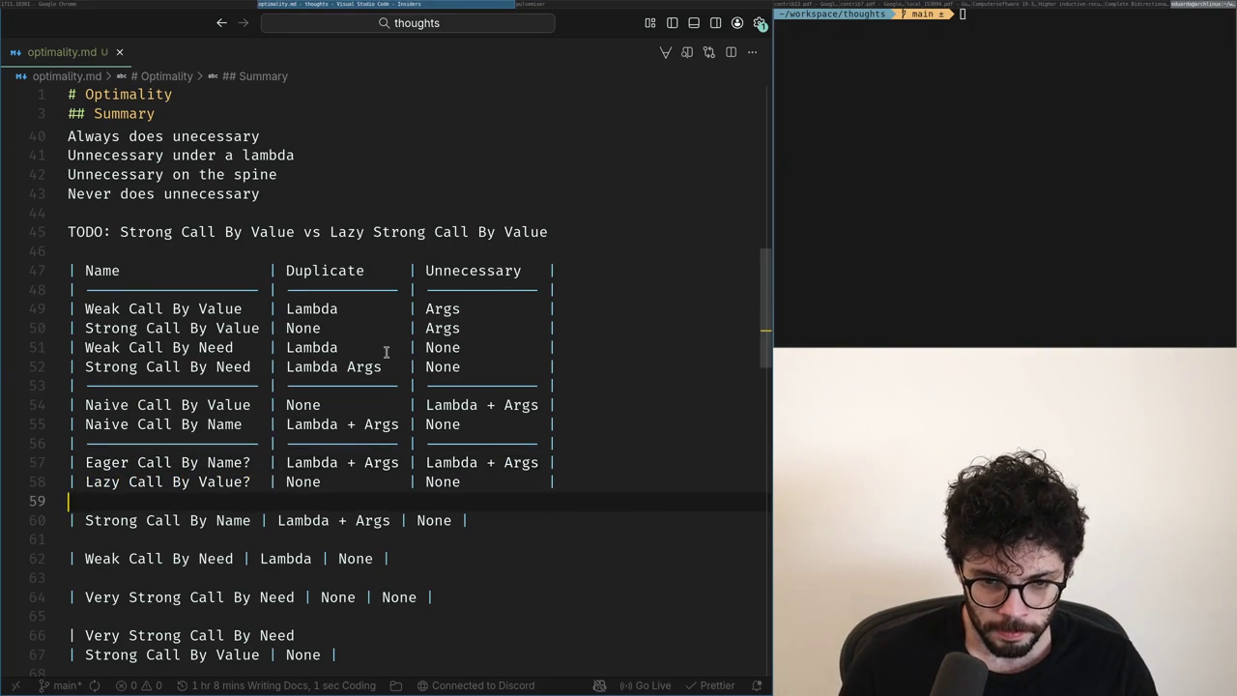
{"action": "key", "text": "Up"}
{"action": "key", "text": "Up"}
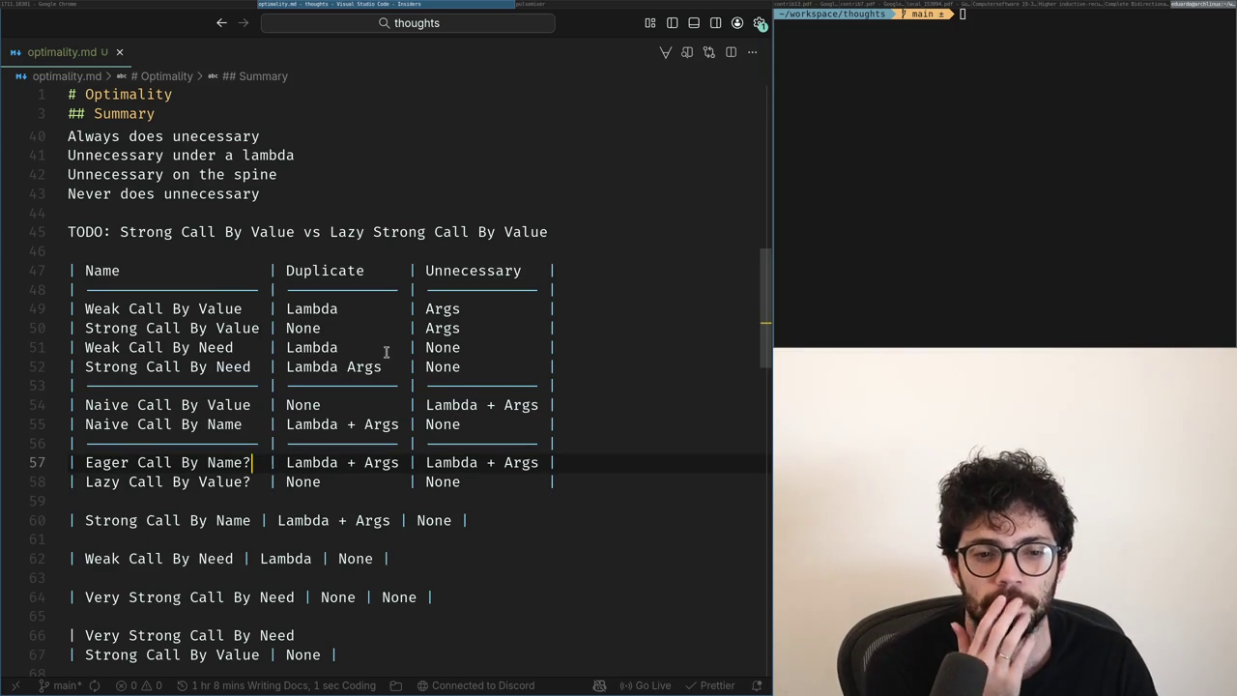
{"action": "key", "text": "Down"}
{"action": "key", "text": "shift+Home"}
{"action": "key", "text": "BackSpace"}
{"action": "key", "text": "Up"}
{"action": "key", "text": "ctrl+shift+Return"}
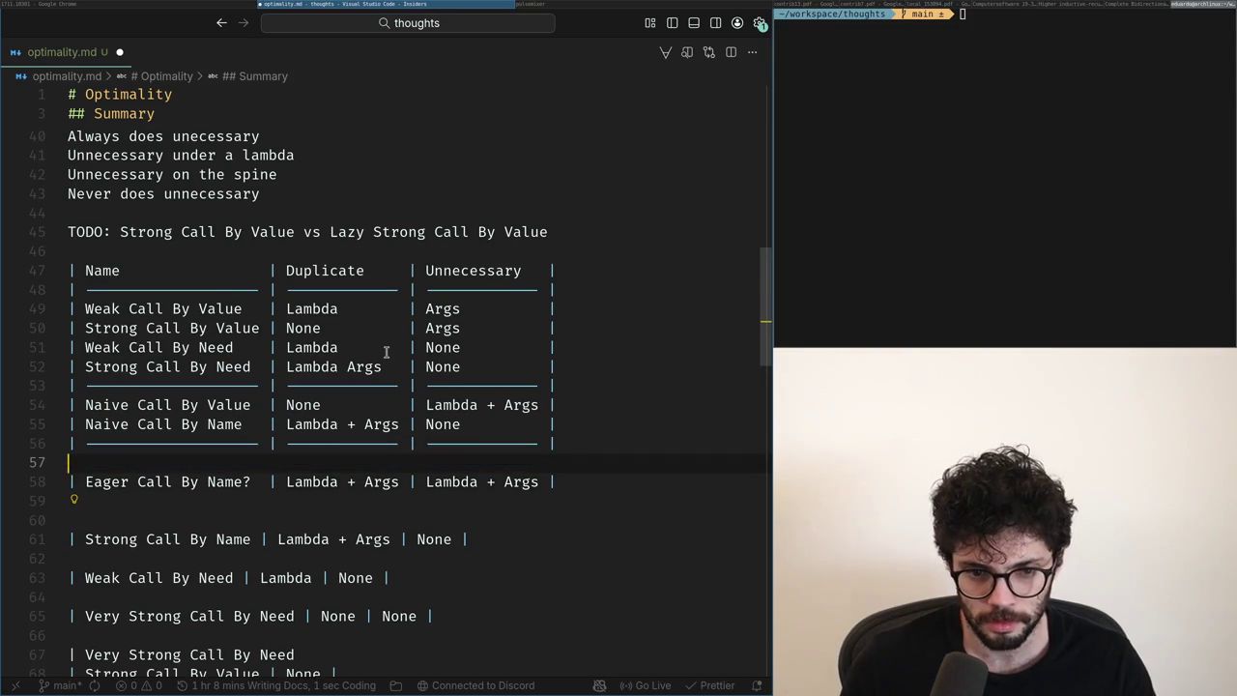
{"action": "key", "text": "ctrl+z"}
{"action": "key", "text": "Down"}
{"action": "key", "text": "Down"}
{"action": "key", "text": "Up"}
{"action": "key", "text": "Up"}
{"action": "key", "text": "Up"}
{"action": "key", "text": "Up"}
{"action": "key", "text": "Up"}
{"action": "key", "text": "Up"}
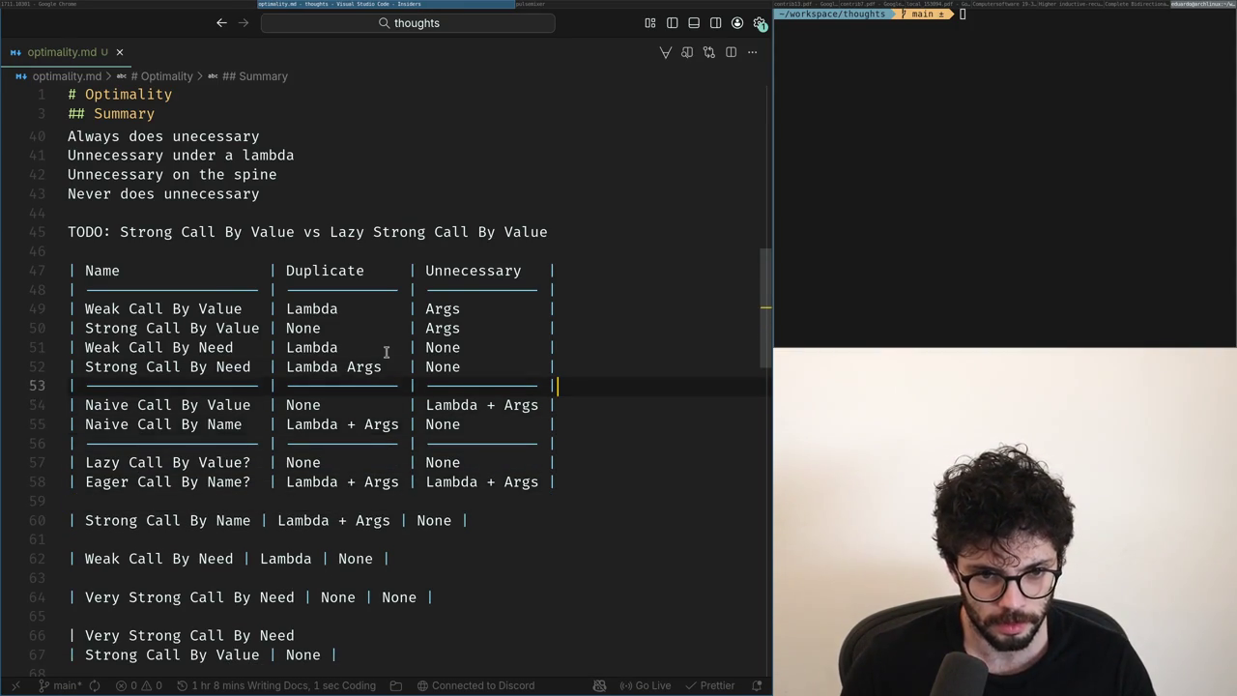
{"action": "key", "text": "Up"}
{"action": "key", "text": "Up"}
{"action": "key", "text": "Up"}
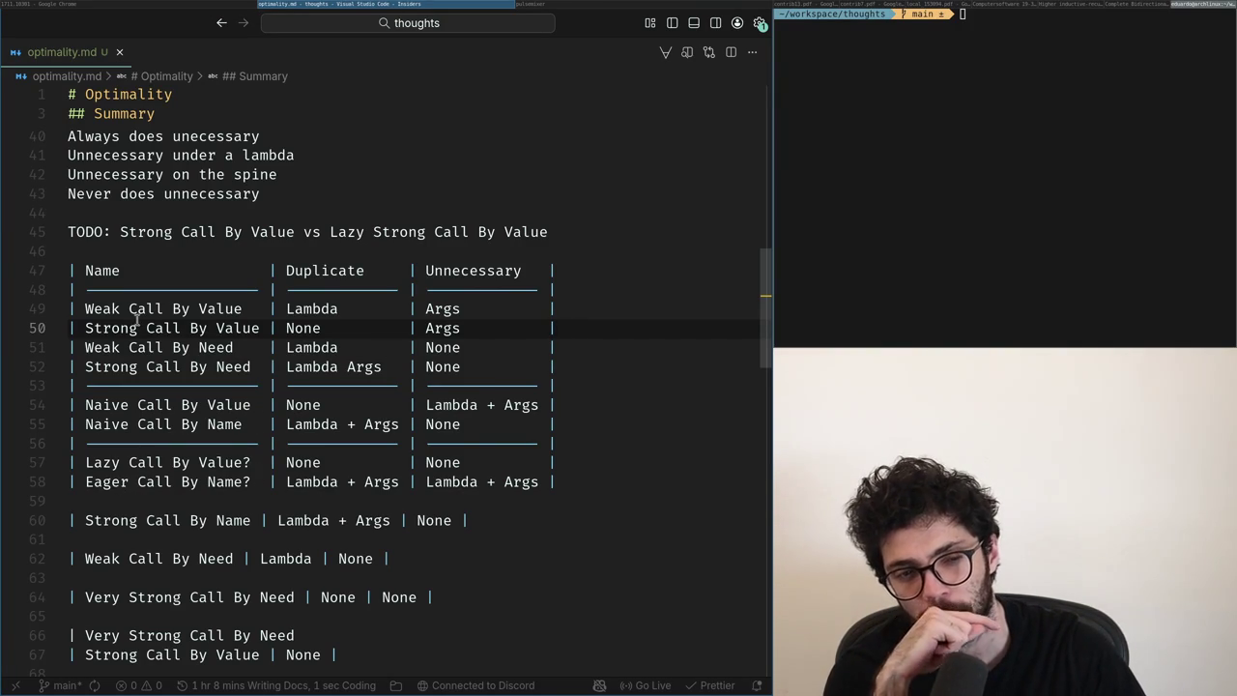
Search the author's homepage for 'call-by' to confirm the hyphenated spelling, then return to optimality.md.
{"action": "left_click", "coordinate": [167, 328]}
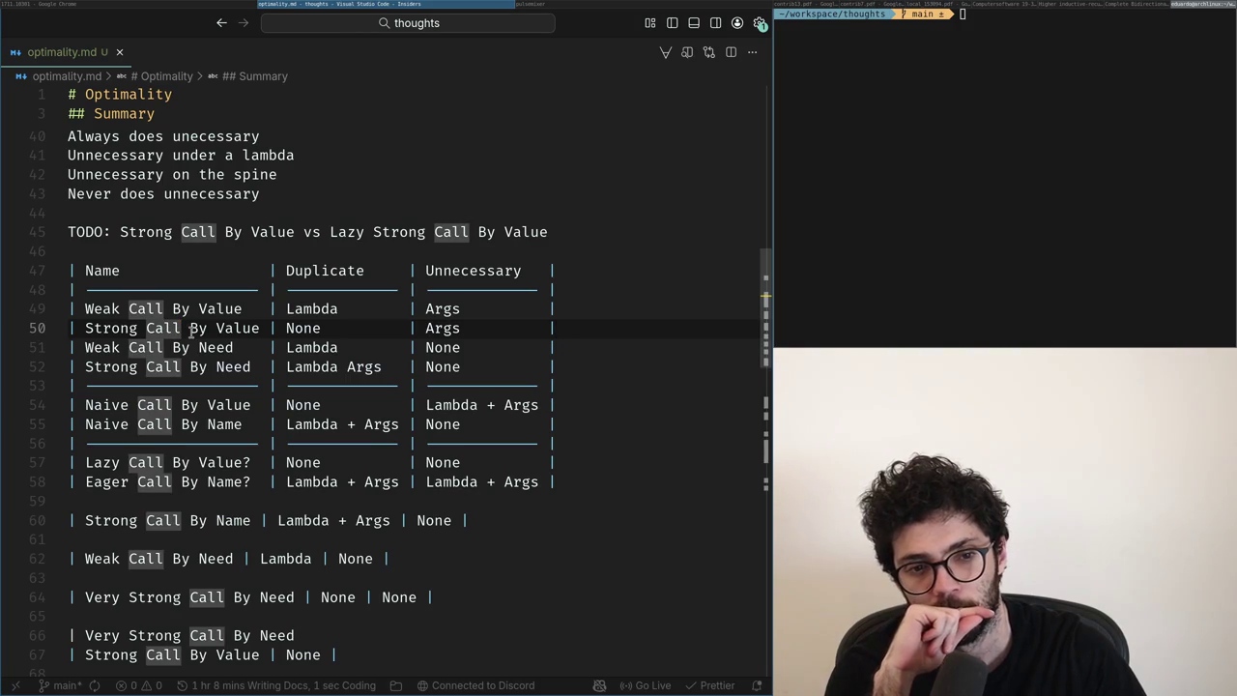
{"action": "left_click", "coordinate": [237, 6]}
{"action": "key", "text": "ctrl+Page_Up"}
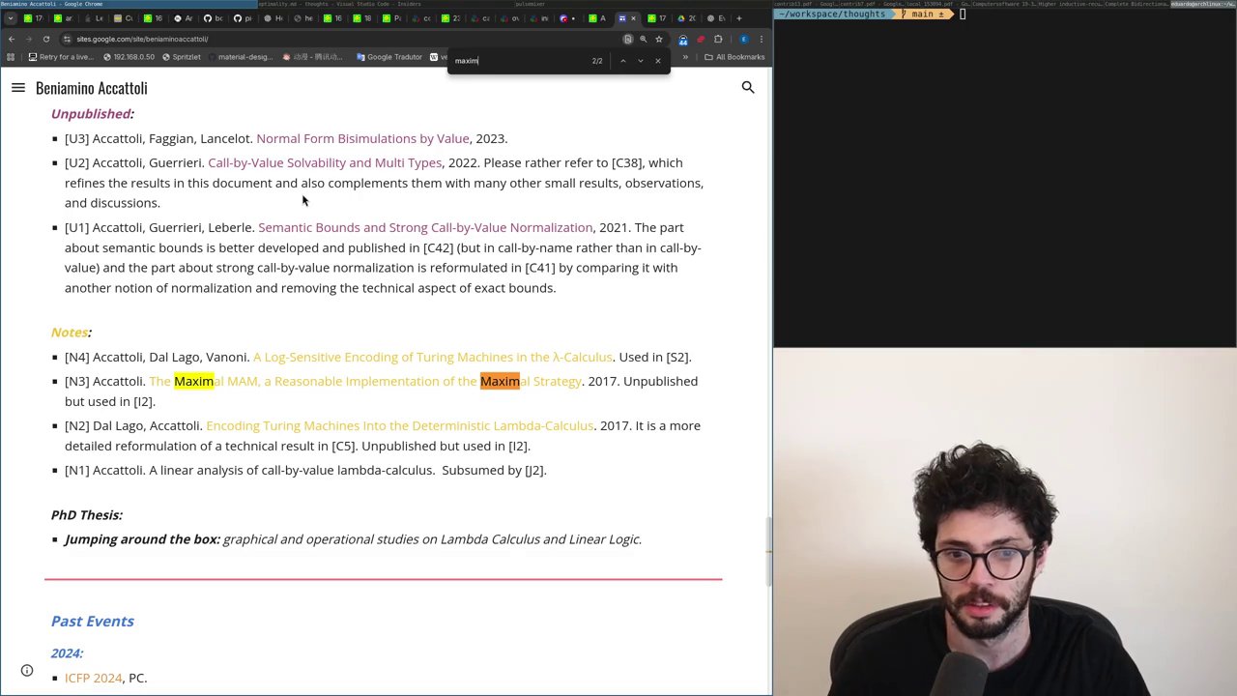
{"action": "key", "text": "ctrl+Page_Down"}
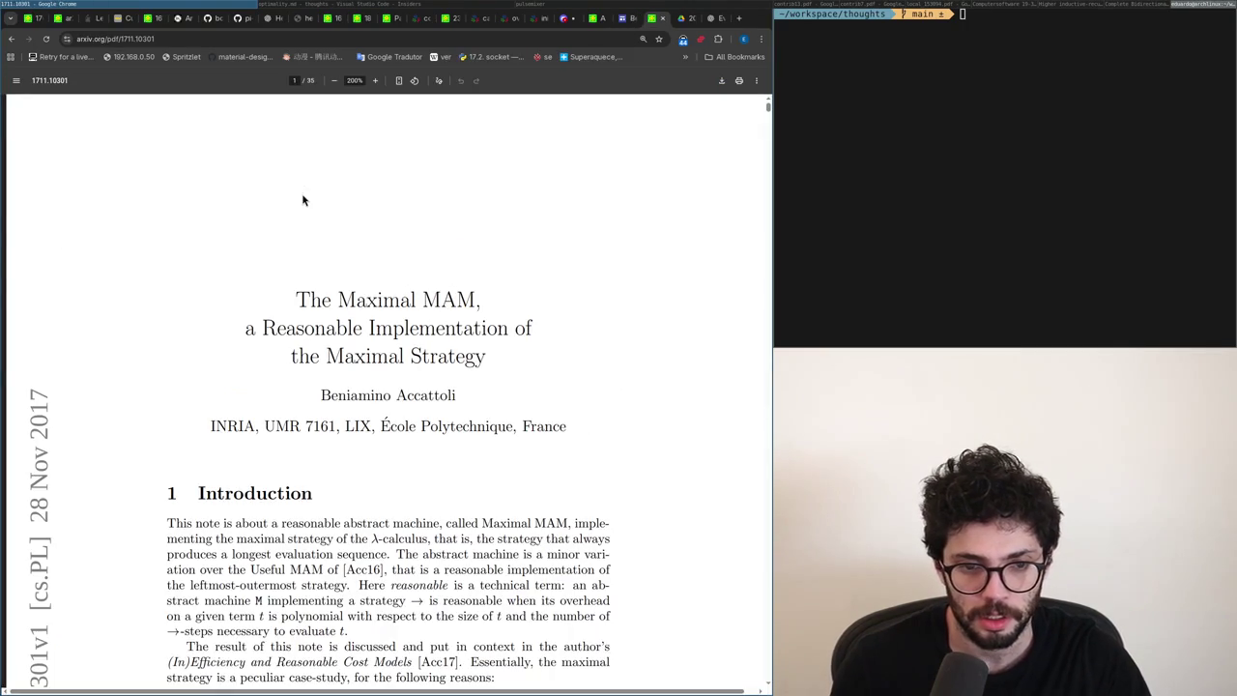
{"action": "key", "text": "super+Right"}
{"action": "key", "text": "super+Left"}
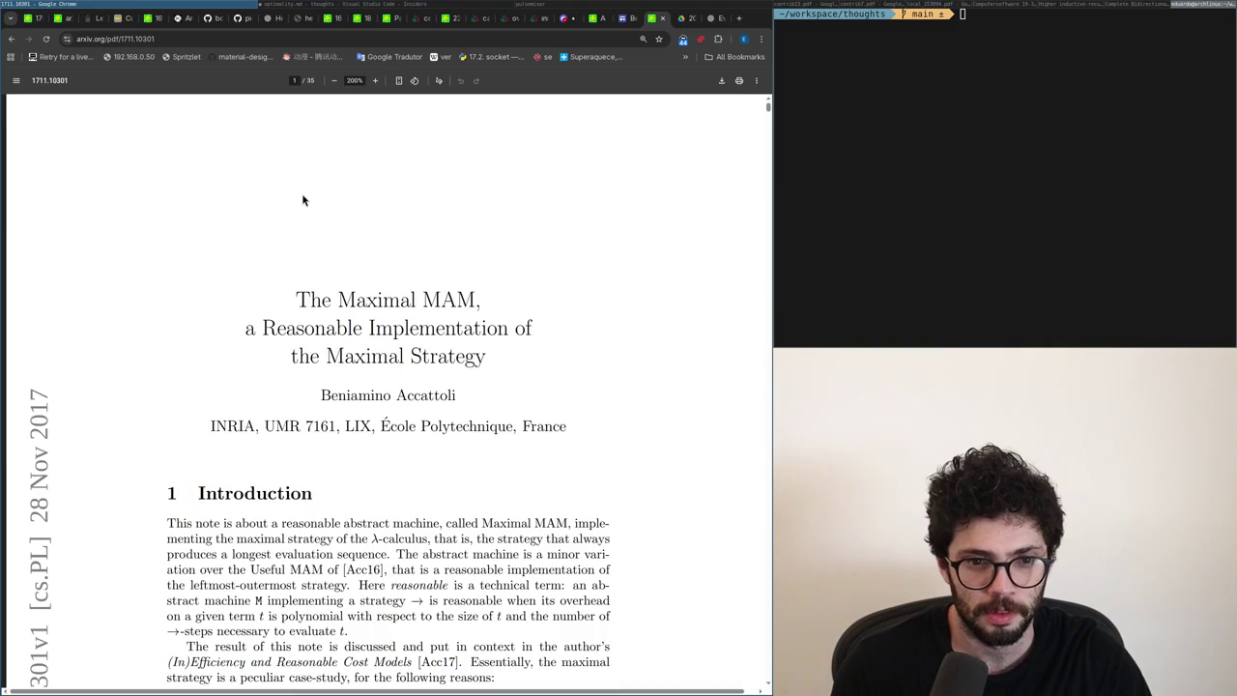
{"action": "key", "text": "ctrl+Page_Up"}
{"action": "type", "text": "call-by"}
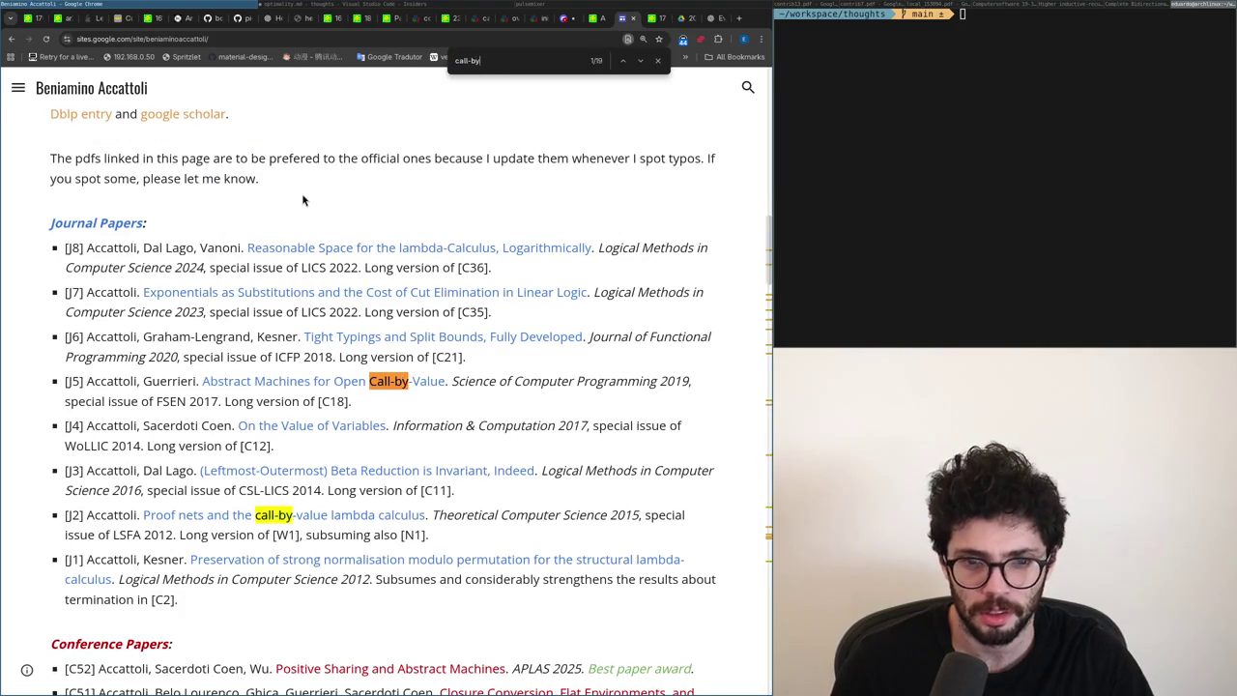
{"action": "key", "text": "super+Right"}
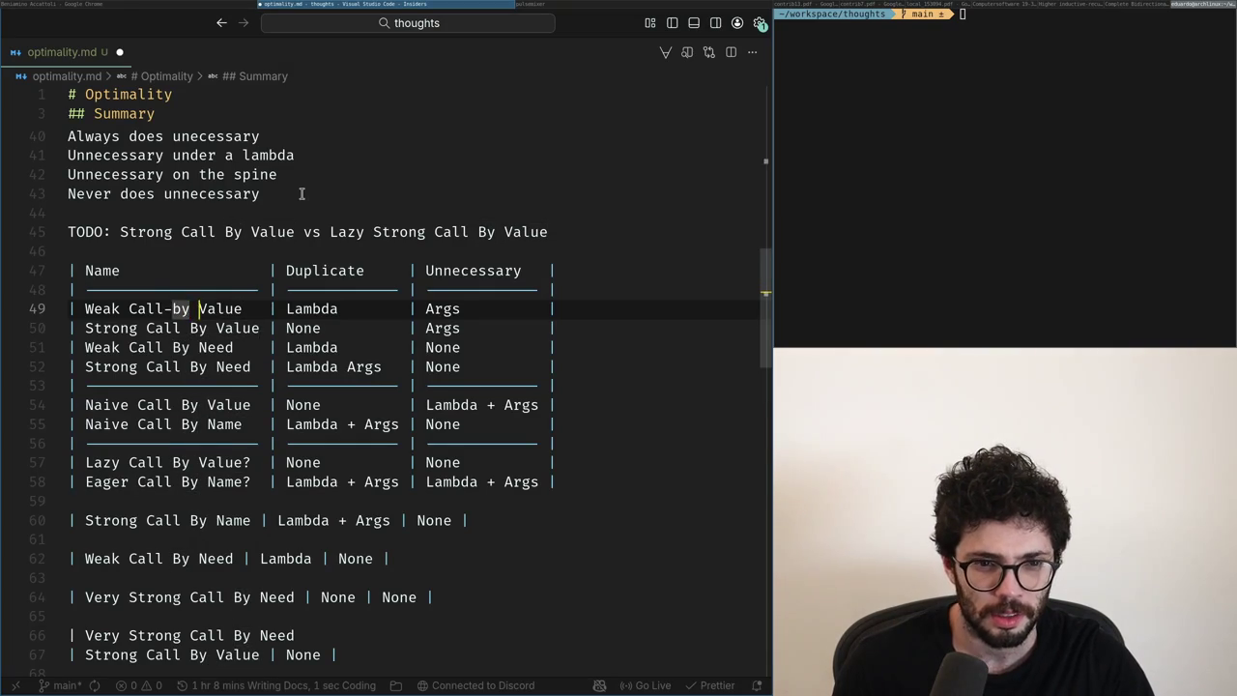
Hyphenate the Strong Call-by-Value, Weak Call-by-Need, Strong Call-by-Need and Naive Call-by-Value row names.
{"action": "key", "text": "Down"}
{"action": "key", "text": "BackSpace"}
{"action": "key", "text": "BackSpace"}
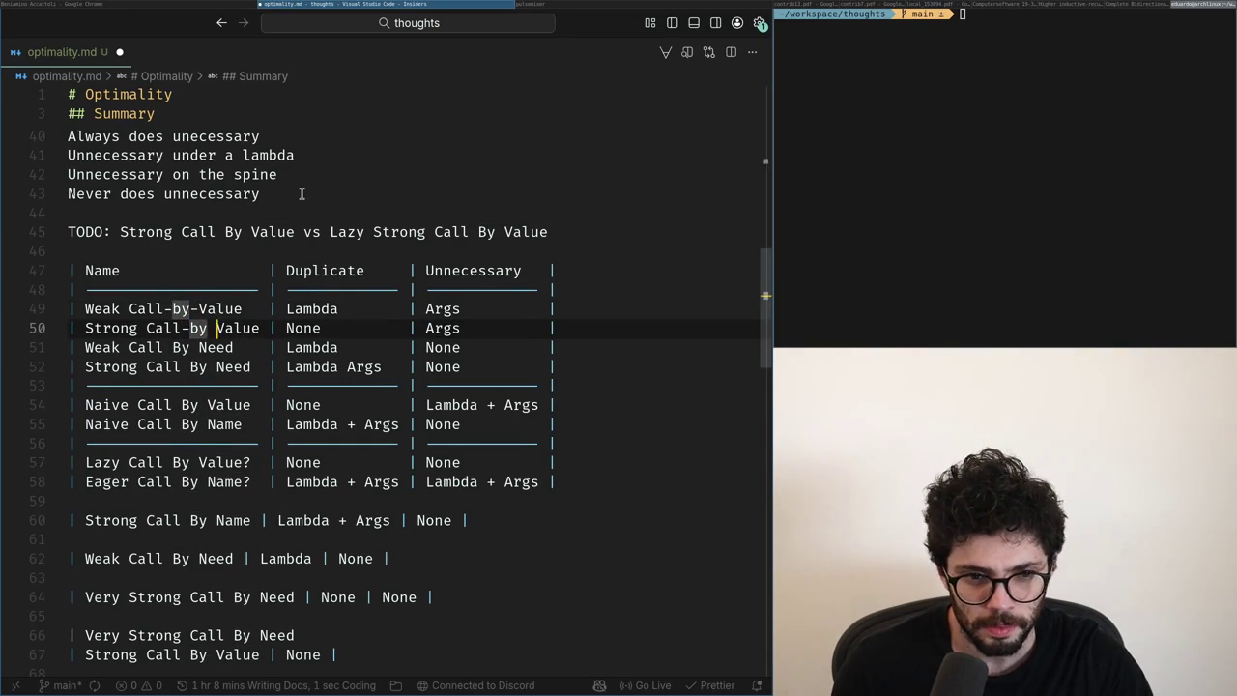
{"action": "key", "text": "BackSpace"}
{"action": "type", "text": "-"}
{"action": "key", "text": "Down"}
{"action": "key", "text": "BackSpace"}
{"action": "key", "text": "BackSpace"}
{"action": "key", "text": "BackSpace"}
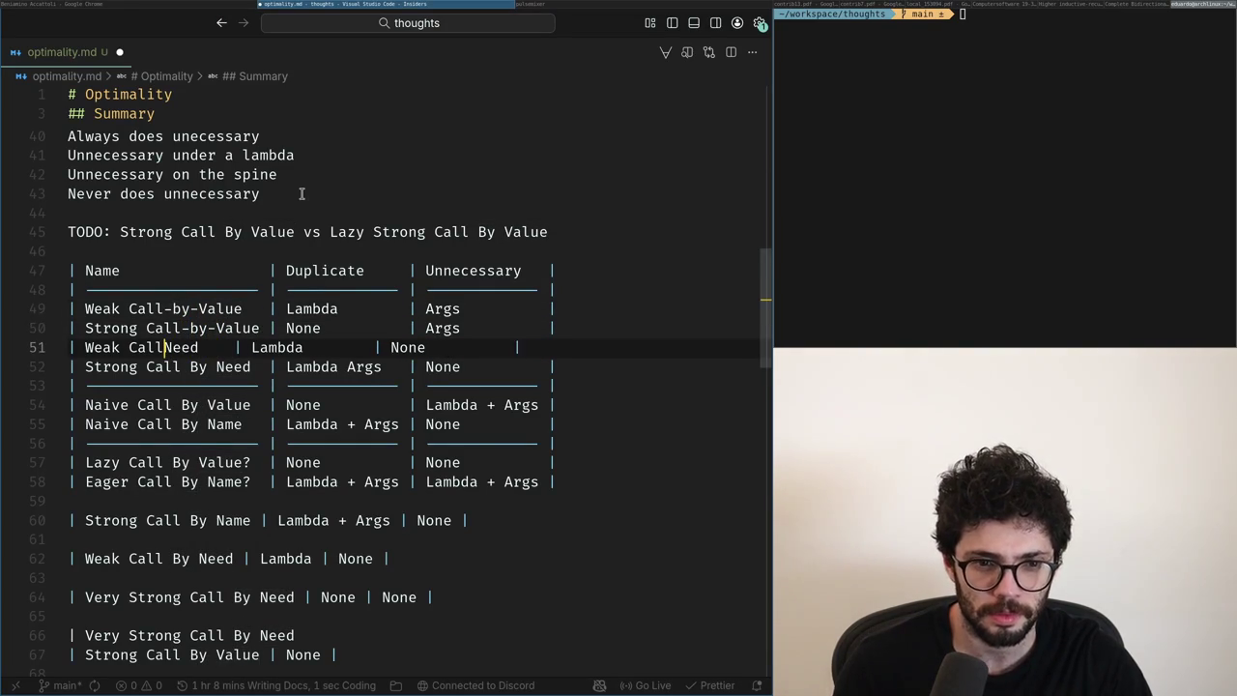
{"action": "key", "text": "Down"}
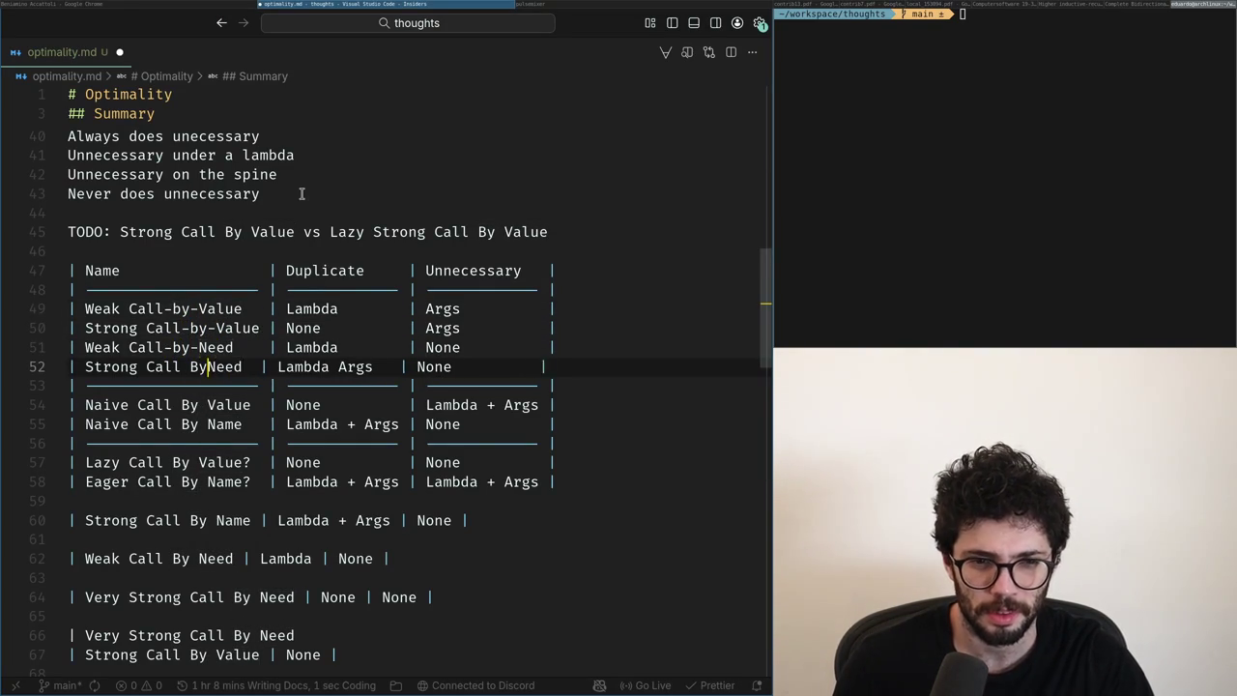
{"action": "key", "text": "BackSpace"}
{"action": "key", "text": "BackSpace"}
{"action": "key", "text": "BackSpace"}
{"action": "type", "text": "-by-"}
{"action": "key", "text": "Down"}
{"action": "key", "text": "Down"}
{"action": "key", "text": "BackSpace"}
{"action": "key", "text": "BackSpace"}
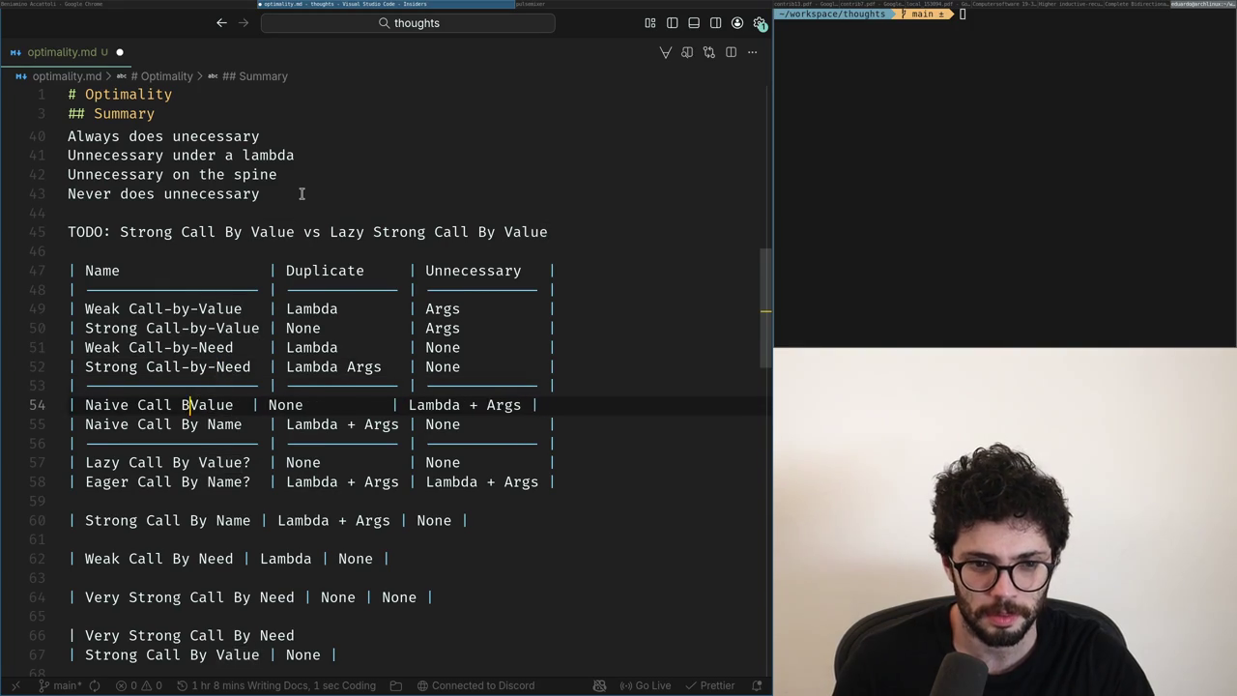
{"action": "key", "text": "BackSpace"}
{"action": "key", "text": "BackSpace"}
{"action": "type", "text": "-by-"}
{"action": "key", "text": "Down"}
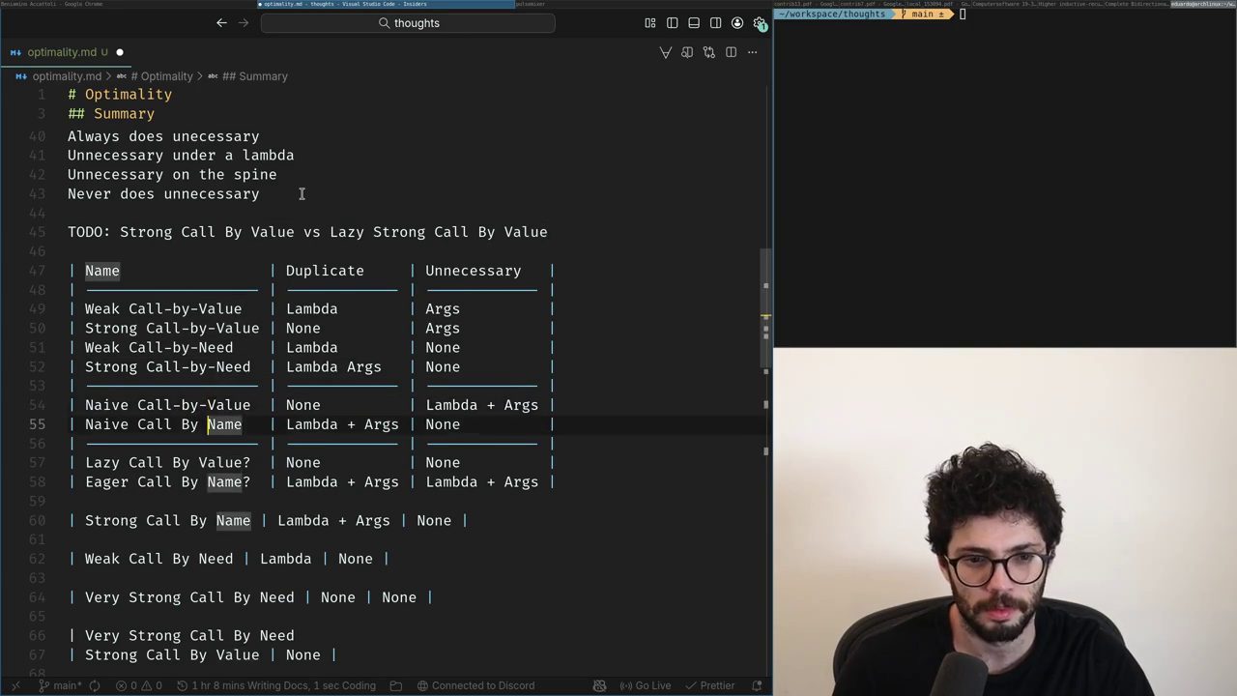
Type 'call by value' into a new browser tab's address bar.
{"action": "key", "text": "super+1"}
{"action": "key", "text": "ctrl+t"}
{"action": "type", "text": "call by value"}
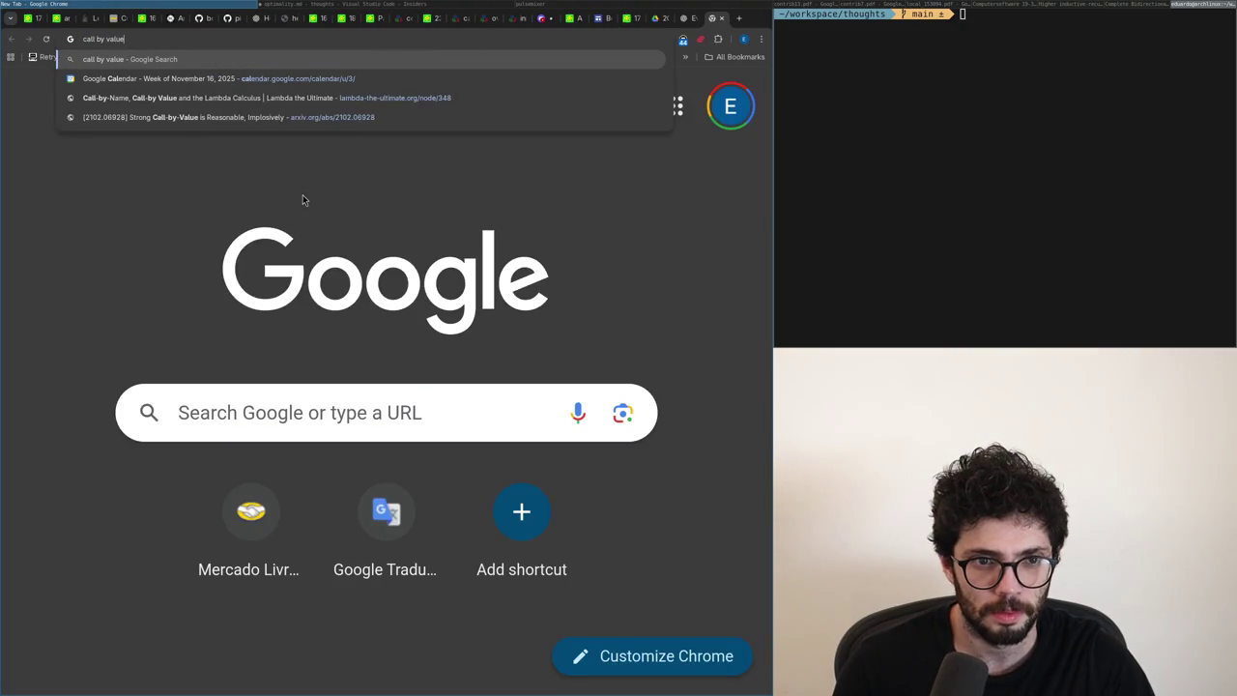
Open the suggested Lambda the Ultimate call-by-value article.
{"action": "key", "text": "Down"}
{"action": "key", "text": "Down"}
{"action": "key", "text": "Down"}
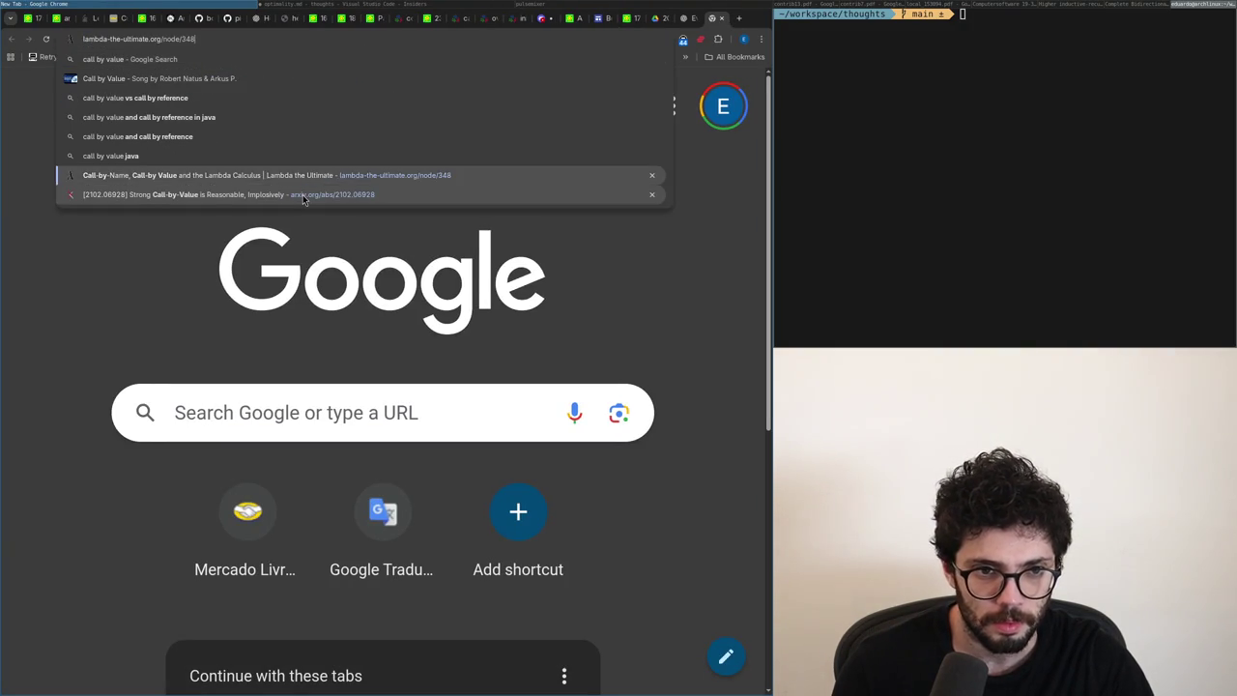
{"action": "key", "text": "Return"}
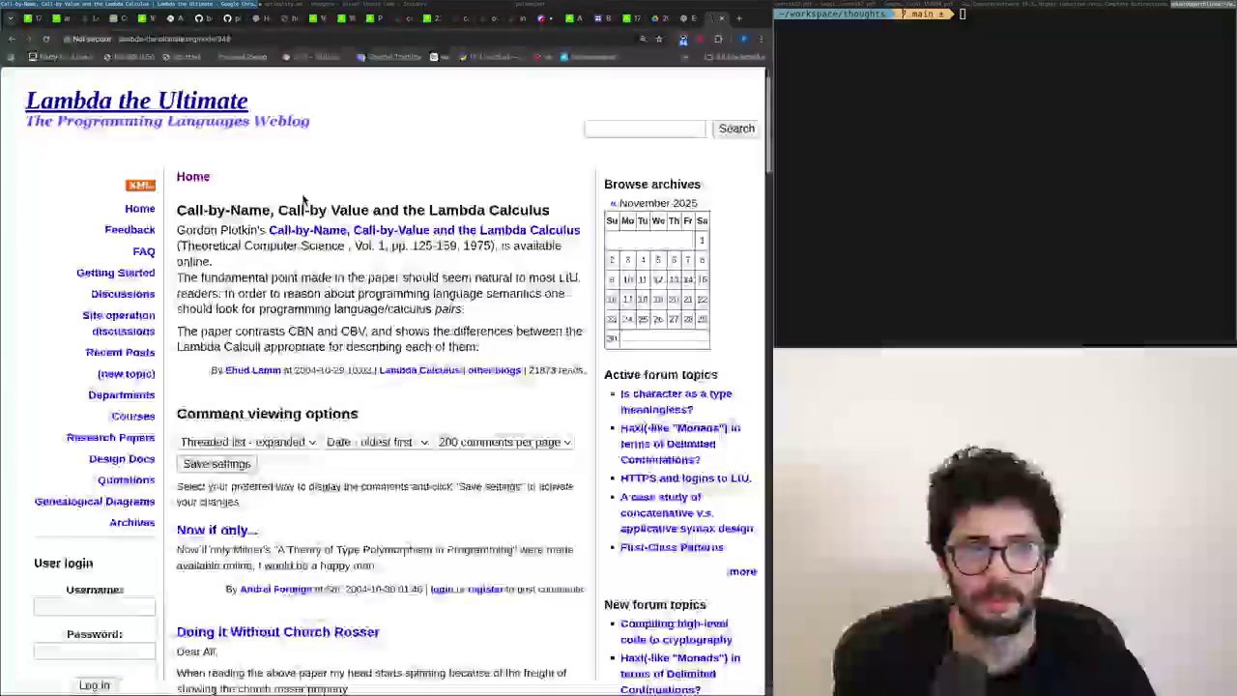
{"action": "key", "text": "ctrl+t"}
{"action": "type", "text": "cal"}
{"action": "key", "text": "BackSpace"}
{"action": "key", "text": "BackSpace"}
{"action": "key", "text": "BackSpace"}
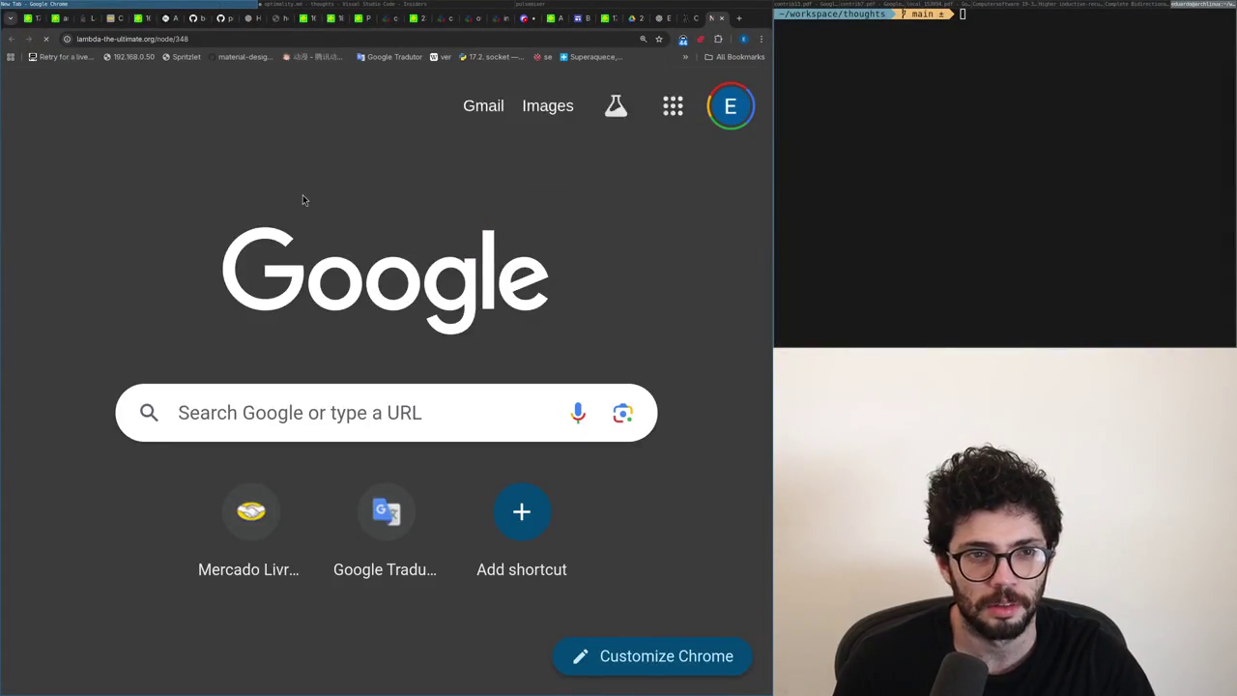
{"action": "key", "text": "ctrl+w"}
Search Google for 'call by value vs call by reference', then return to optimality.md.
{"action": "key", "text": "ctrl+l"}
{"action": "type", "text": "call by "}
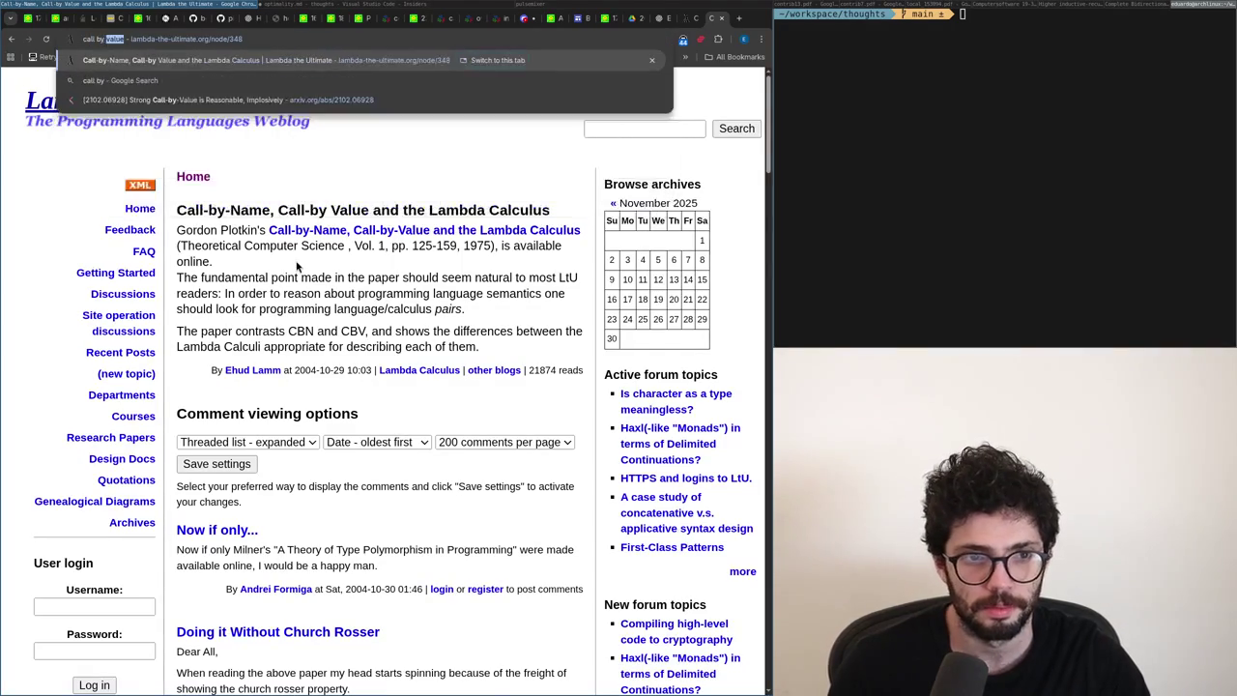
{"action": "type", "text": "value vs call by reference c++"}
{"action": "key", "text": "Up"}
{"action": "key", "text": "Up"}
{"action": "key", "text": "Up"}
{"action": "key", "text": "Down"}
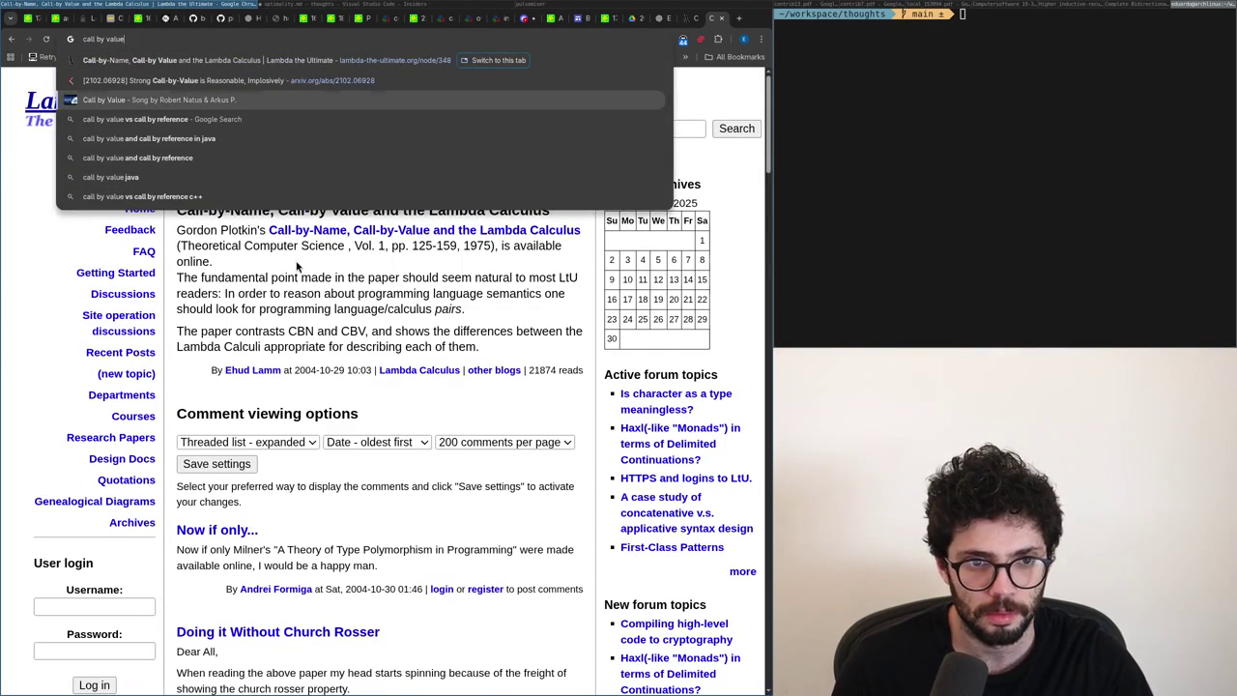
{"action": "key", "text": "Down"}
{"action": "key", "text": "Down"}
{"action": "key", "text": "Down"}
{"action": "key", "text": "Down"}
{"action": "key", "text": "Up"}
{"action": "key", "text": "Up"}
{"action": "key", "text": "Up"}
{"action": "key", "text": "Return"}
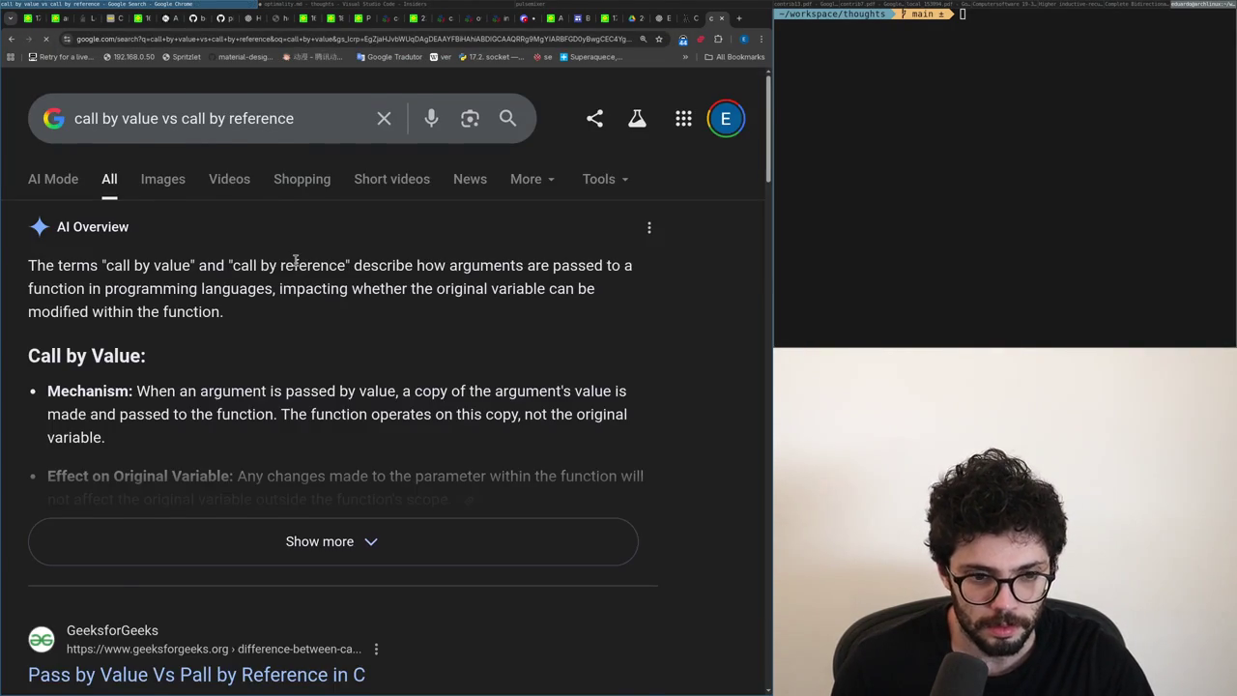
{"action": "scroll", "coordinate": [295, 259], "scroll_direction": "down", "scroll_amount": 5}
{"action": "key", "text": "alt+Tab"}
Change 'Naive Call By Name' to 'Naive Call-by-Name' and remove 'By' from 'Lazy Call By Value?'.
{"action": "key", "text": "ctrl+Left"}
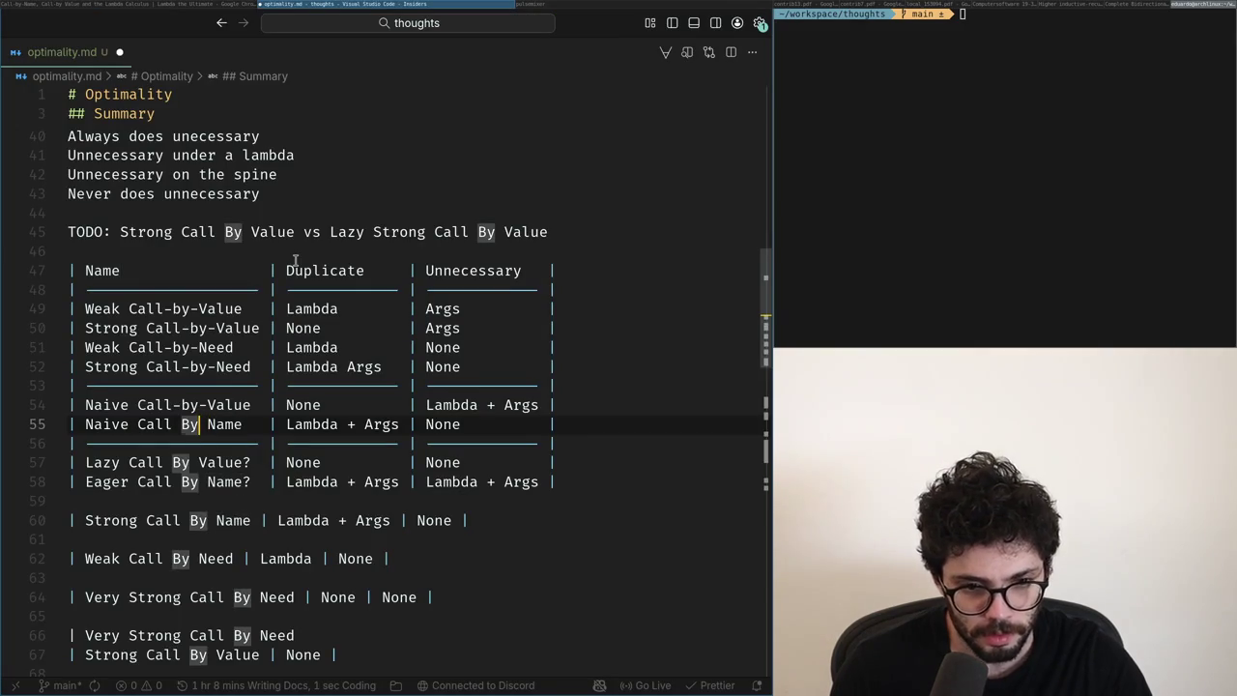
{"action": "key", "text": "ctrl+BackSpace"}
{"action": "type", "text": "-"}
{"action": "type", "text": "by-"}
{"action": "key", "text": "Down"}
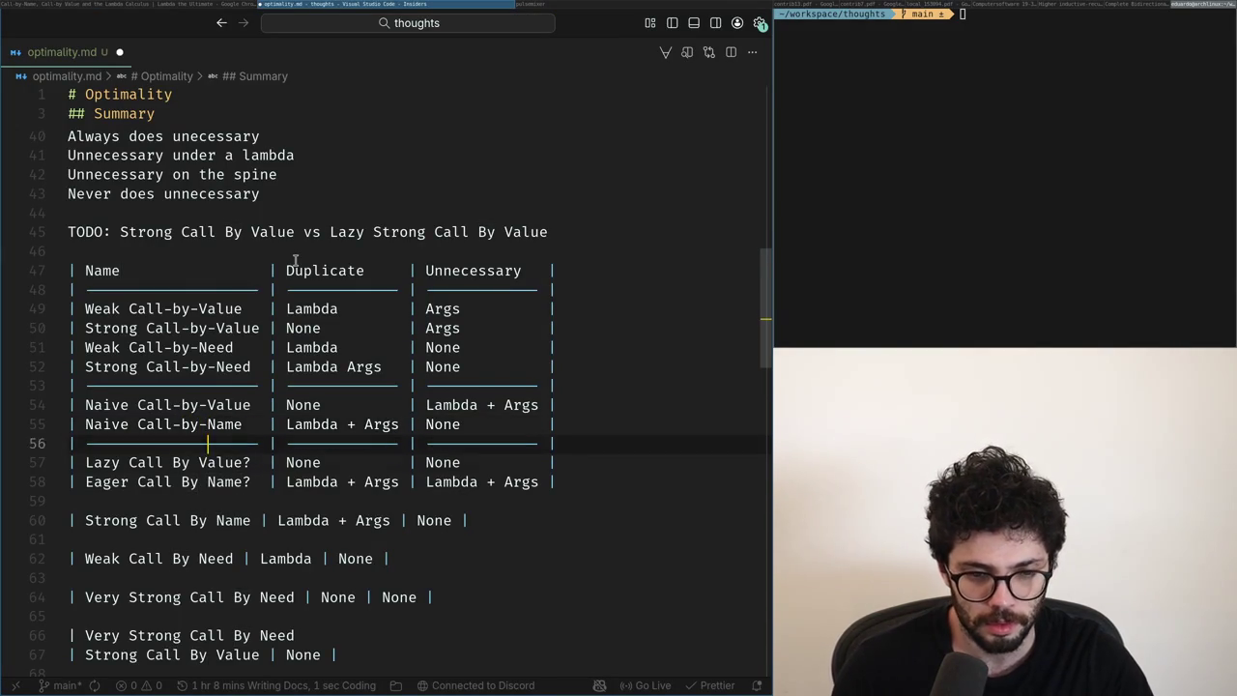
{"action": "key", "text": "Down"}
{"action": "key", "text": "ctrl+Left"}
{"action": "key", "text": "ctrl+BackSpace"}
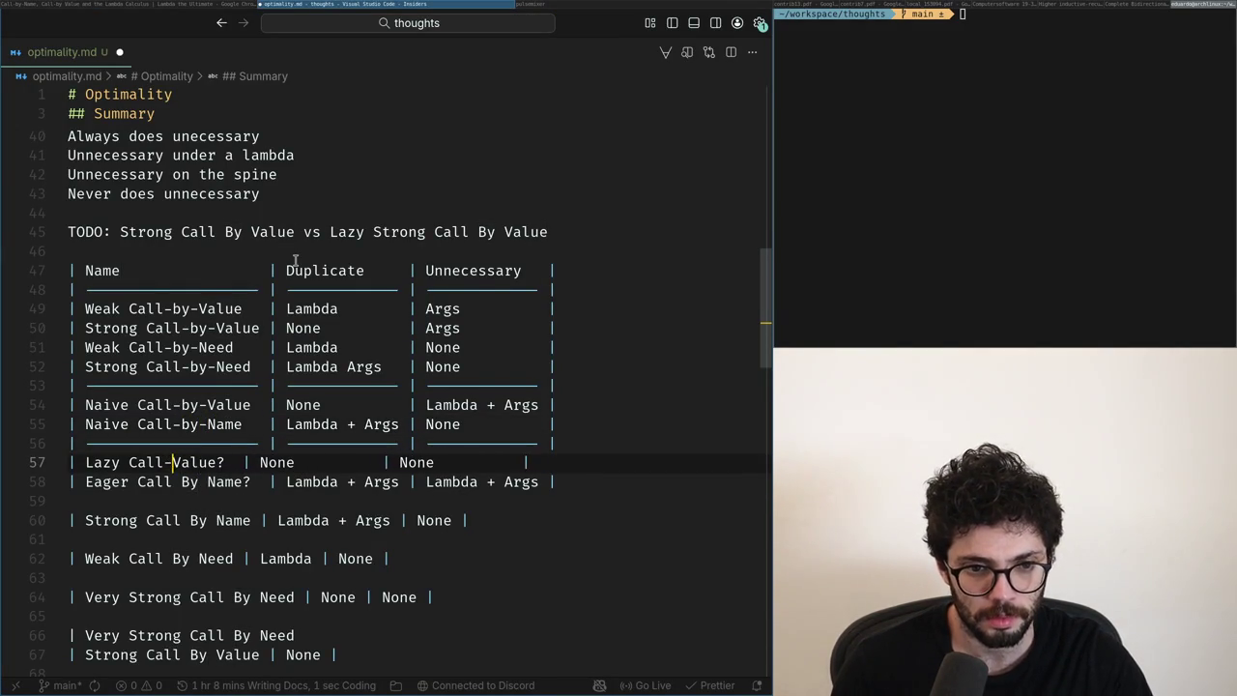
Rewrite the Eager row as 'Eager Call-by-Name?' using the hyphenated form.
{"action": "key", "text": "Down"}
{"action": "key", "text": "Delete"}
{"action": "key", "text": "ctrl+BackSpace"}
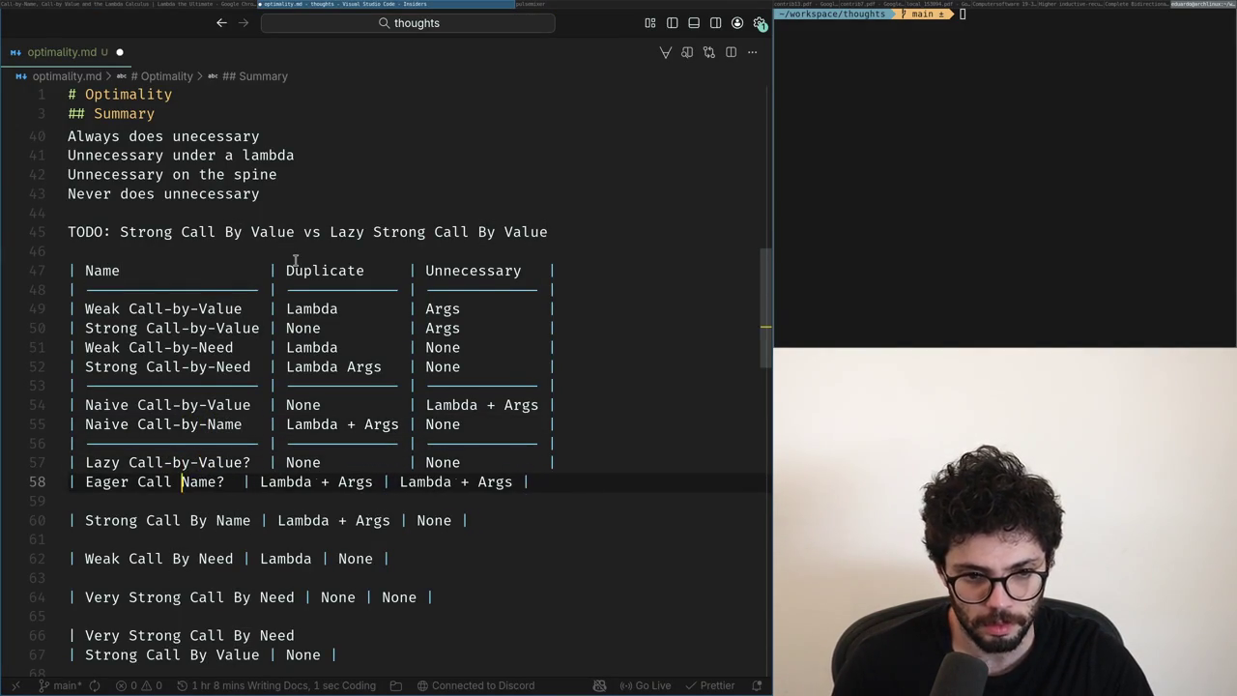
{"action": "key", "text": "BackSpace"}
{"action": "type", "text": "-by-"}
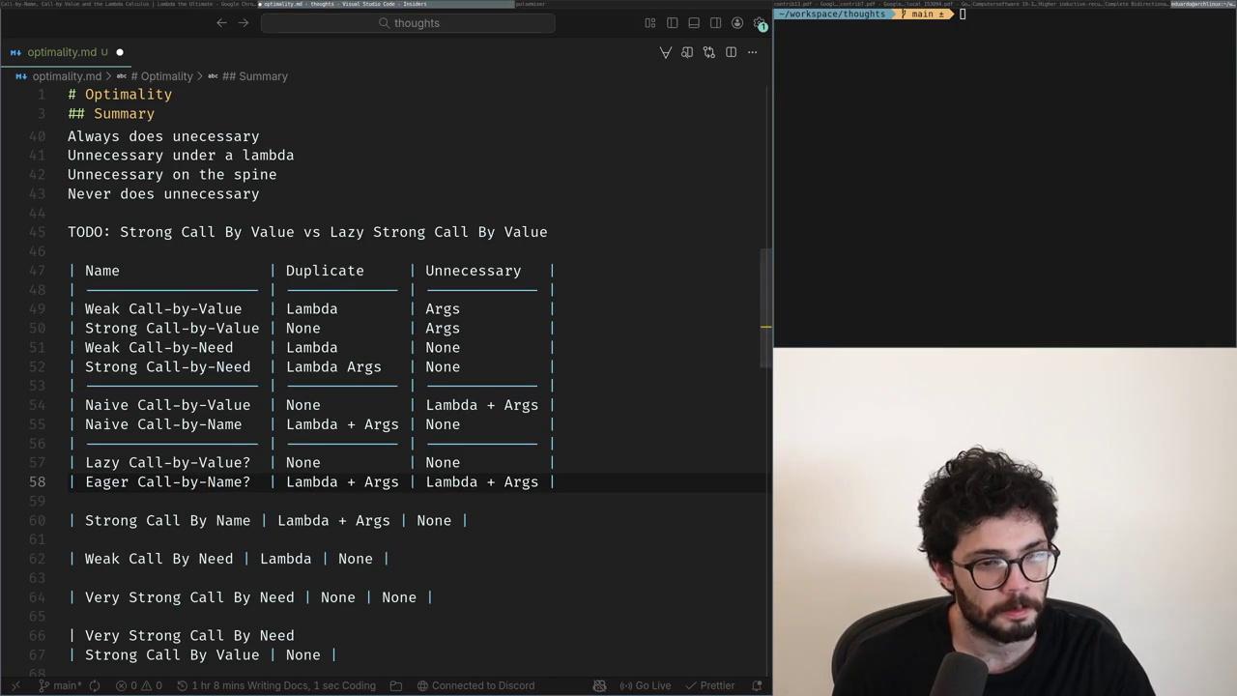
{"action": "key", "text": "Up"}
Insert a second blank line between the Eager Call-by-Name? row and the Strong Call By Name row.
{"action": "key", "text": "Home"}
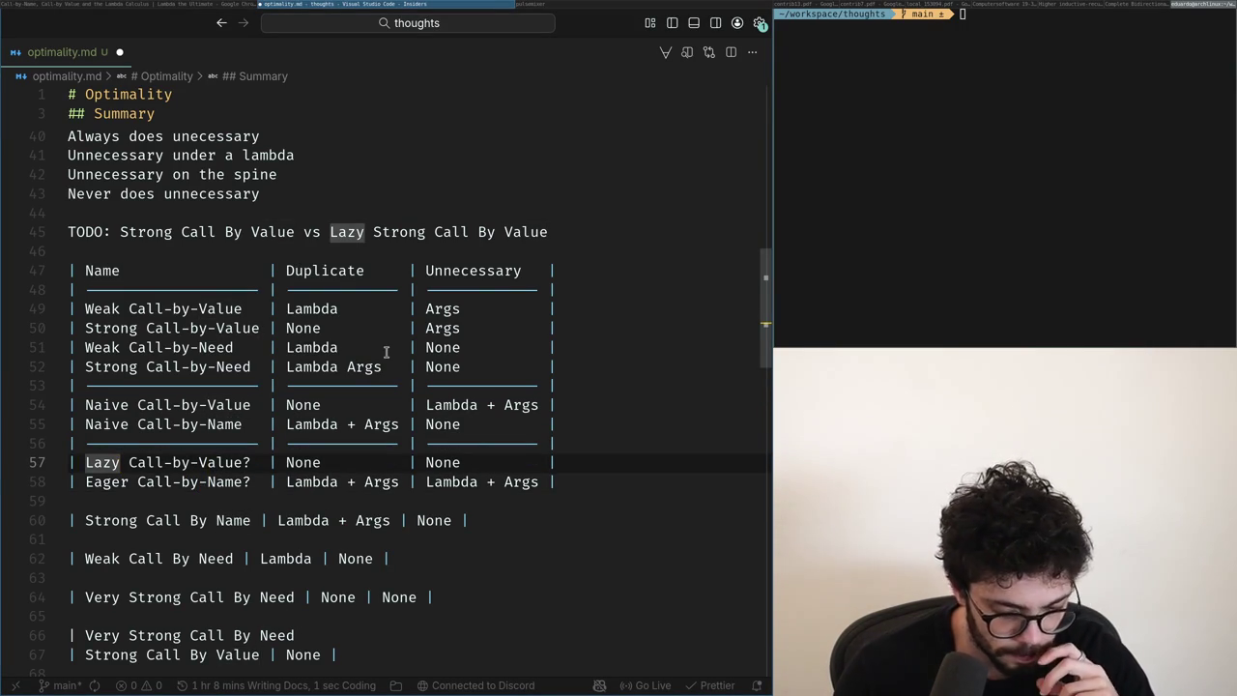
{"action": "key", "text": "Right"}
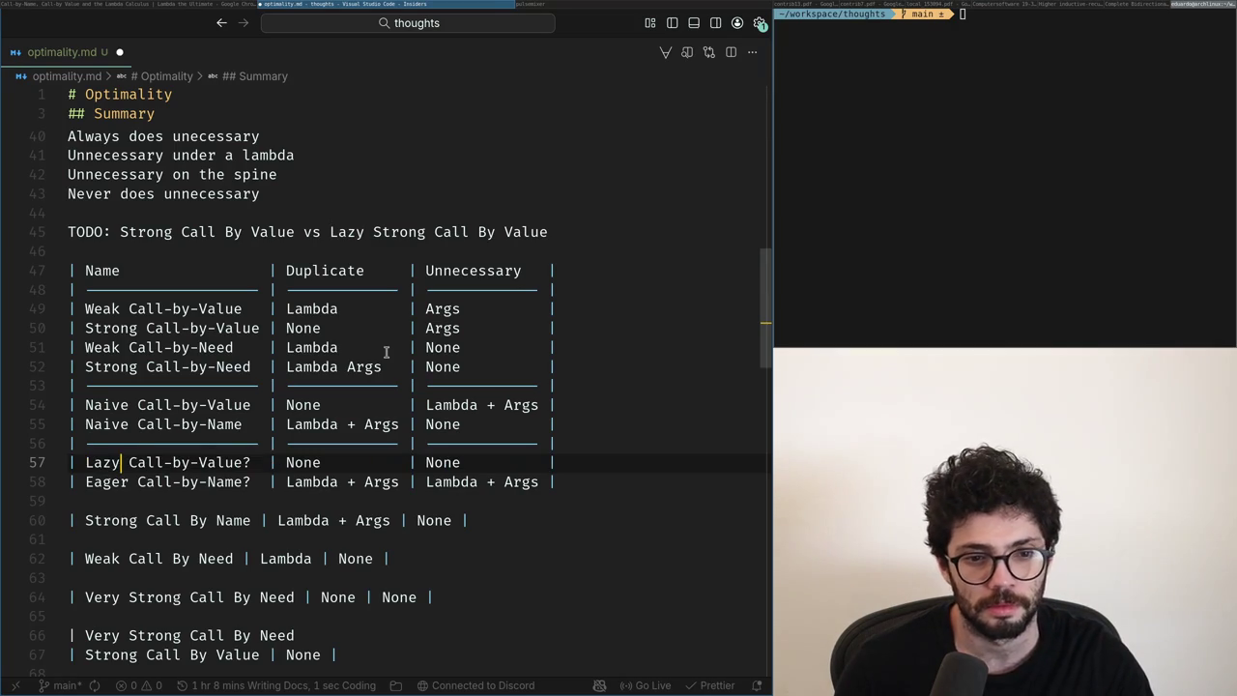
{"action": "key", "text": "Down"}
{"action": "key", "text": "Down"}
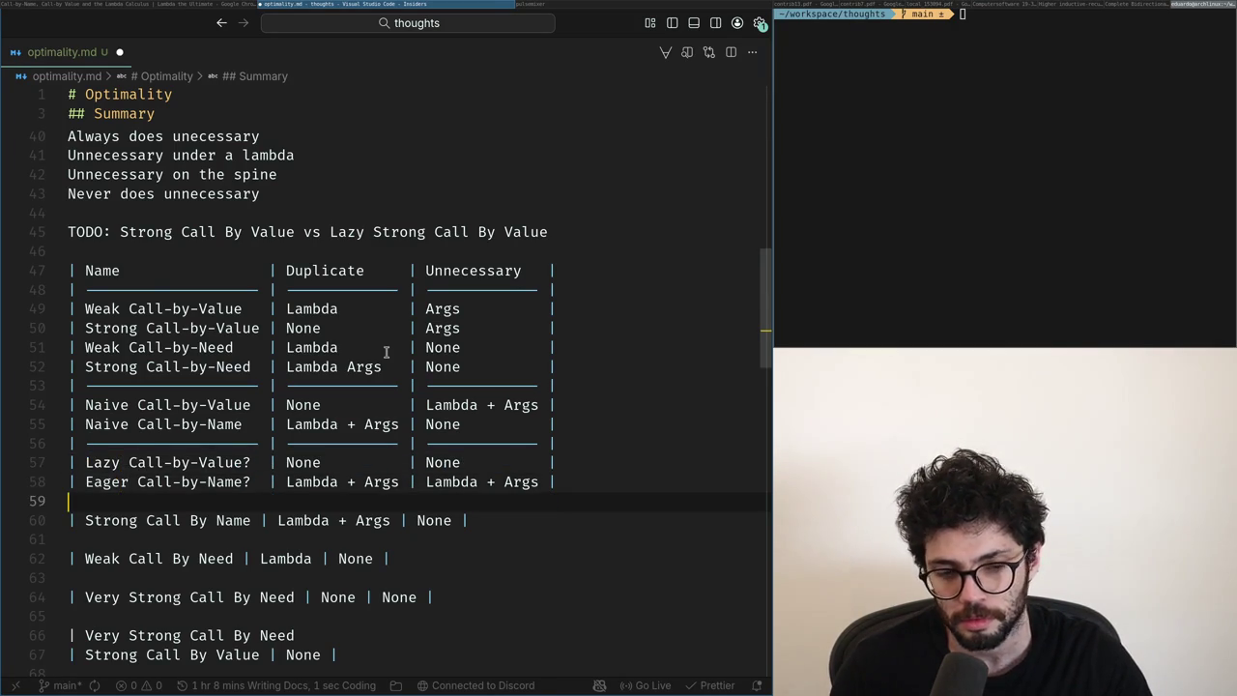
{"action": "key", "text": "Return"}
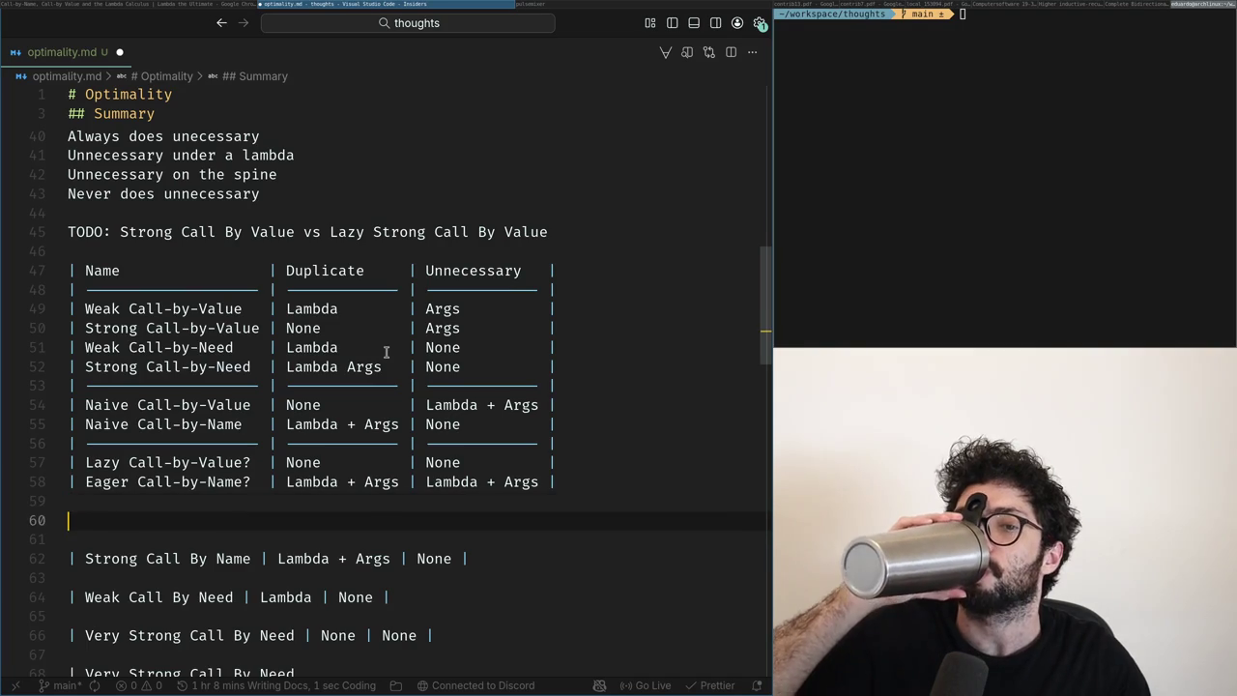
{"action": "key", "text": "Up"}
{"action": "key", "text": "Up"}
{"action": "key", "text": "Up"}
{"action": "key", "text": "Up"}
{"action": "key", "text": "Up"}
{"action": "key", "text": "Up"}
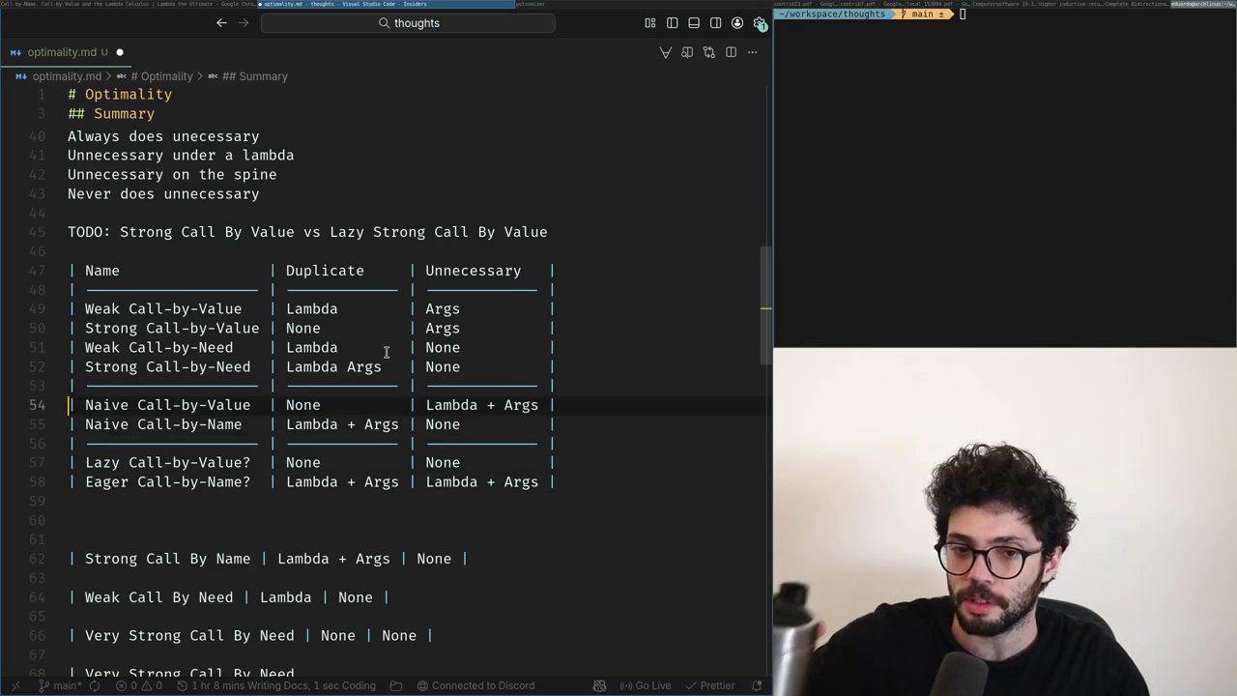
{"action": "key", "text": "Down"}
{"action": "key", "text": "Down"}
{"action": "key", "text": "Down"}
{"action": "key", "text": "Down"}
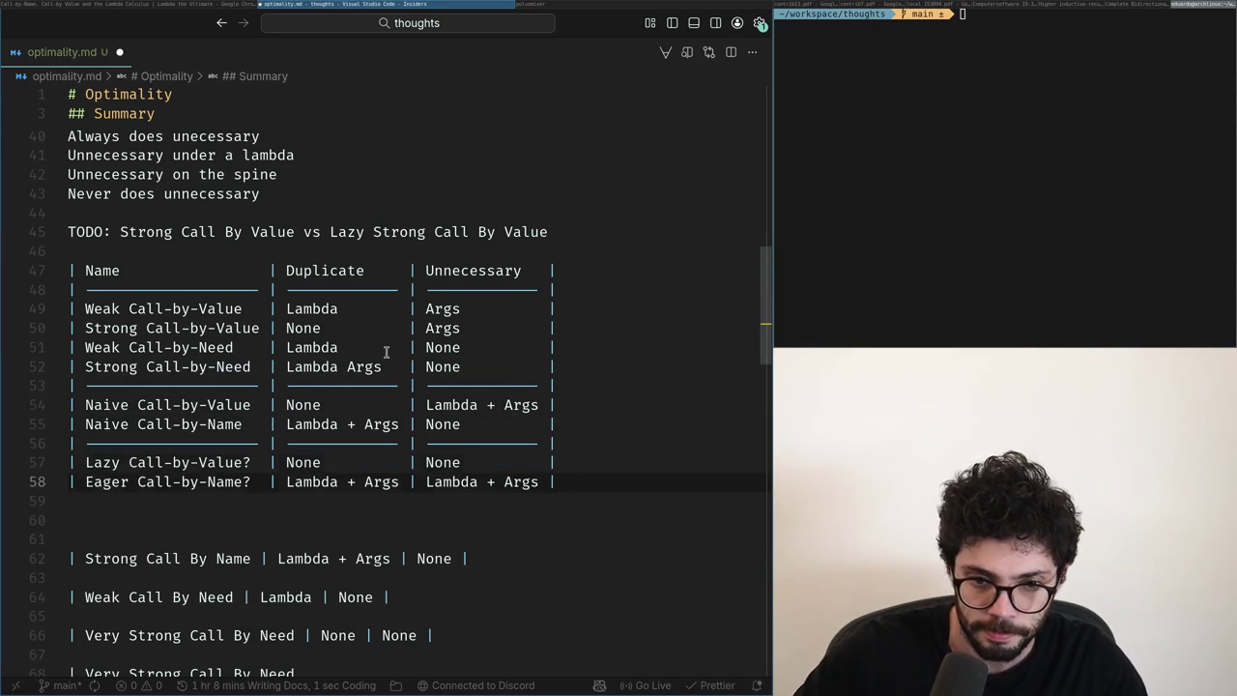
{"action": "key", "text": "Home"}
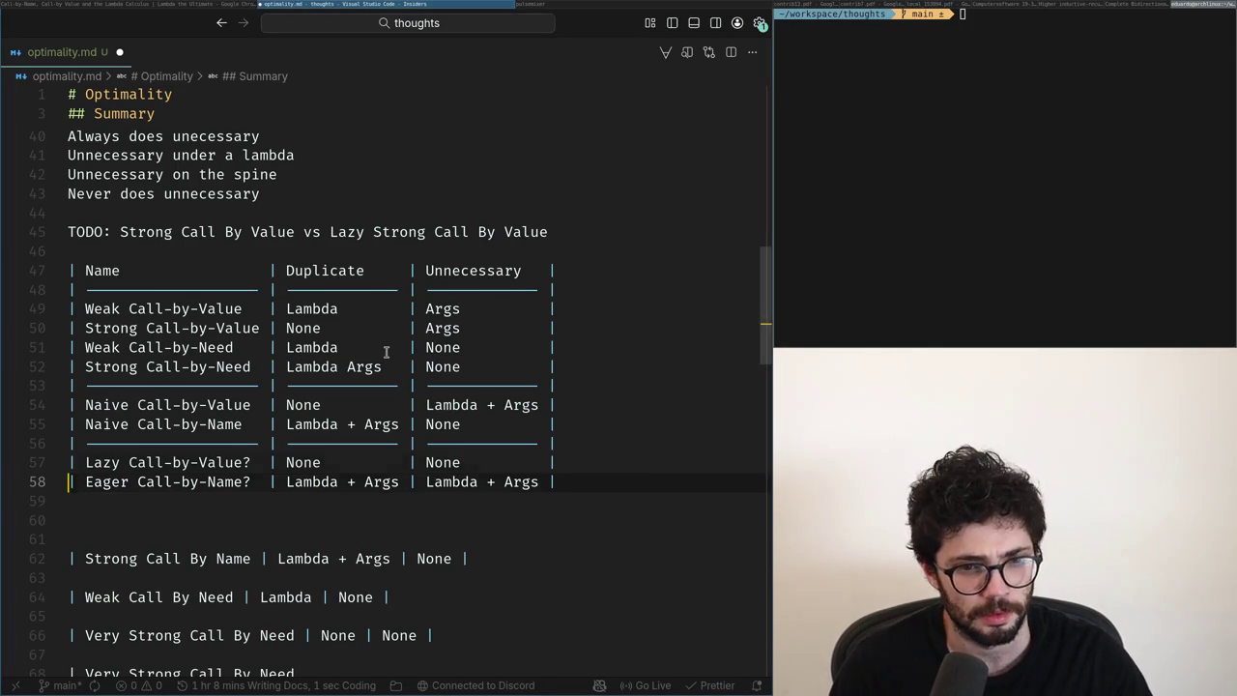
{"action": "key", "text": "Up"}
{"action": "key", "text": "Up"}
{"action": "key", "text": "Up"}
{"action": "key", "text": "Up"}
{"action": "key", "text": "ctrl+Right"}
{"action": "key", "text": "ctrl+Right"}
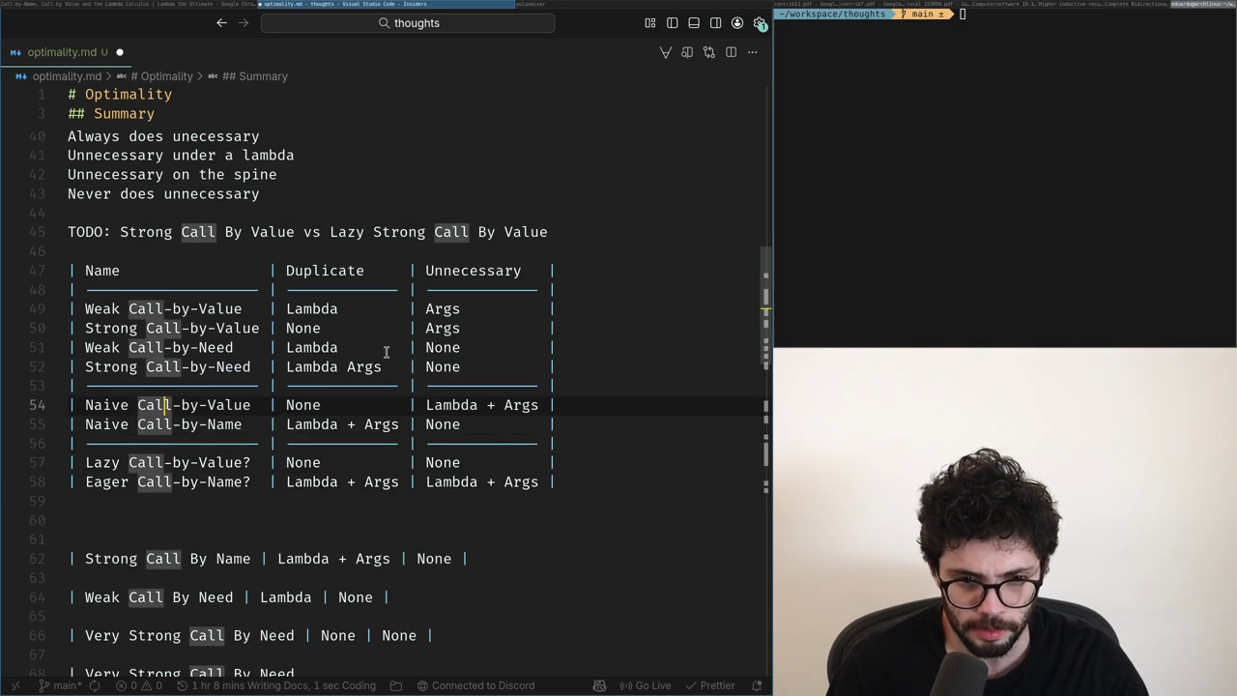
{"action": "key", "text": "ctrl+Right"}
{"action": "key", "text": "ctrl+Right"}
{"action": "key", "text": "ctrl+Right"}
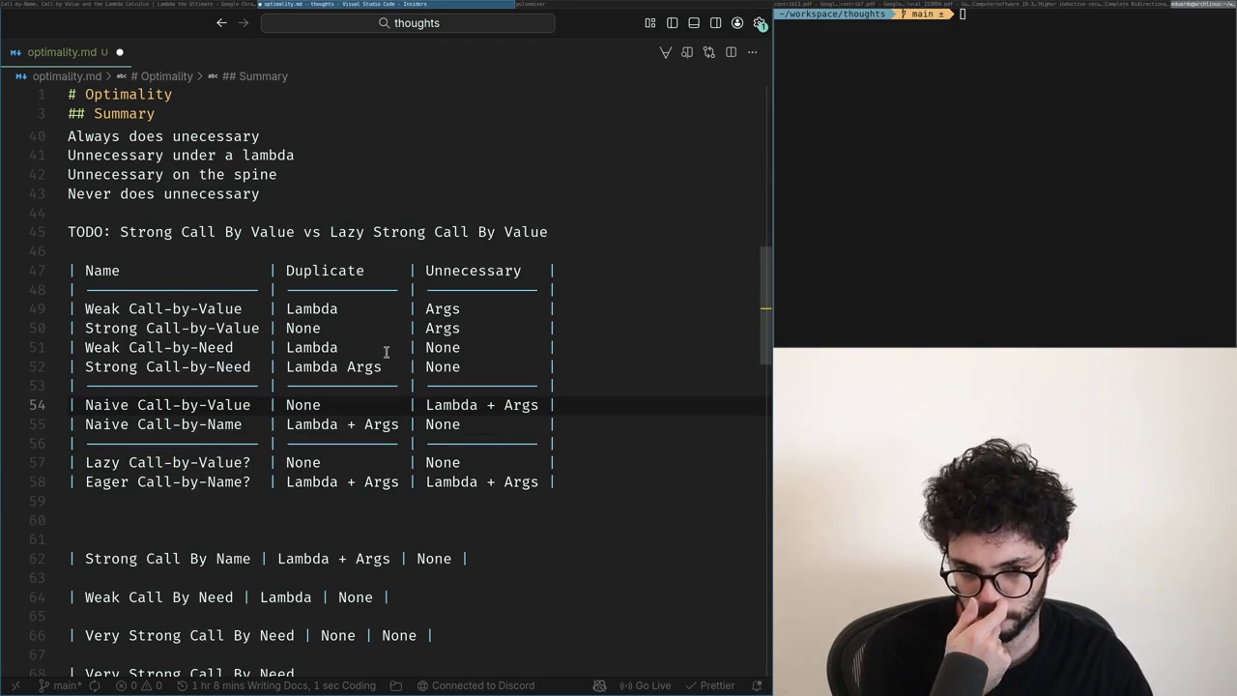